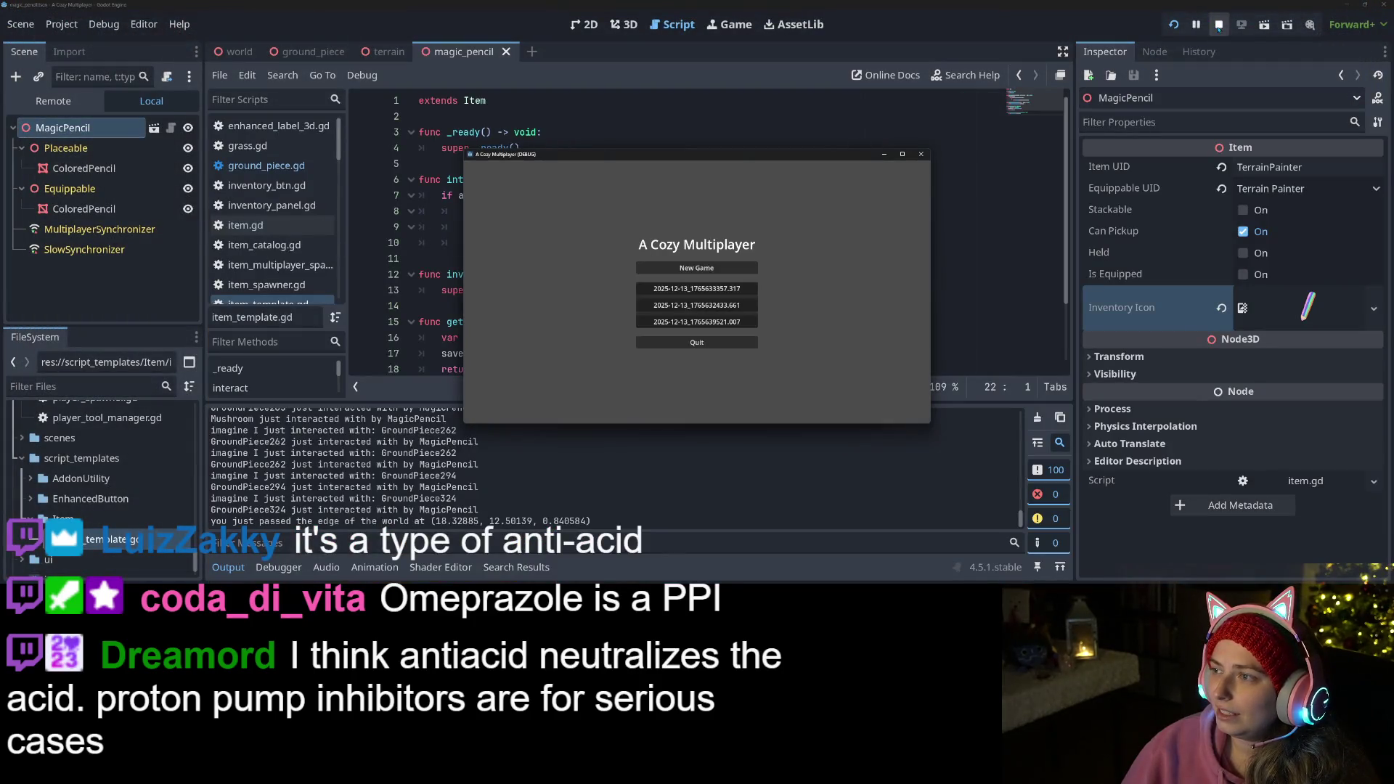
- Stop the running Godot game with F8 and switch to the browser window
key("F8")
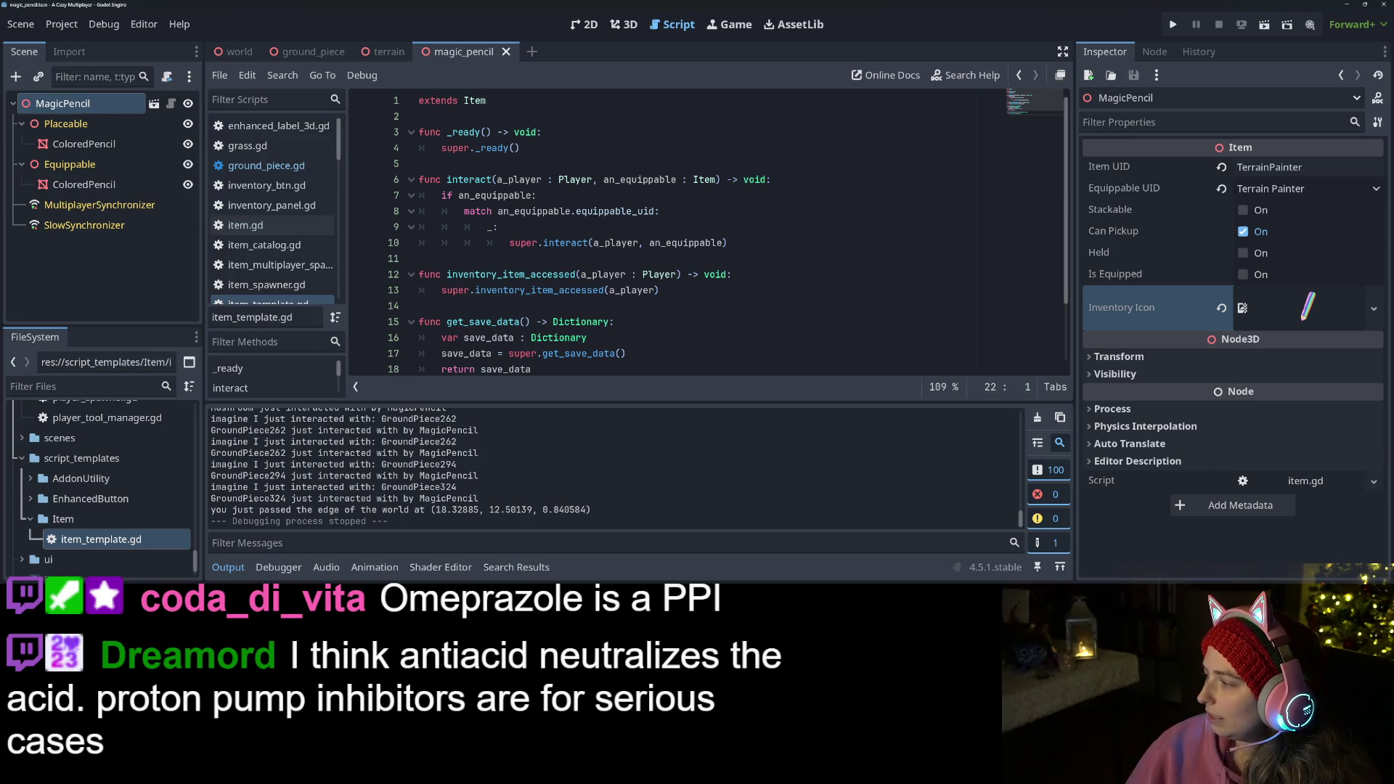
key("alt+Tab")
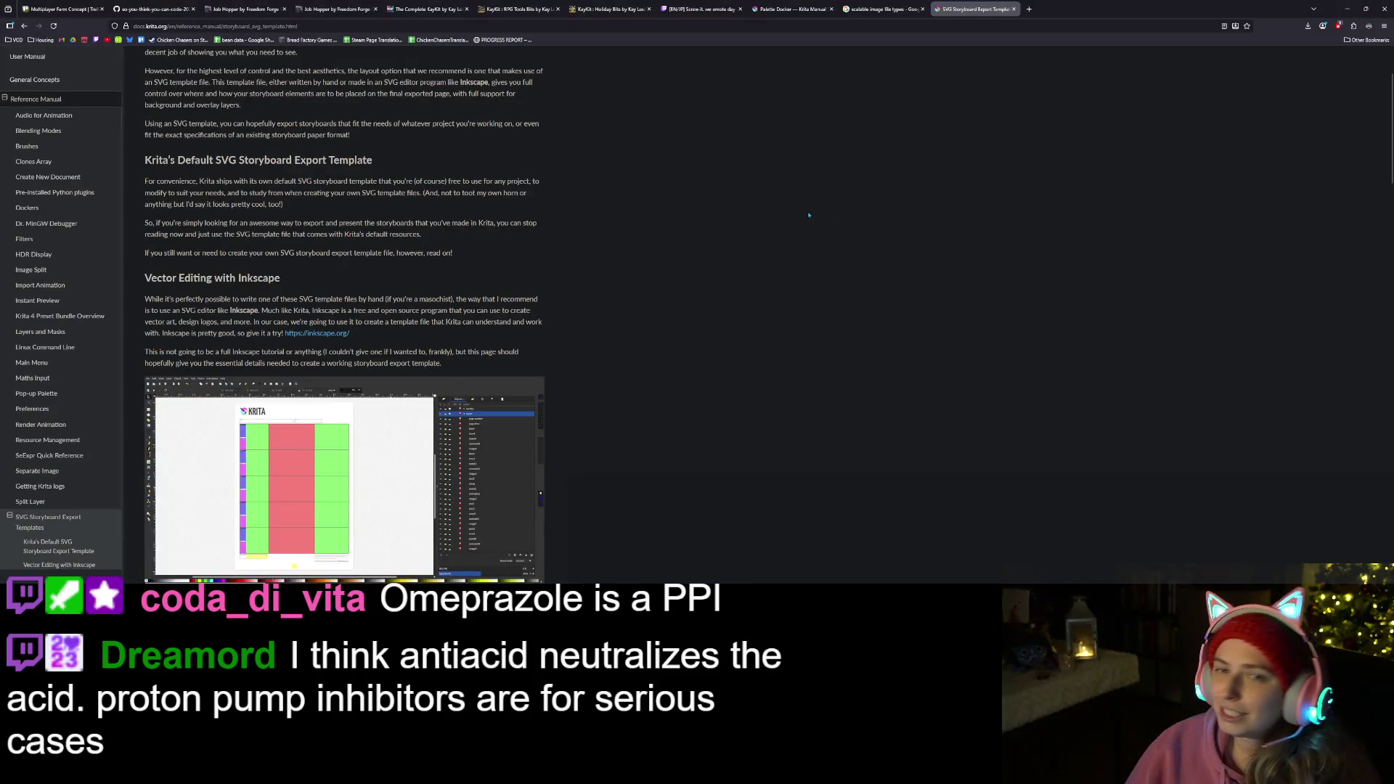
- Switch the browser to the Trello 'Multiplayer Farm Concept' board
left_click(59, 9)
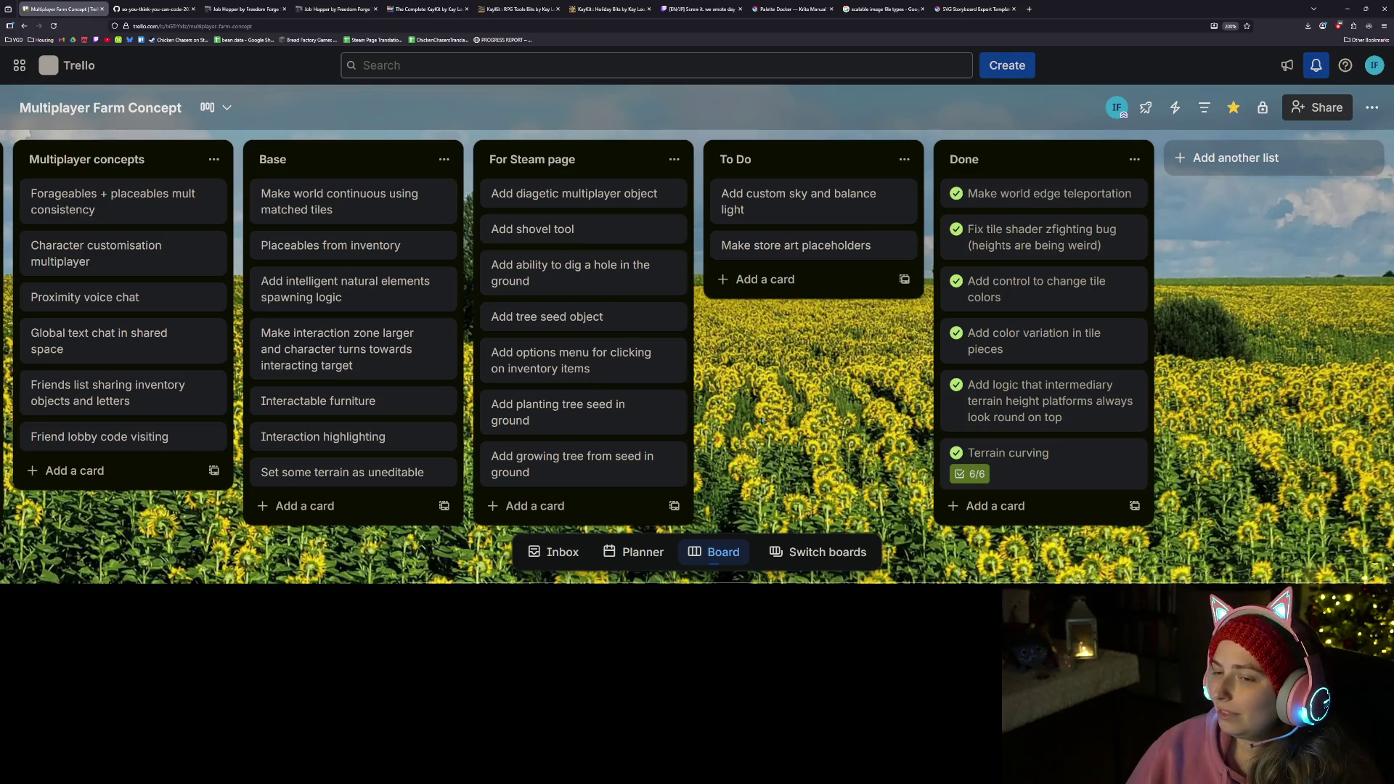
scroll(763, 414, "left", 3)
scroll(512, 437, "down", 2)
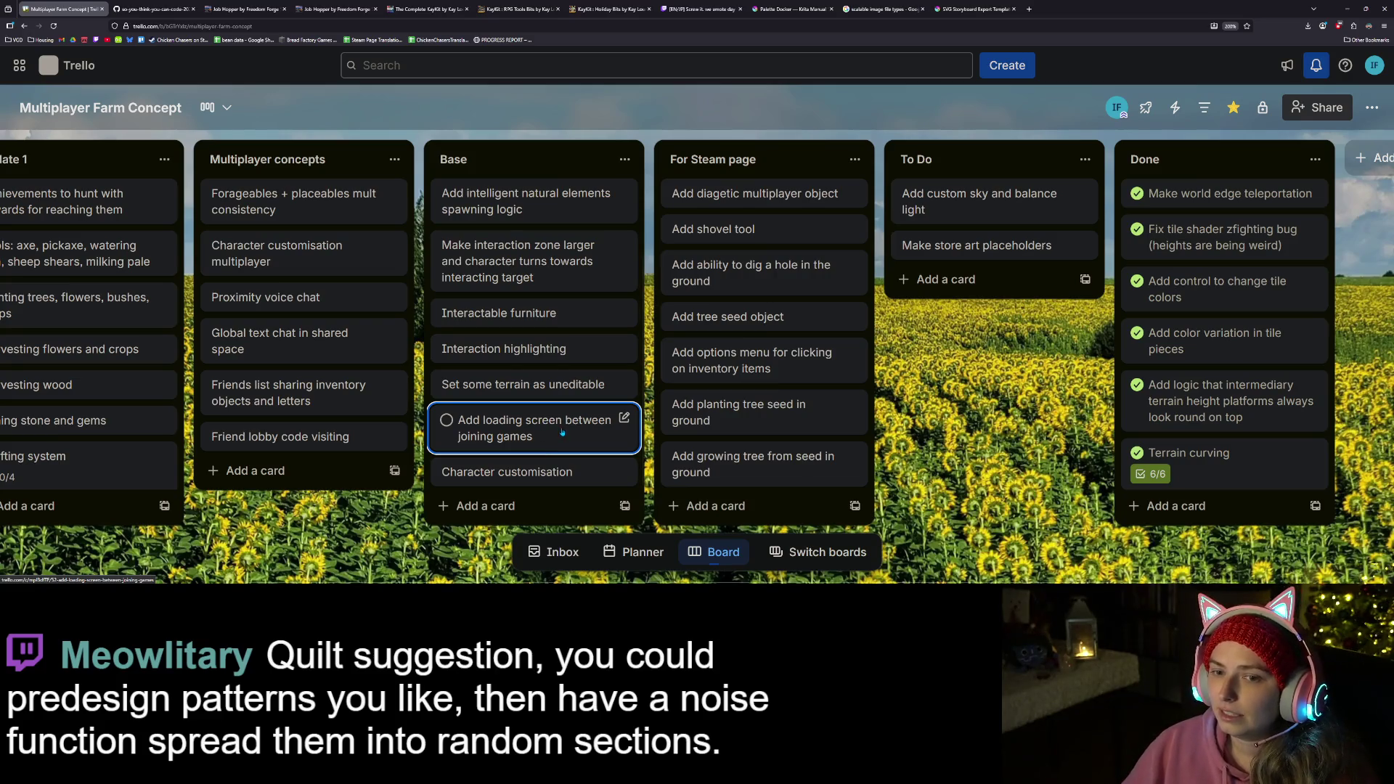
scroll(542, 449, "up", 1)
scroll(561, 425, "down", 1)
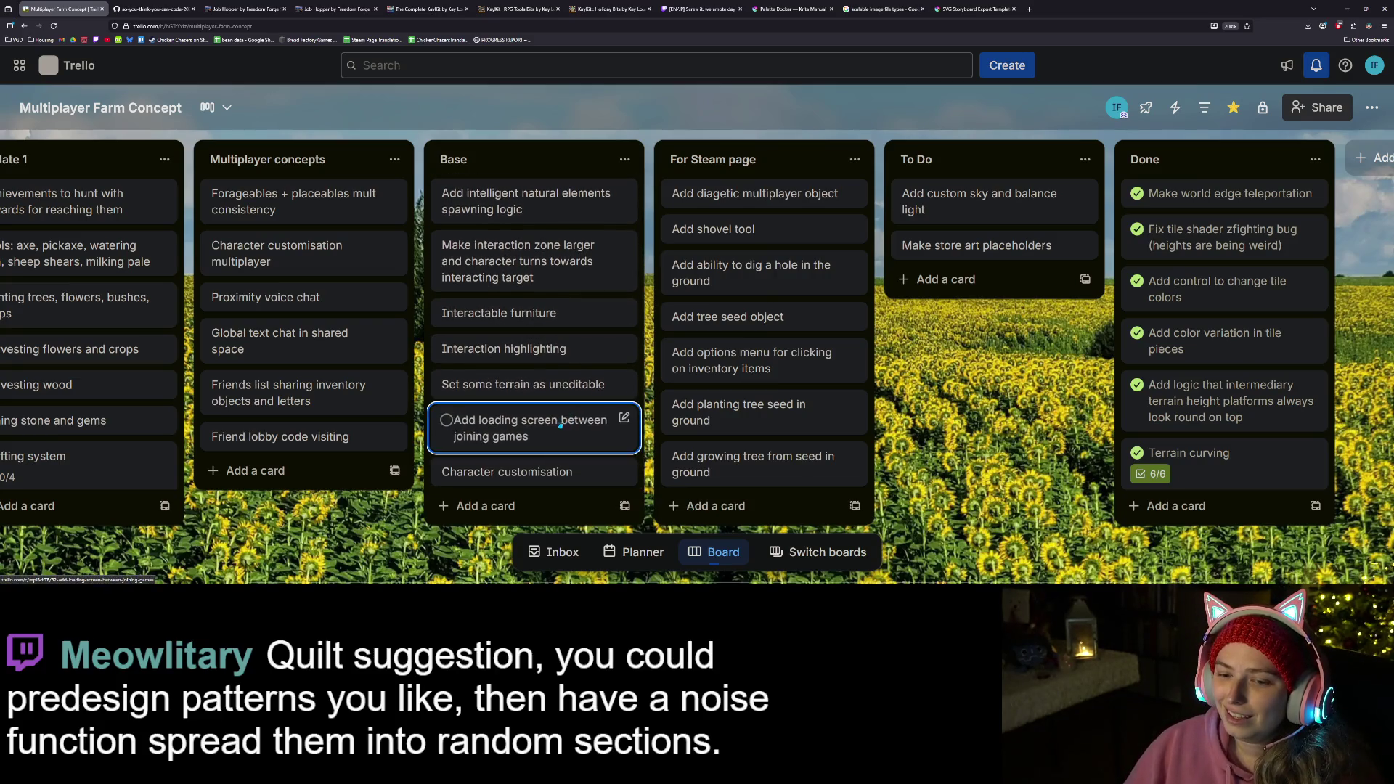
- Create a Base card titled 'seed determines terrain and other rng', fixing typos
left_click(480, 508)
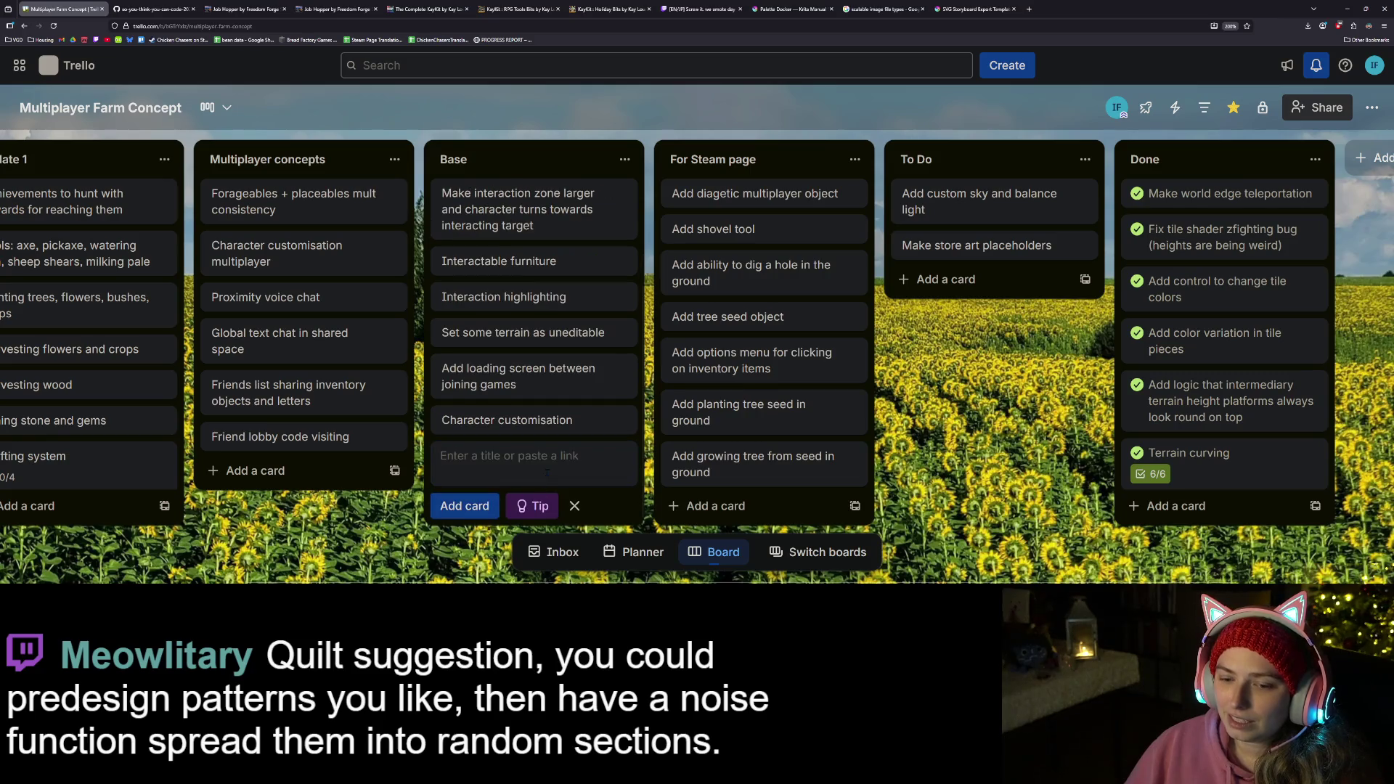
type("Add")
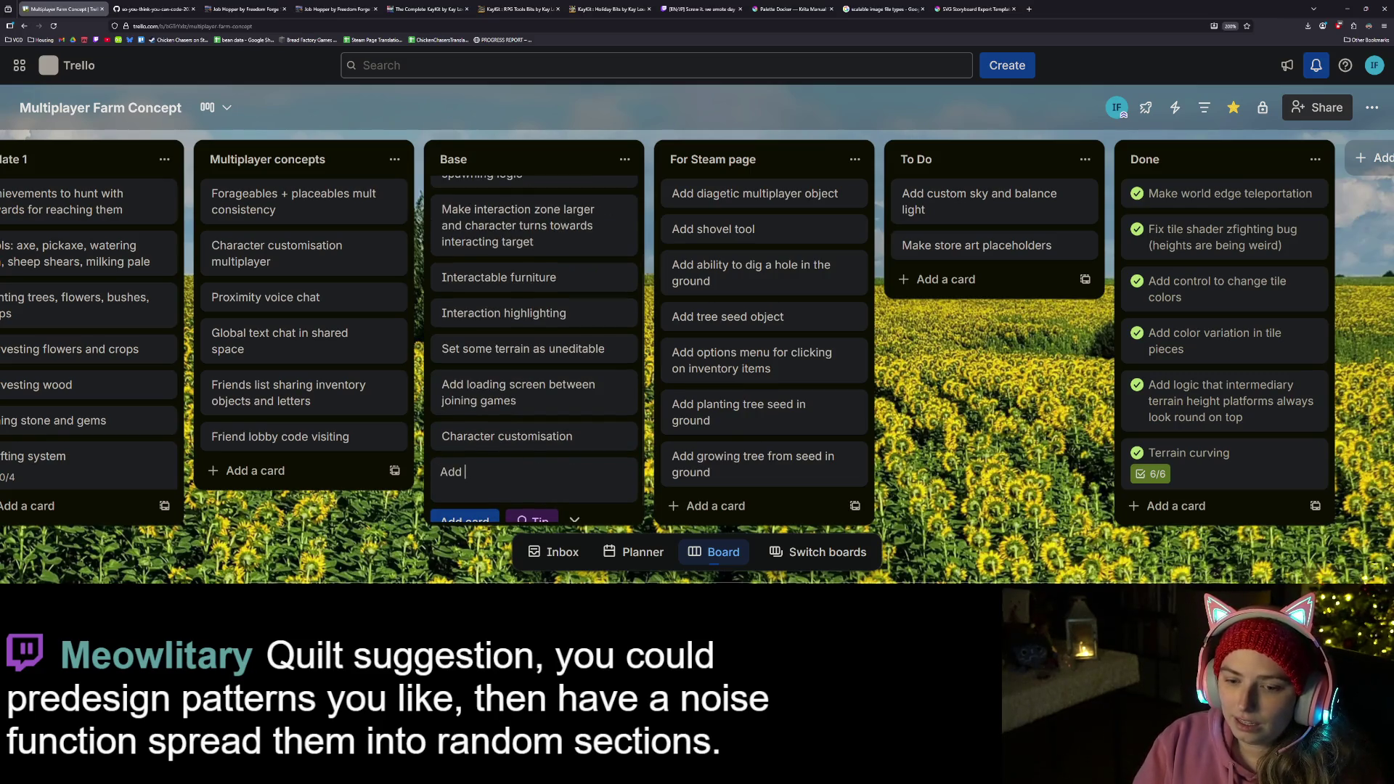
key("BackSpace")
type("eed to der")
key("BackSpace")
key("BackSpace")
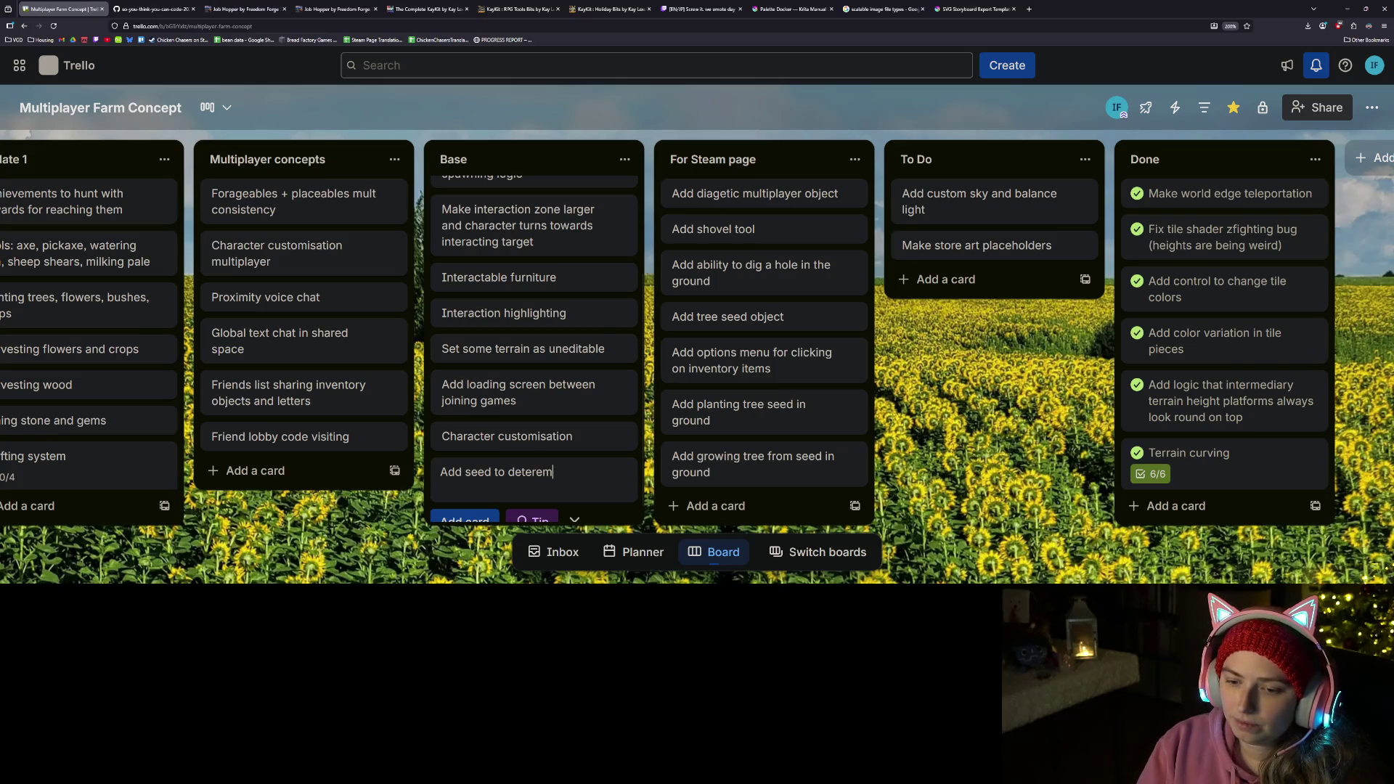
type("err")
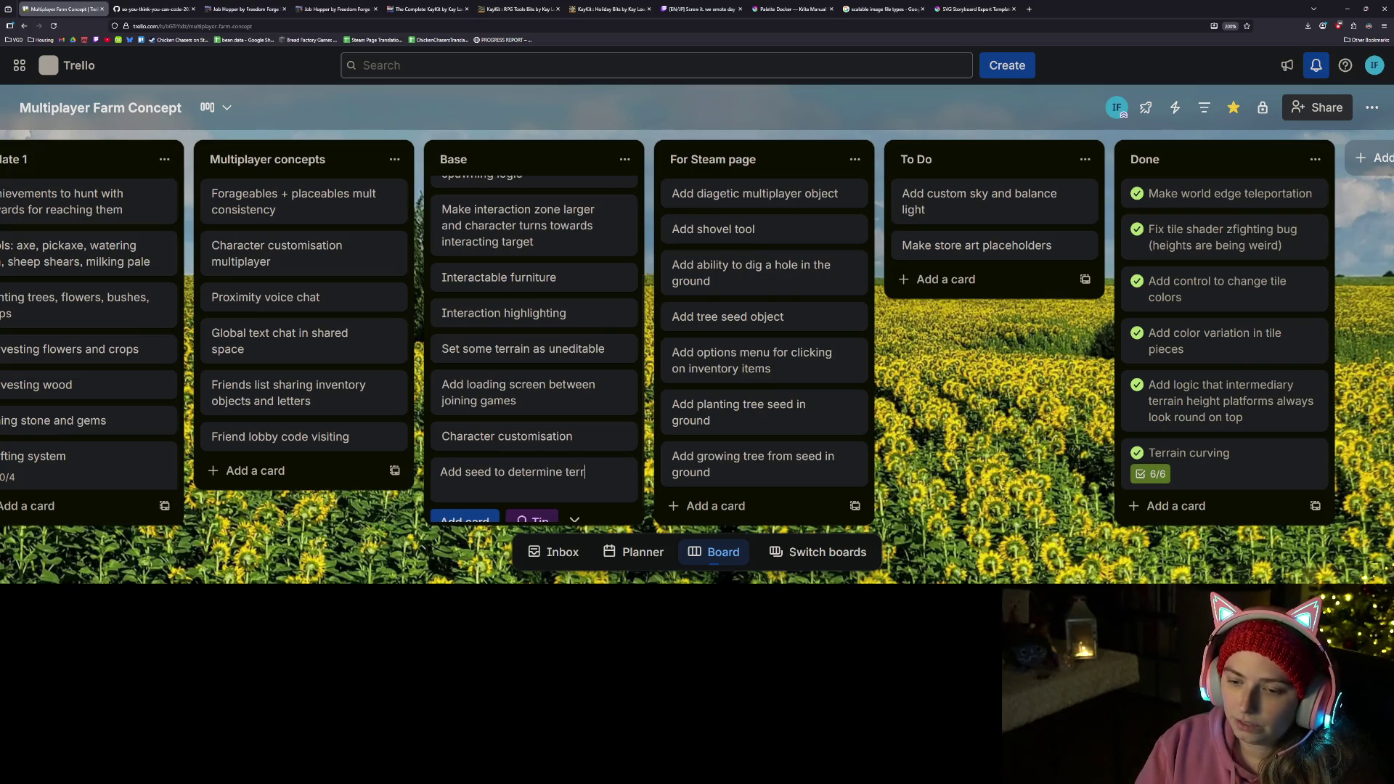
type("ain and other rng, allow")
type(" th")
type("ings allow that")
type("o be")
type(" set")
type(" when creating a new s")
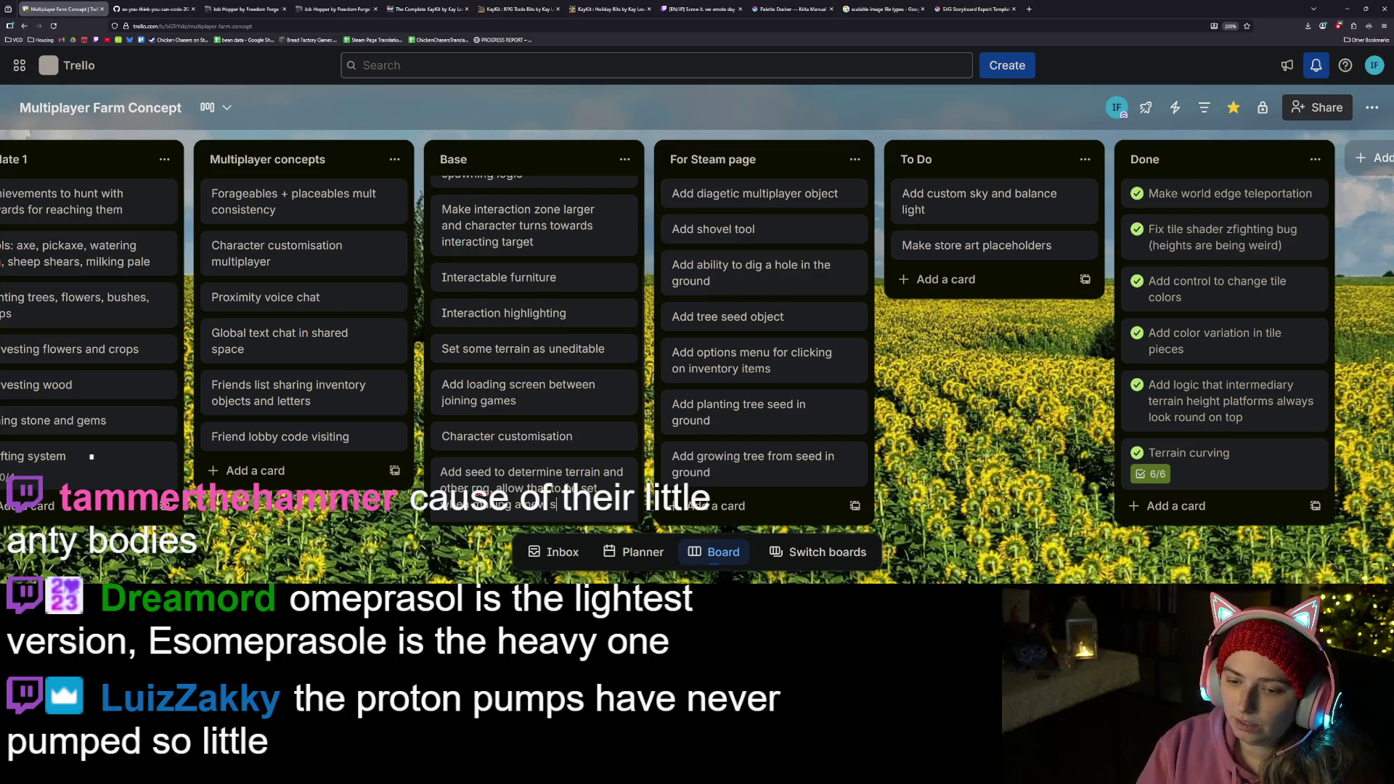
type("ave")
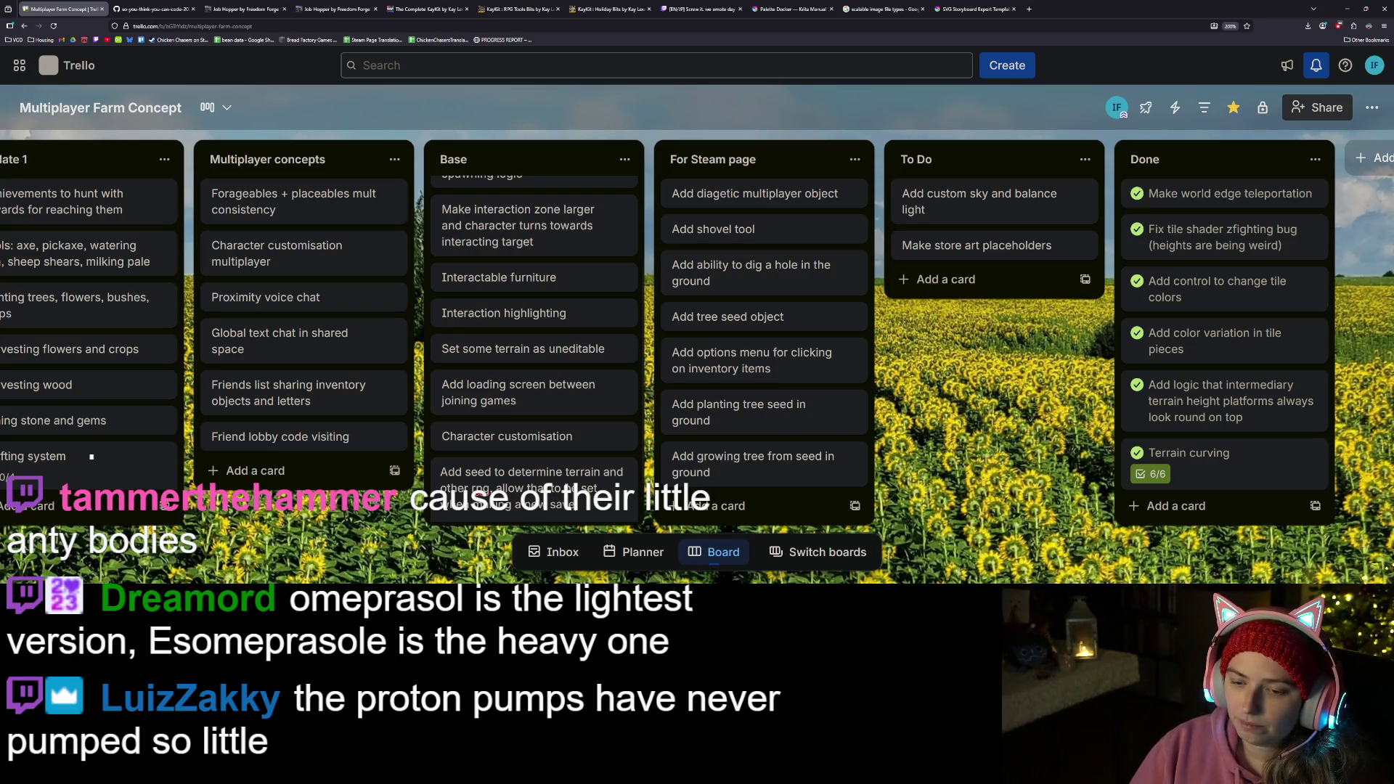
key("Return")
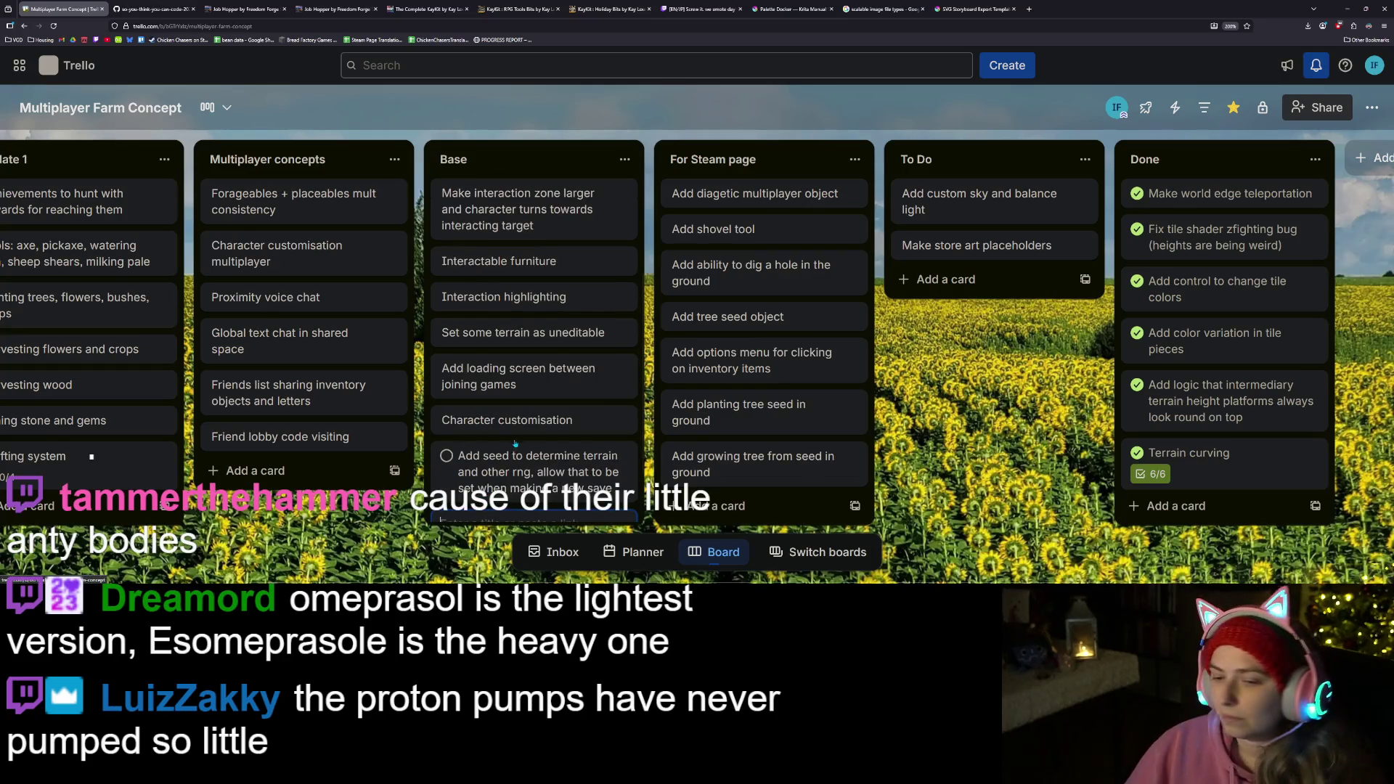
- Extend the seed card with 'set on new save, pulled from save data' and save it
left_click(625, 453)
key("End")
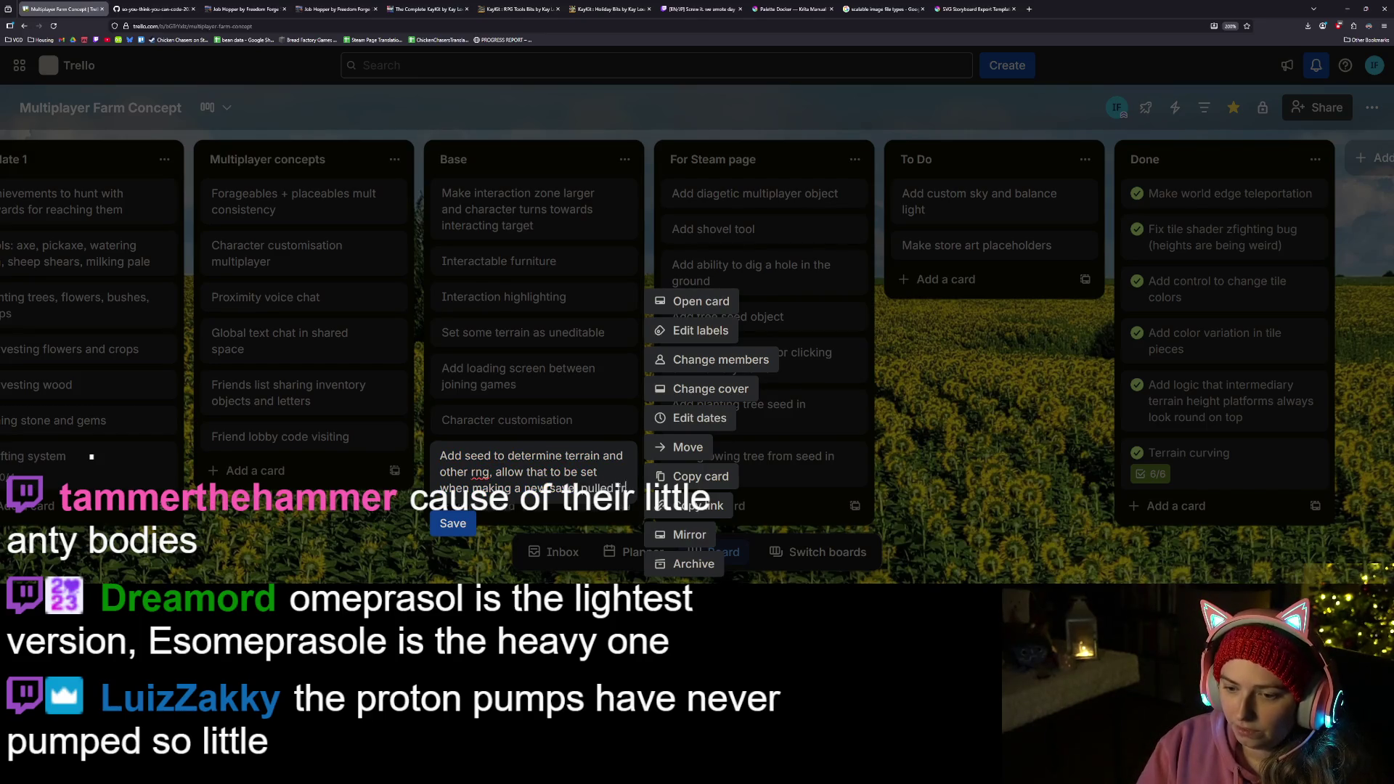
type("ed from save")
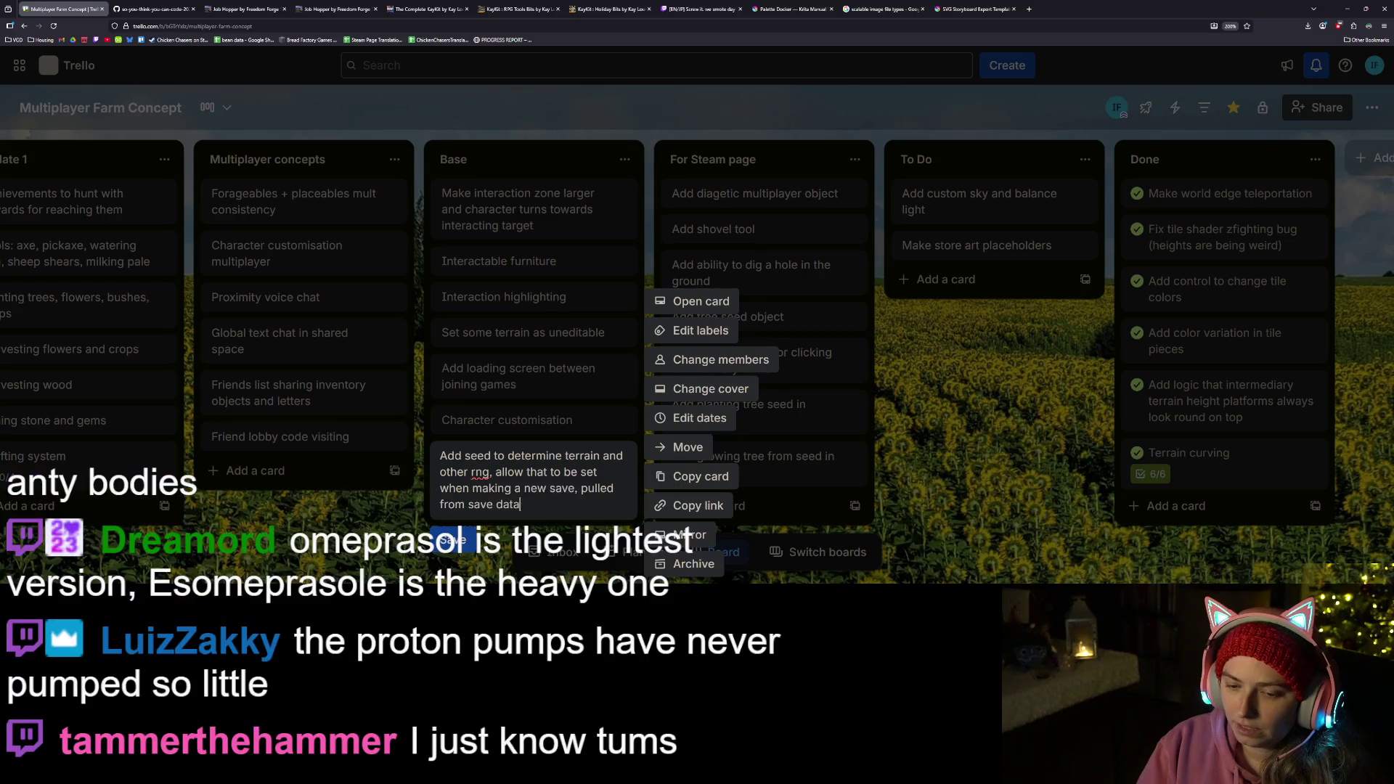
type(" data for")
key("Return")
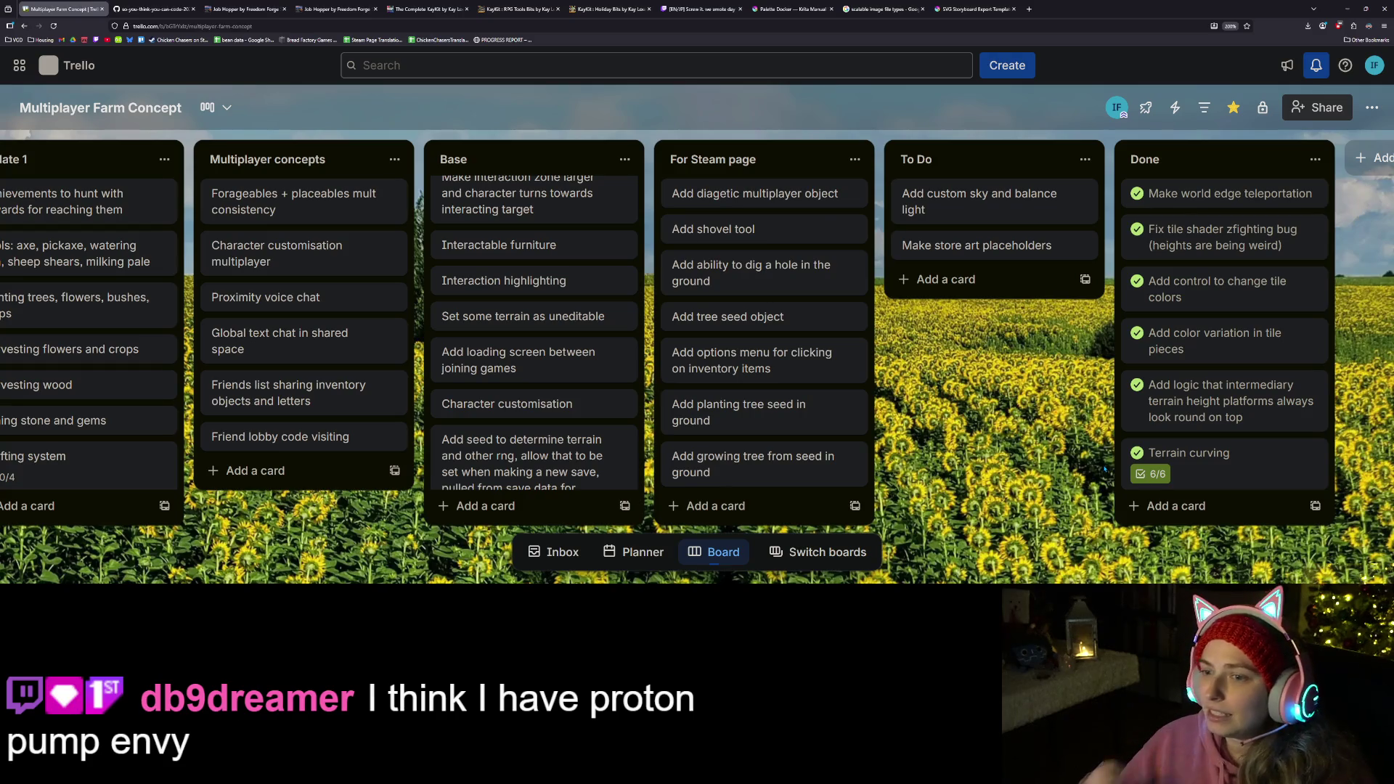
scroll(526, 307, "up", 3)
left_click_drag(526, 306, 574, 306)
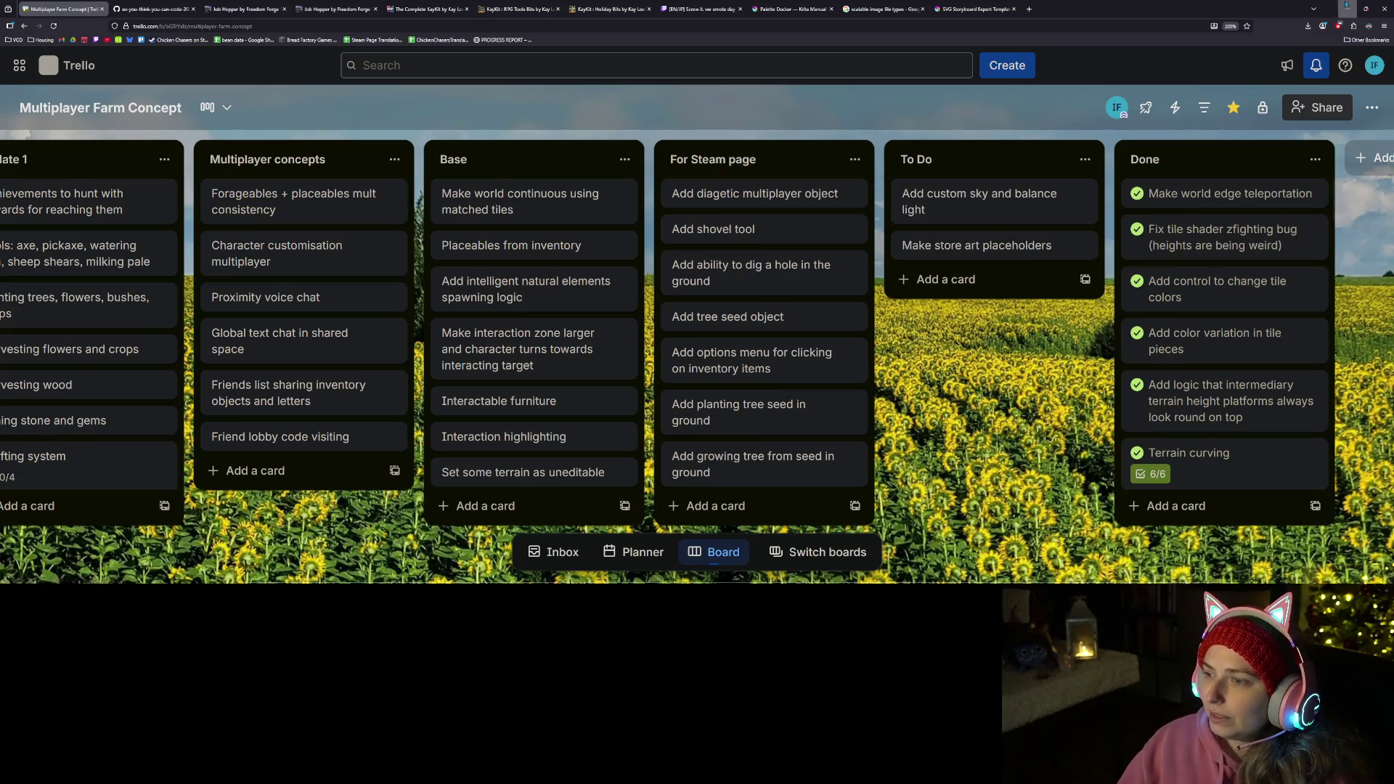
- Switch to Krita, collapse the lettering group and insert a paint layer above Background
key("alt+Tab")
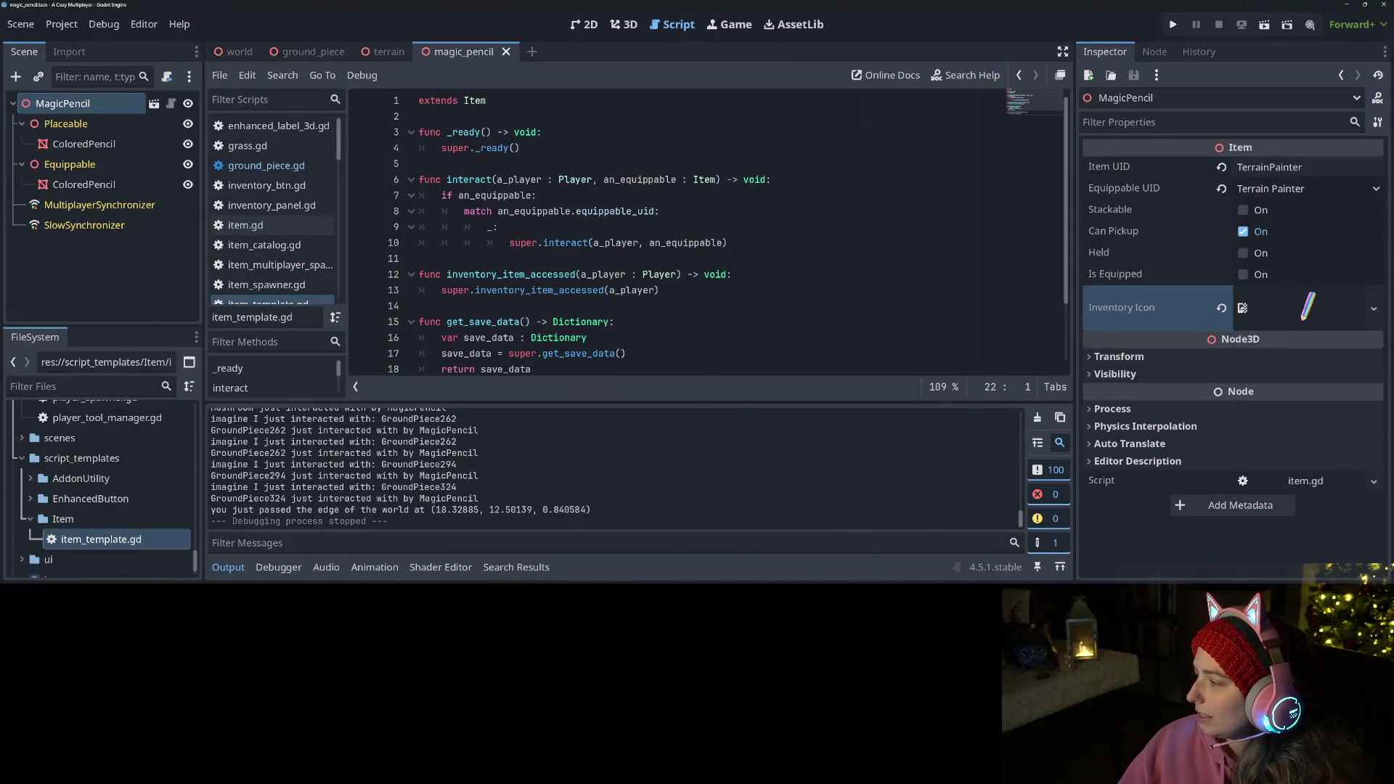
key("alt+Tab")
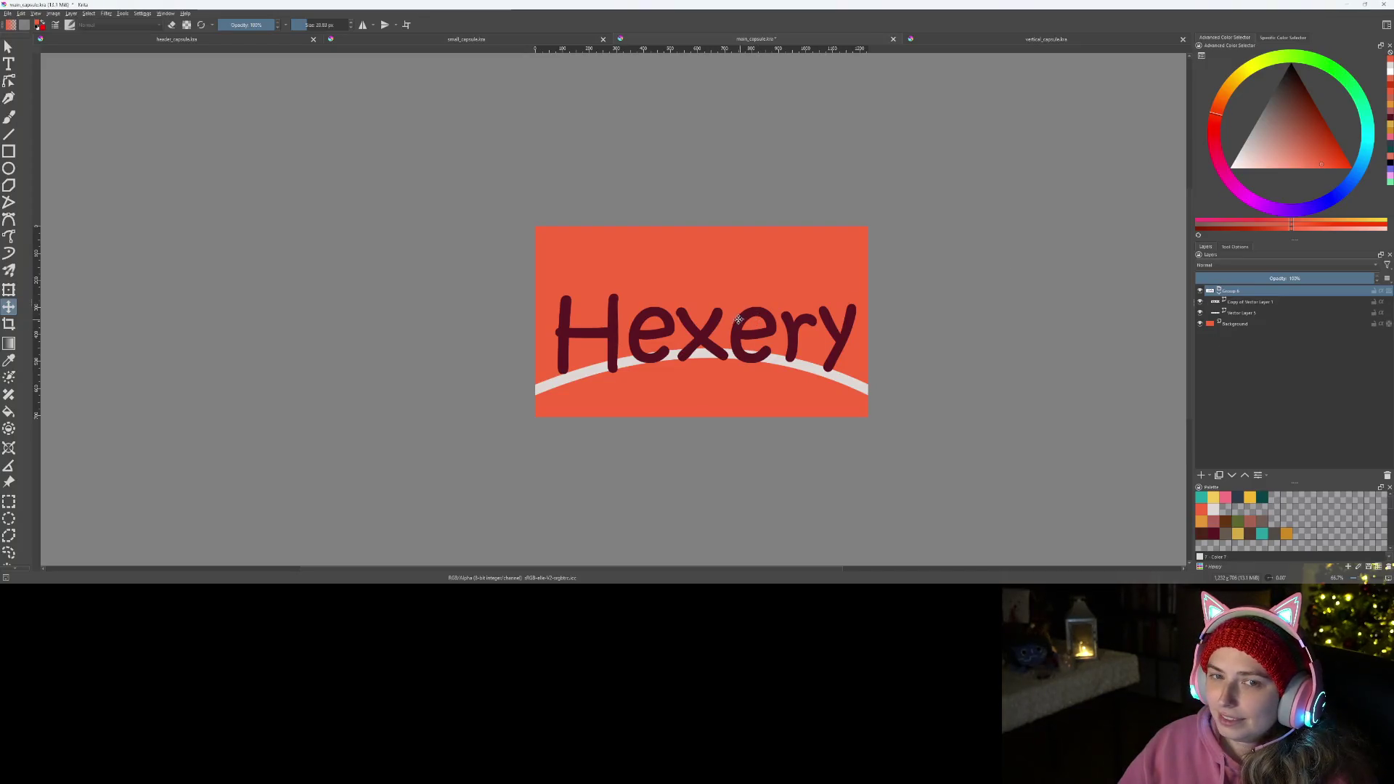
scroll(739, 318, "up", 1)
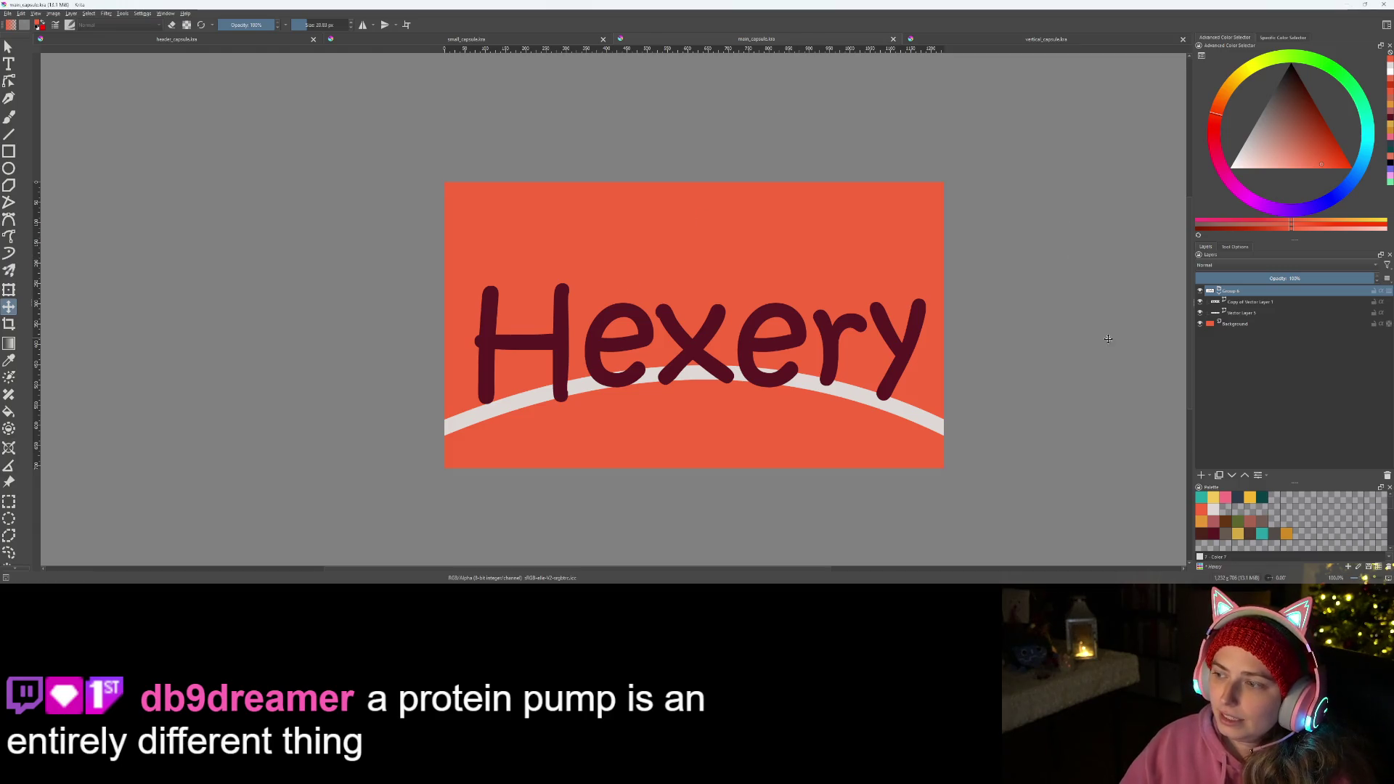
scroll(1109, 338, "up", 1)
left_click(1210, 291)
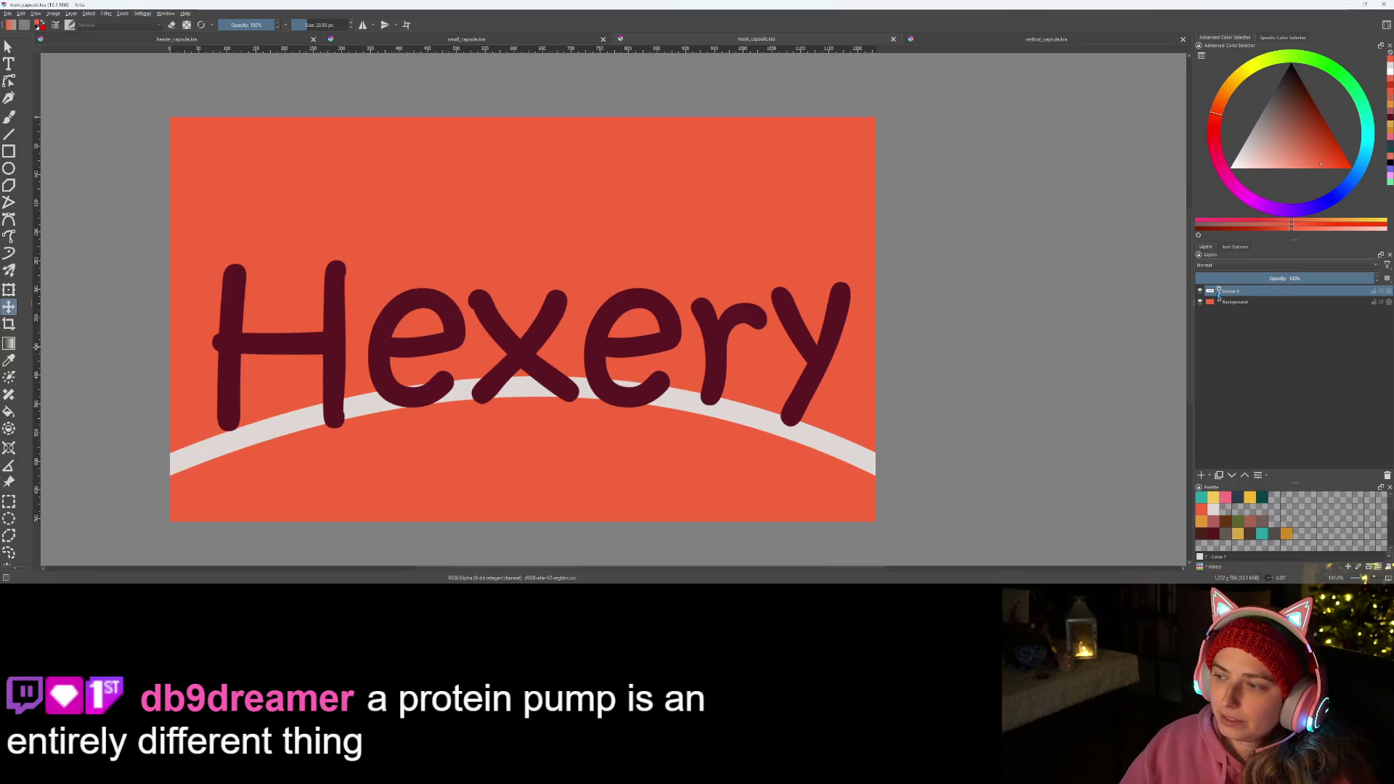
left_click(1229, 302)
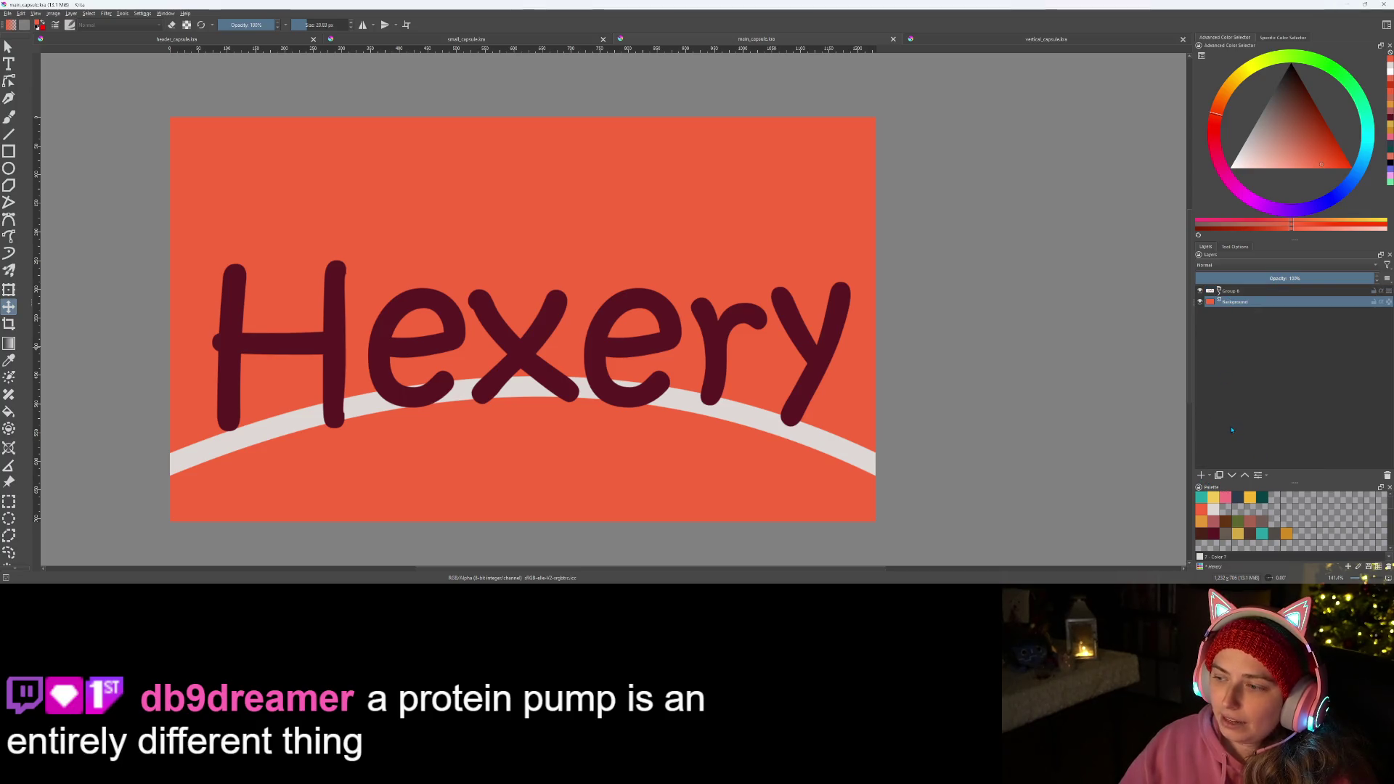
key("Insert")
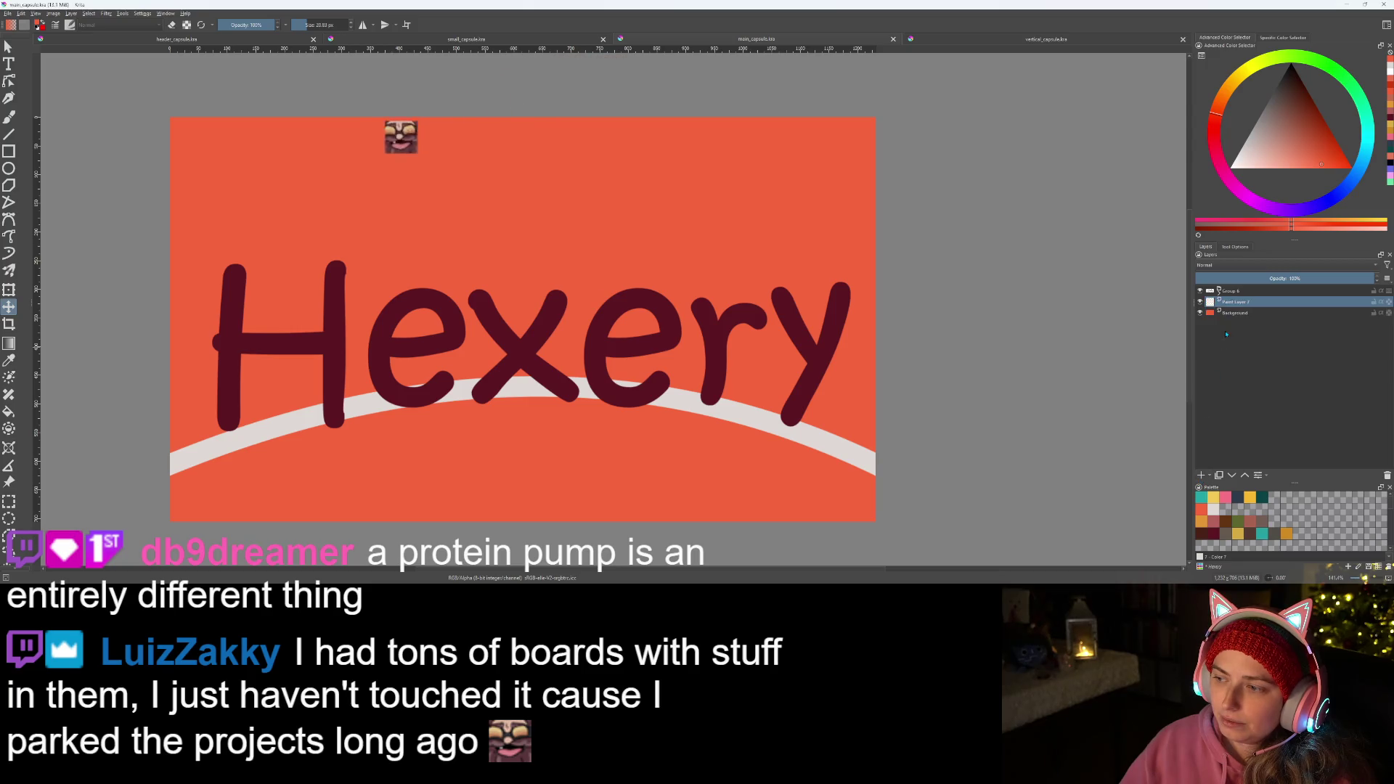
- Move Paint Layer 7 to the top of the stack and pick a smaller freehand brush
left_click_drag(1237, 301, 1250, 290)
key("b")
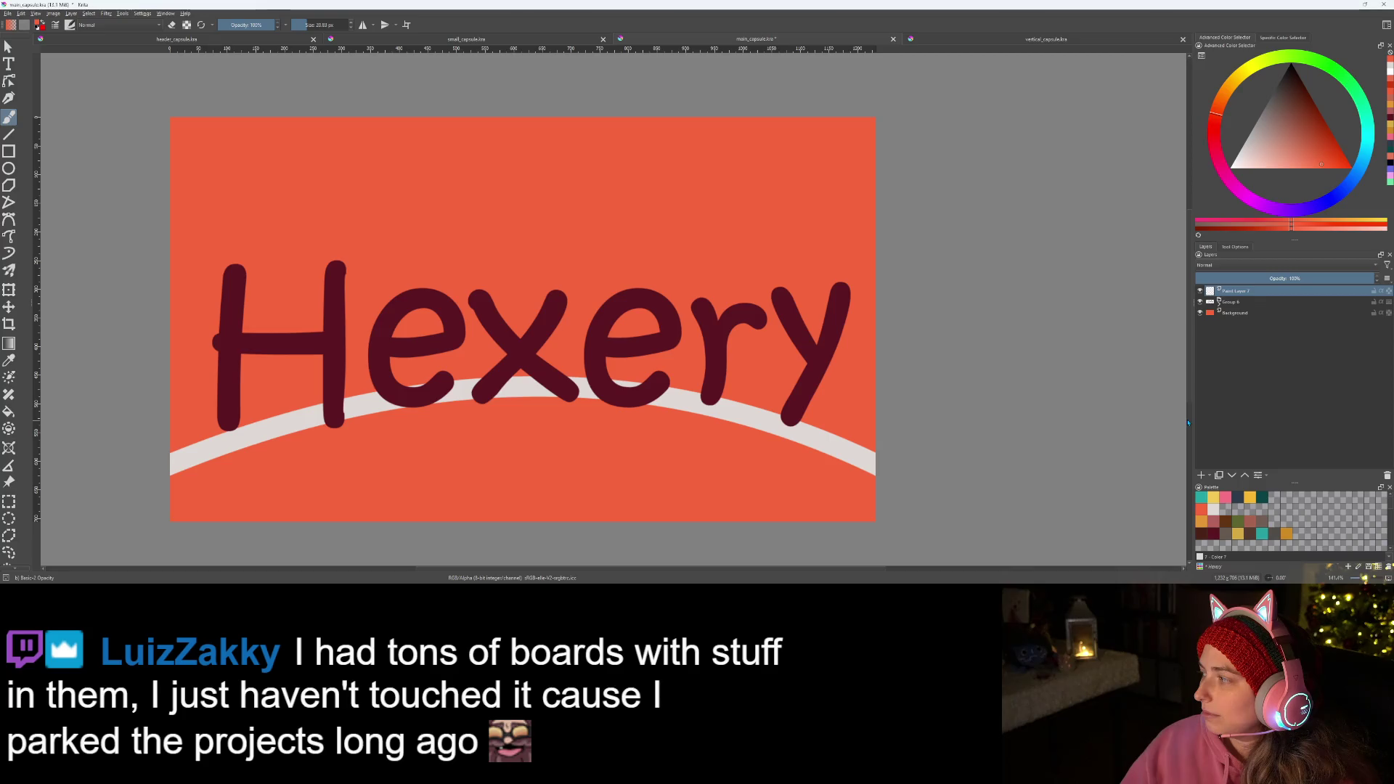
scroll(1217, 430, "up", 1)
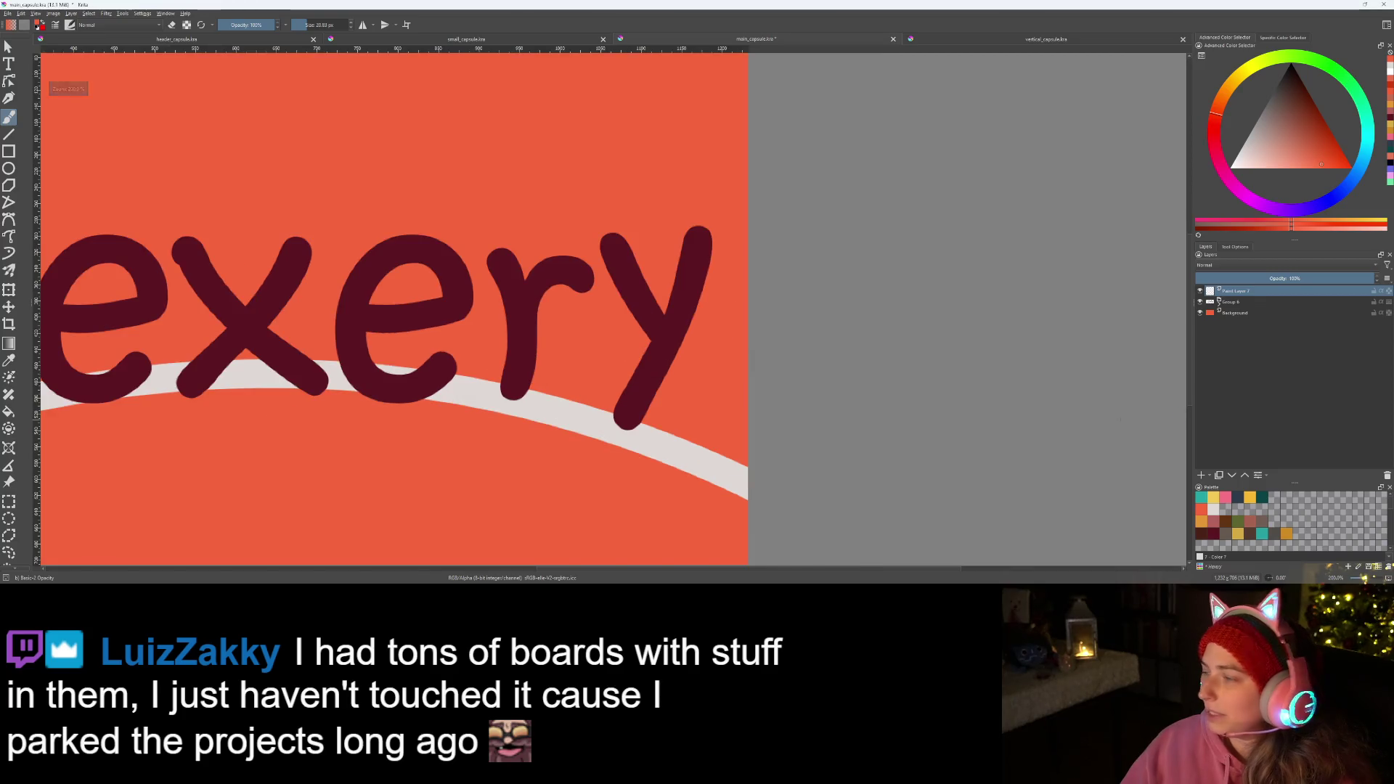
scroll(1216, 429, "left", 1)
scroll(1217, 429, "left", 2)
scroll(892, 371, "down", 1)
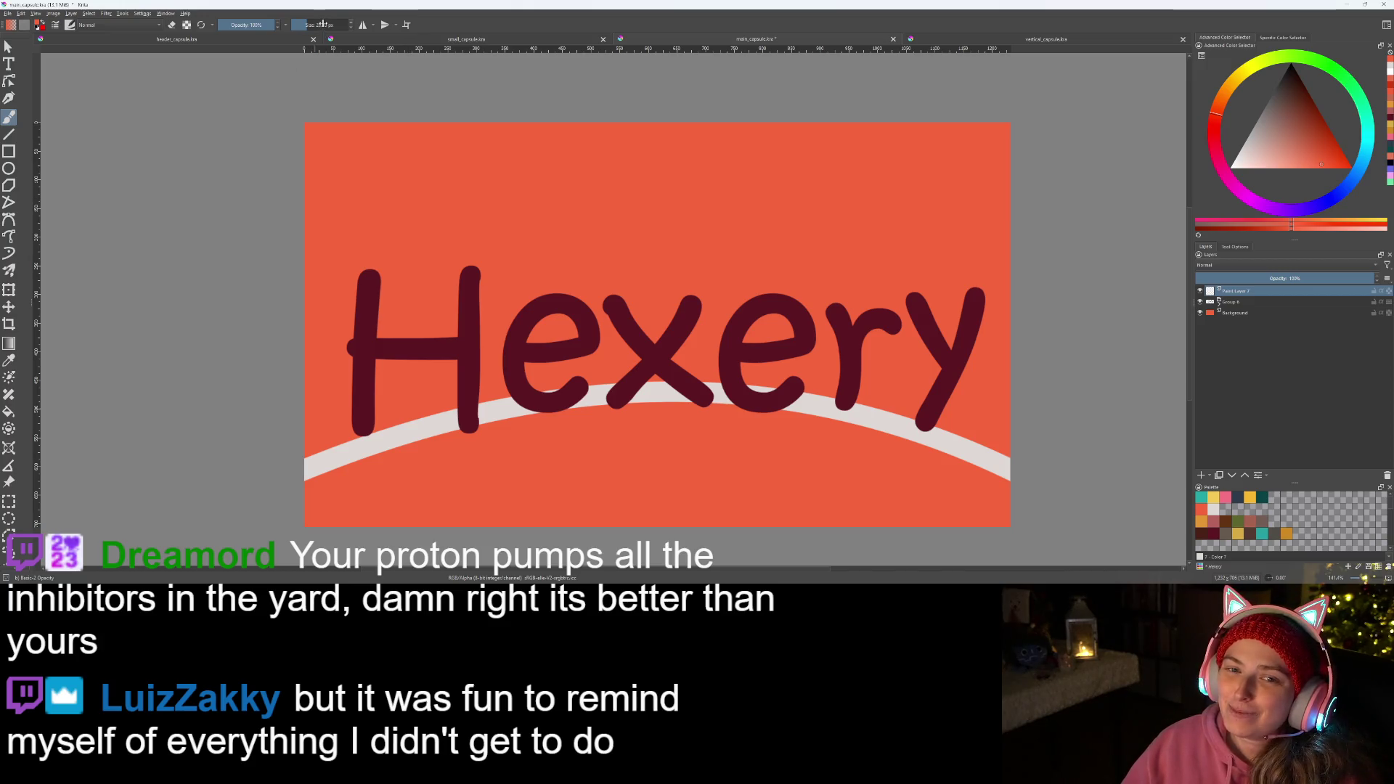
key("Return")
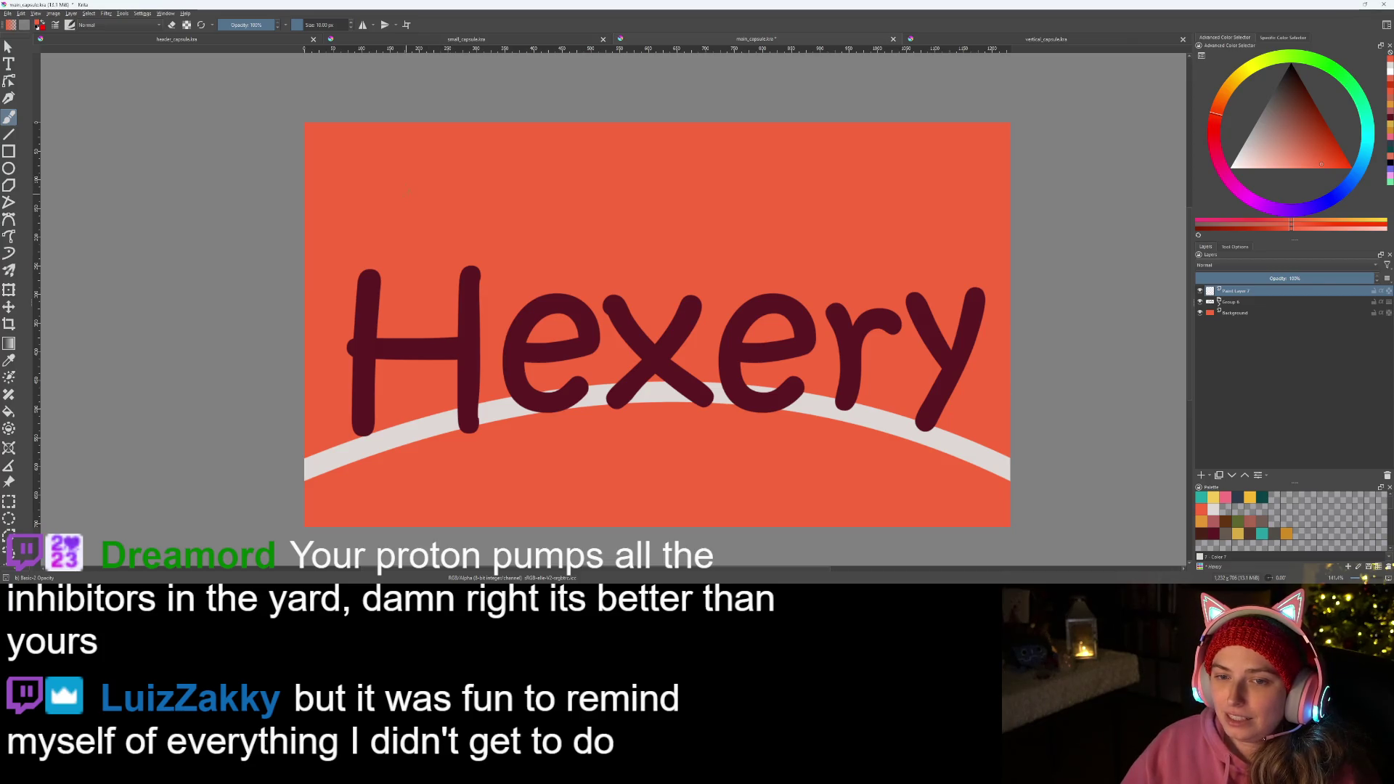
scroll(353, 187, "up", 2)
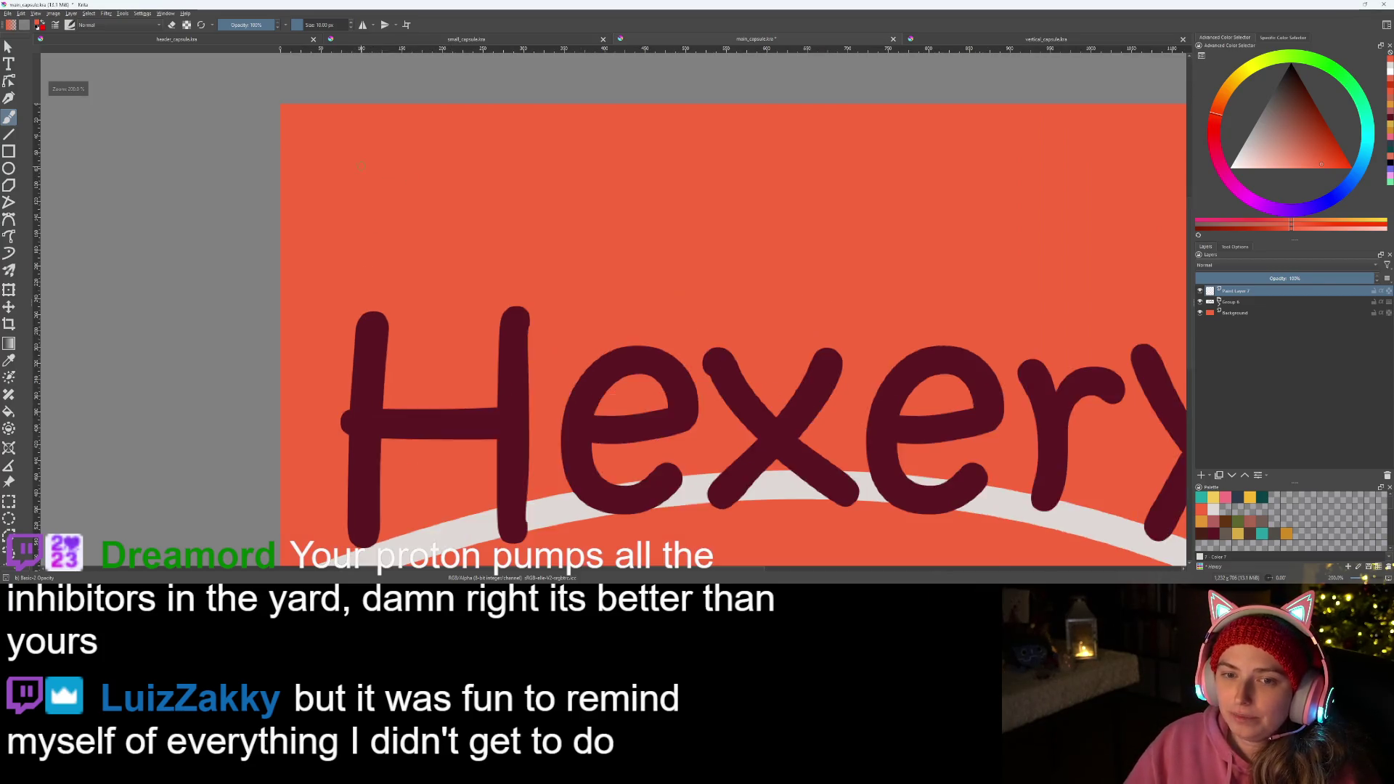
scroll(352, 186, "up", 2)
scroll(327, 191, "down", 1)
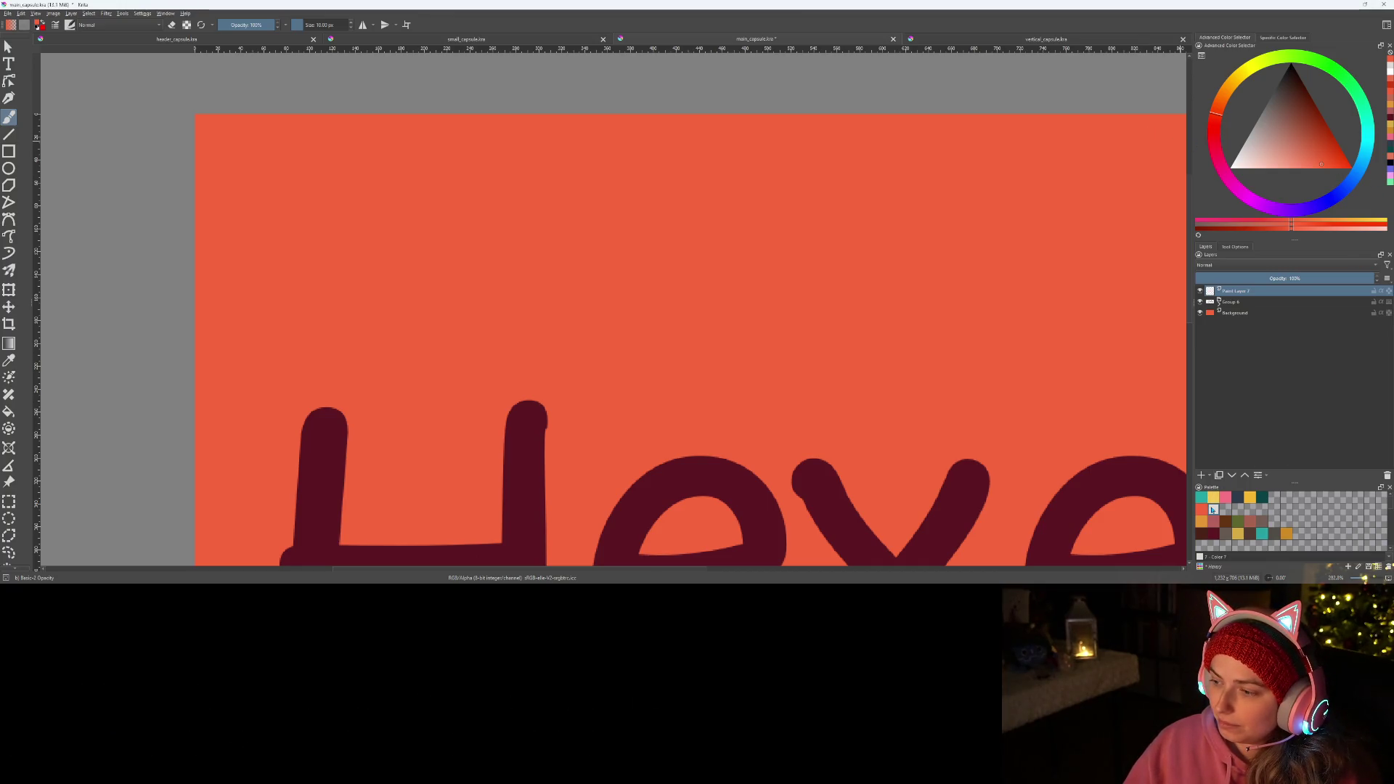
- In light peach, draw the emblem's circle outline and erase the stray inner curve
left_click(1213, 508)
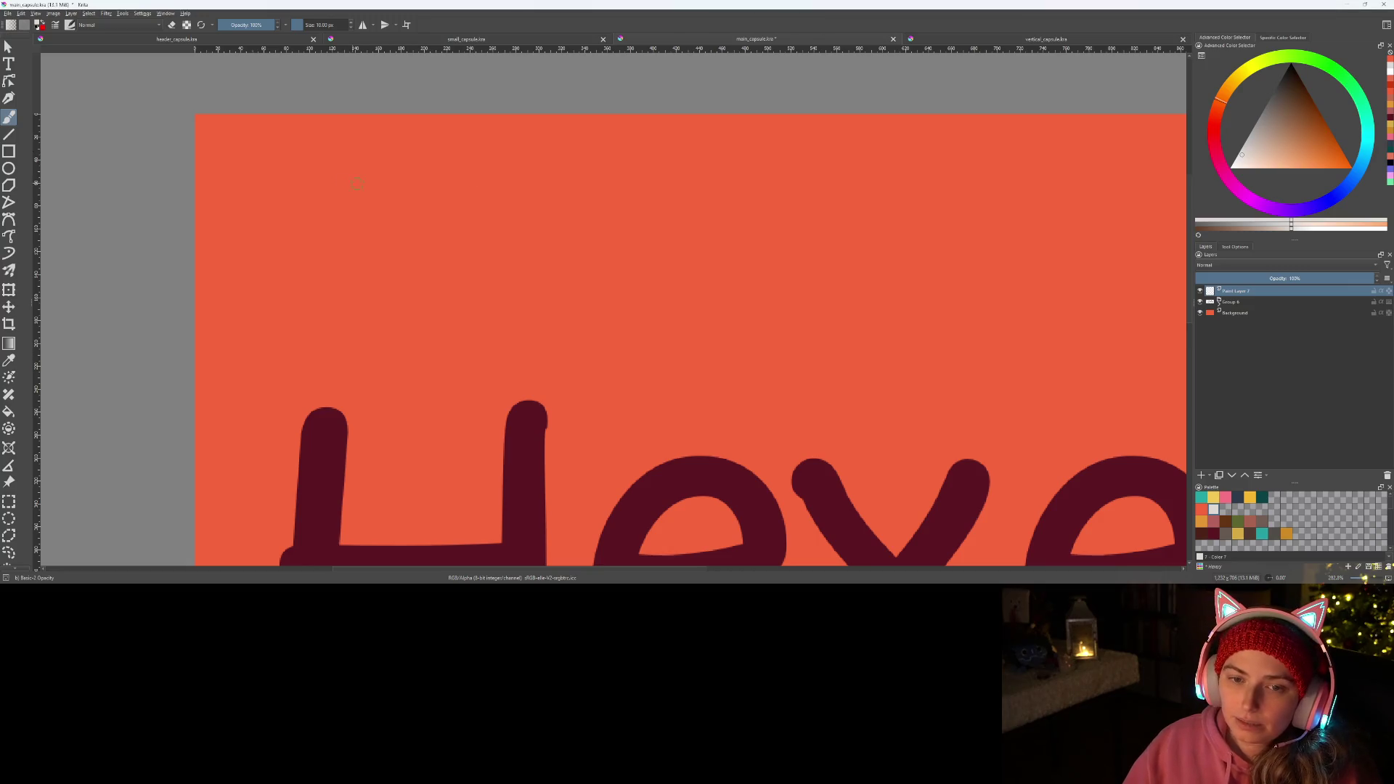
mouse_move(360, 180)
left_mouse_down()
mouse_move(480, 307)
mouse_move(321, 129)
left_mouse_up()
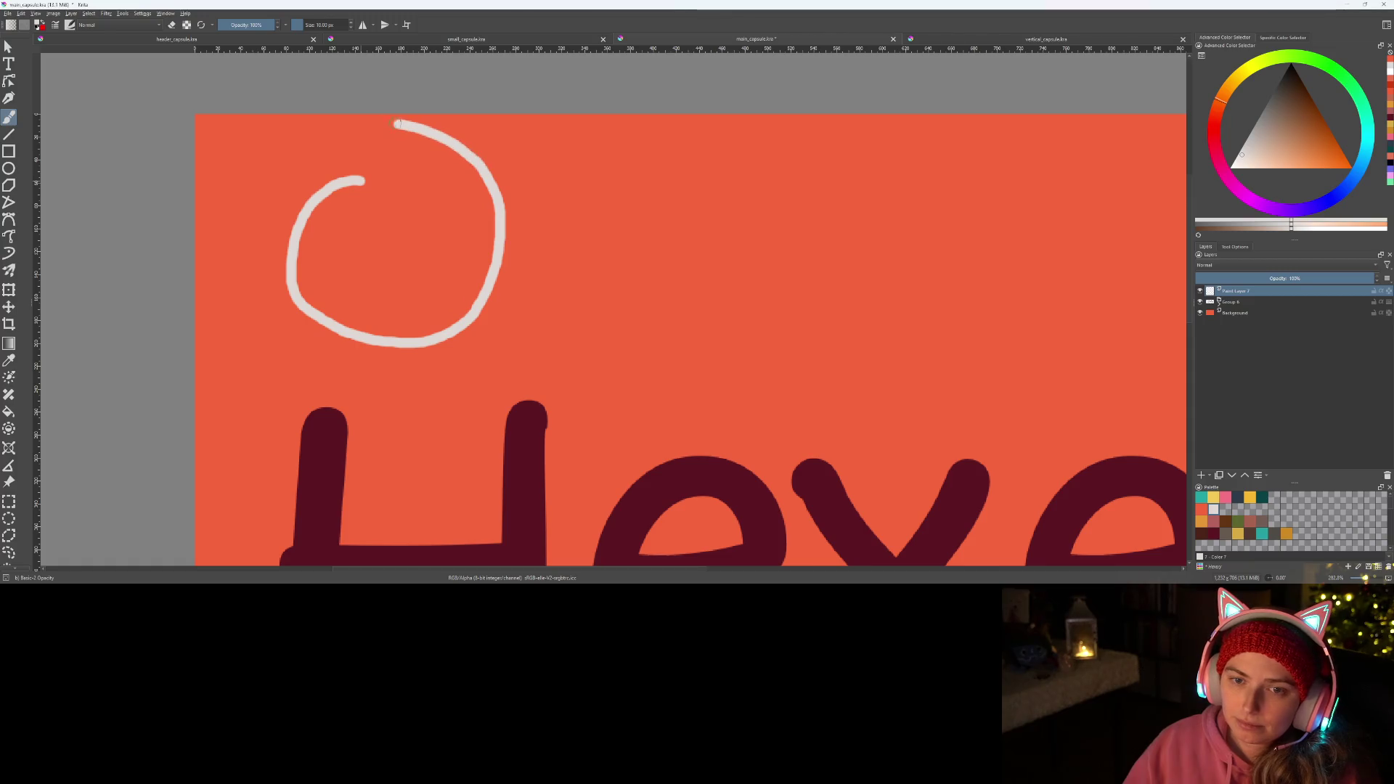
left_click_drag(321, 129, 371, 339)
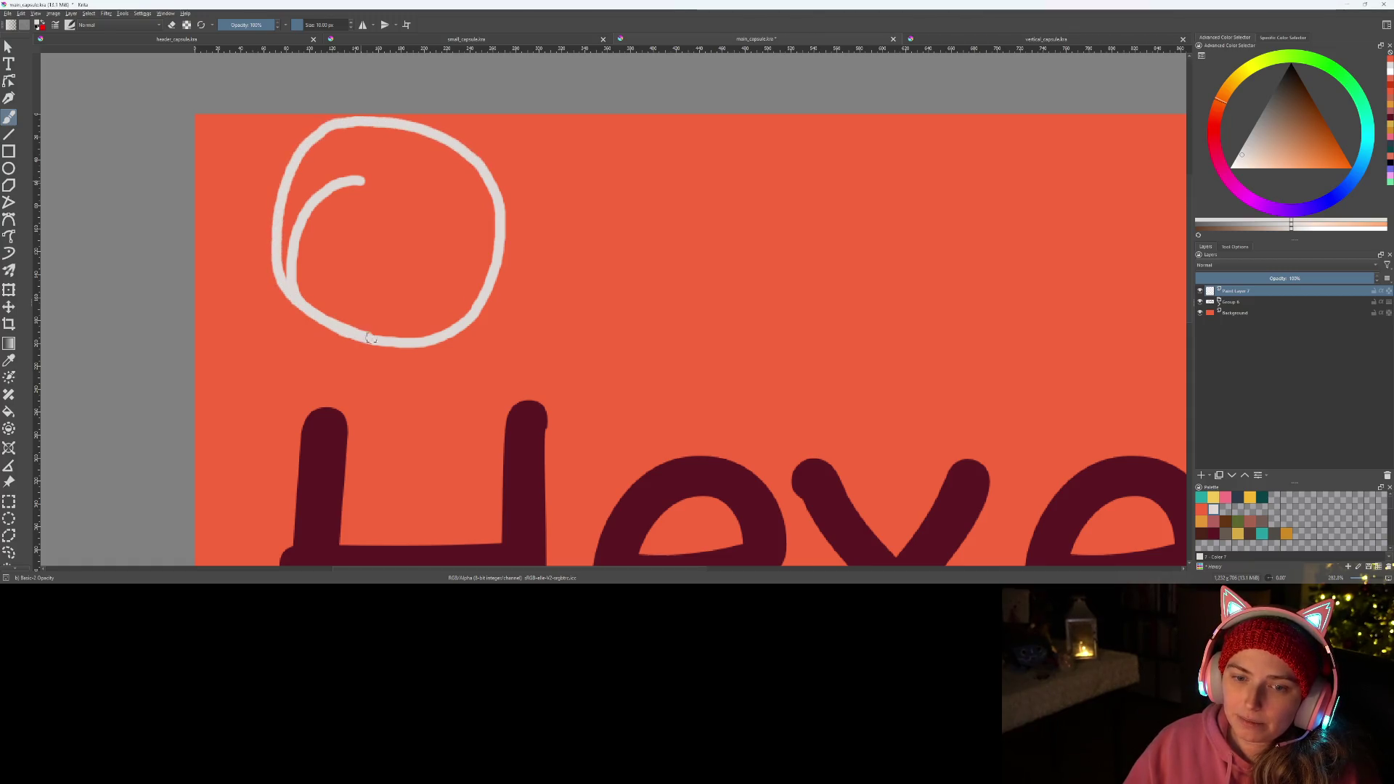
scroll(407, 338, "up", 2)
scroll(327, 349, "up", 1)
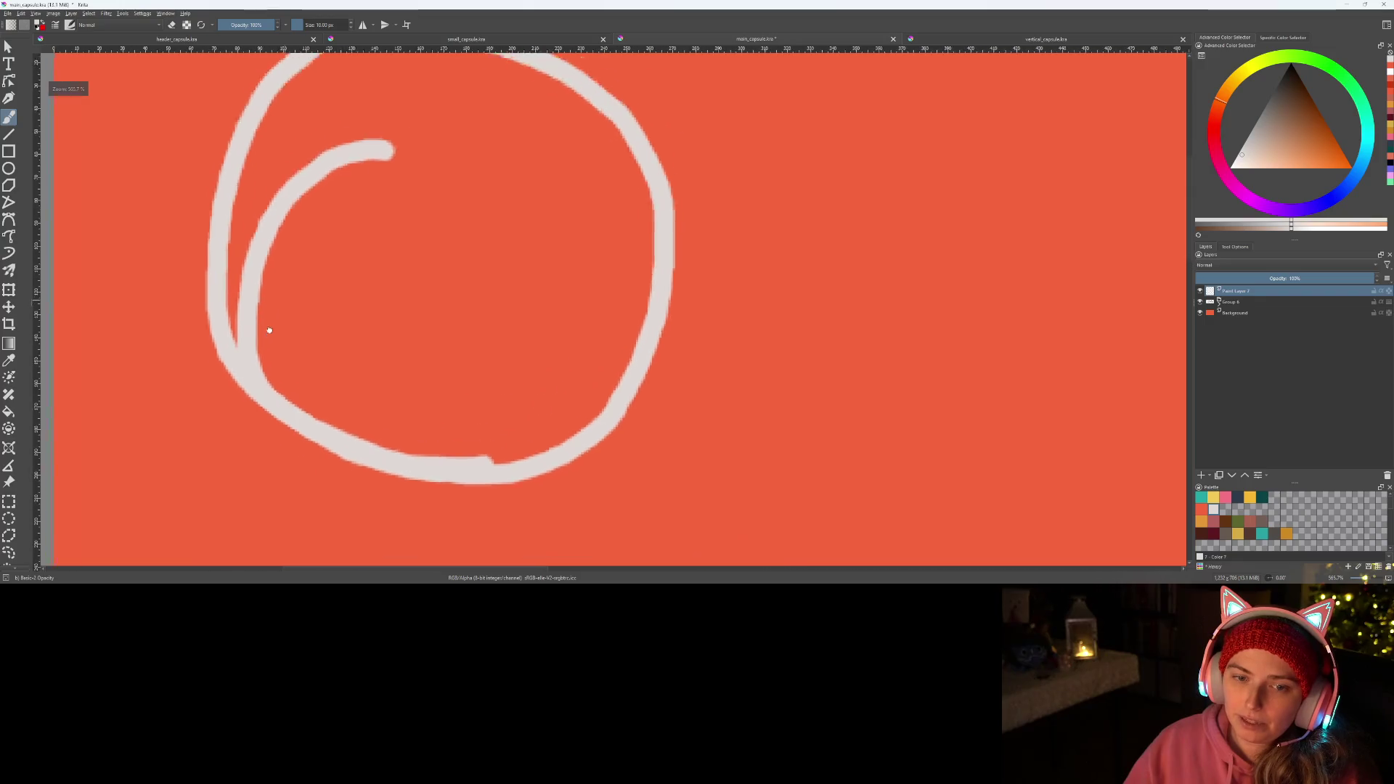
scroll(263, 376, "up", 1)
mouse_move(240, 403)
left_mouse_down()
mouse_move(365, 199)
mouse_move(273, 260)
left_mouse_up()
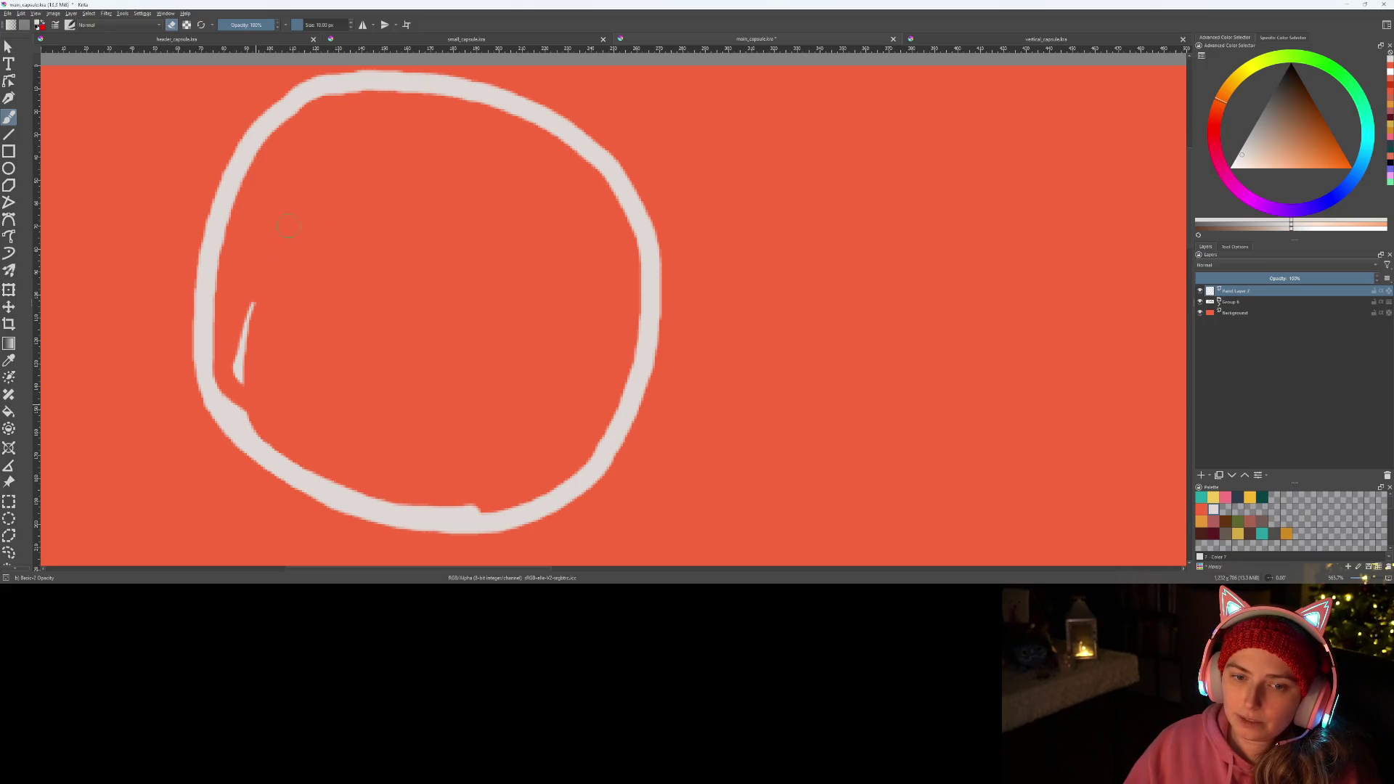
mouse_move(245, 324)
left_mouse_down()
mouse_move(240, 372)
mouse_move(265, 427)
left_mouse_up()
key("minus")
key("plus")
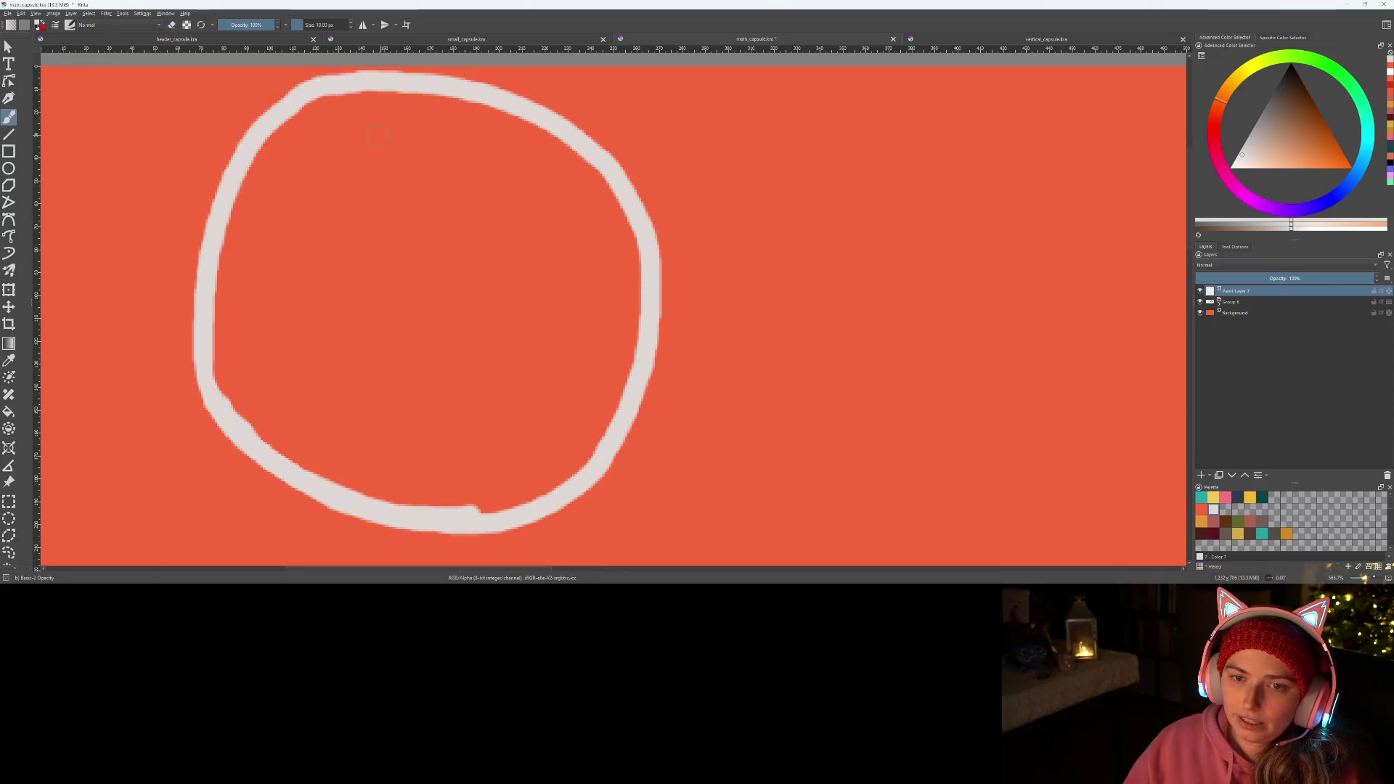
- Sketch the witch inside the circle: pointed hat, outstretched arm, body and a lower stroke
left_click_drag(324, 147, 447, 161)
left_click_drag(316, 222, 490, 159)
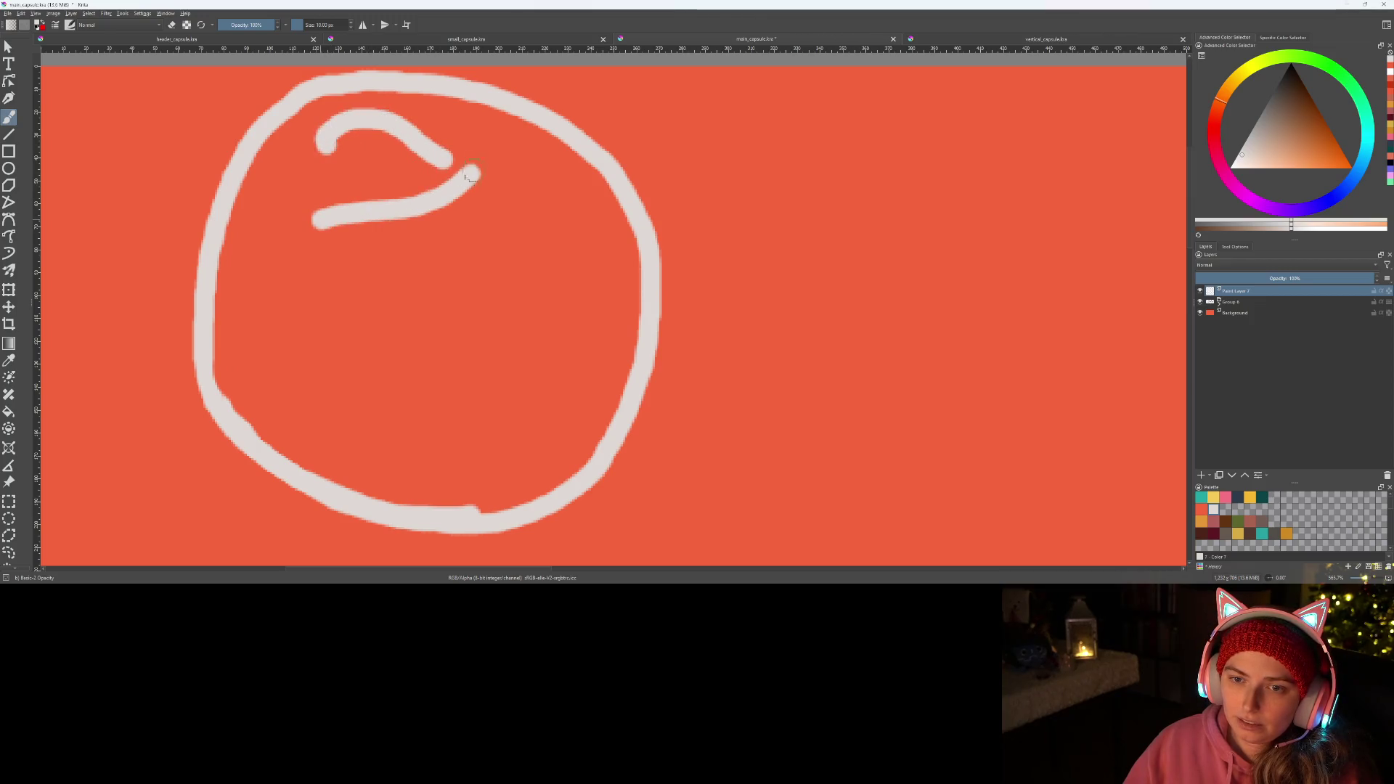
mouse_move(326, 149)
left_mouse_down()
mouse_move(348, 191)
mouse_move(326, 216)
mouse_move(364, 258)
mouse_move(420, 270)
mouse_move(441, 212)
left_mouse_up()
mouse_move(259, 306)
left_mouse_down()
mouse_move(364, 321)
mouse_move(368, 367)
mouse_move(461, 367)
mouse_move(531, 342)
mouse_move(440, 235)
mouse_move(522, 226)
mouse_move(539, 200)
left_mouse_up()
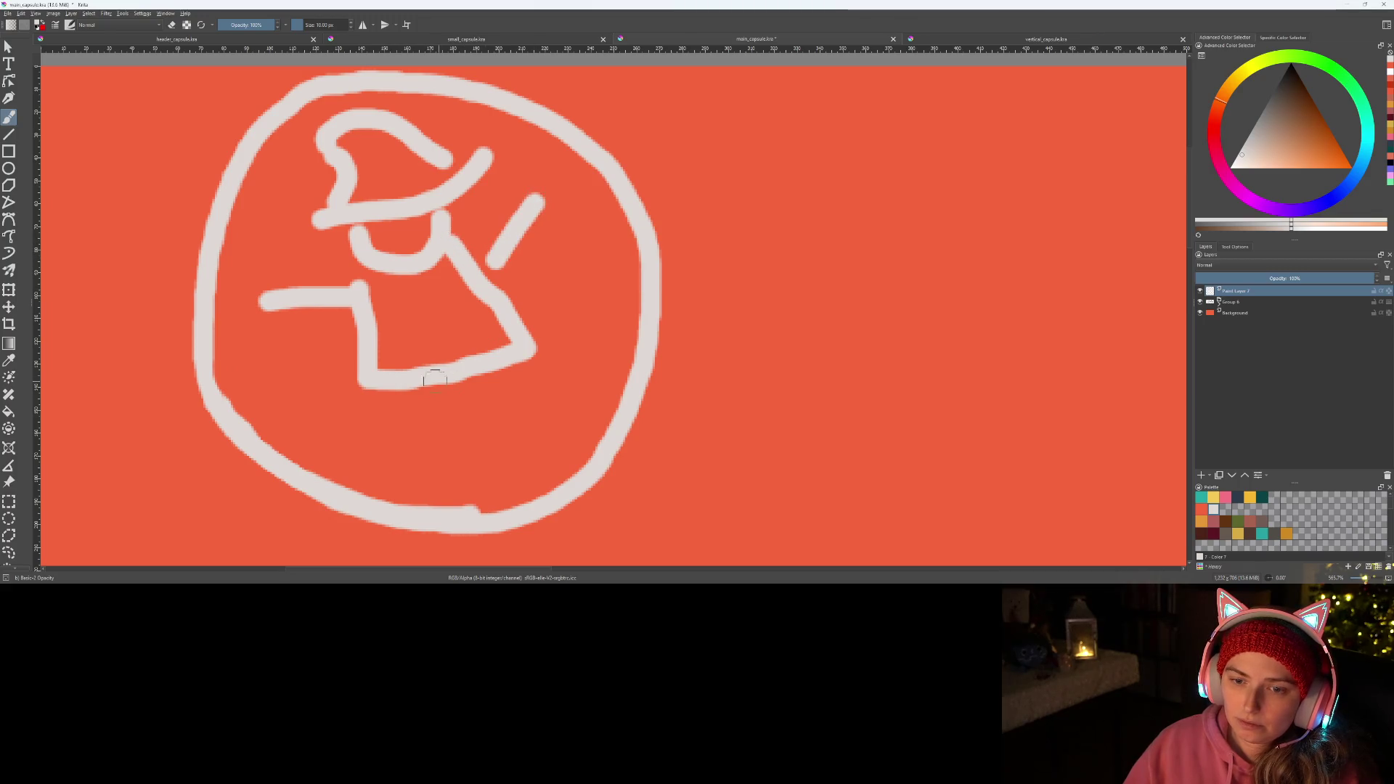
left_click_drag(425, 397, 392, 456)
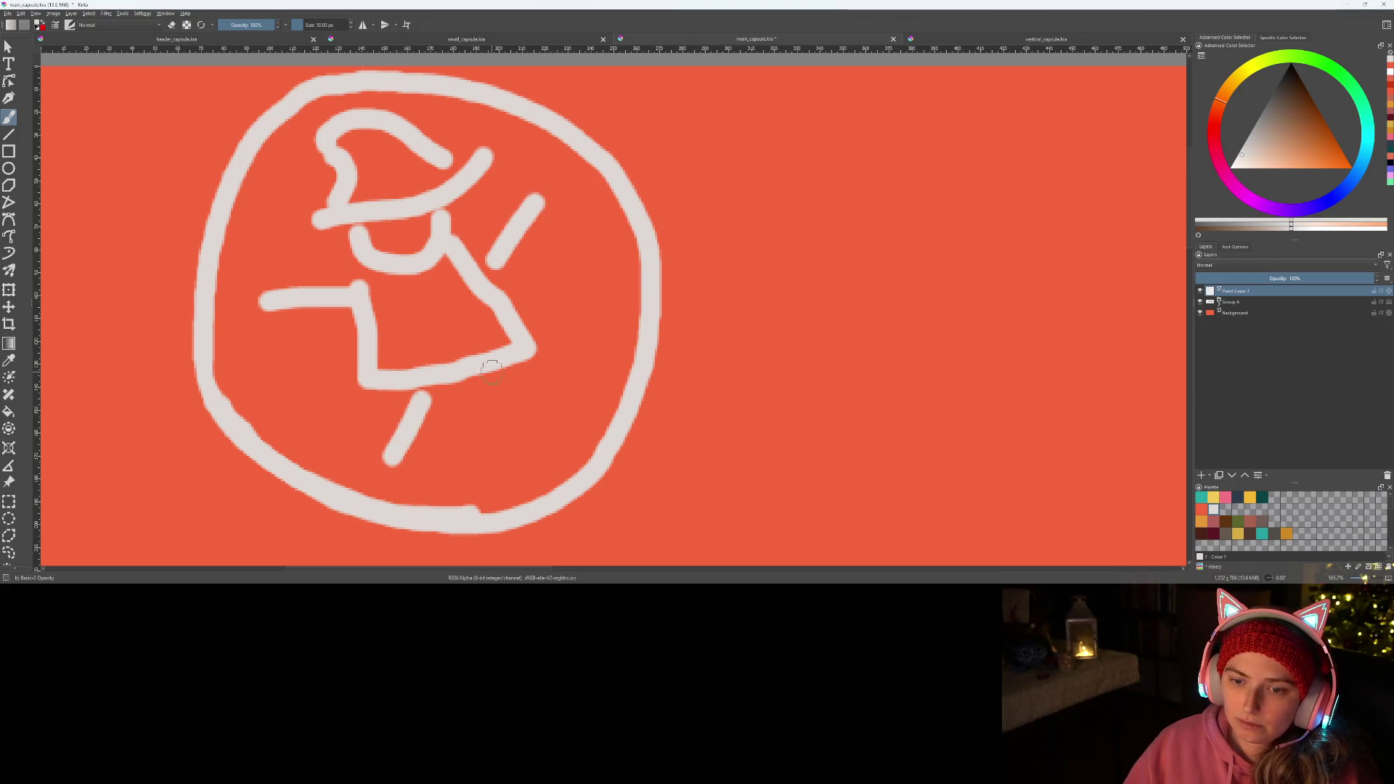
scroll(589, 403, "down", 3)
scroll(654, 458, "down", 3)
scroll(655, 458, "down", 2)
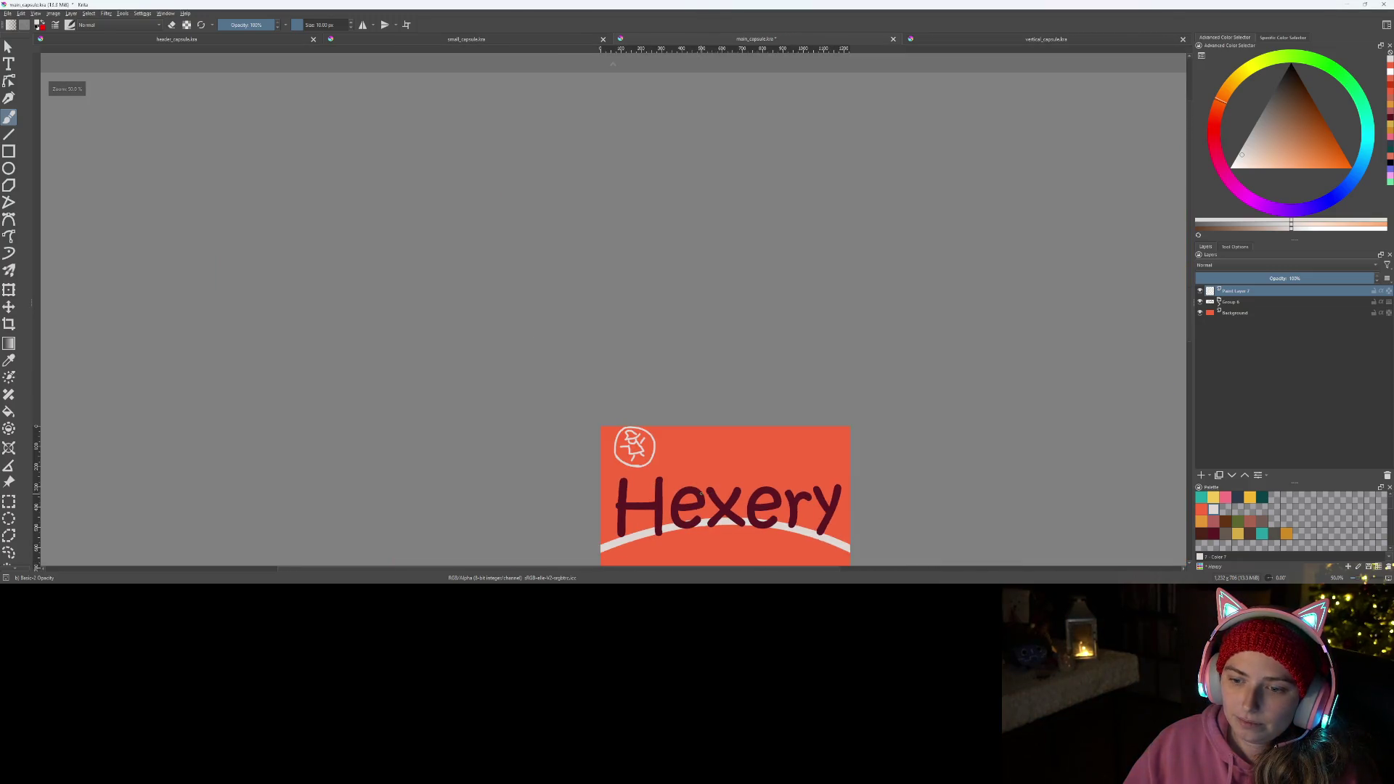
scroll(702, 494, "up", 1)
scroll(654, 436, "up", 3)
- Transform the emblem to about half width, nudge it down-left, apply and return to the brush
key("t")
scroll(470, 314, "down", 3)
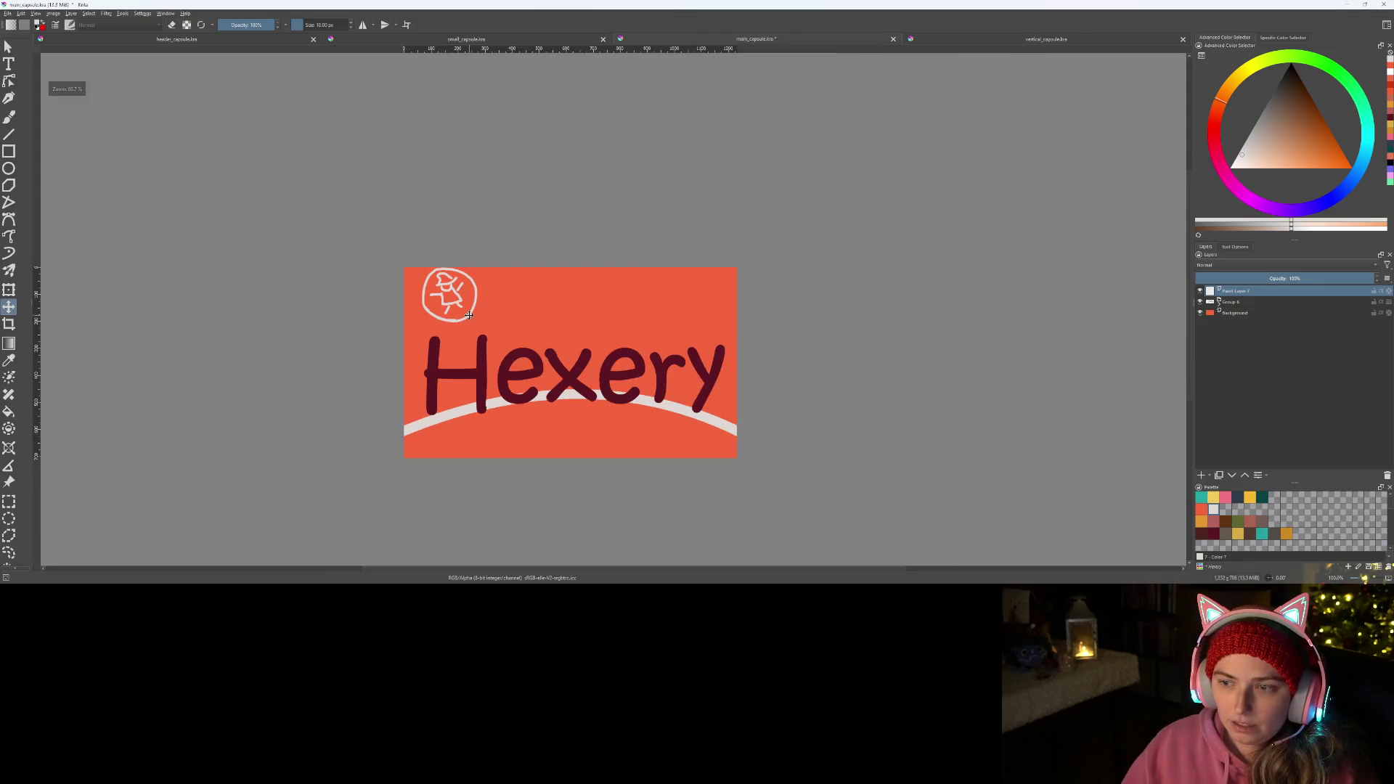
key("ctrl+t")
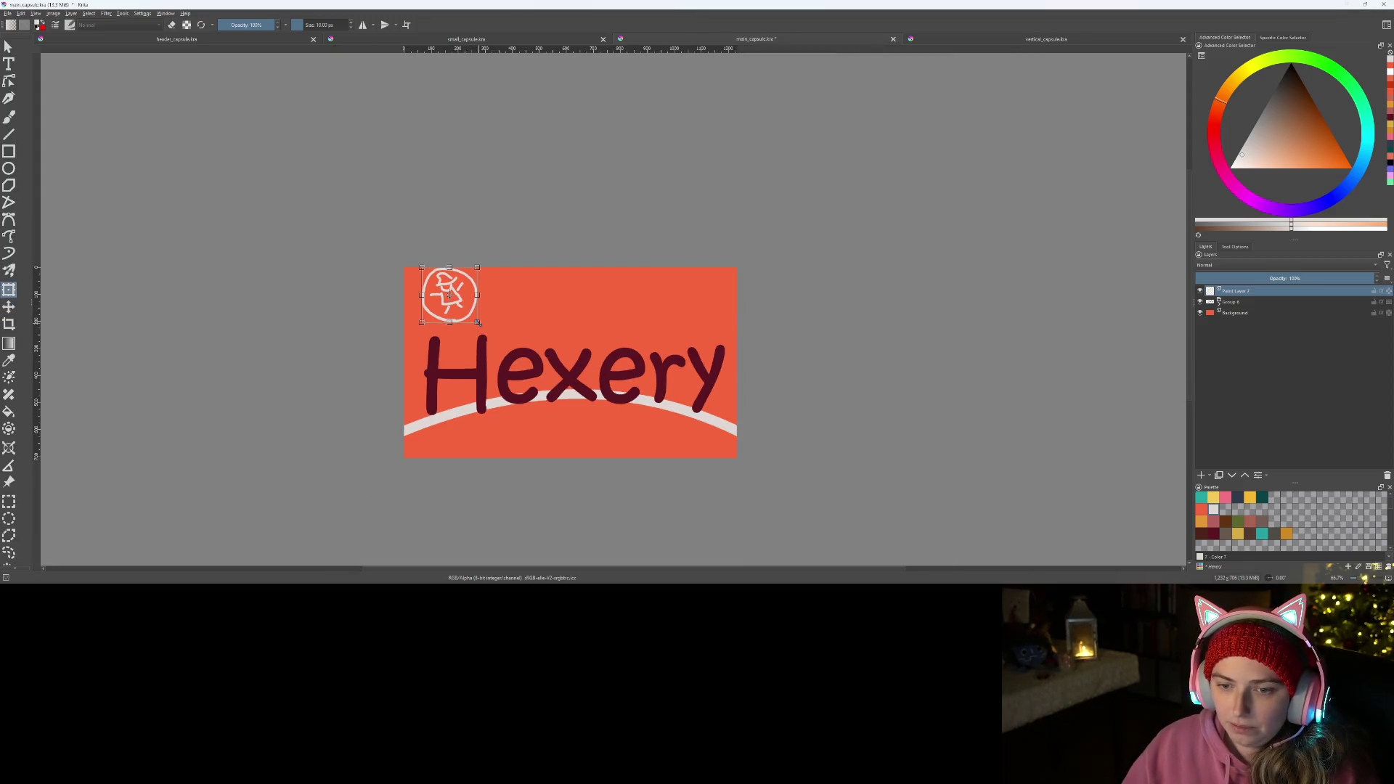
left_click_drag(480, 323, 467, 311)
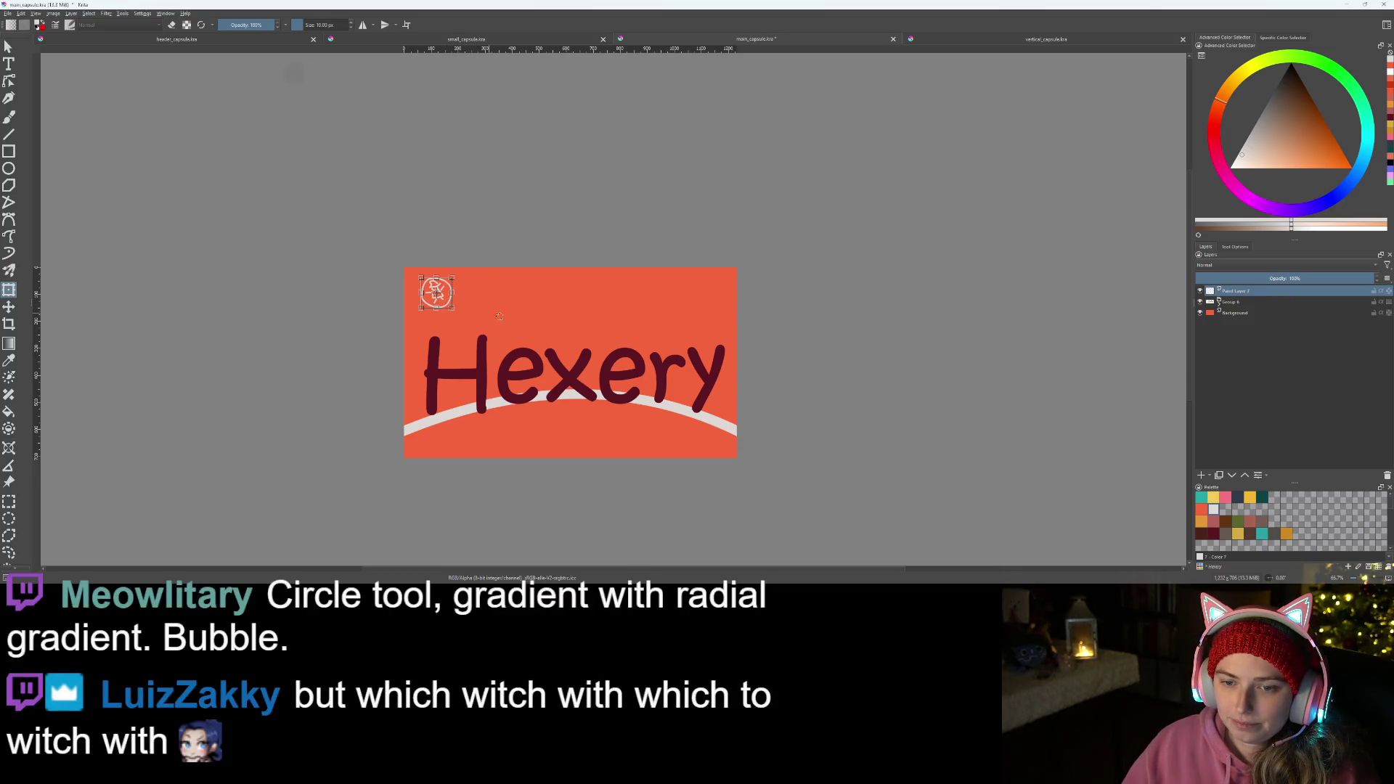
scroll(550, 344, "up", 2)
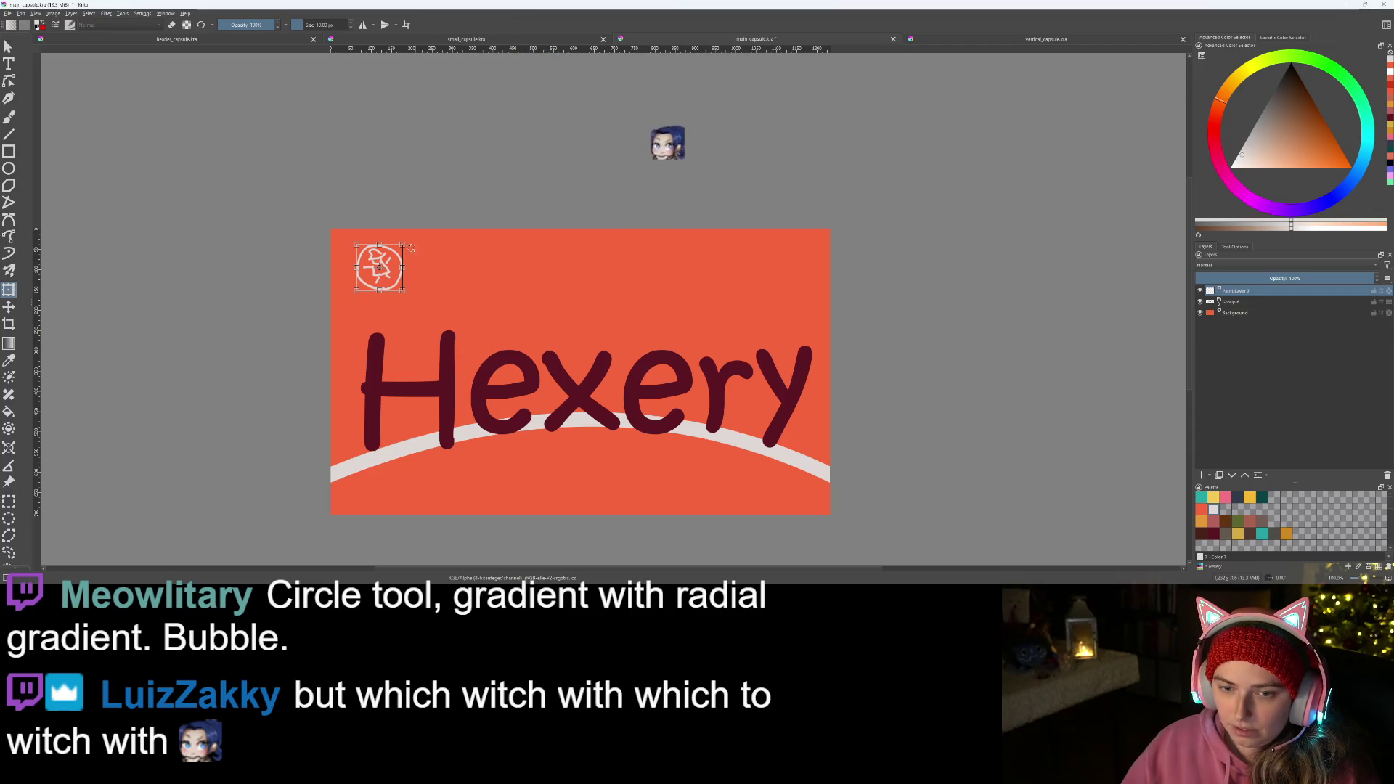
left_click_drag(390, 284, 385, 301)
key("b")
scroll(480, 325, "up", 1)
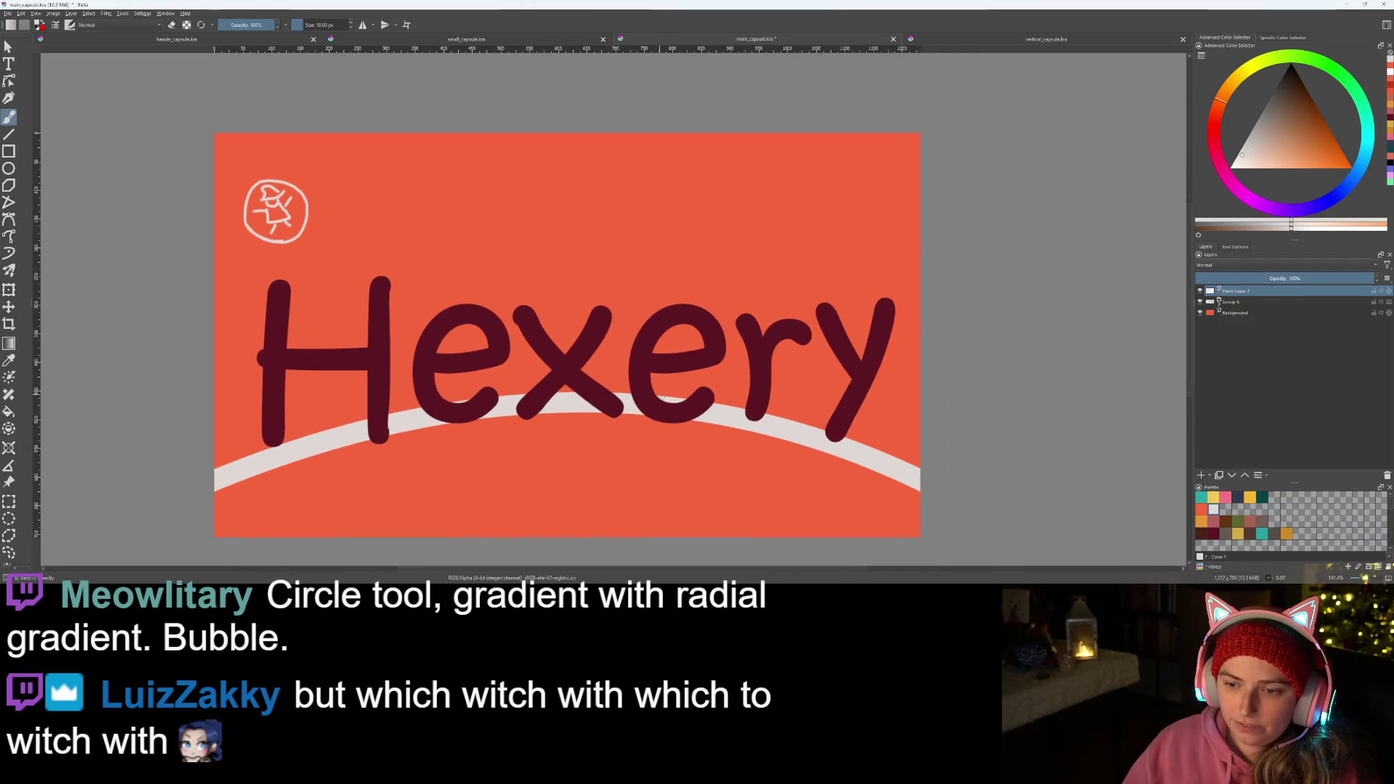
- Draw a stem rising from the 'r' topped with square blossoms and fold lines
mouse_move(697, 369)
left_mouse_down()
mouse_move(682, 207)
mouse_move(706, 229)
mouse_move(697, 155)
mouse_move(744, 161)
mouse_move(687, 188)
left_mouse_up()
mouse_move(794, 186)
left_mouse_down()
mouse_move(802, 218)
mouse_move(754, 223)
mouse_move(760, 185)
left_mouse_up()
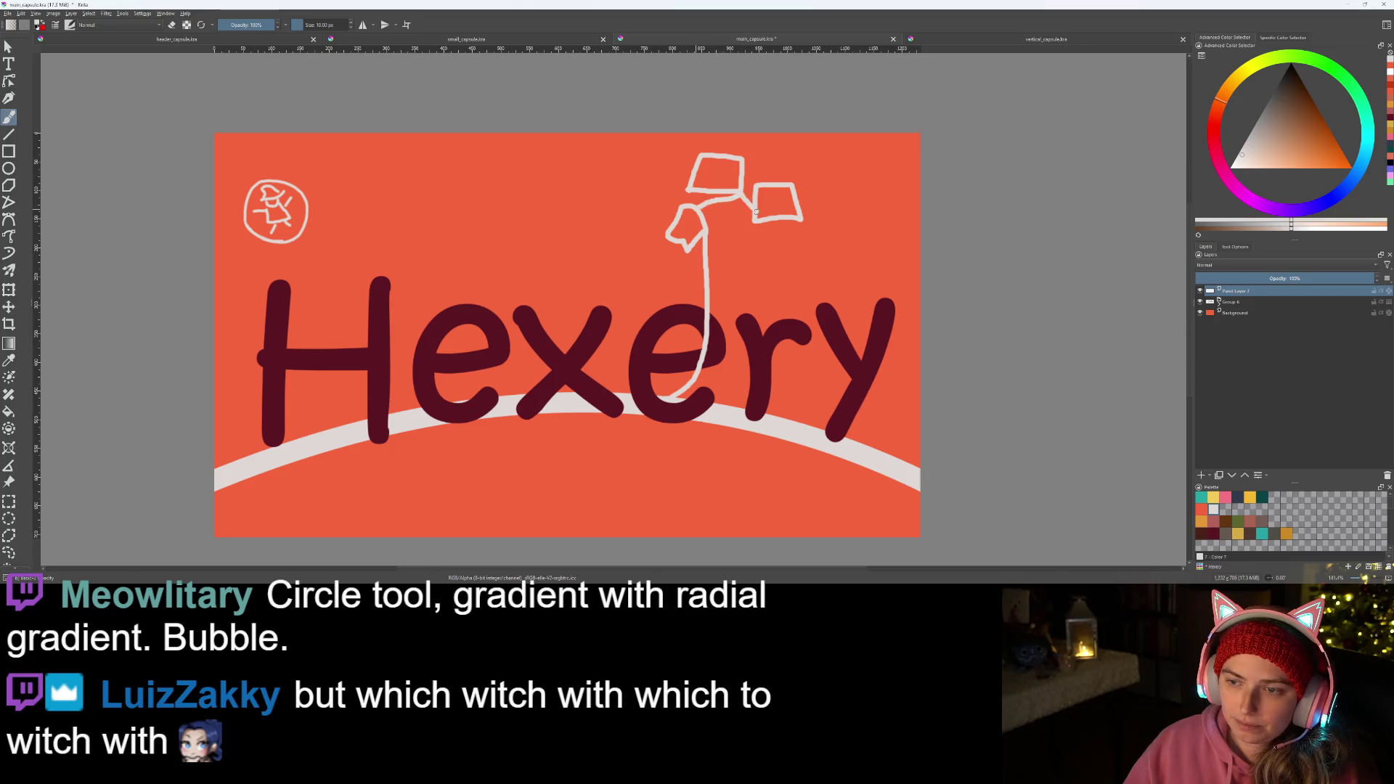
mouse_move(713, 221)
left_mouse_down()
mouse_move(768, 262)
mouse_move(754, 219)
mouse_move(776, 389)
left_mouse_up()
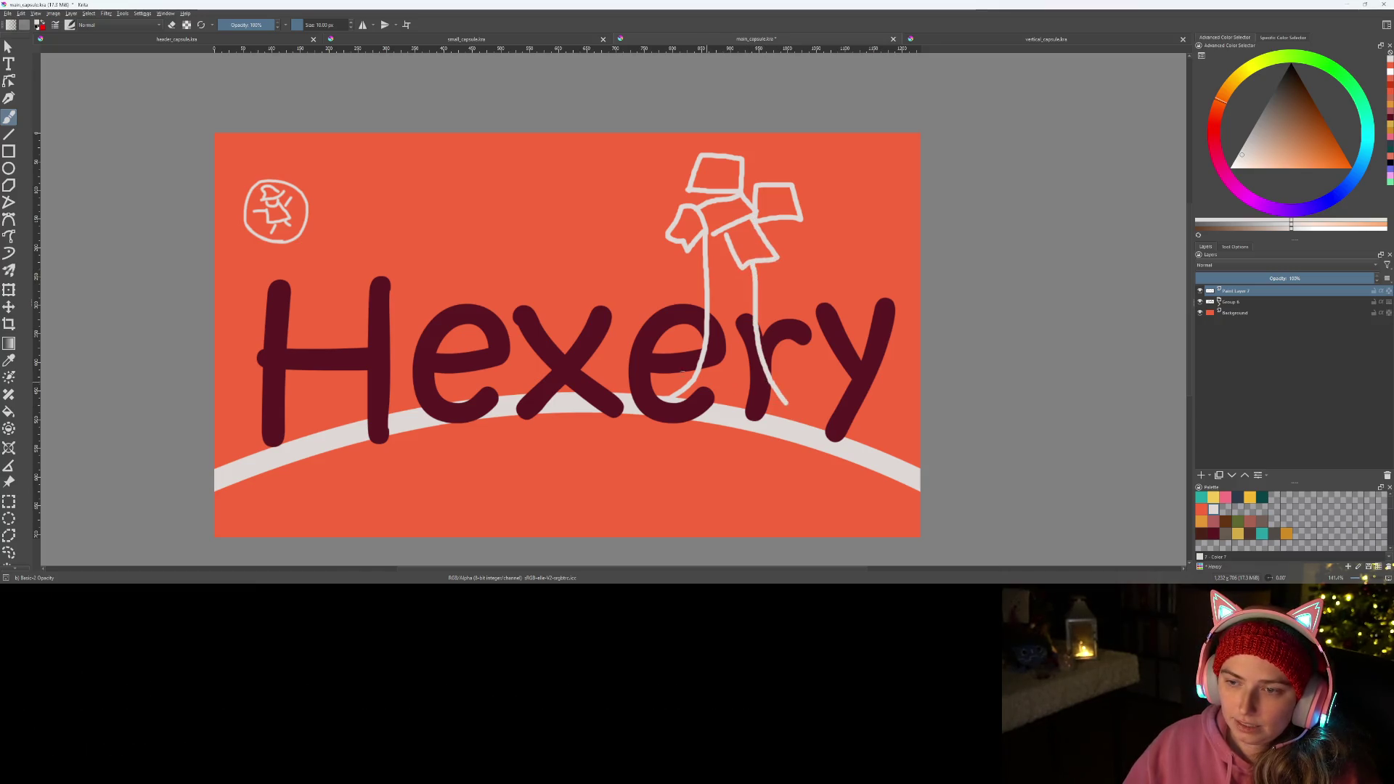
mouse_move(653, 183)
left_mouse_down()
mouse_move(675, 154)
mouse_move(799, 184)
left_mouse_up()
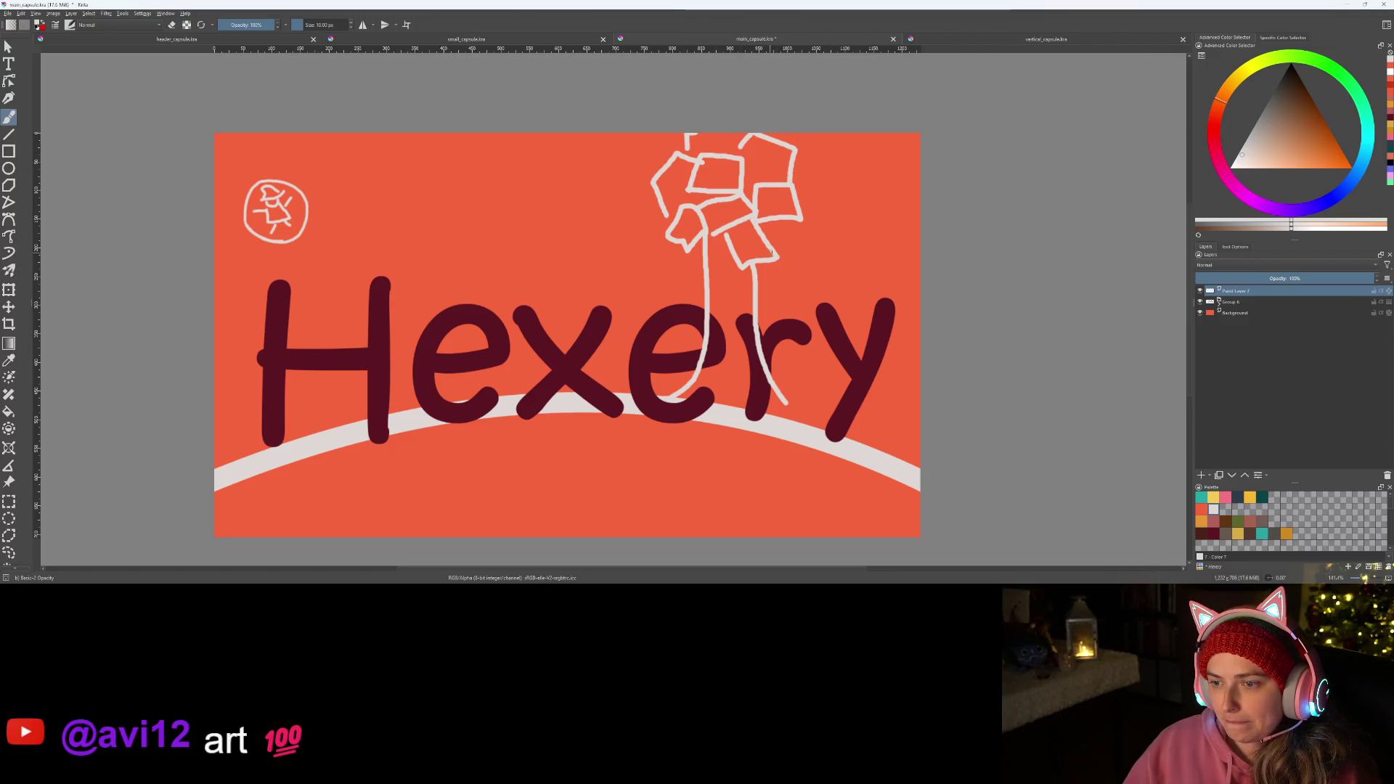
left_click_drag(796, 221, 781, 244)
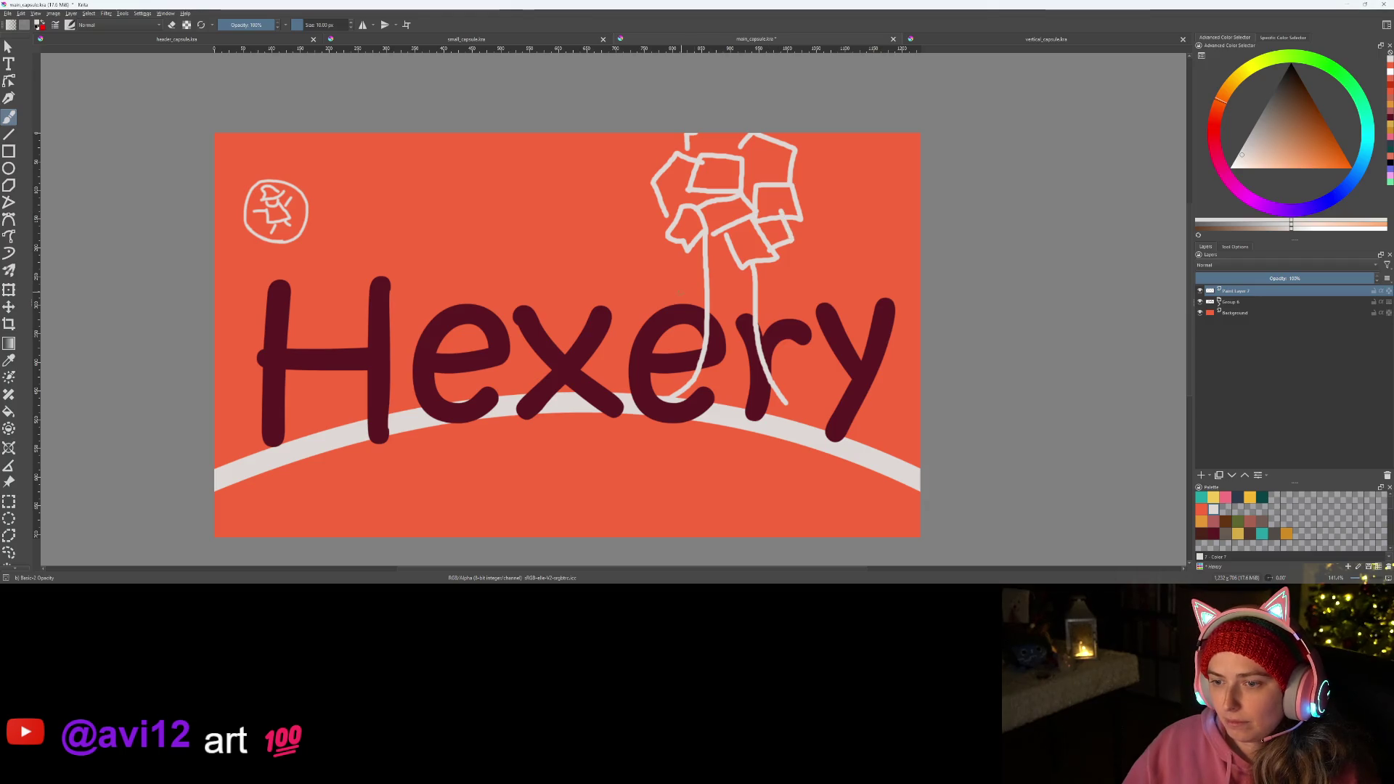
scroll(653, 316, "up", 2)
scroll(654, 316, "down", 2)
- Pan the banner right and sketch a curve rising from the first 'e'
middle_click(703, 292)
left_click_drag(703, 292, 767, 304)
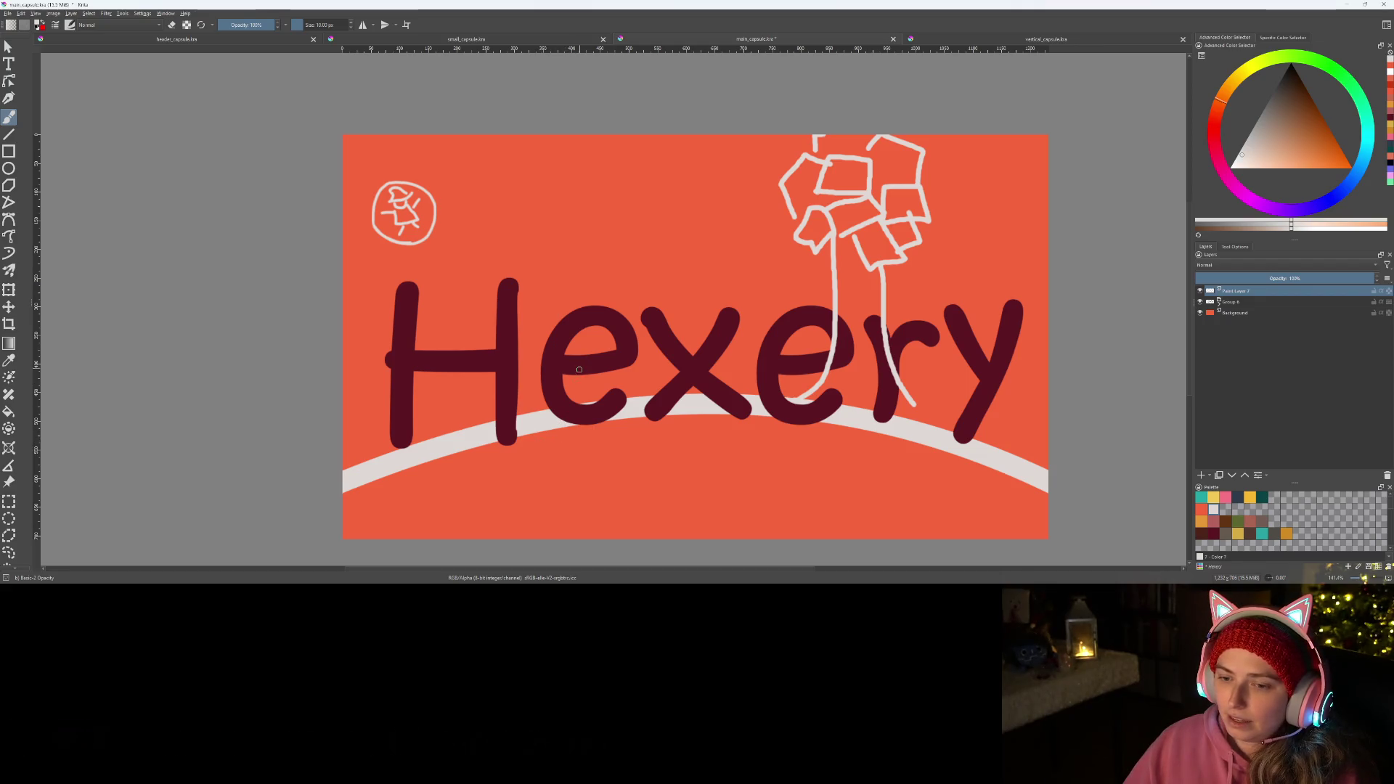
mouse_move(578, 374)
left_mouse_down()
mouse_move(637, 316)
mouse_move(550, 380)
mouse_move(586, 365)
mouse_move(547, 316)
mouse_move(607, 324)
left_mouse_up()
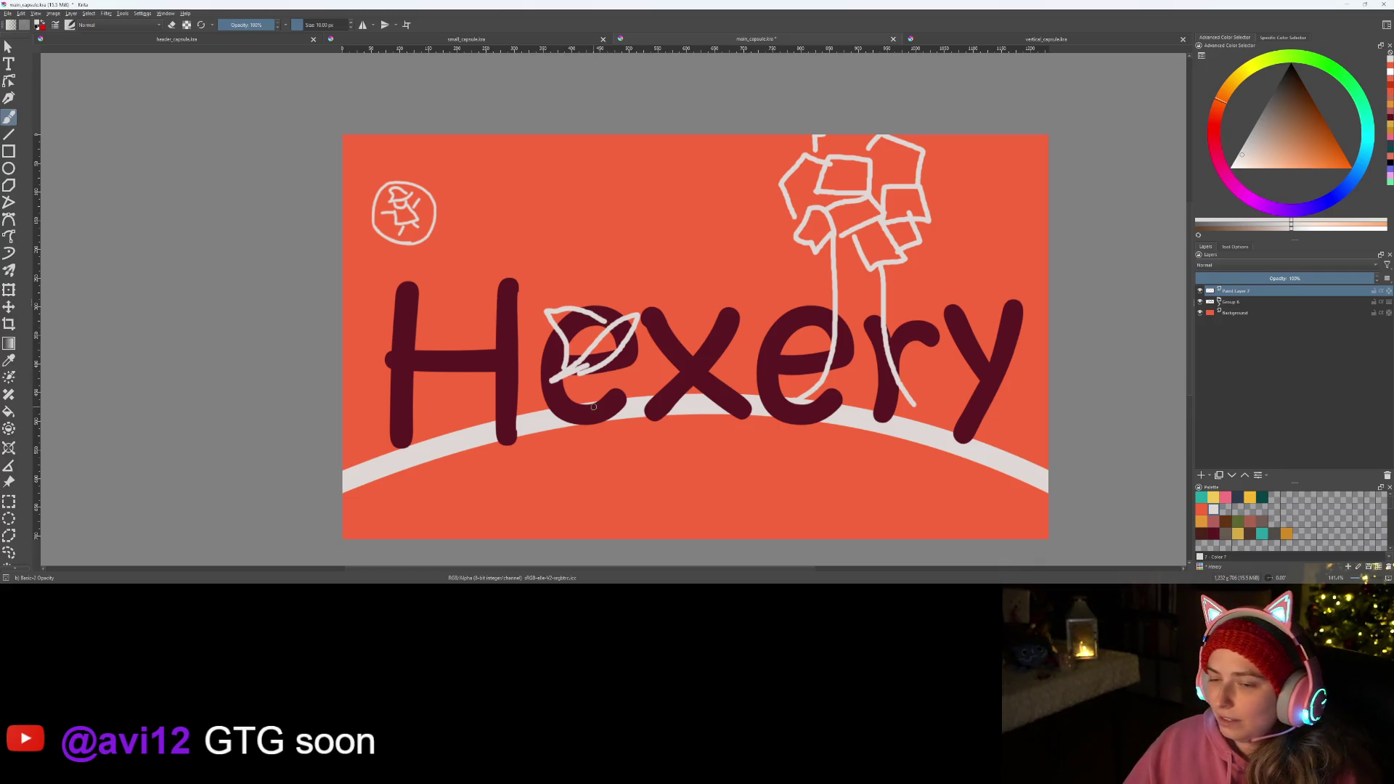
- Sketch the witch's hat brim, body stroke and a dangling leg over the 'e'
mouse_move(586, 386)
left_mouse_down()
mouse_move(624, 388)
mouse_move(624, 342)
left_mouse_up()
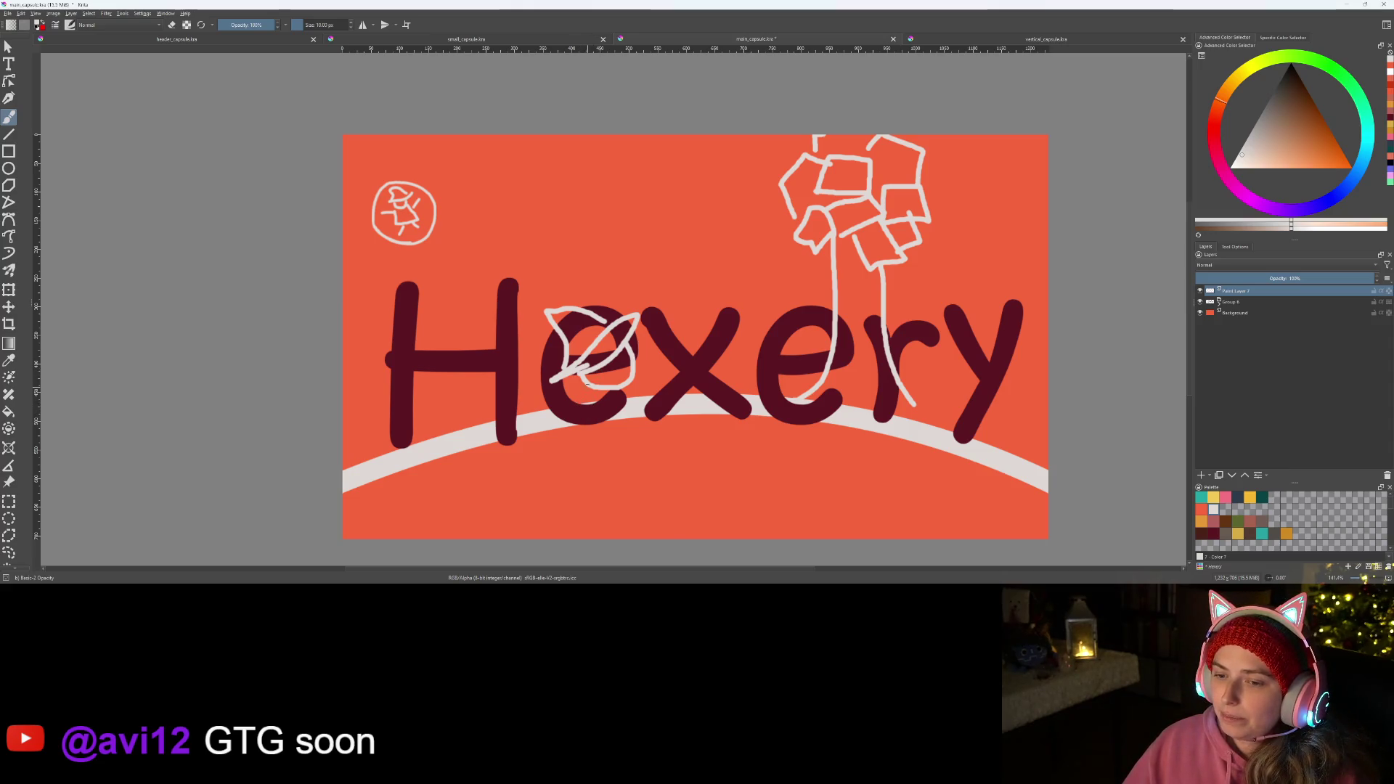
left_click_drag(590, 403, 592, 425)
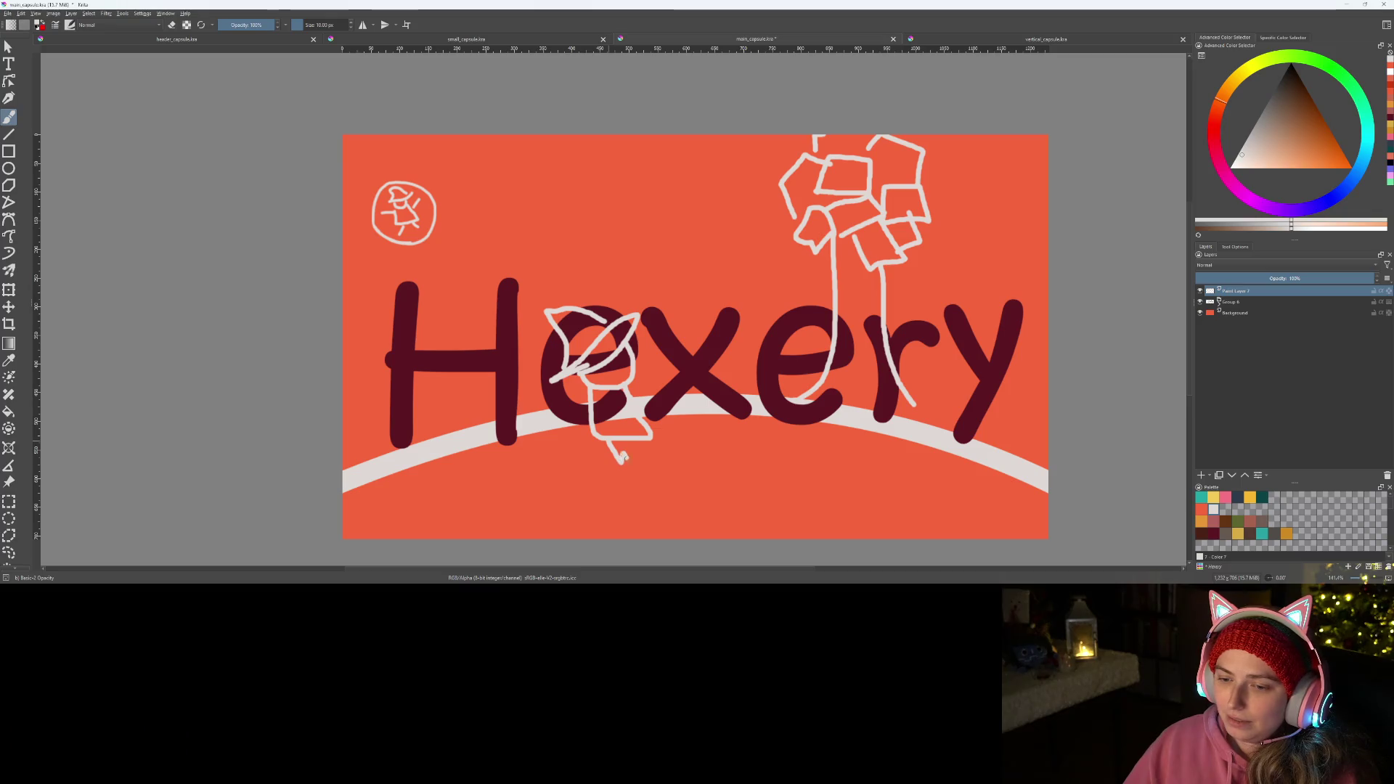
left_click_drag(637, 438, 652, 468)
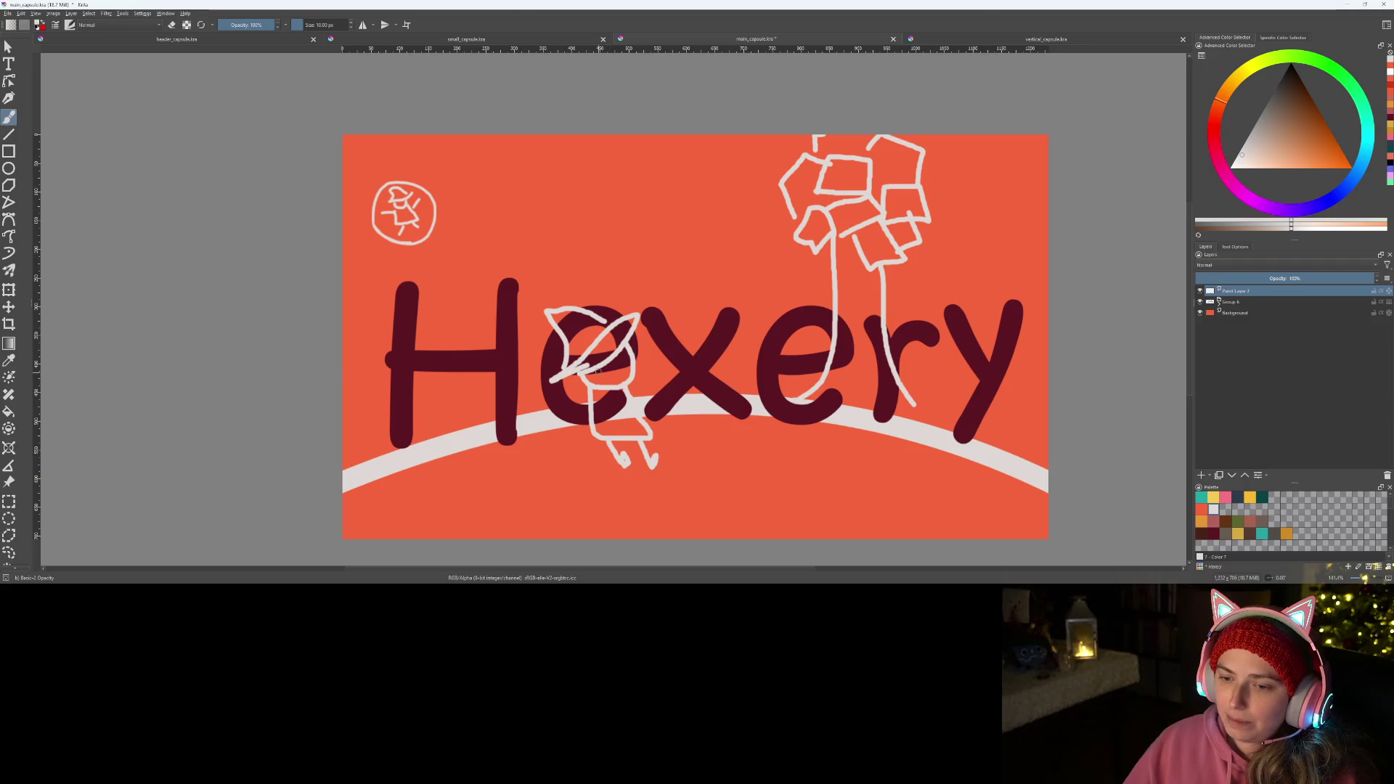
scroll(600, 374, "up", 5)
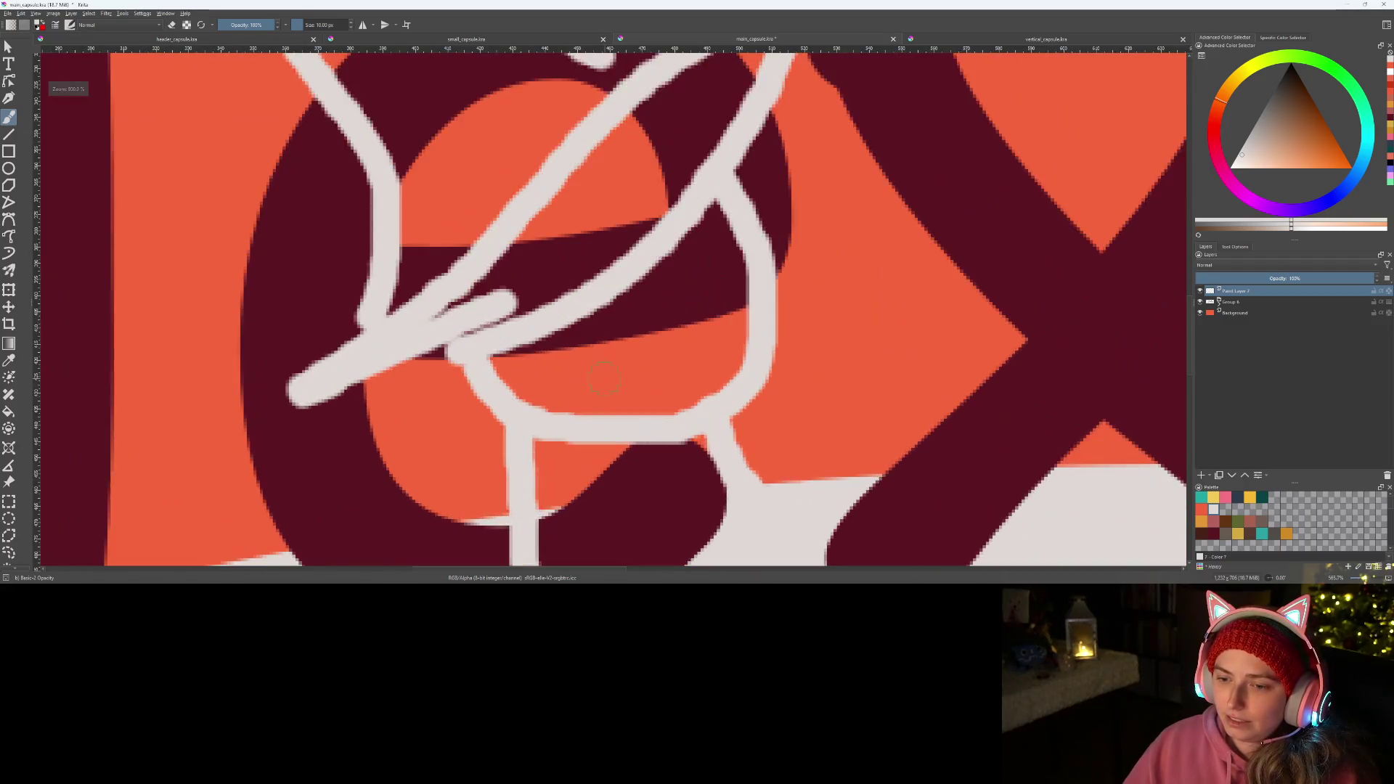
- Give the witch a face: an eye, a mark under the brim and a round dot mouth
left_click_drag(666, 311, 701, 281)
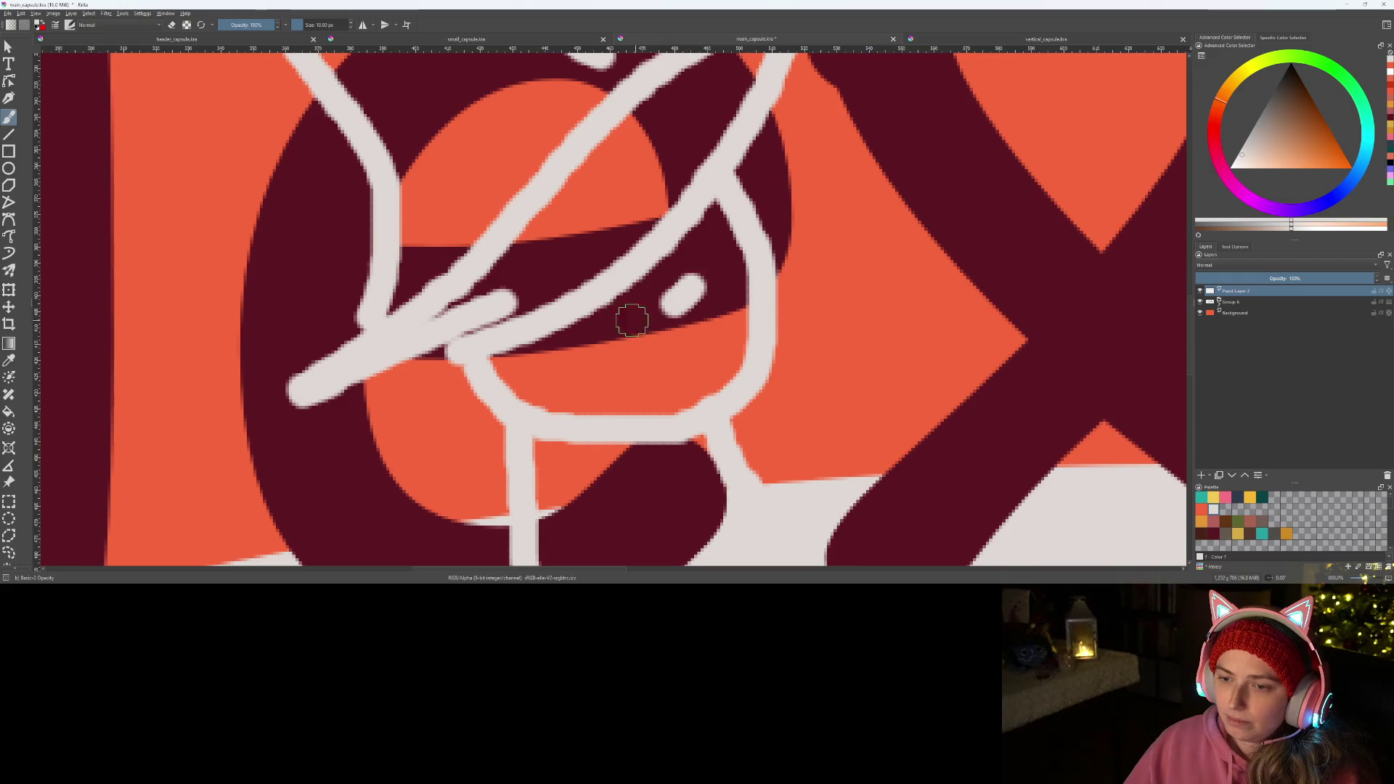
left_click_drag(560, 319, 581, 323)
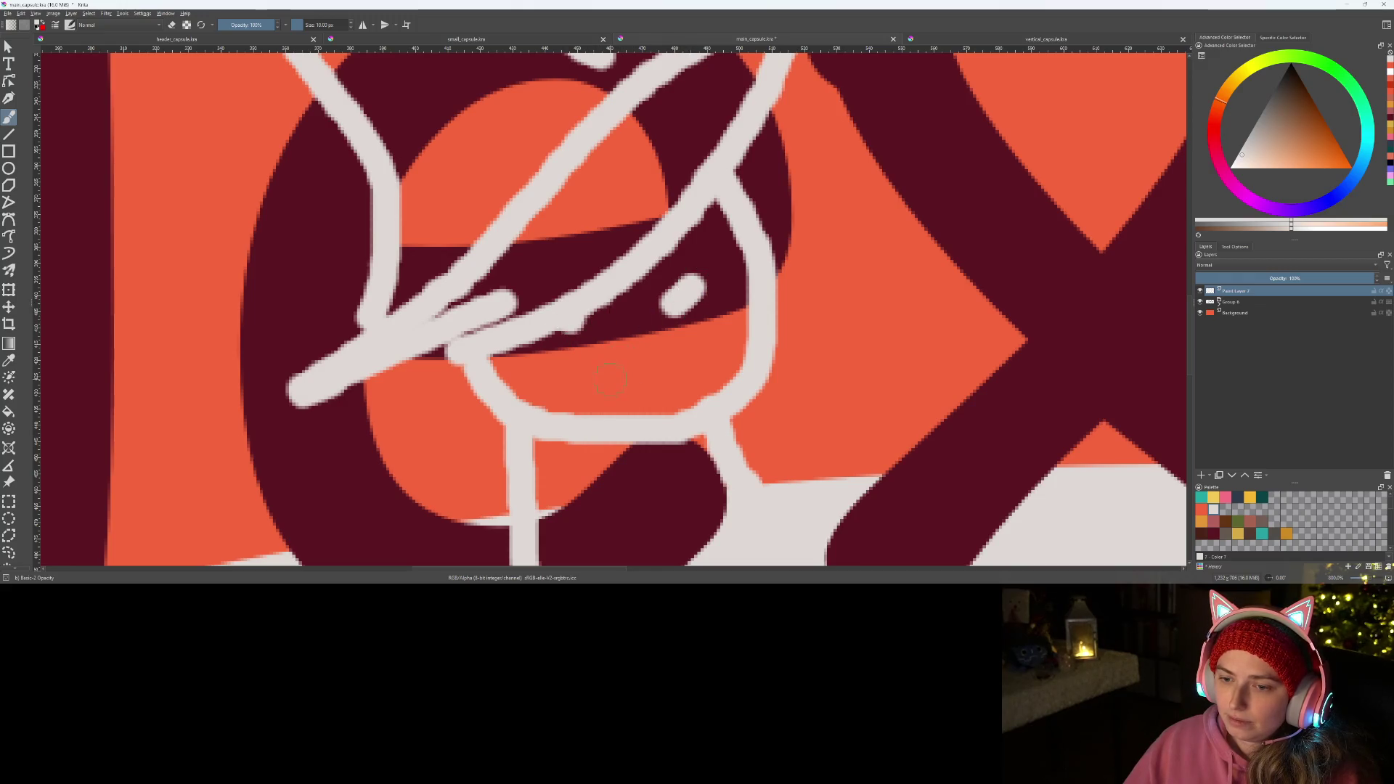
mouse_move(642, 376)
left_mouse_down()
mouse_move(665, 370)
mouse_move(684, 395)
left_mouse_up()
key("ctrl+z")
key("ctrl+z")
left_click(662, 380)
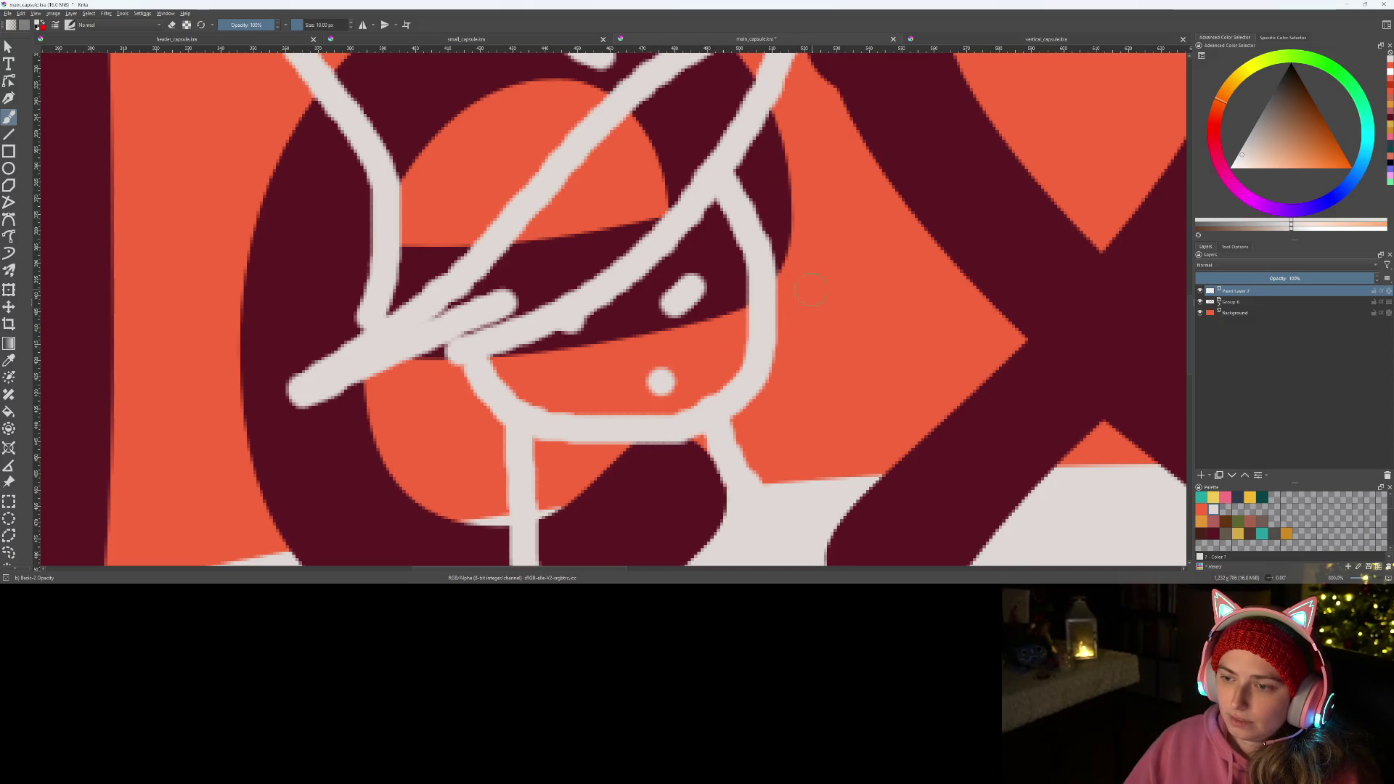
- Paint three small sleepy z marks beside the witch and recentre the artwork
mouse_move(806, 273)
left_mouse_down()
mouse_move(847, 278)
mouse_move(865, 319)
left_mouse_up()
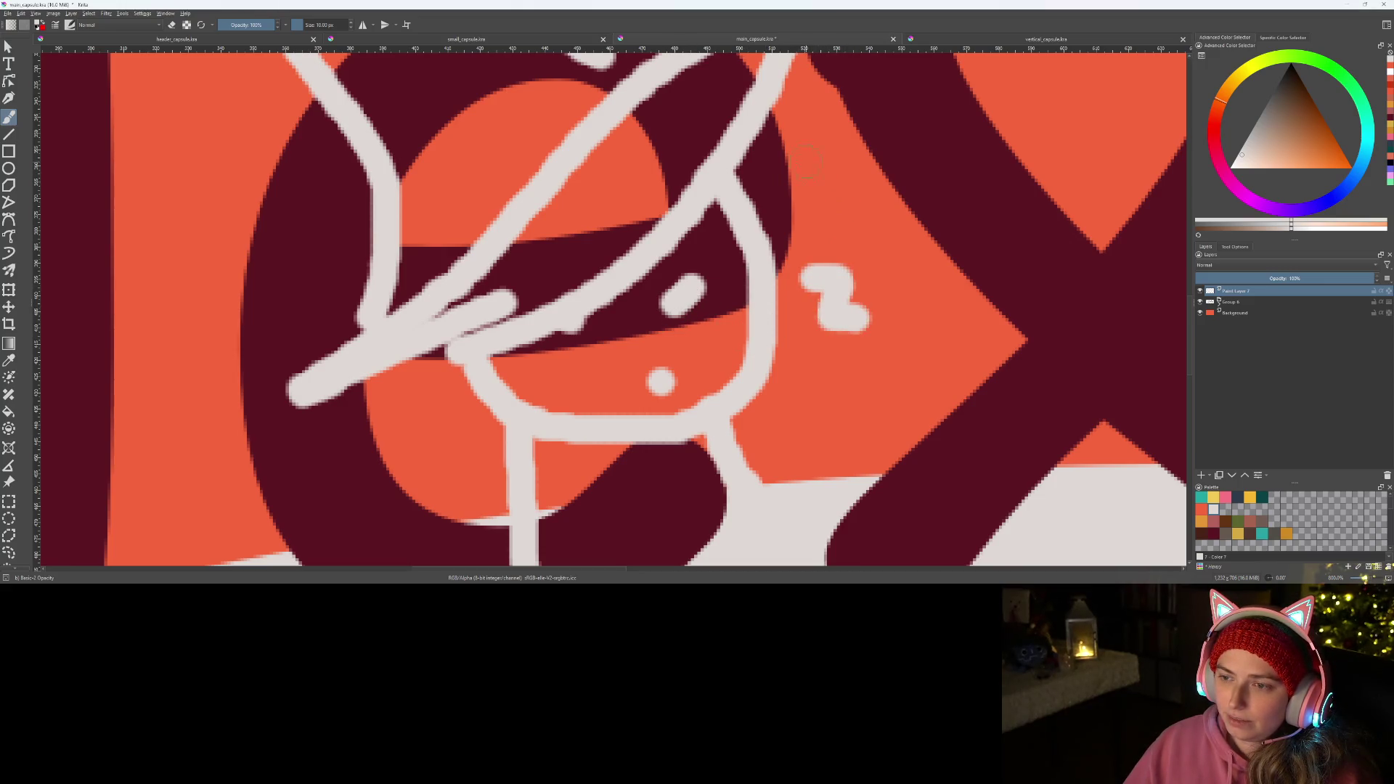
left_click_drag(812, 158, 871, 201)
scroll(868, 194, "down", 1)
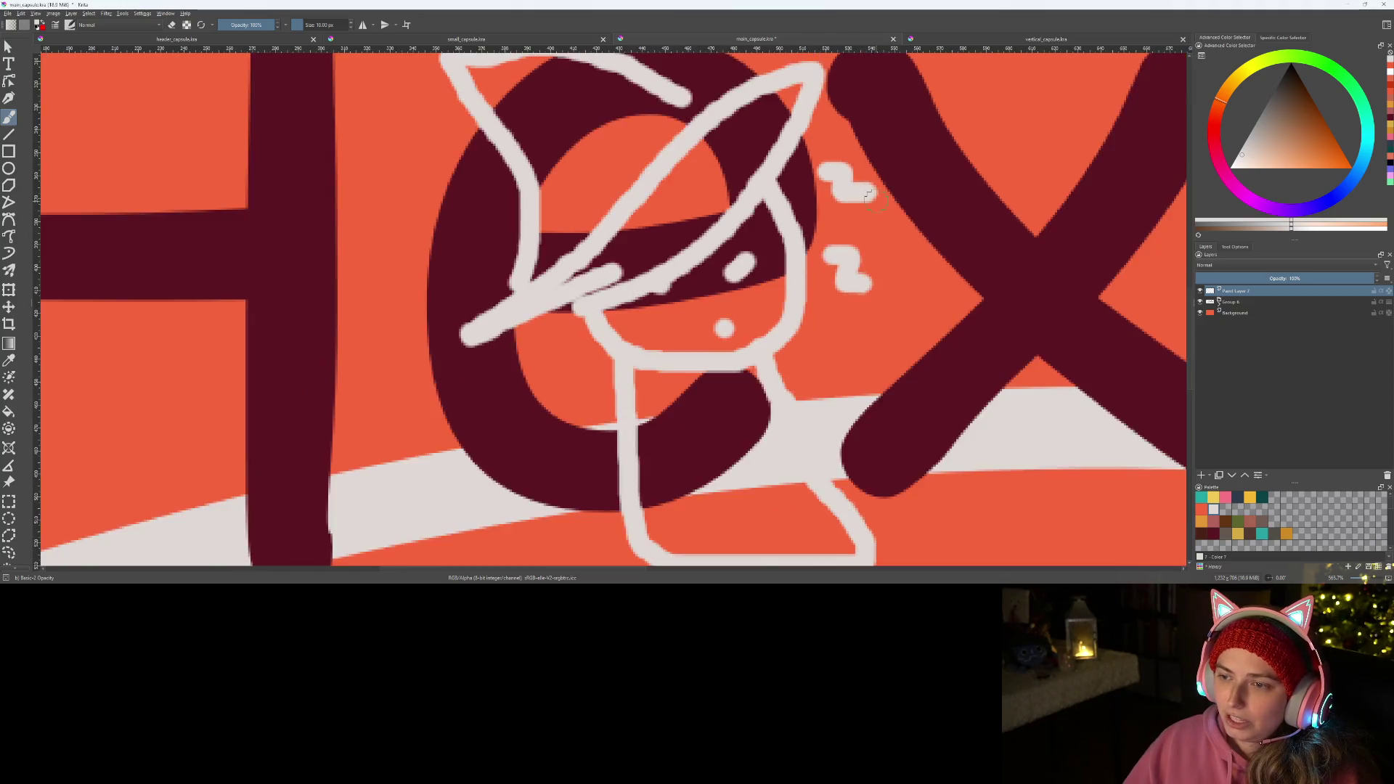
scroll(868, 195, "down", 2)
left_click_drag(760, 199, 794, 243)
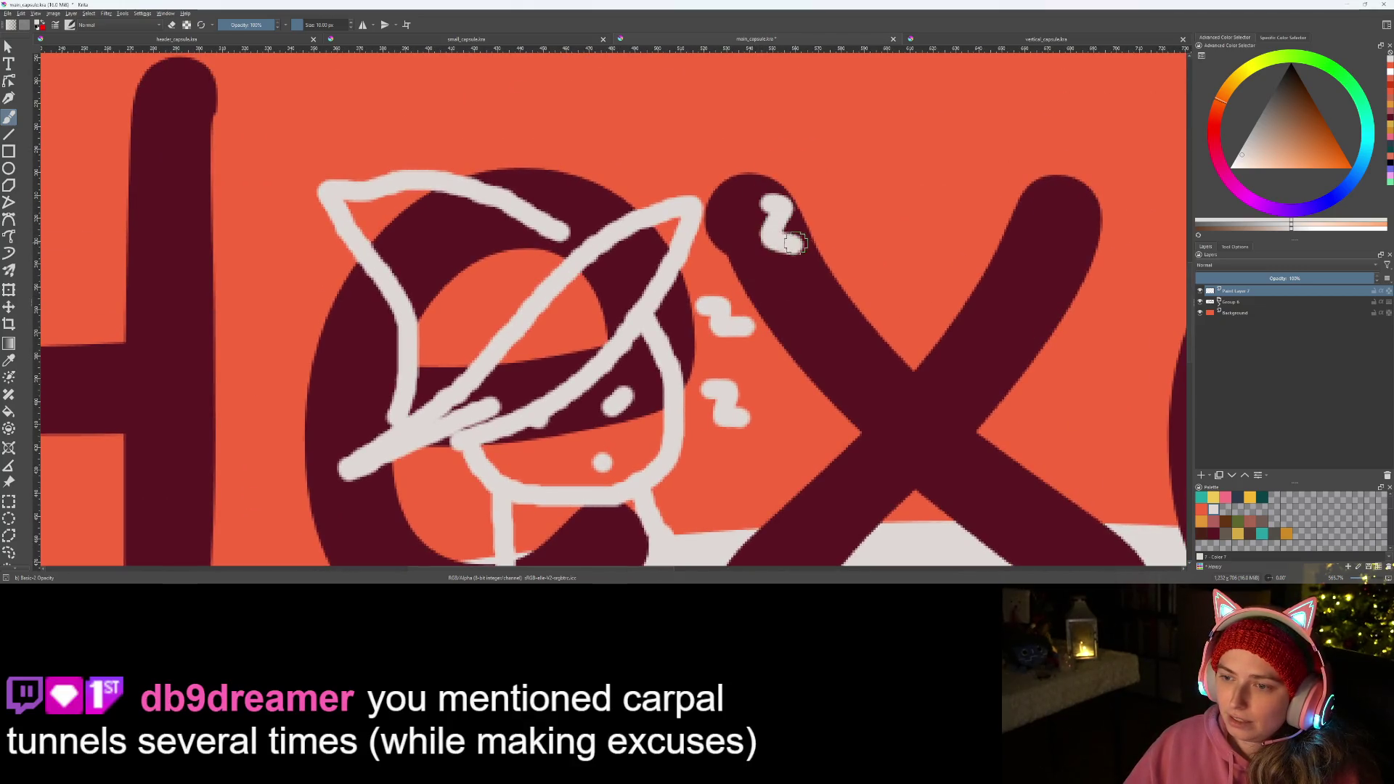
scroll(793, 242, "down", 1)
scroll(763, 272, "down", 1)
scroll(735, 305, "down", 1)
left_click_drag(736, 307, 596, 382)
scroll(596, 383, "down", 1)
scroll(597, 383, "up", 1)
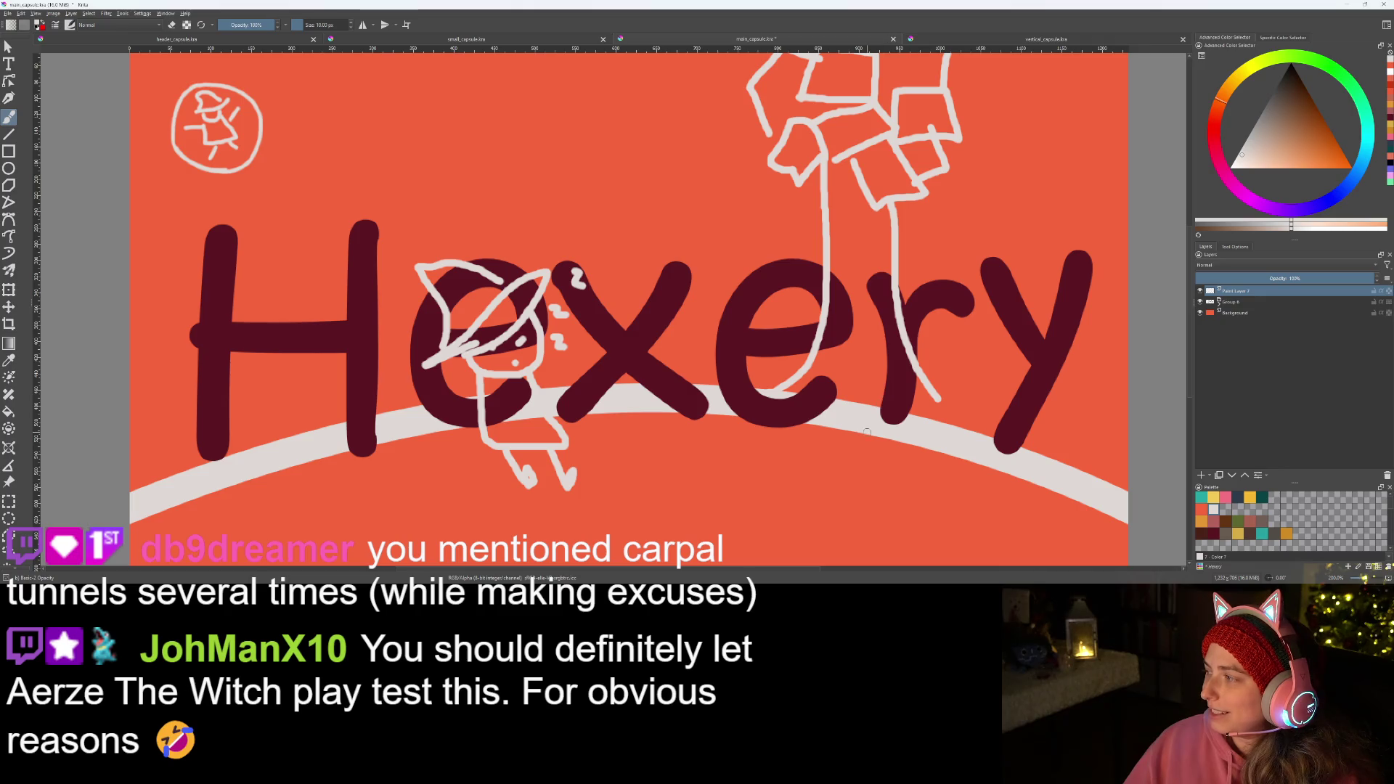
scroll(647, 471, "down", 1)
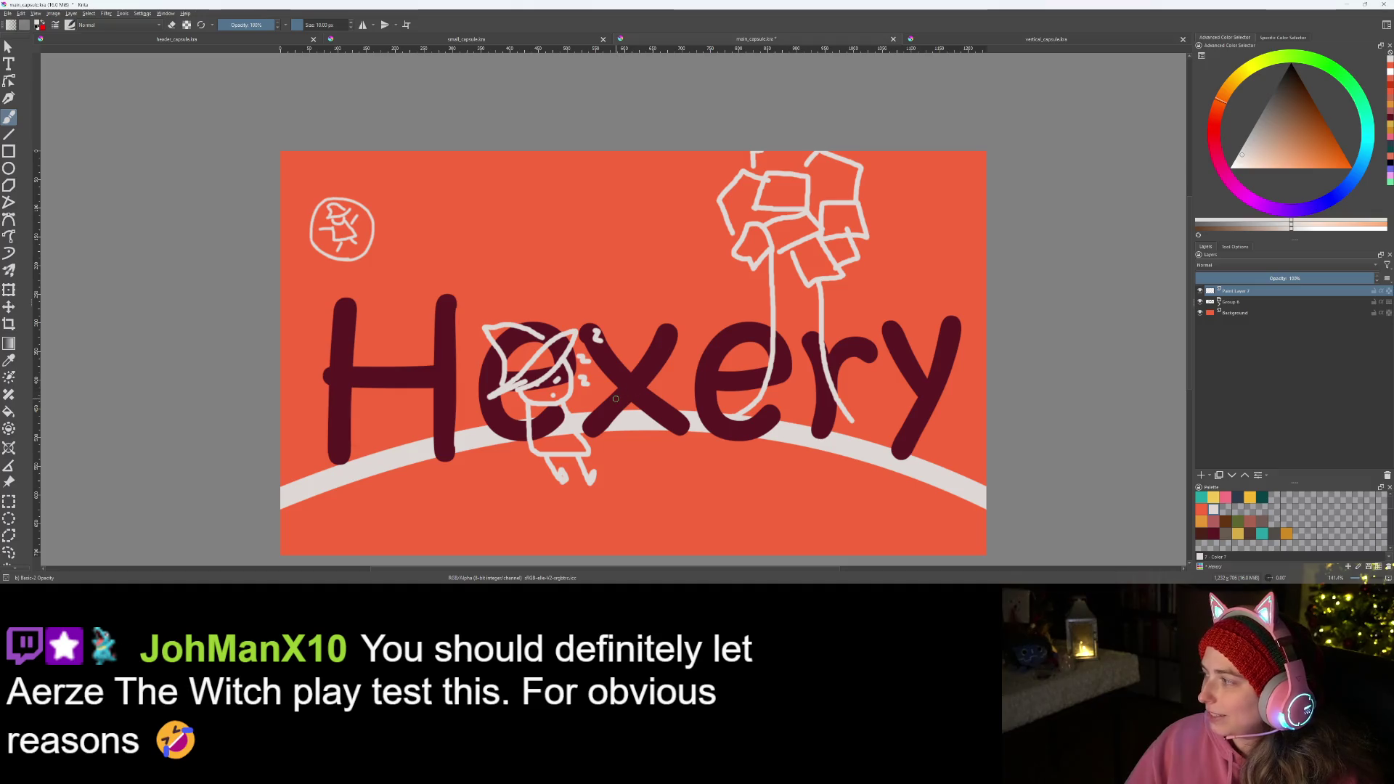
scroll(613, 400, "up", 1)
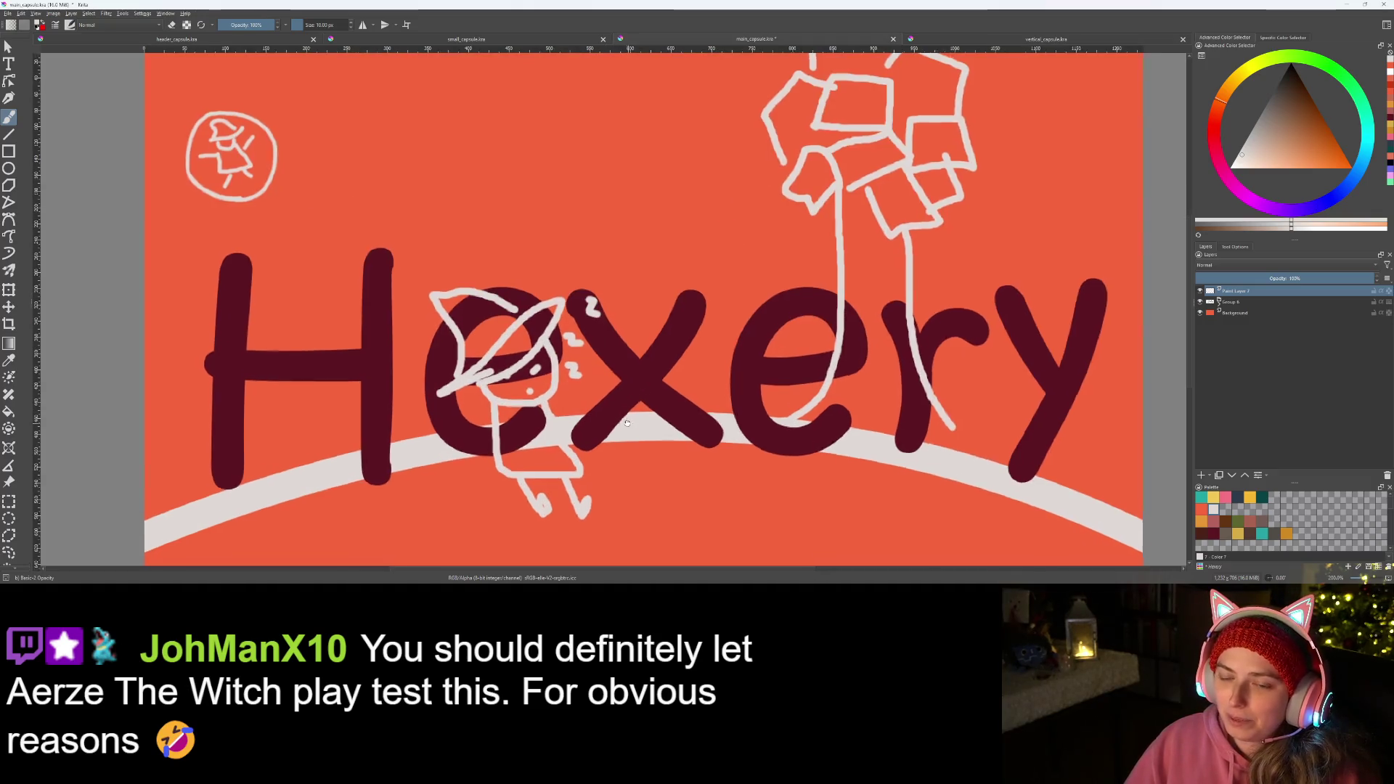
scroll(610, 401, "up", 1)
- Draw a tall handle with a short crossbar hanging over the second 'e'
left_click_drag(610, 401, 619, 418)
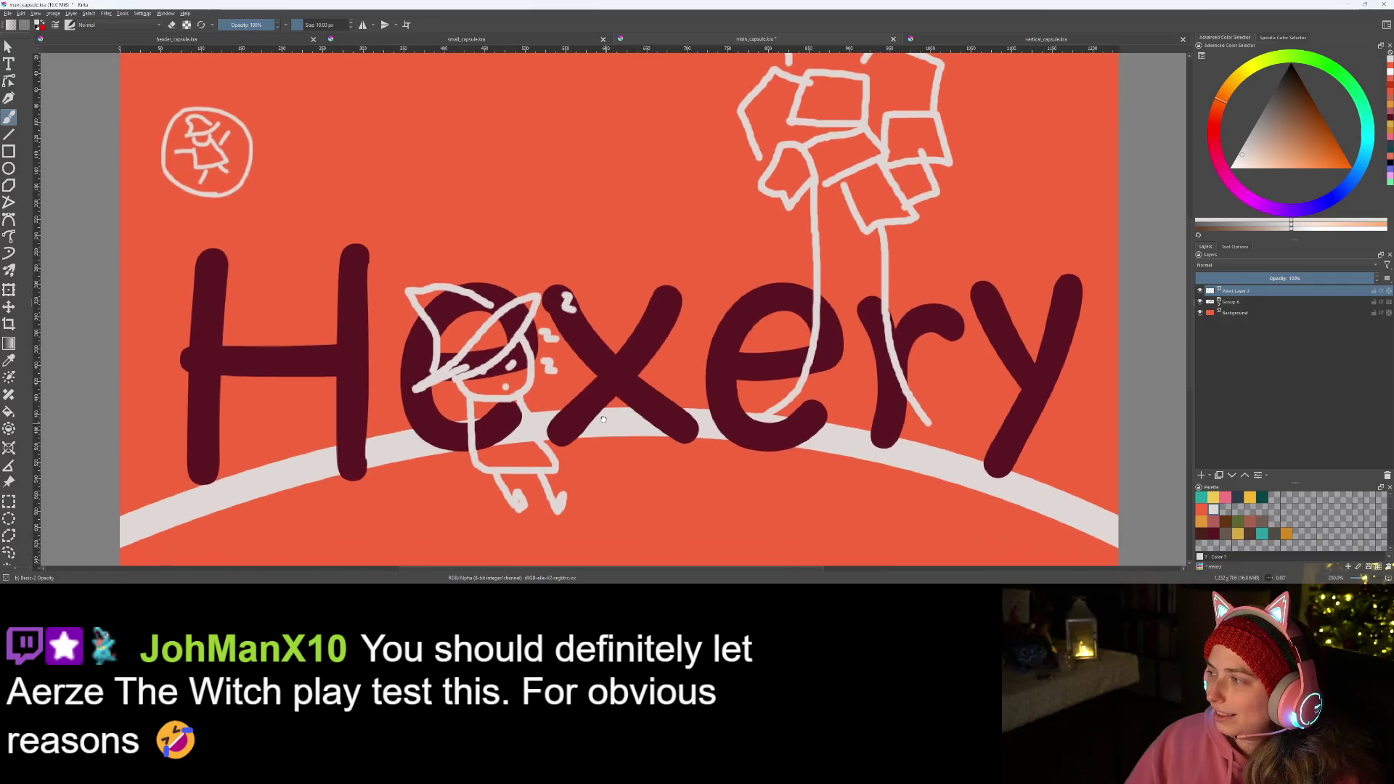
left_click_drag(617, 417, 611, 404)
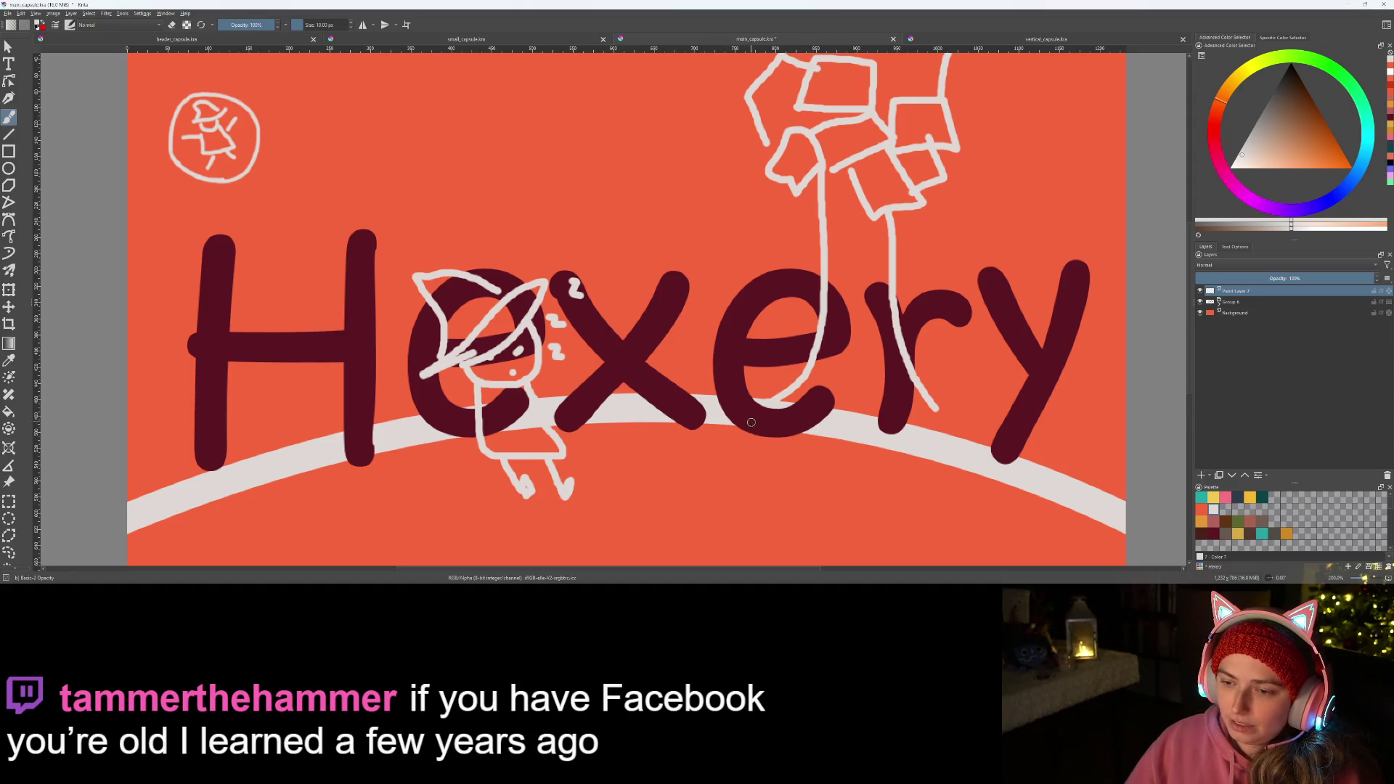
left_click_drag(767, 441, 791, 318)
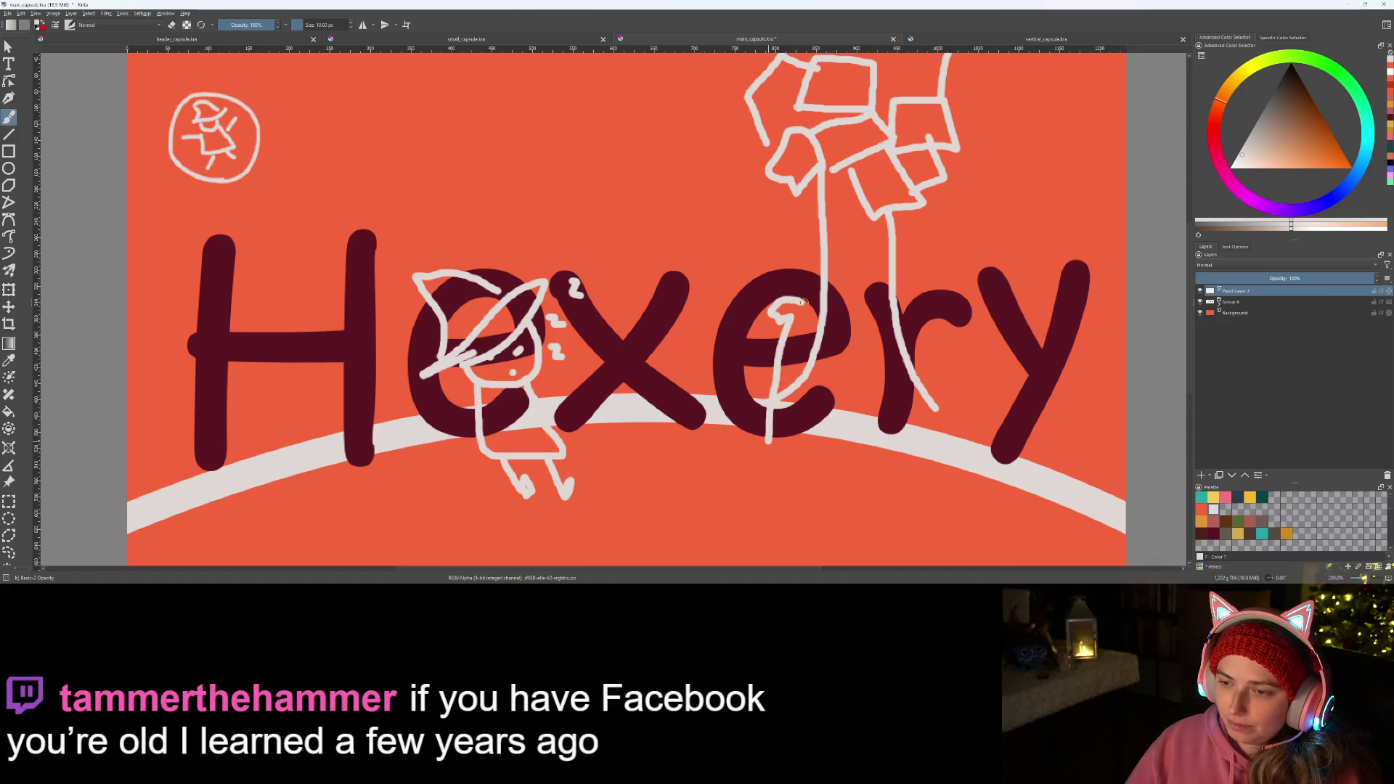
mouse_move(751, 412)
left_mouse_down()
mouse_move(793, 408)
mouse_move(789, 427)
left_mouse_up()
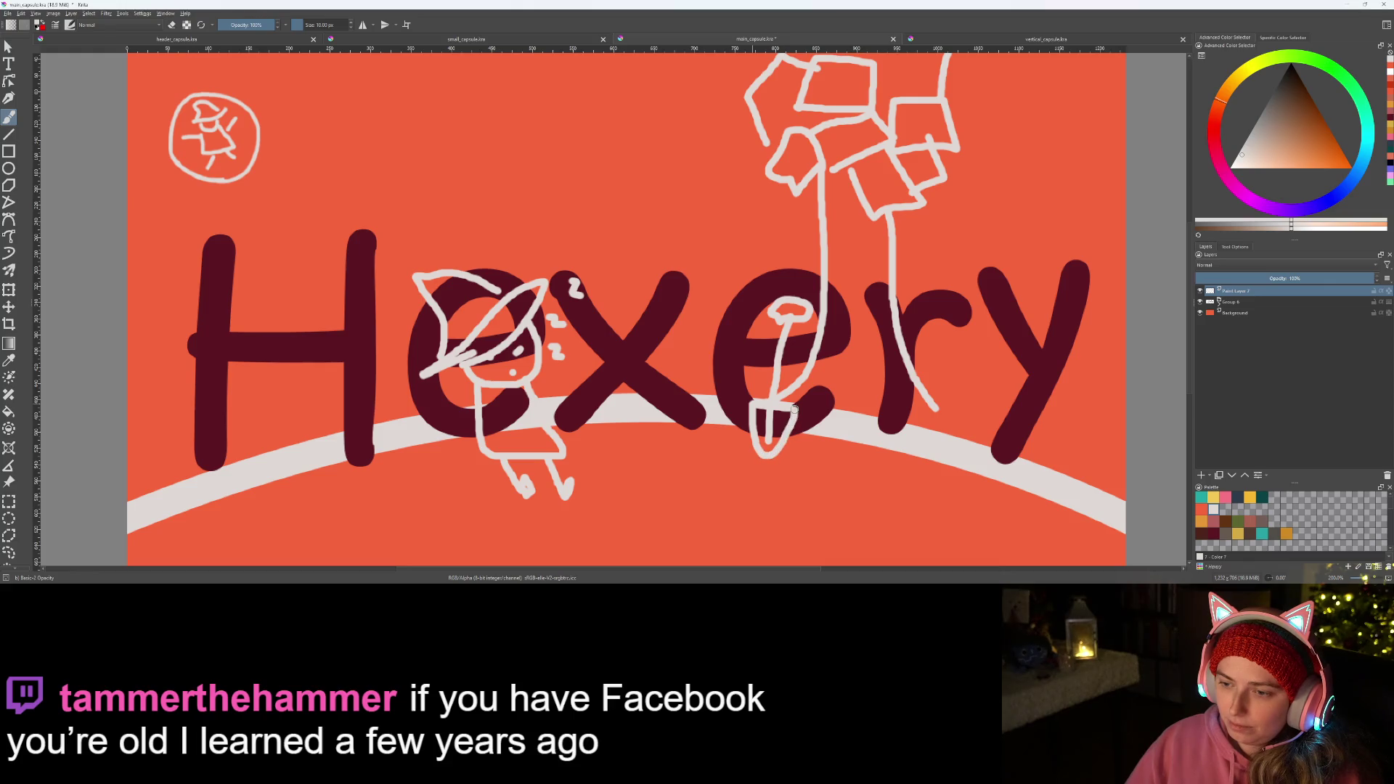
scroll(790, 427, "down", 2)
scroll(791, 427, "down", 2)
scroll(823, 463, "up", 3)
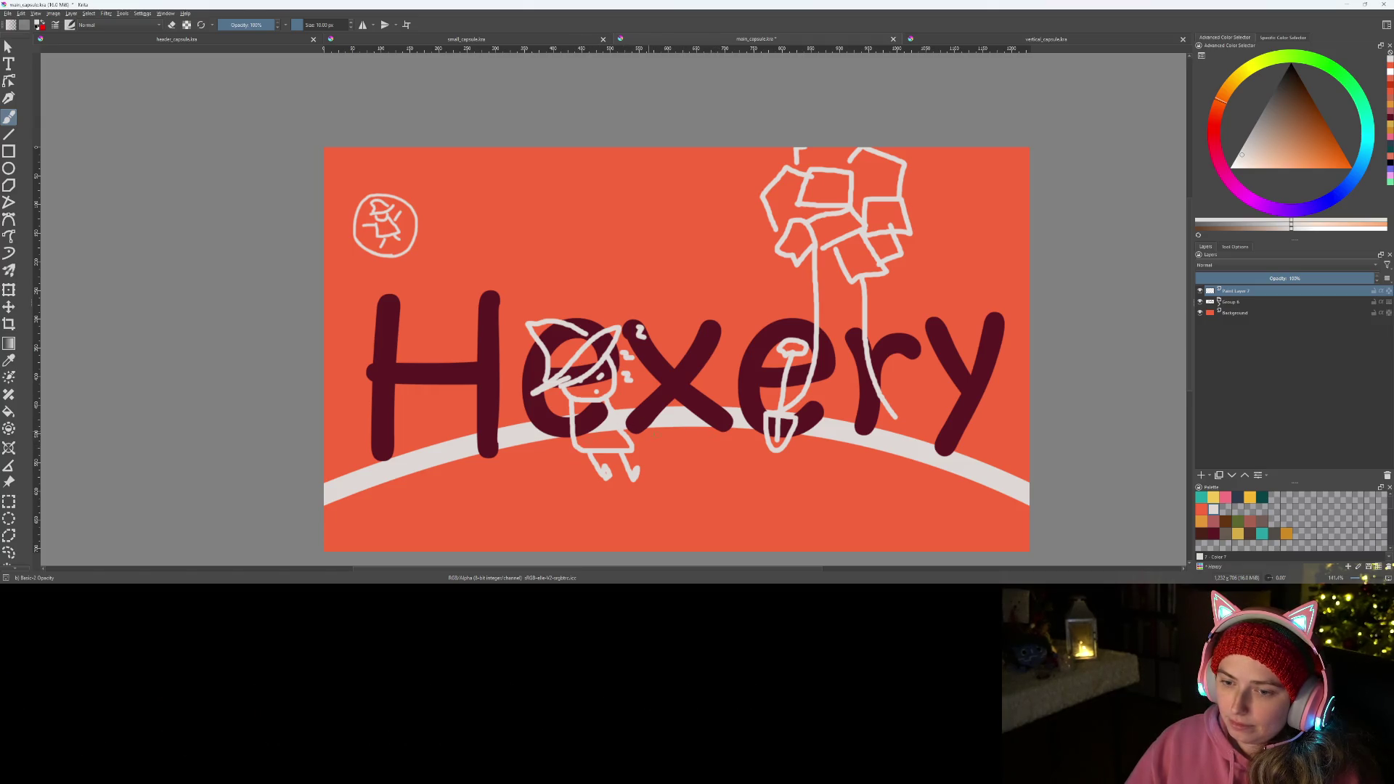
- Outline a creature with a hand-like loop across the H, then start a cloud at the foot of the y
mouse_move(386, 407)
left_mouse_down()
mouse_move(396, 379)
mouse_move(440, 375)
mouse_move(443, 413)
mouse_move(421, 422)
mouse_move(381, 432)
mouse_move(358, 410)
mouse_move(384, 467)
left_mouse_up()
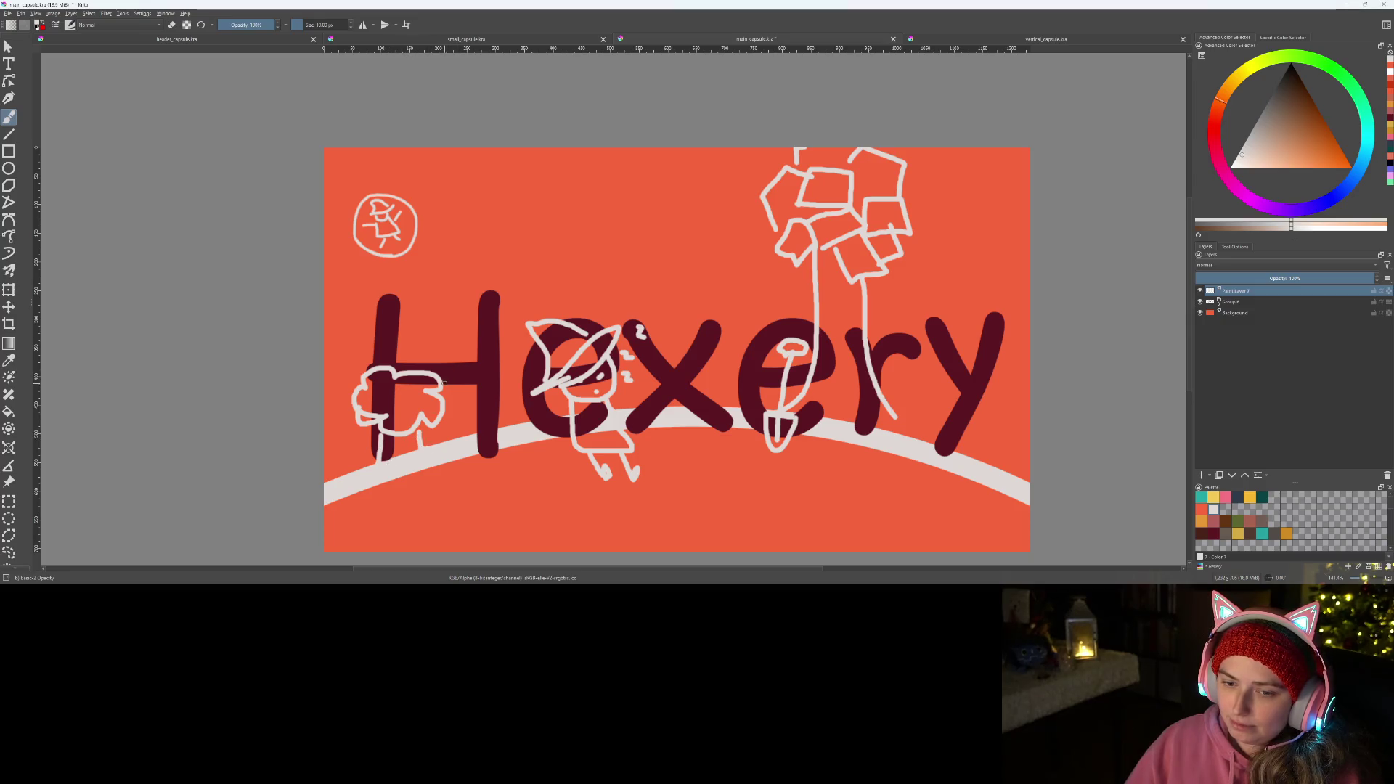
mouse_move(452, 381)
left_mouse_down()
mouse_move(470, 366)
mouse_move(421, 360)
left_mouse_up()
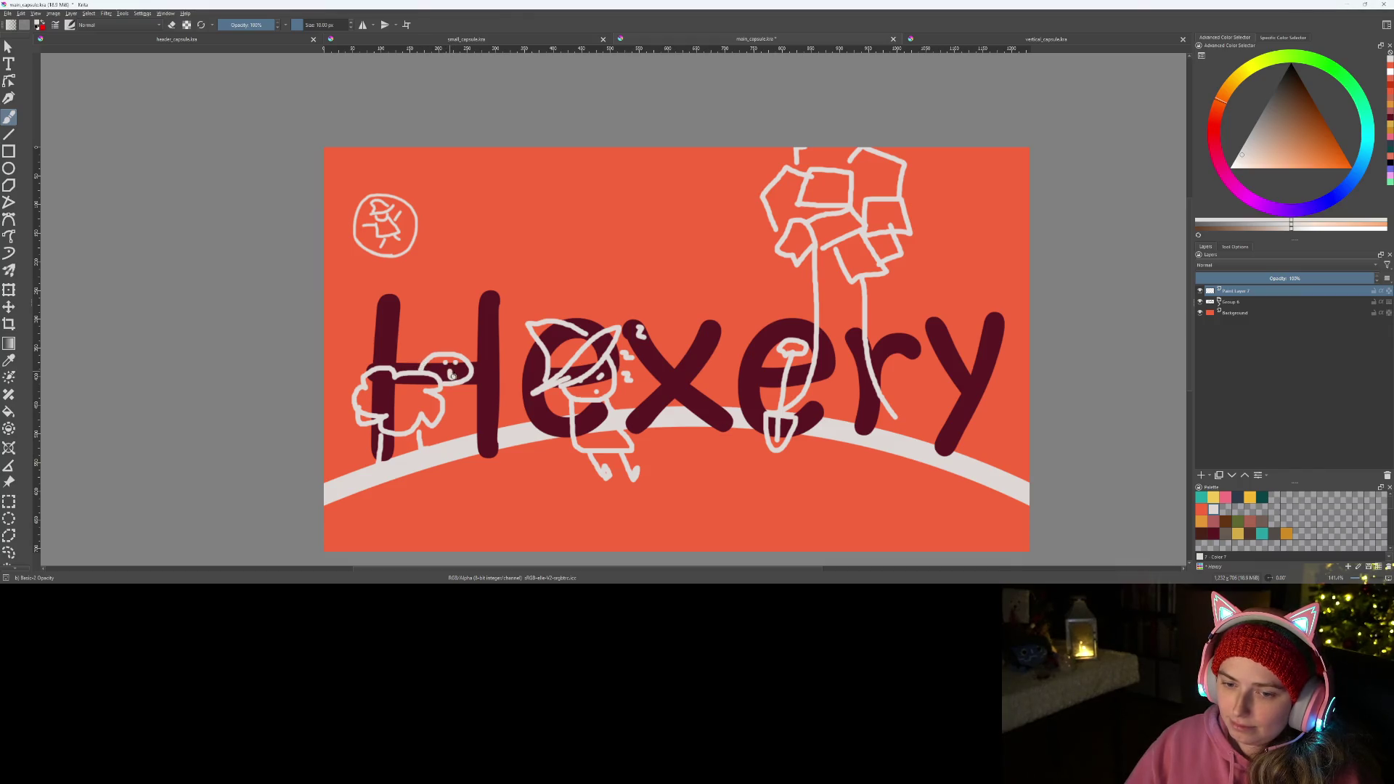
scroll(496, 450, "down", 2)
scroll(496, 449, "up", 2)
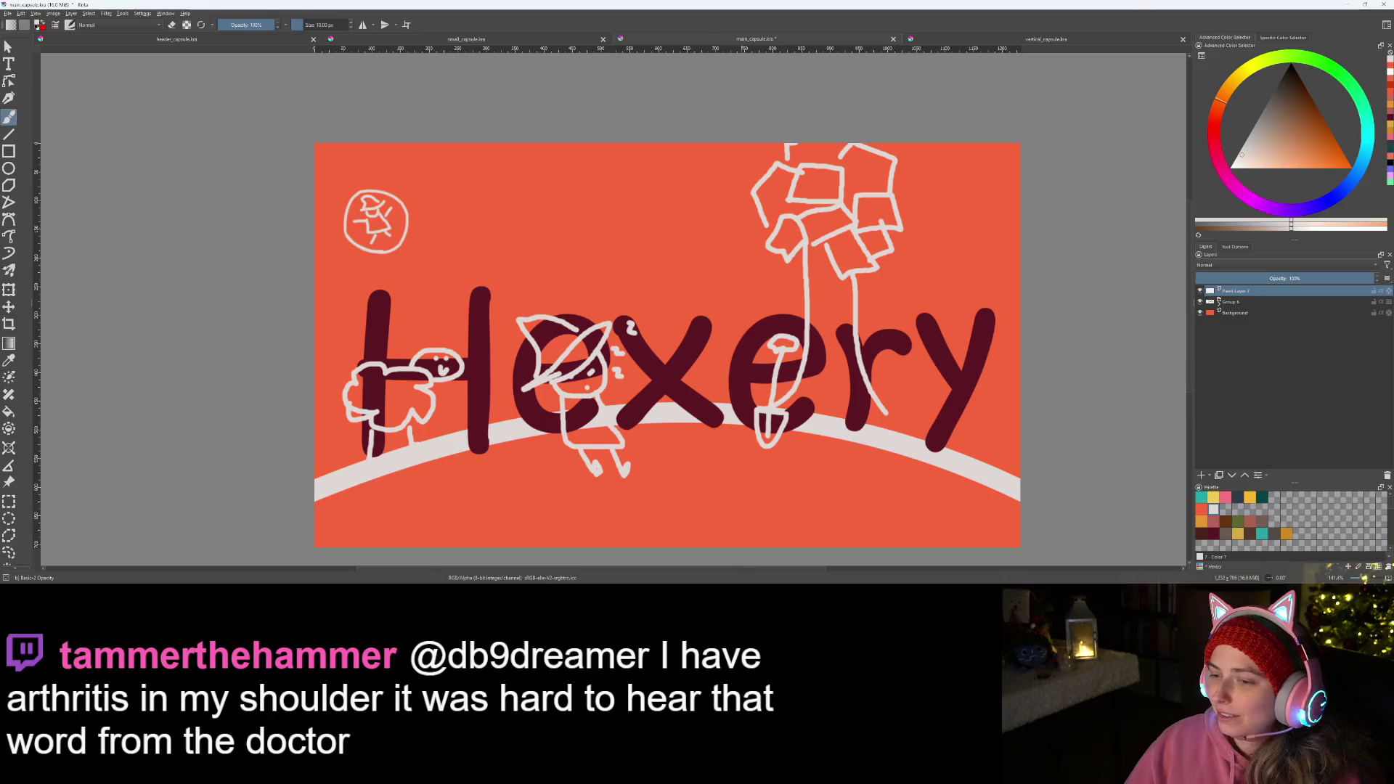
scroll(637, 469, "up", 2)
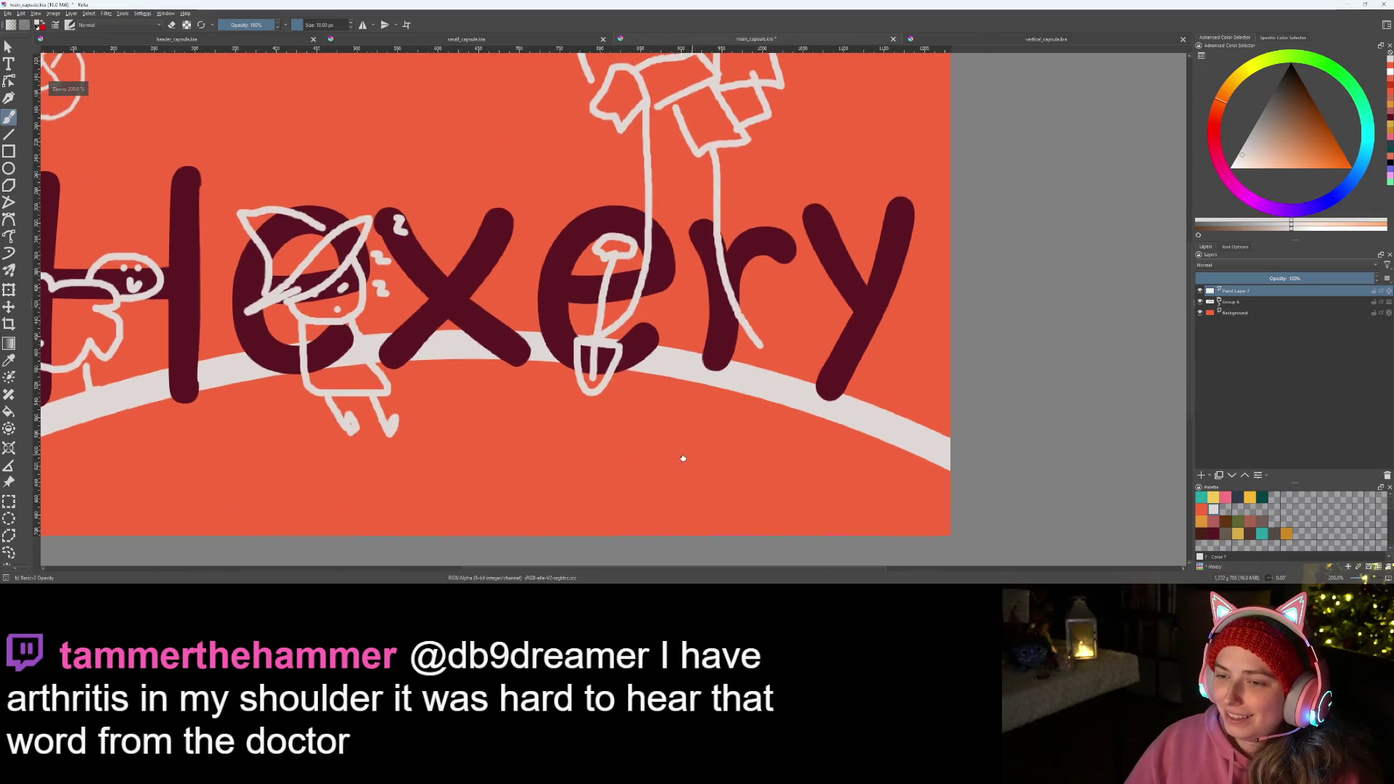
left_click_drag(637, 468, 549, 489)
mouse_move(677, 432)
left_mouse_down()
mouse_move(652, 406)
mouse_move(677, 347)
mouse_move(730, 328)
mouse_move(798, 382)
mouse_move(791, 427)
mouse_move(732, 454)
mouse_move(676, 433)
left_mouse_up()
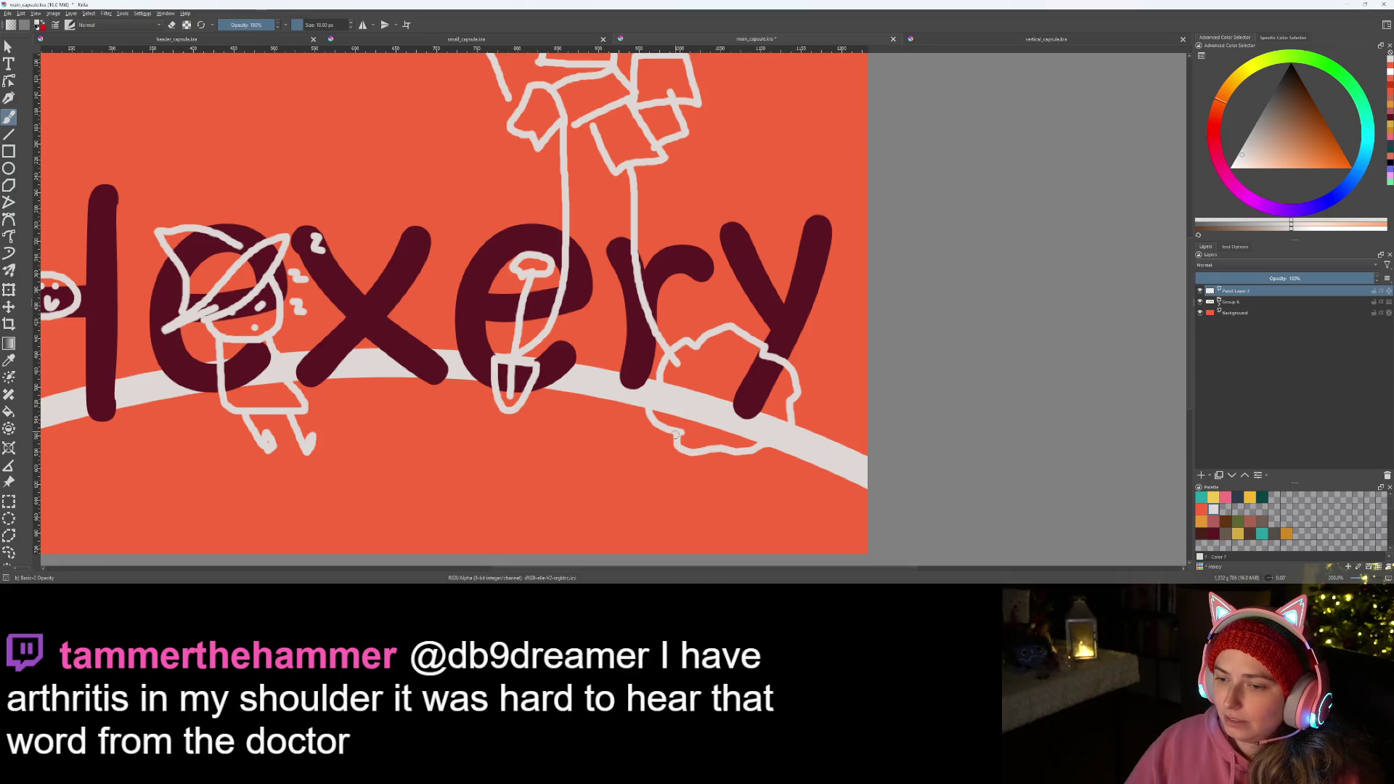
scroll(654, 457, "down", 3)
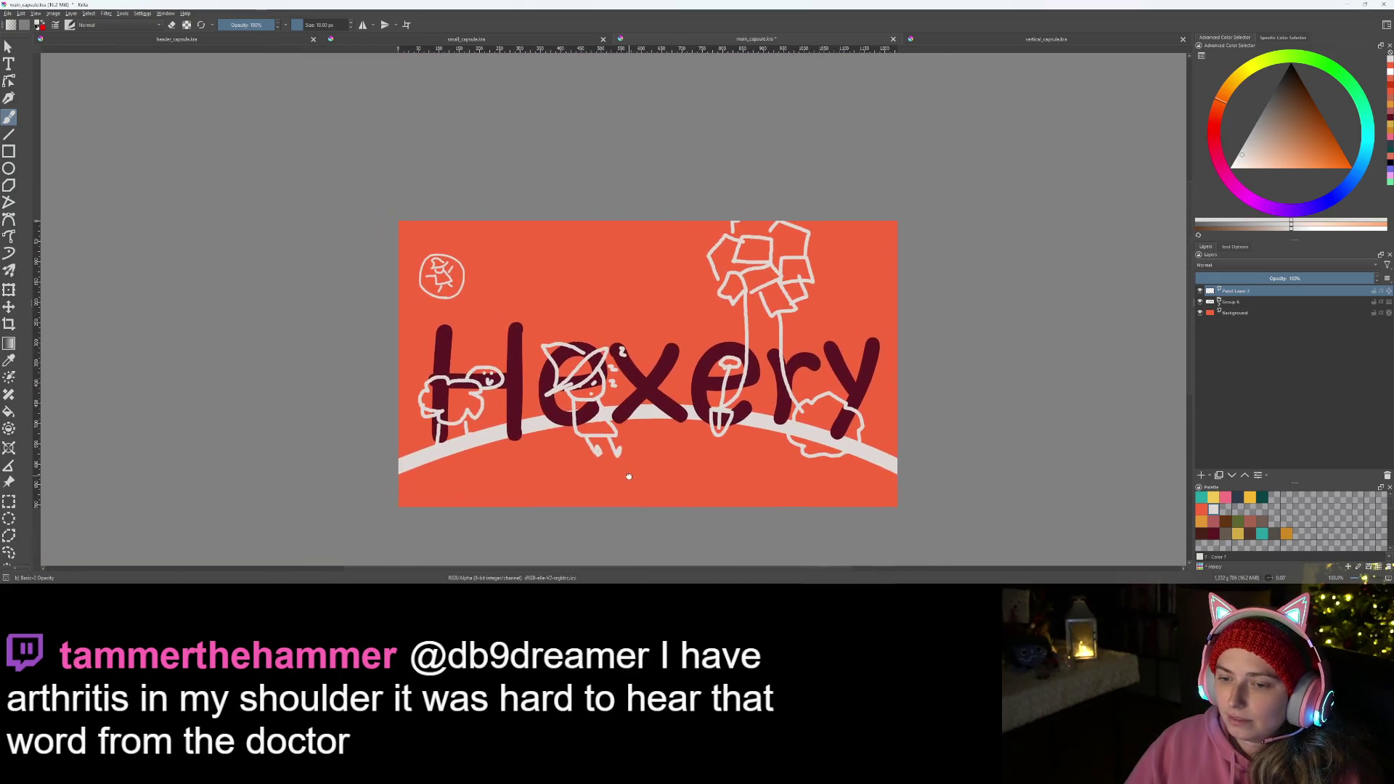
- Undo the cloud sketch around the y and a stray stroke on the creature
left_click_drag(629, 476, 623, 484)
key("ctrl+z")
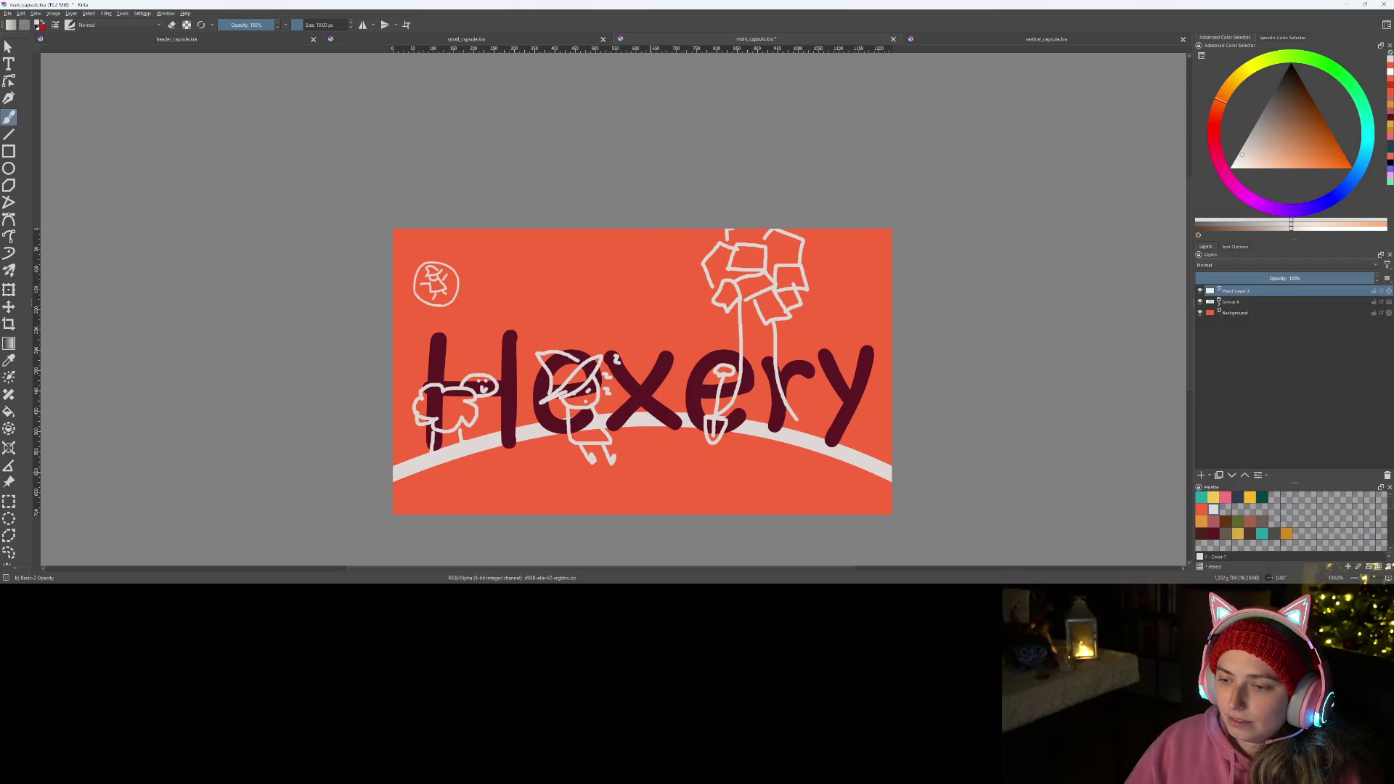
scroll(512, 479, "up", 3)
scroll(512, 479, "up", 1)
scroll(512, 479, "up", 1)
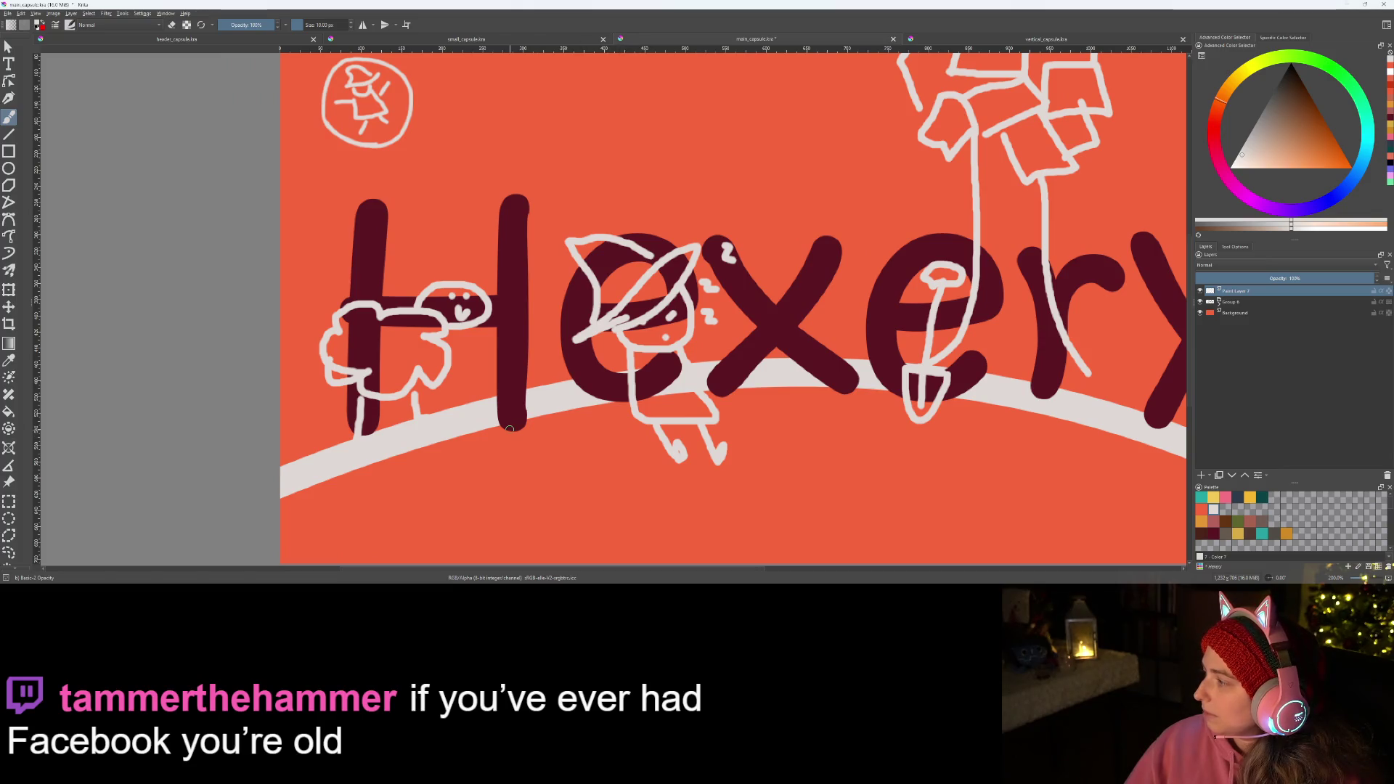
left_click_drag(621, 433, 708, 446)
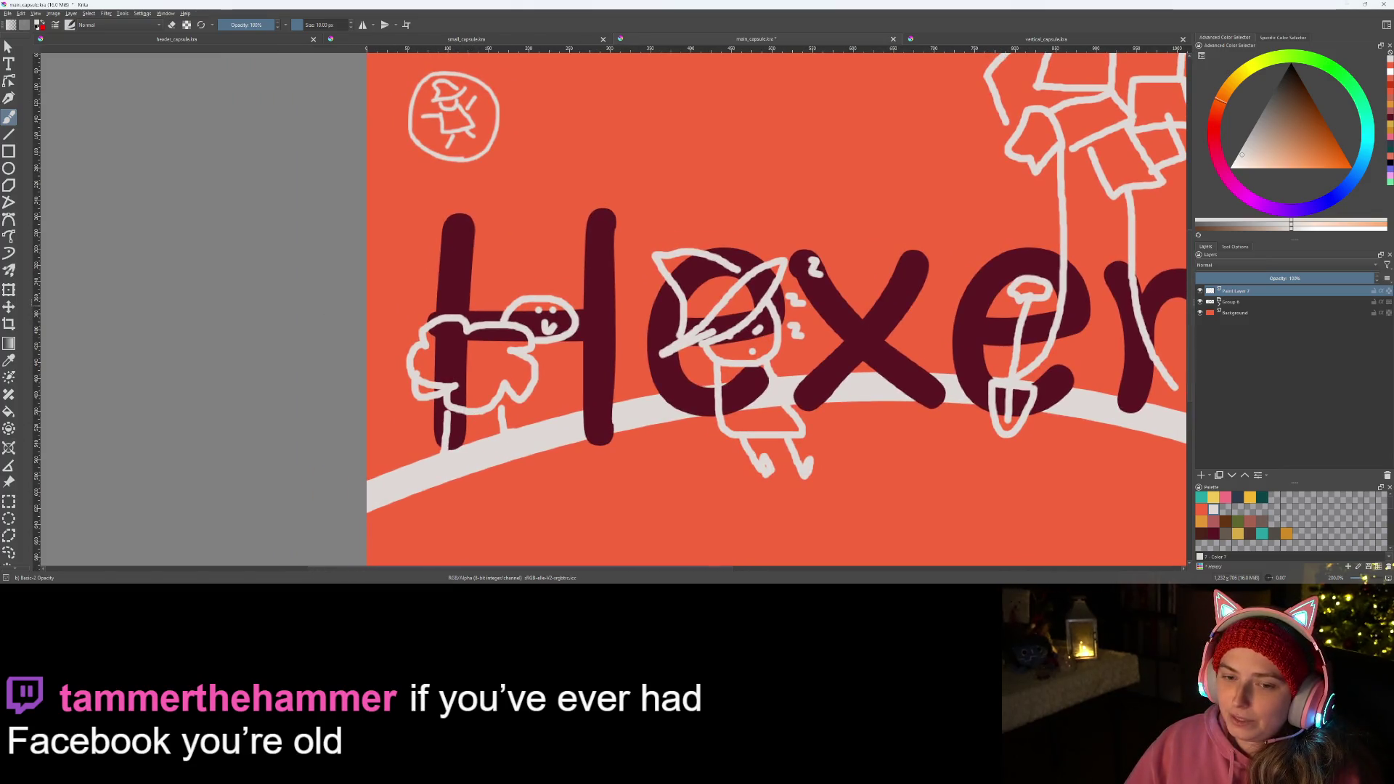
mouse_move(371, 306)
left_mouse_down()
mouse_move(414, 306)
mouse_move(371, 351)
left_mouse_up()
key("ctrl+z")
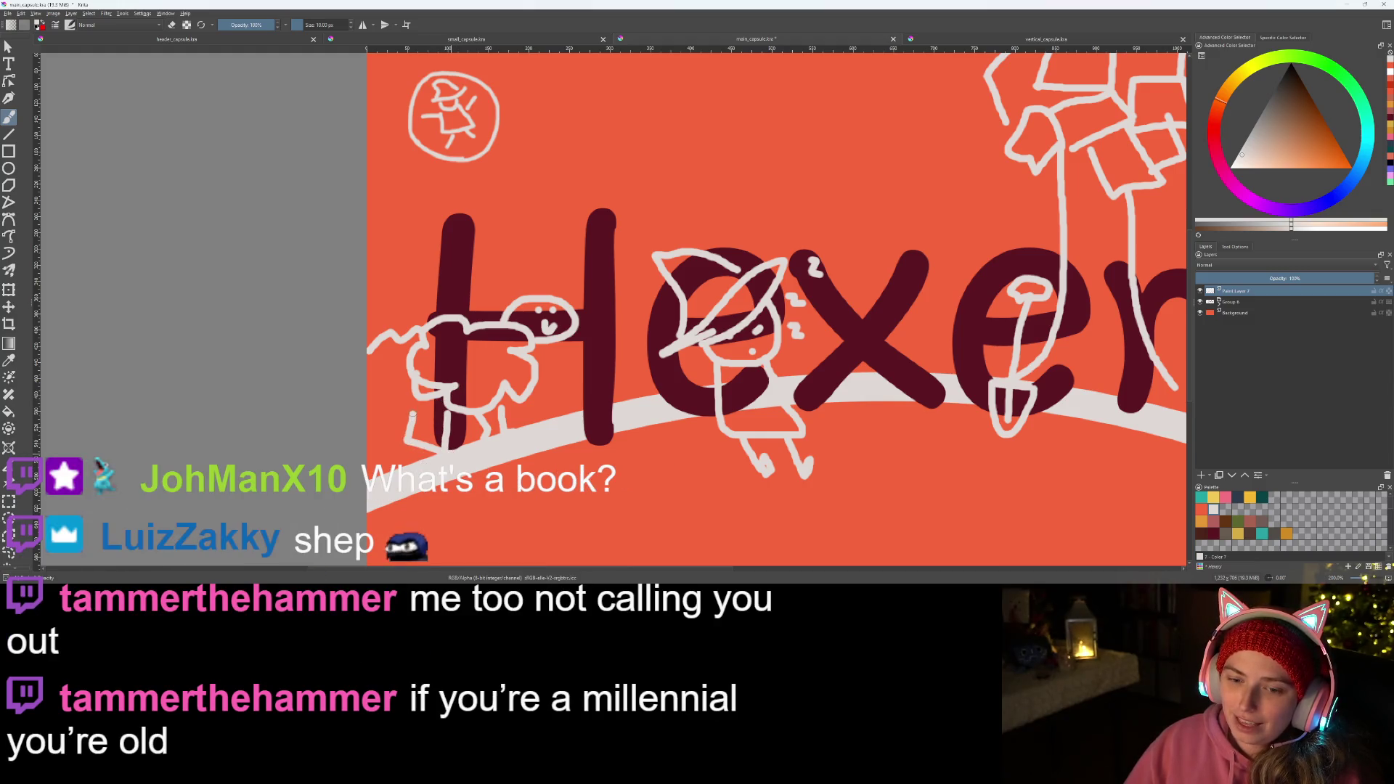
- Redraw the creature beside the H with a side, front leg and back outline
mouse_move(430, 406)
left_mouse_down()
mouse_move(433, 362)
mouse_move(485, 359)
left_mouse_up()
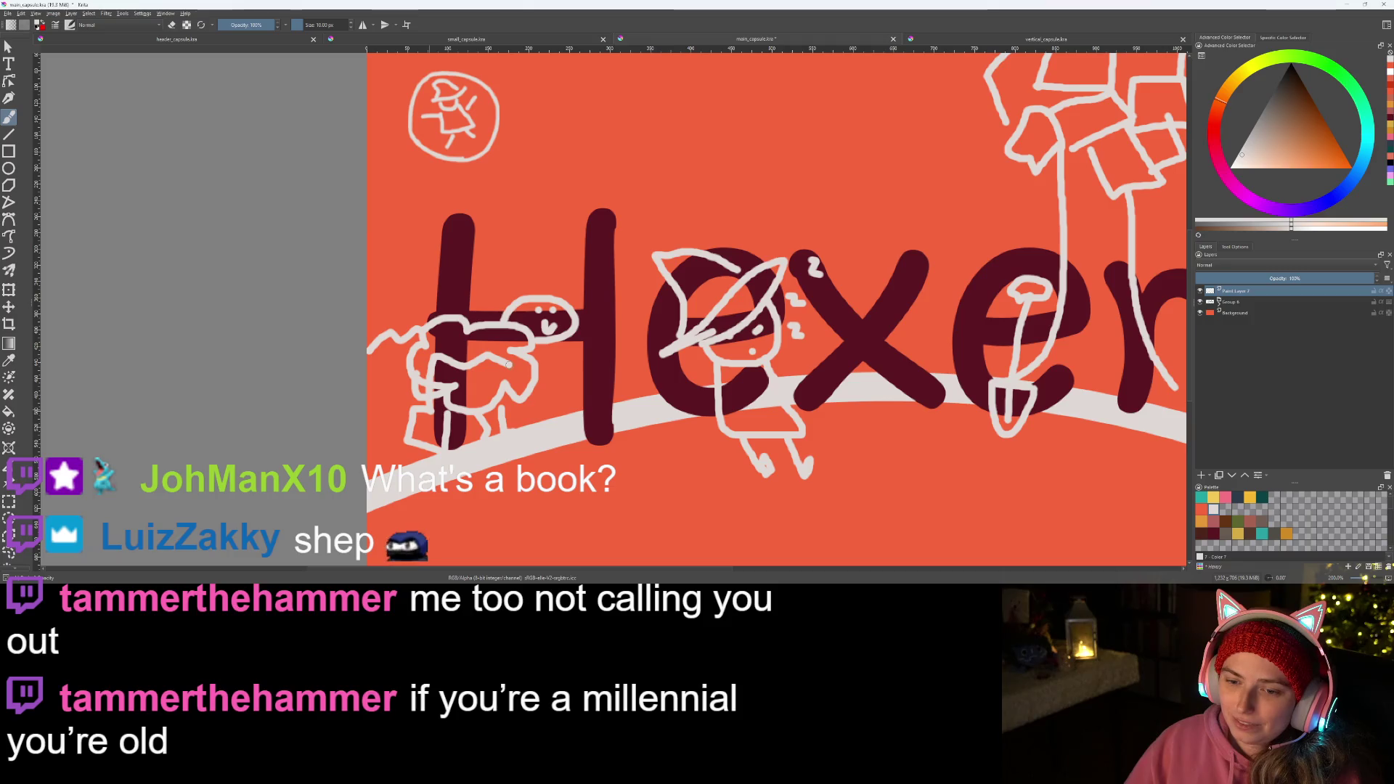
key("ctrl+z")
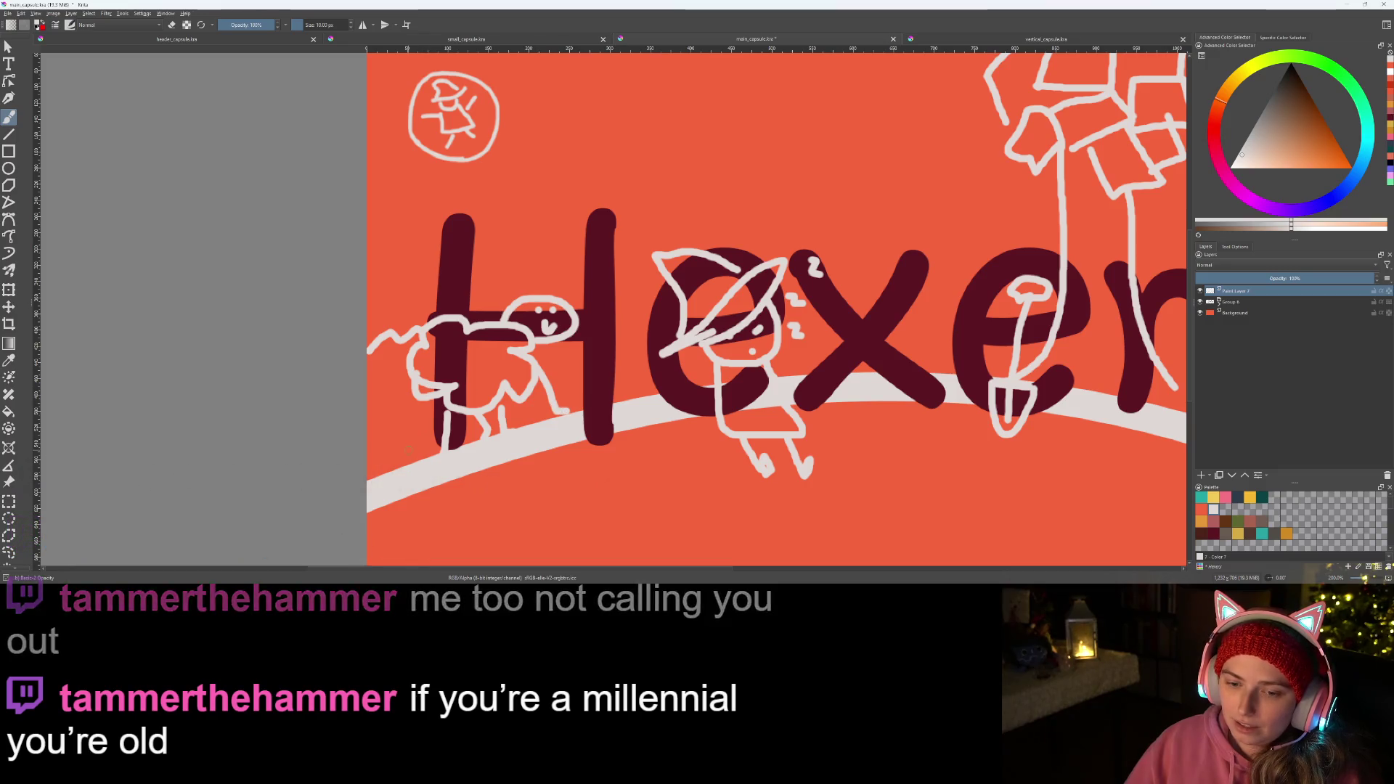
mouse_move(396, 447)
left_mouse_down()
mouse_move(430, 361)
mouse_move(462, 358)
mouse_move(471, 382)
mouse_move(519, 375)
mouse_move(515, 396)
left_mouse_up()
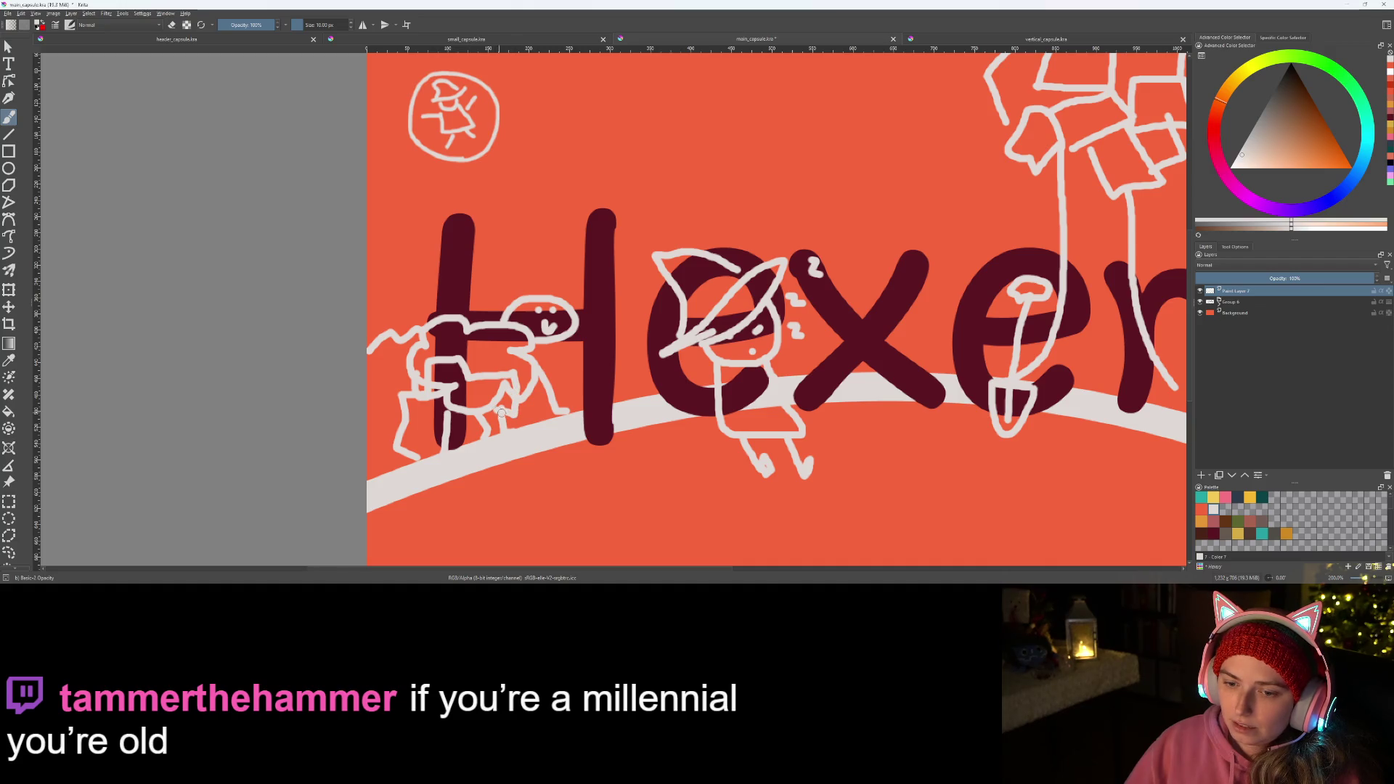
scroll(509, 437, "down", 5)
scroll(511, 437, "up", 2)
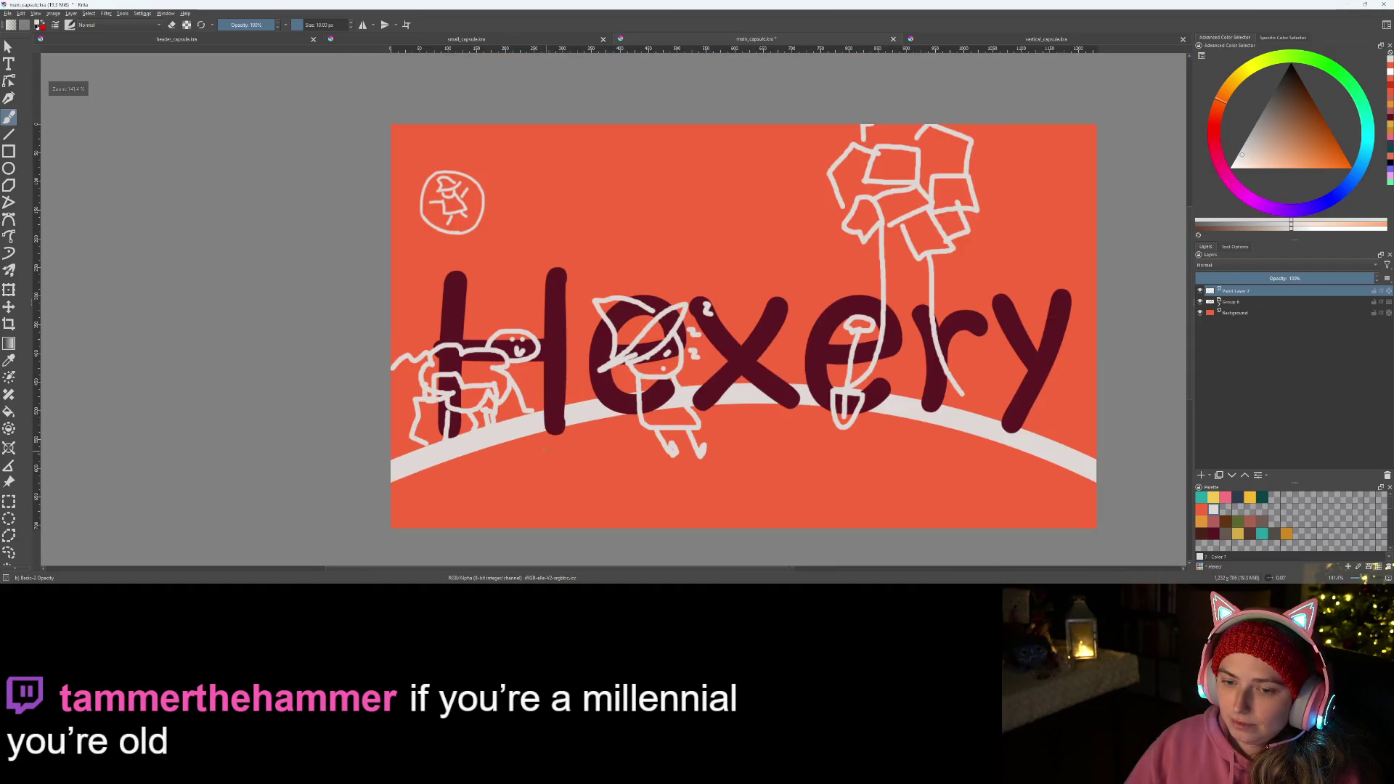
scroll(510, 437, "up", 3)
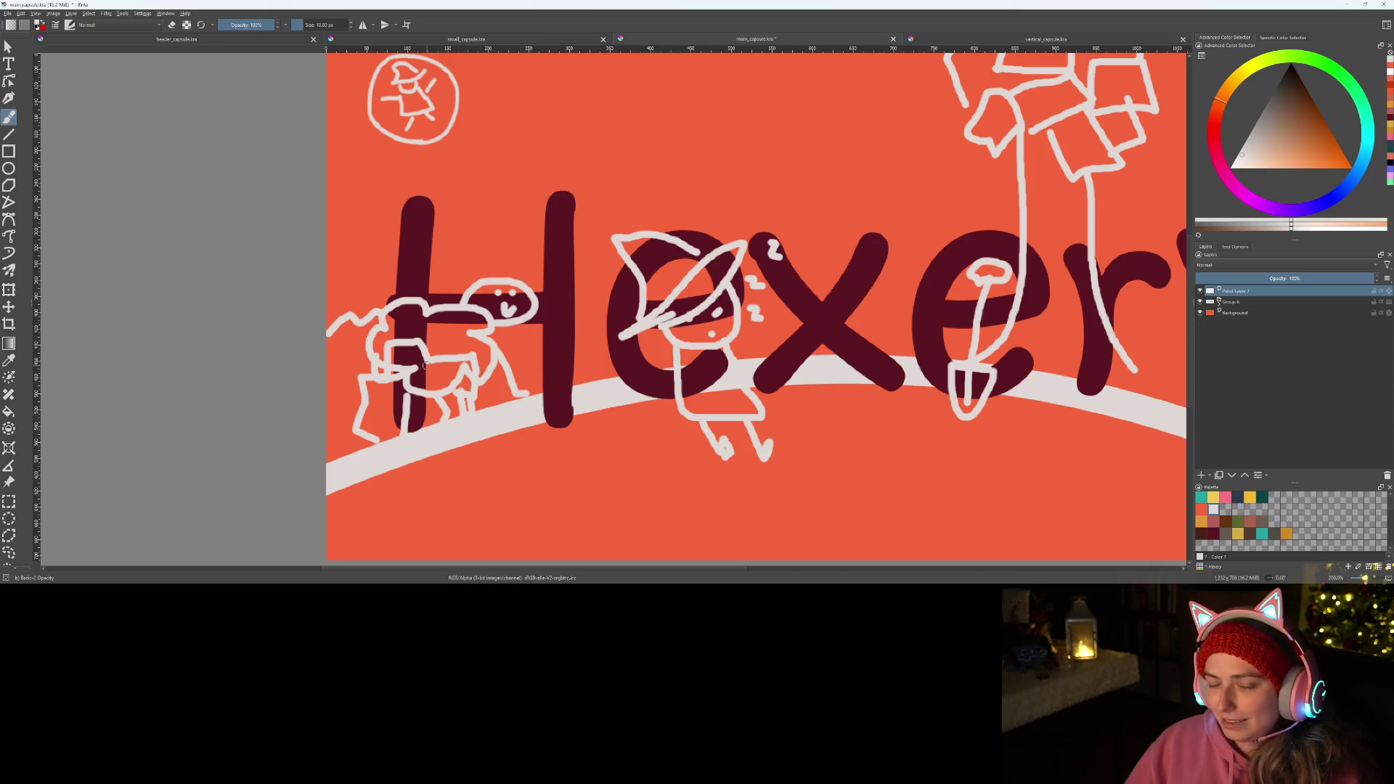
left_click_drag(345, 418, 356, 377)
left_click_drag(389, 332, 437, 328)
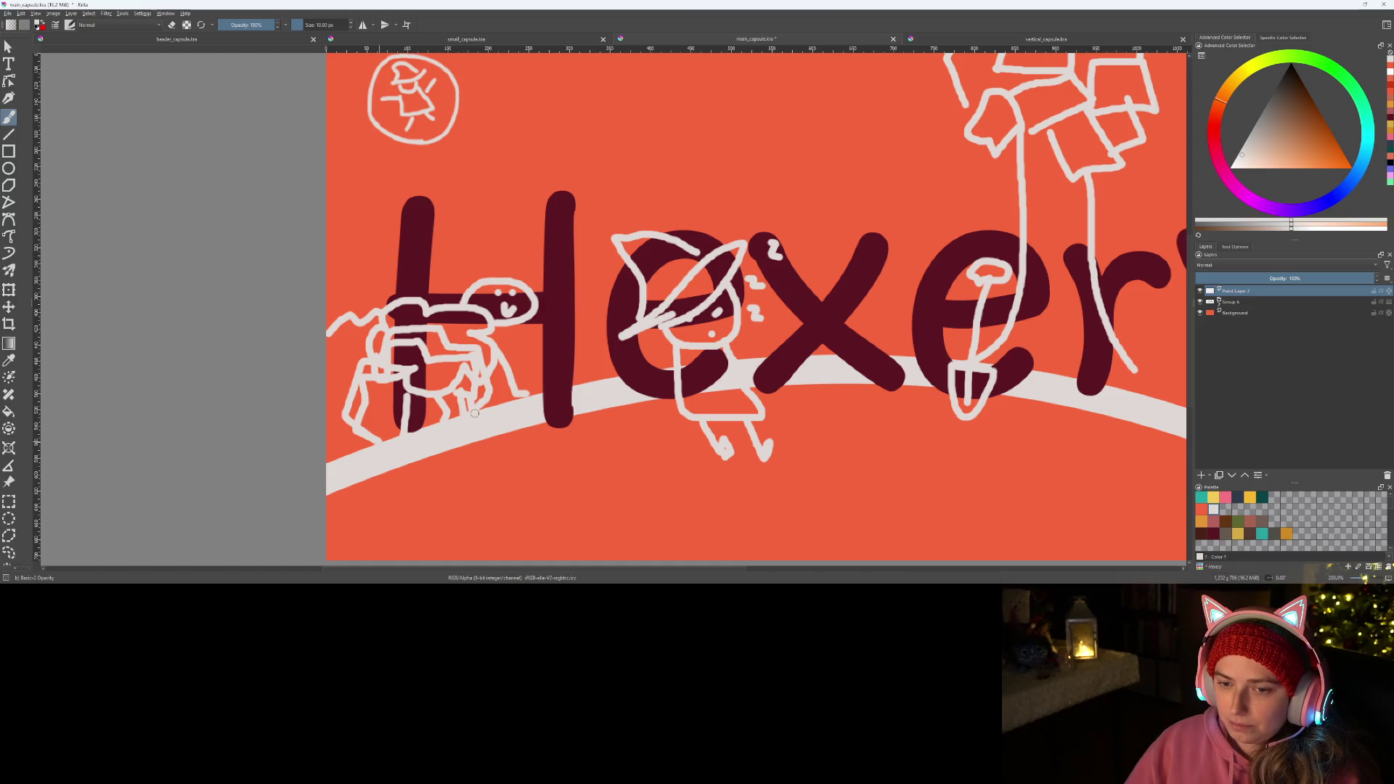
scroll(671, 307, "down", 3)
scroll(671, 307, "down", 2)
scroll(671, 308, "up", 2)
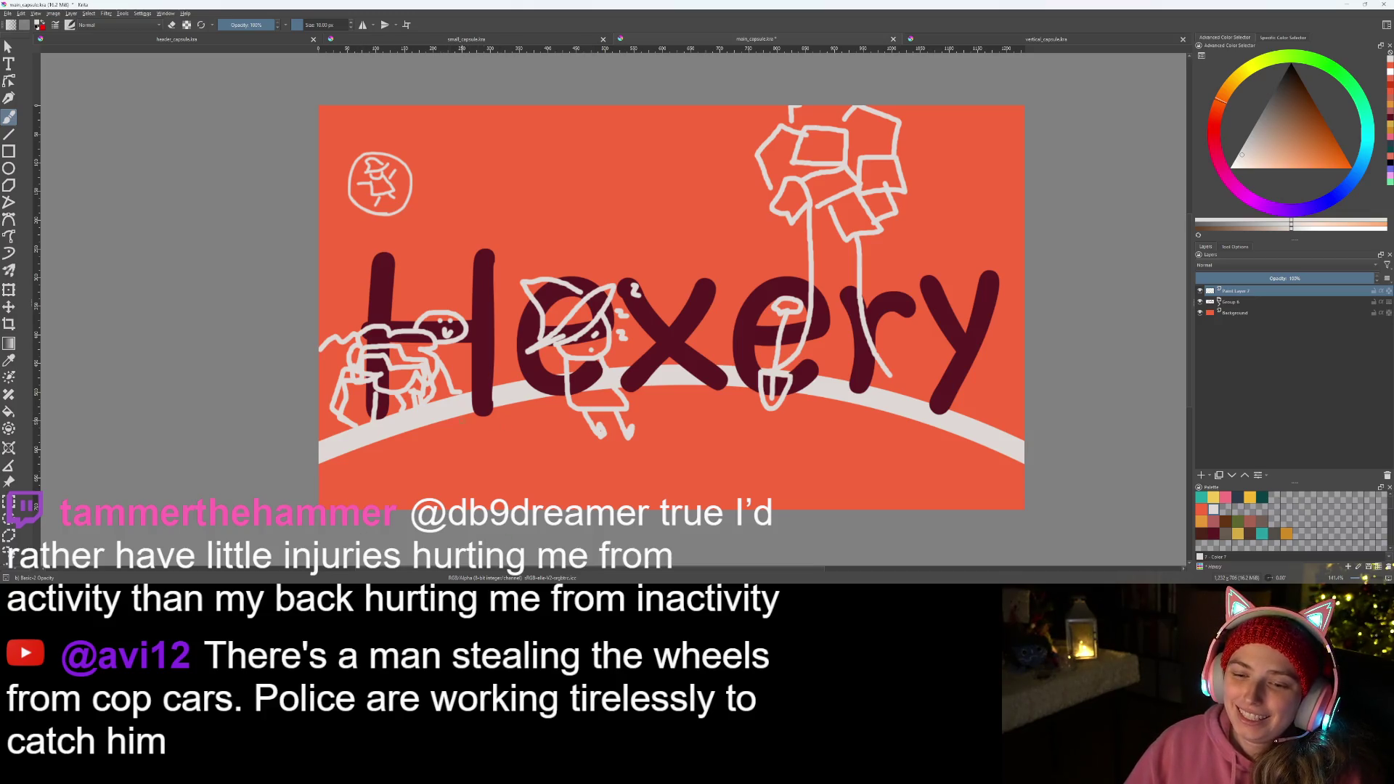
- Sketch brick division lines below the H and the witch's feet across the band
left_click_drag(460, 416, 491, 504)
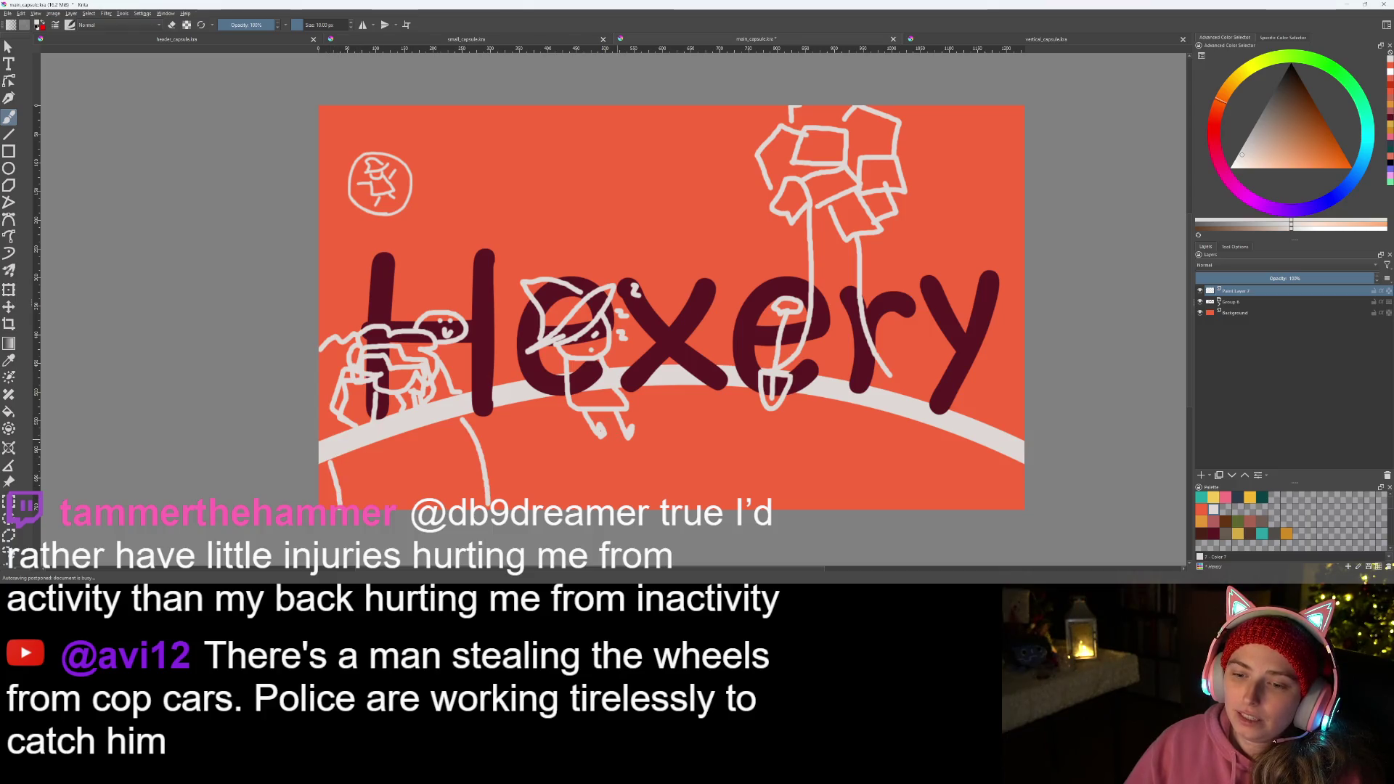
left_click_drag(632, 438, 639, 476)
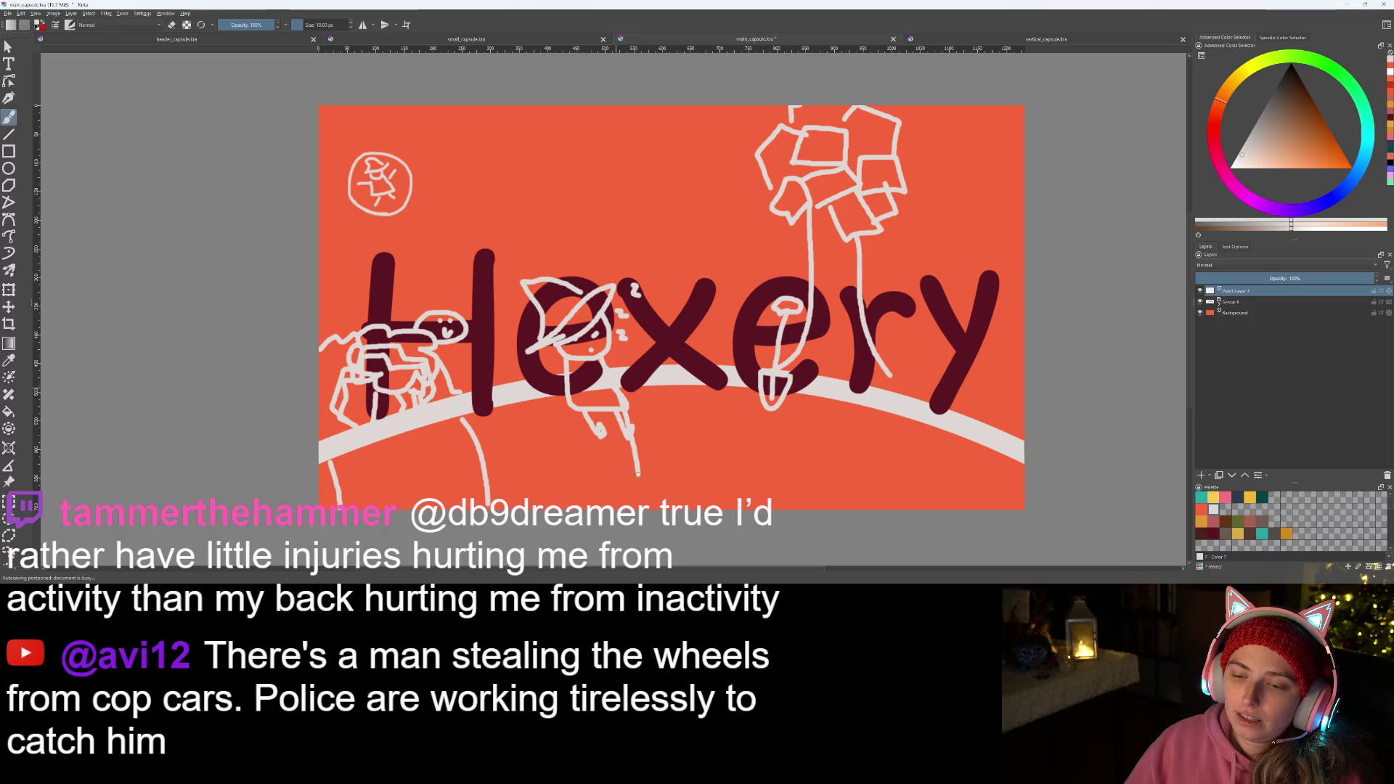
left_click_drag(496, 503, 630, 480)
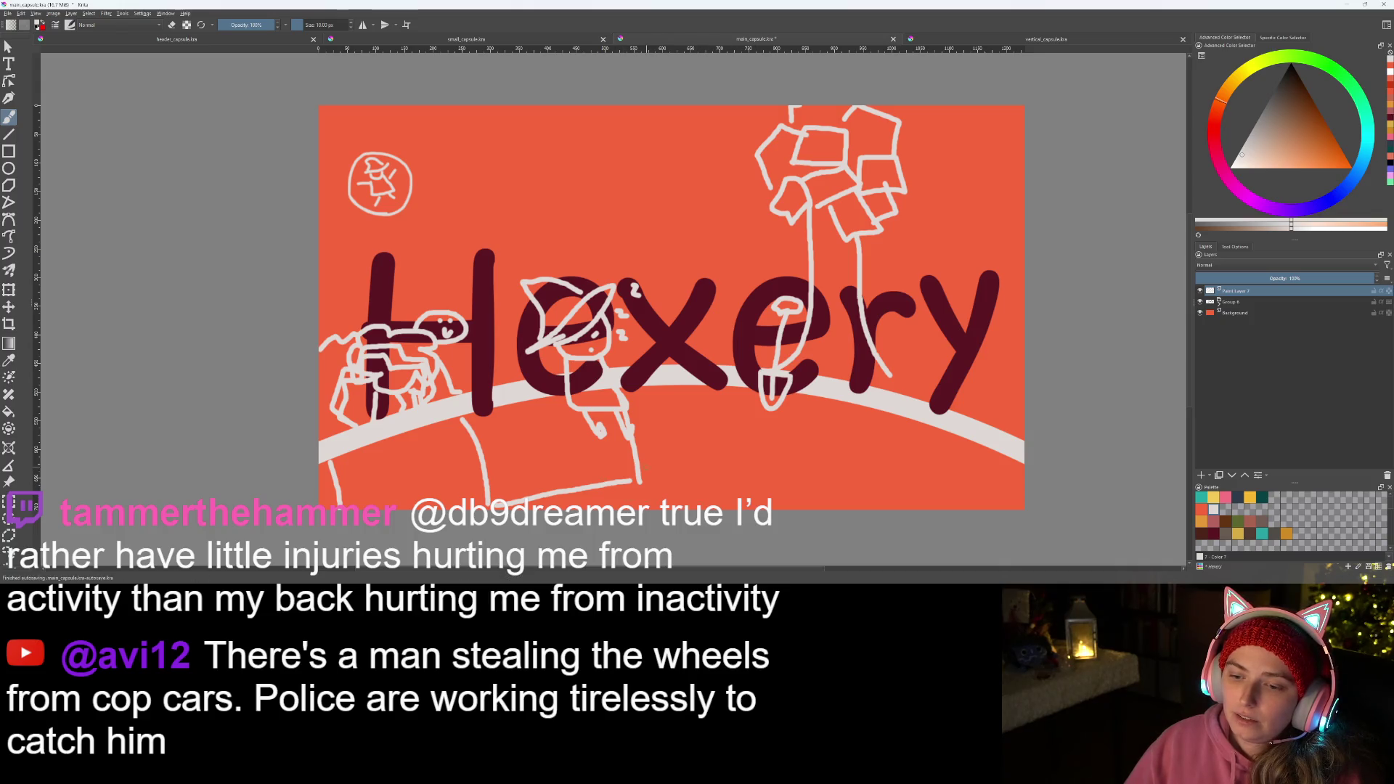
mouse_move(639, 466)
left_mouse_down()
mouse_move(765, 467)
mouse_move(754, 377)
left_mouse_up()
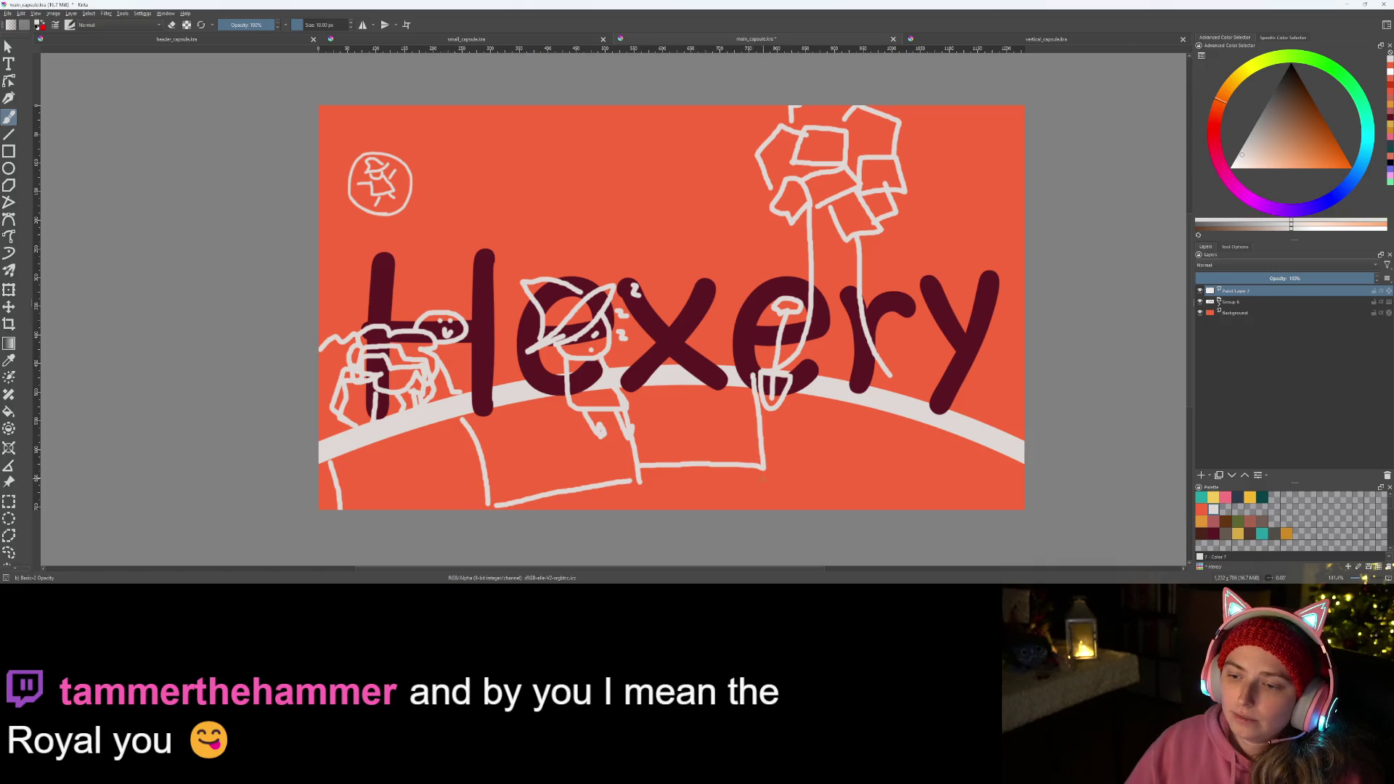
- Sketch the right-hand brick's side and bottom plus short dividers near the right edge, redoing wrong strokes
left_click_drag(762, 465, 847, 487)
key("ctrl+z")
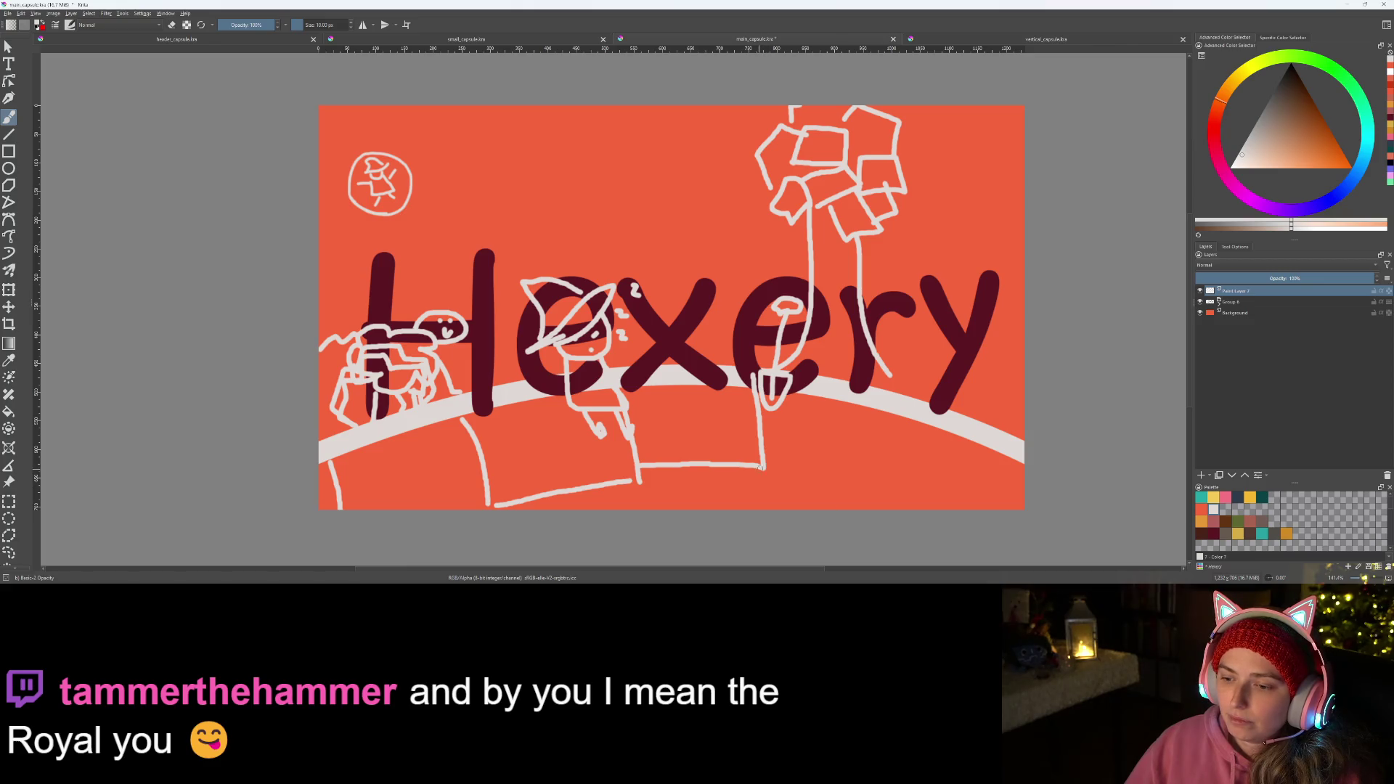
left_click_drag(842, 473, 849, 410)
key("ctrl+z")
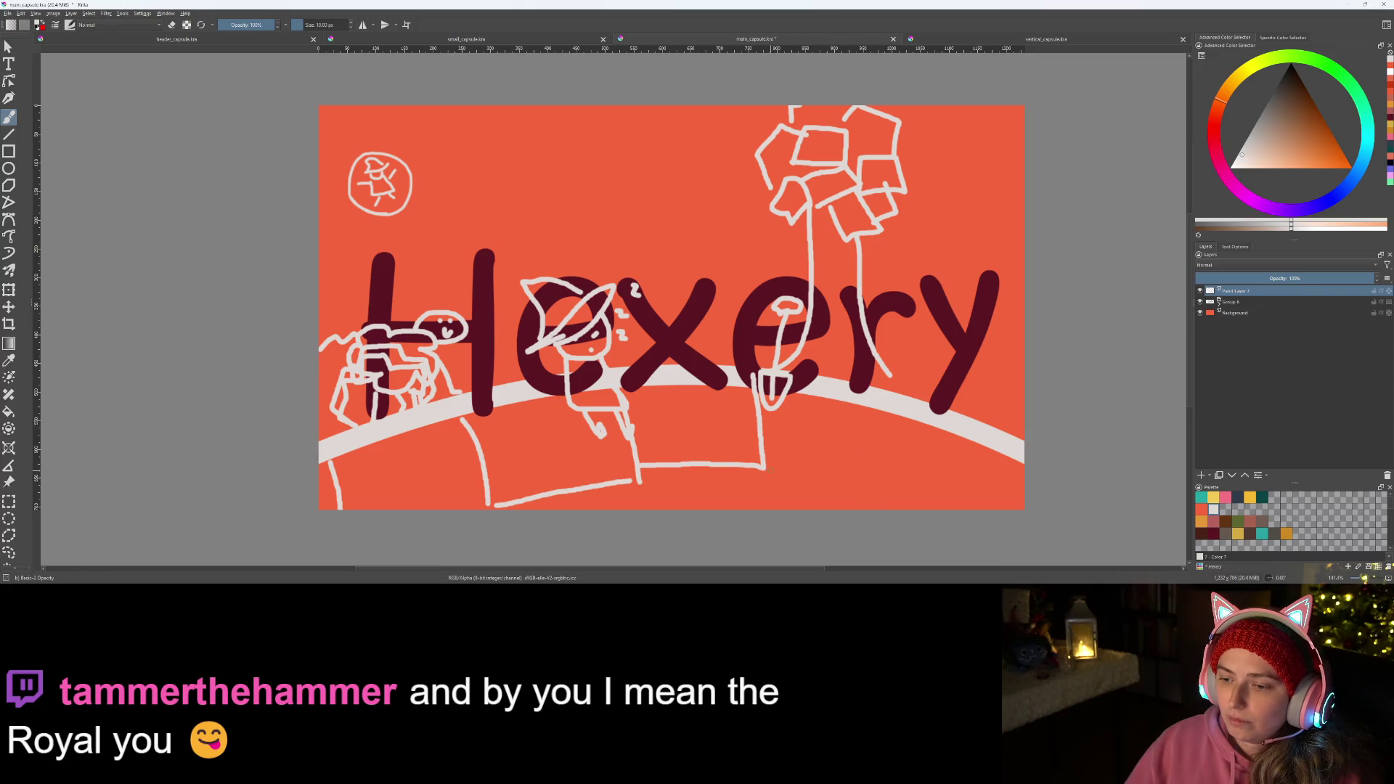
left_click_drag(763, 425, 872, 425)
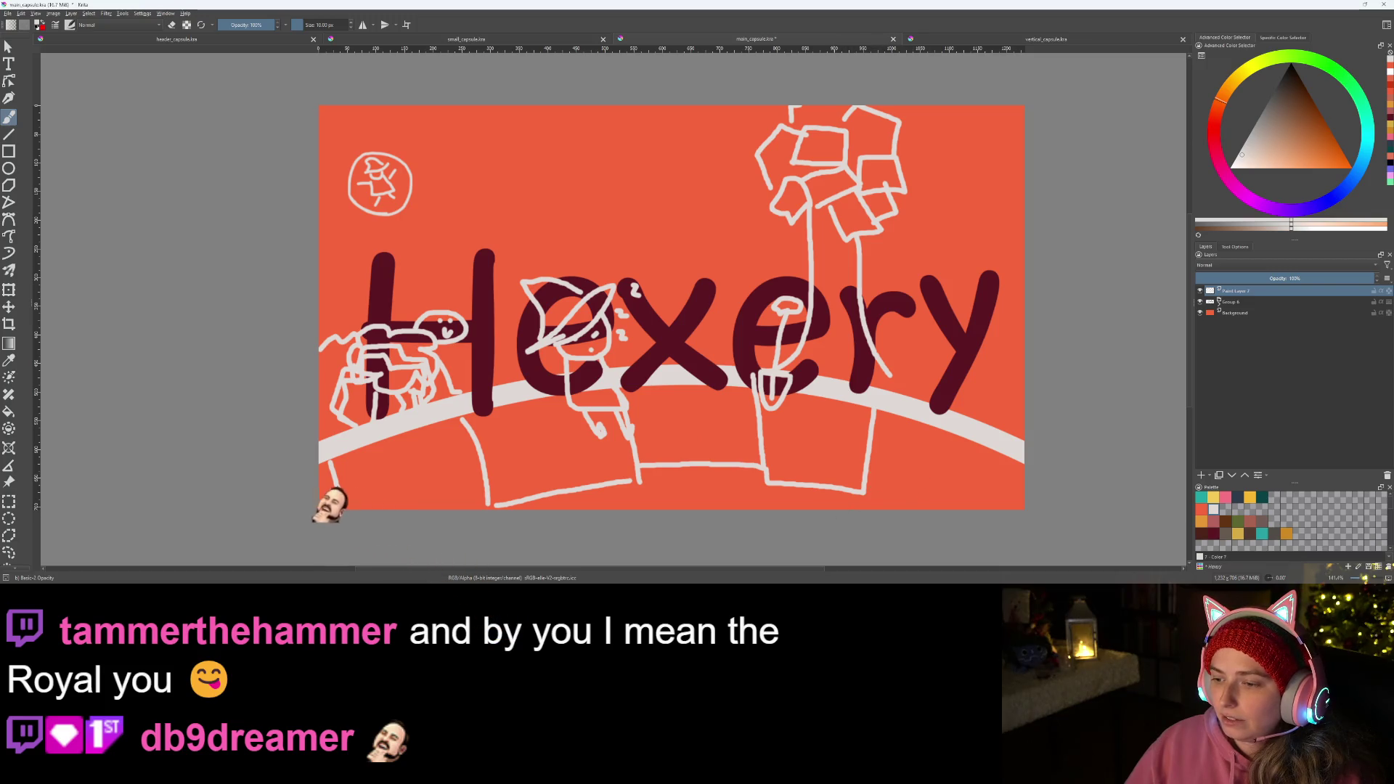
left_click_drag(867, 488, 869, 508)
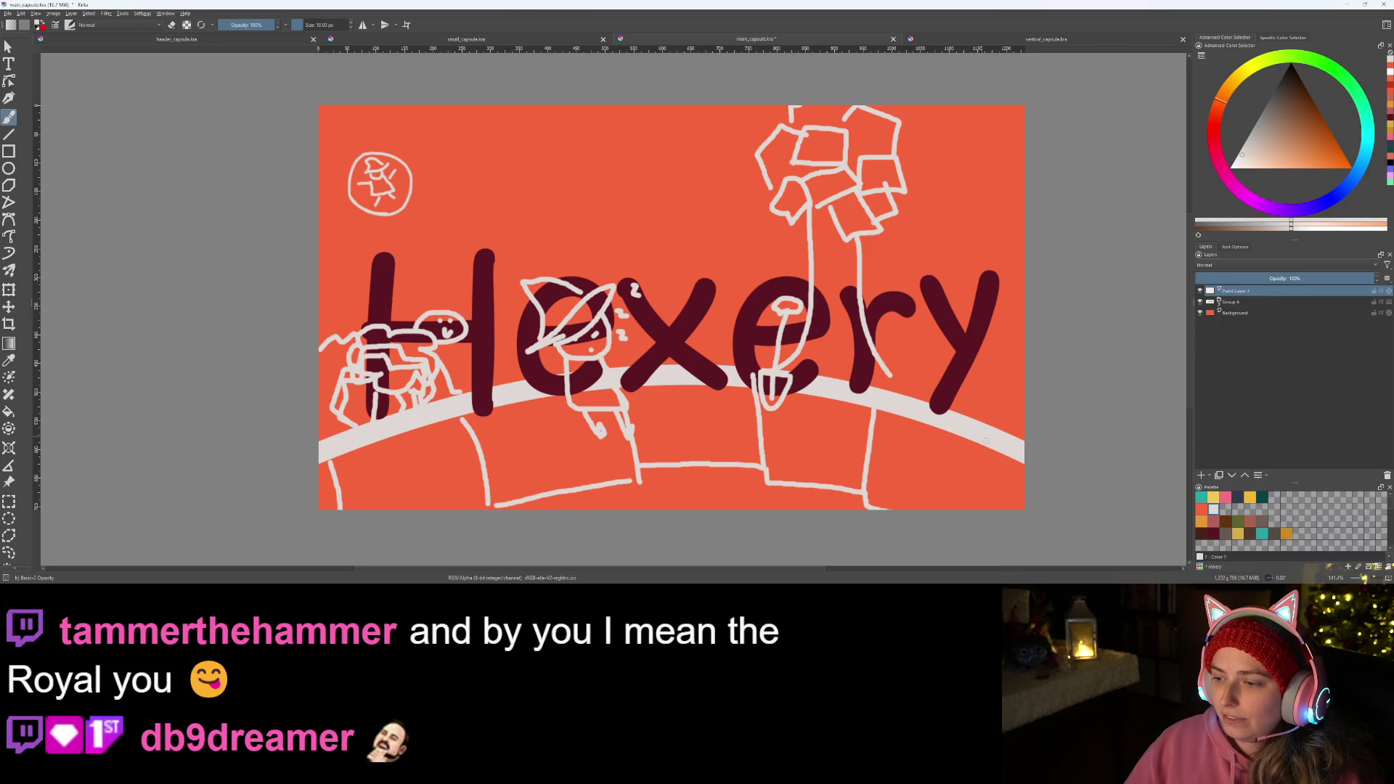
left_click_drag(1016, 459, 1009, 510)
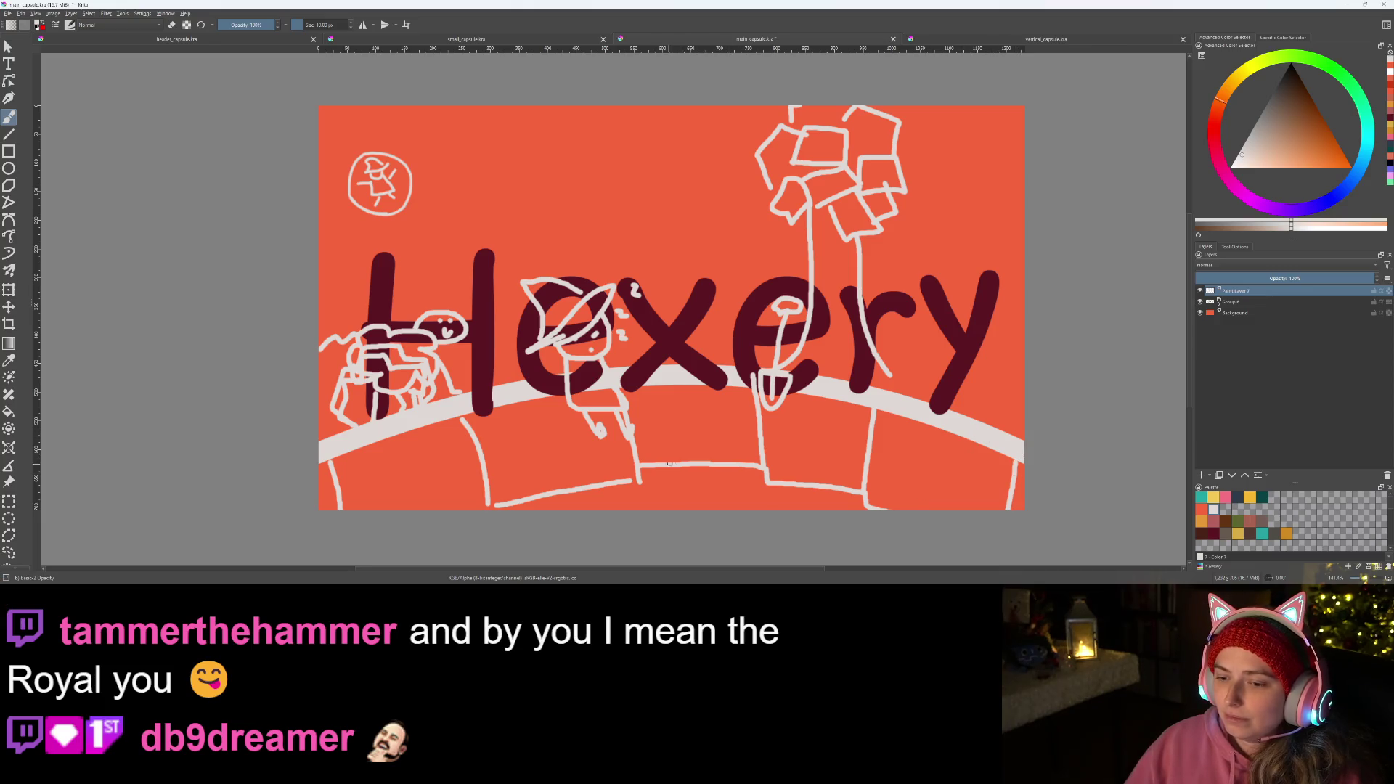
left_click_drag(644, 484, 653, 509)
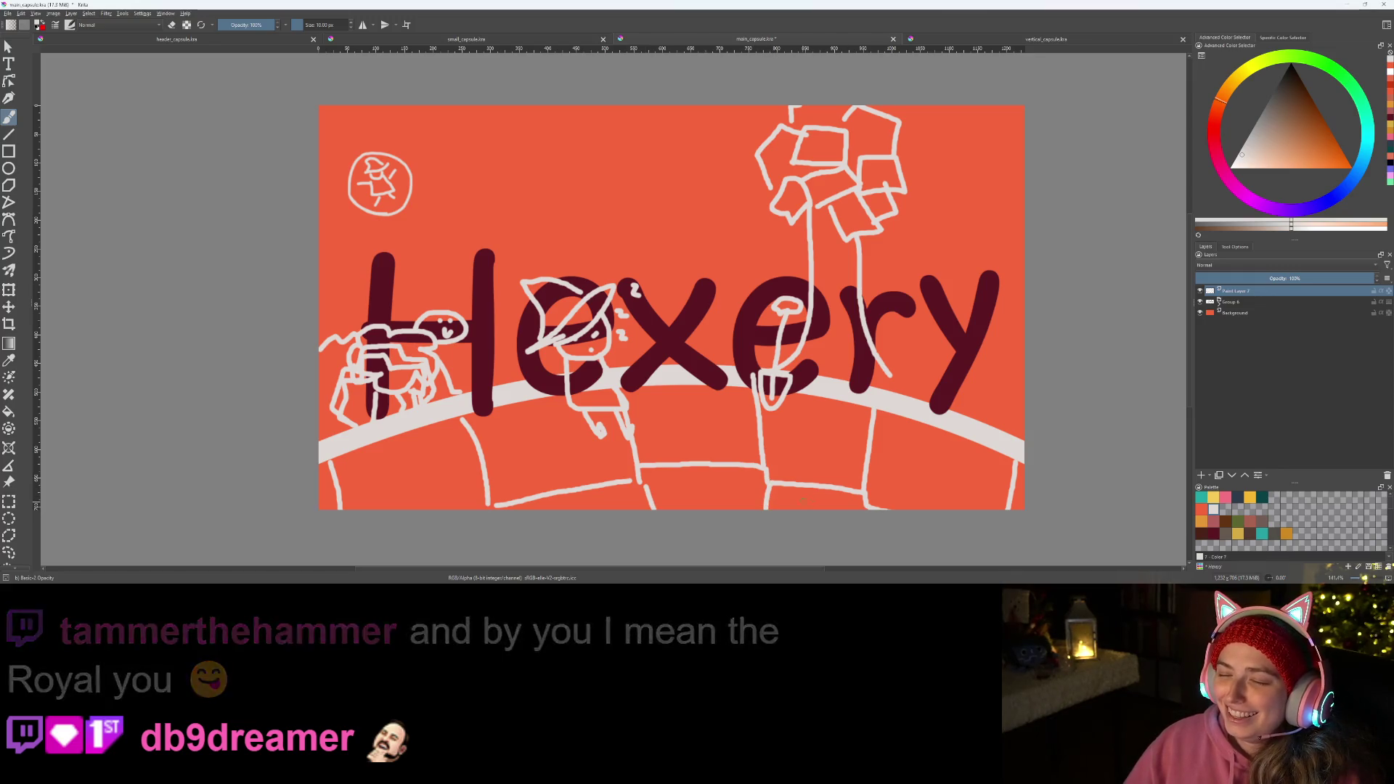
scroll(688, 283, "down", 1)
scroll(687, 284, "up", 3)
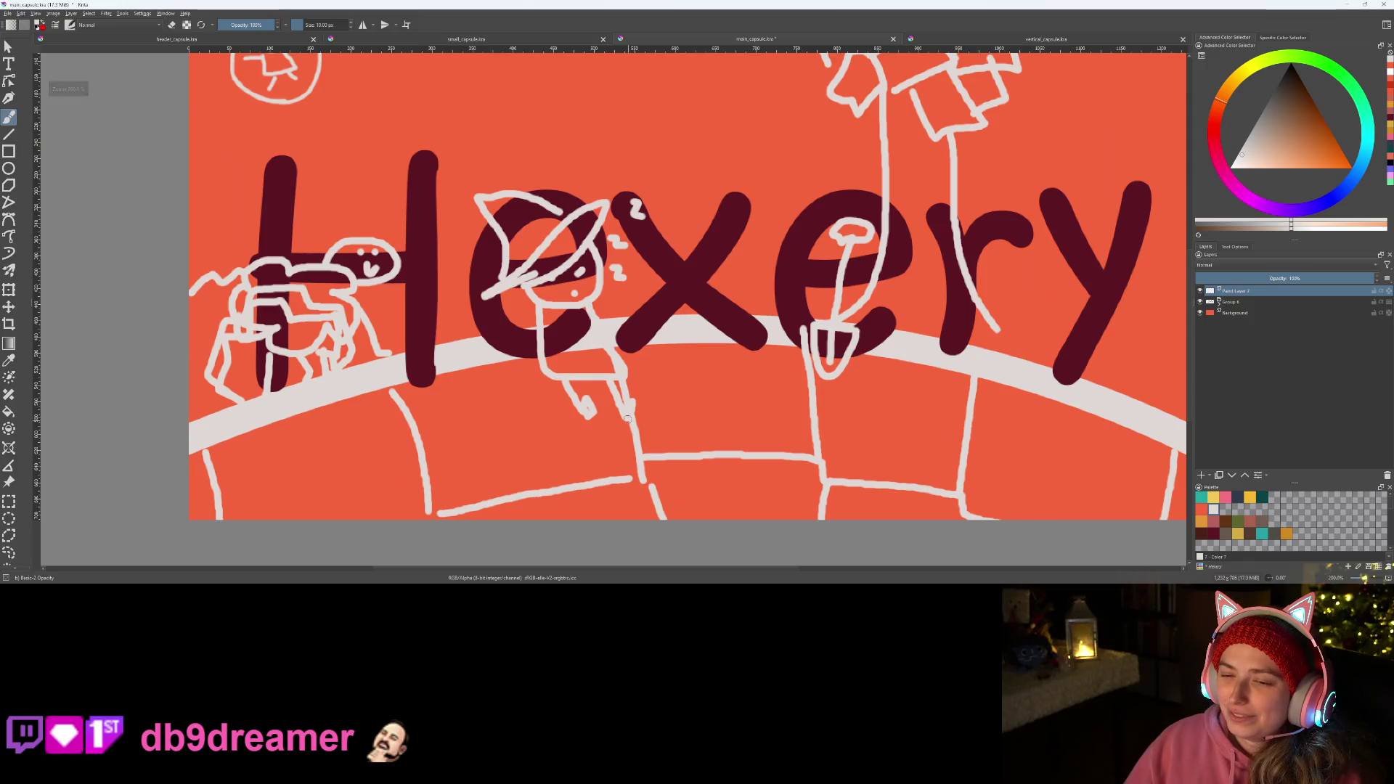
scroll(539, 418, "down", 1)
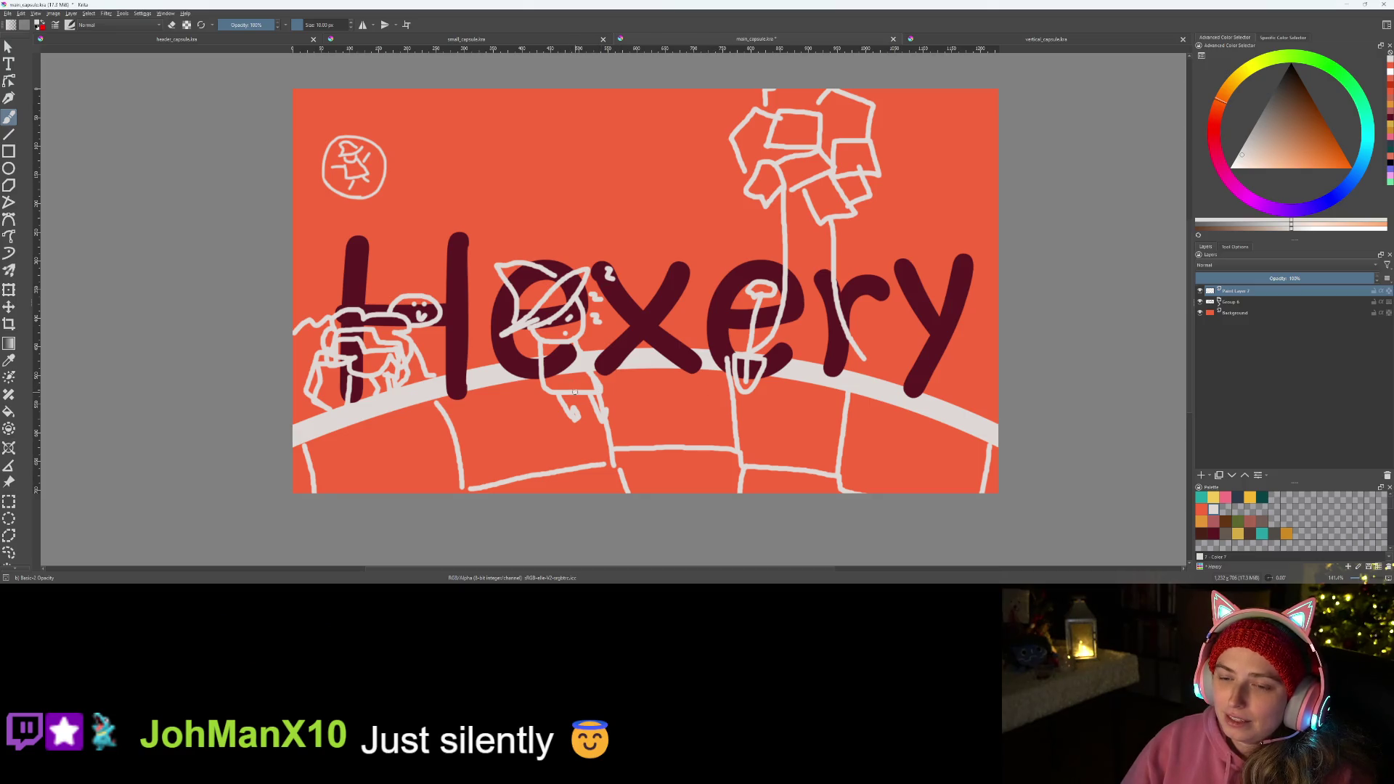
scroll(376, 362, "up", 1)
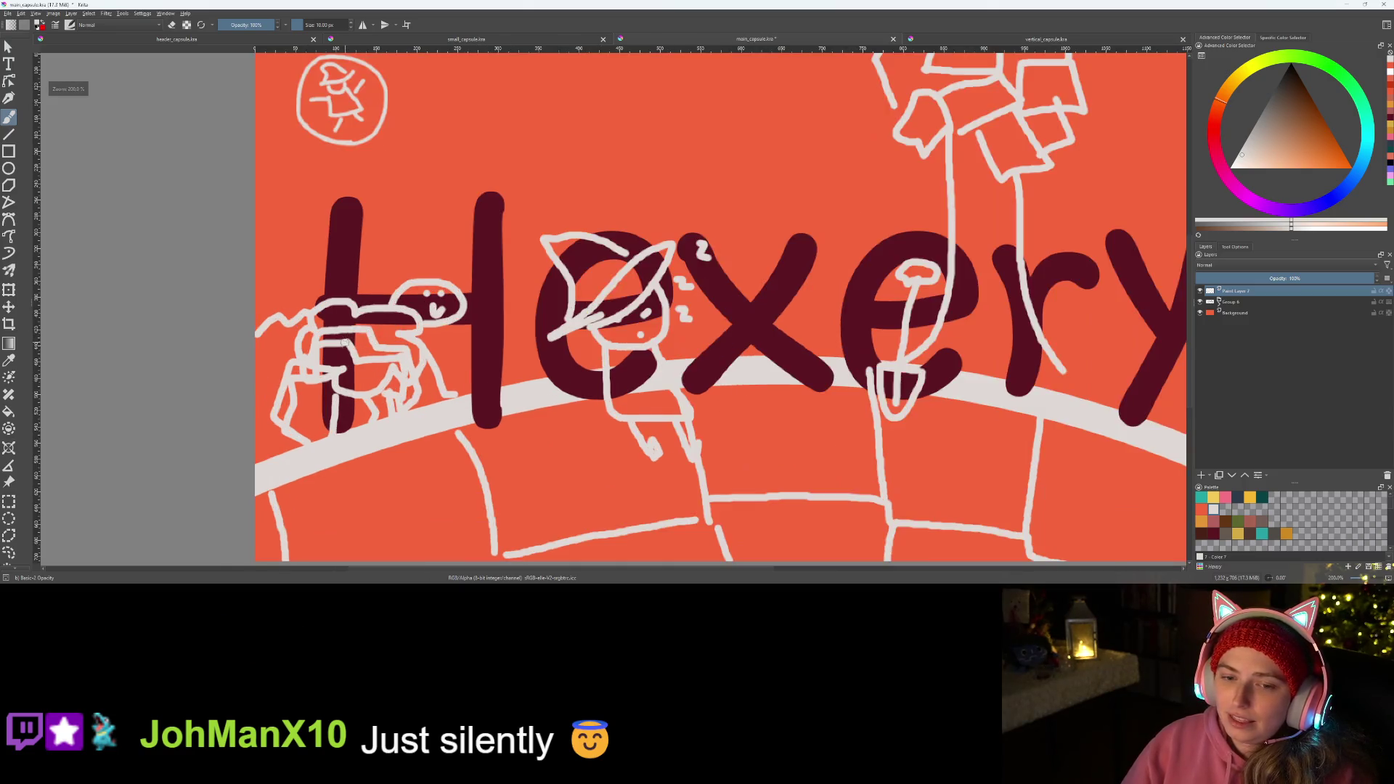
scroll(382, 366, "up", 1)
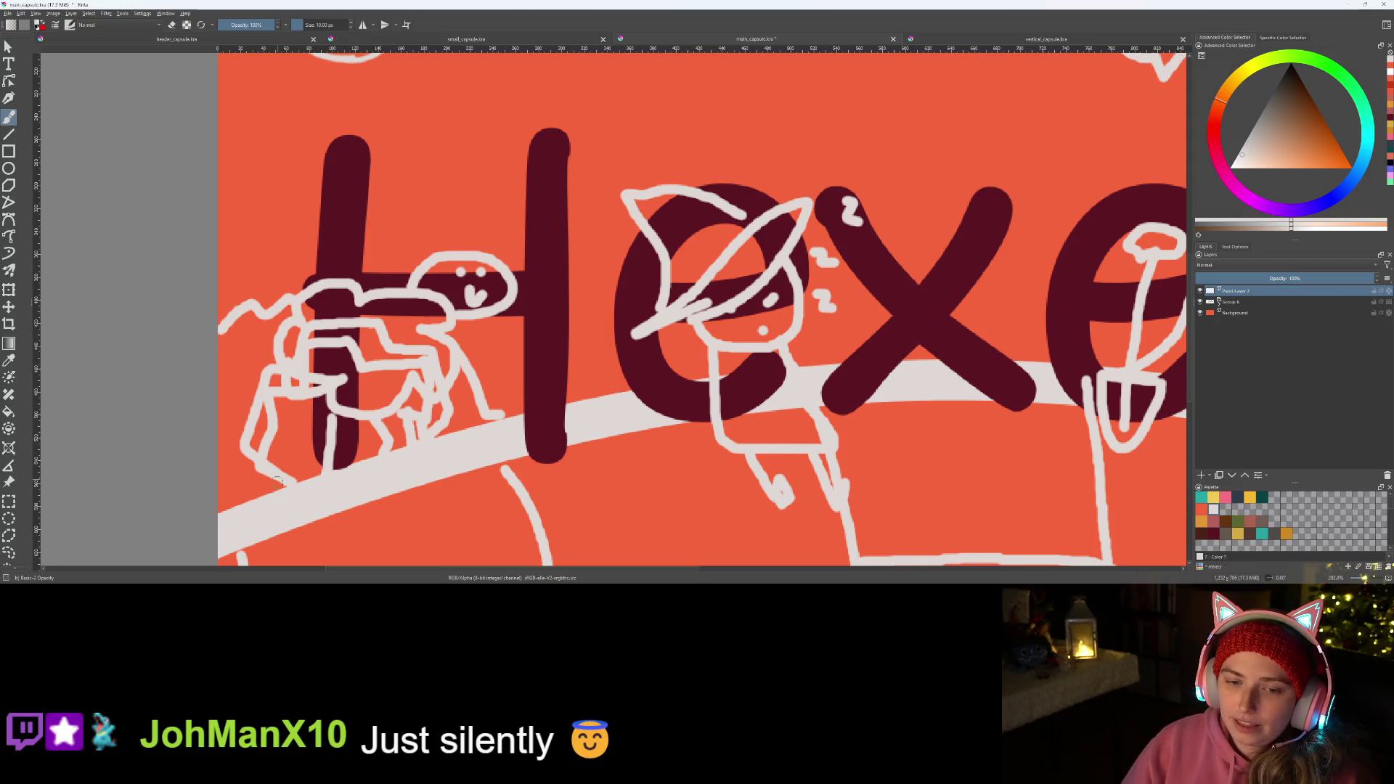
- Erase parts of the leftmost figure's sketch and switch back to painting
mouse_move(273, 471)
left_mouse_down()
mouse_move(247, 438)
mouse_move(260, 377)
mouse_move(306, 371)
mouse_move(320, 325)
mouse_move(338, 340)
mouse_move(399, 336)
mouse_move(444, 405)
mouse_move(428, 429)
mouse_move(420, 419)
mouse_move(449, 414)
left_mouse_up()
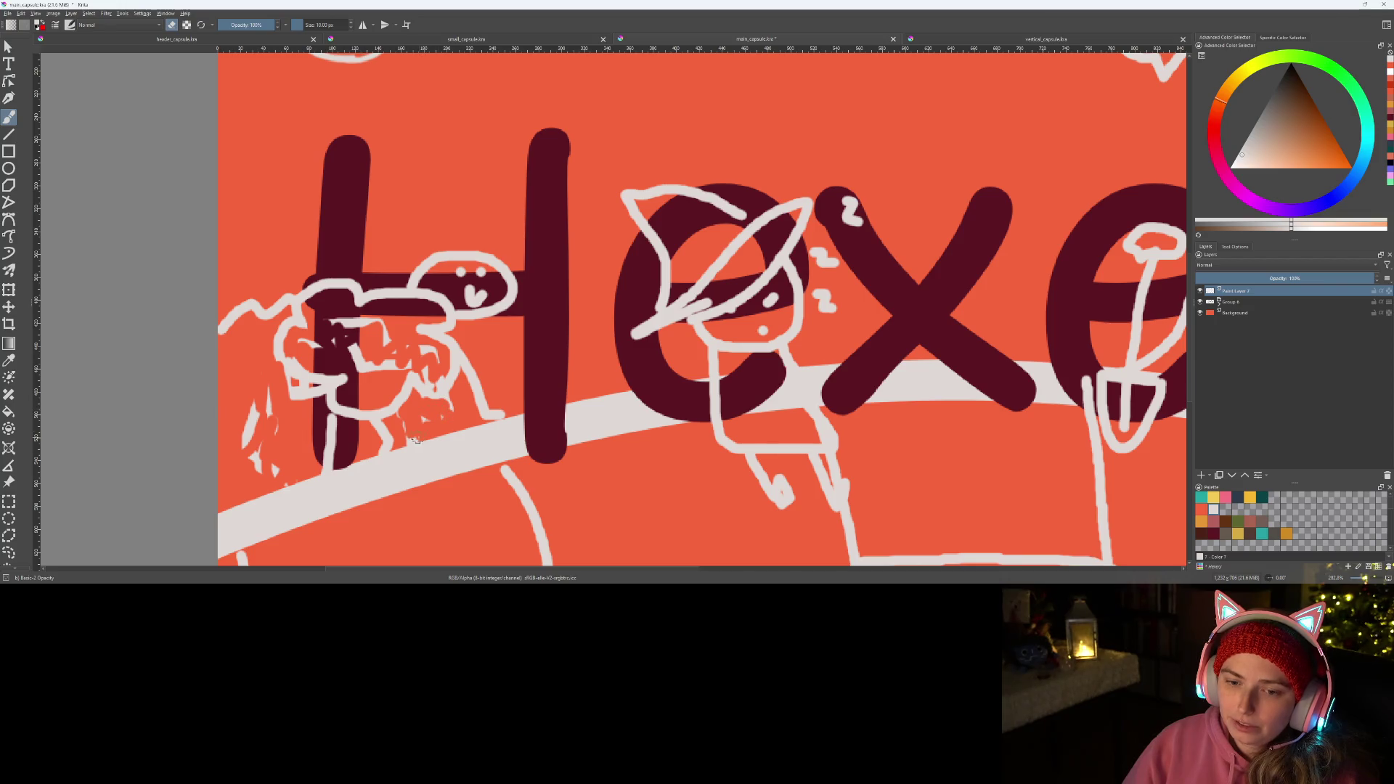
mouse_move(353, 344)
left_mouse_down()
mouse_move(369, 320)
mouse_move(338, 323)
left_mouse_up()
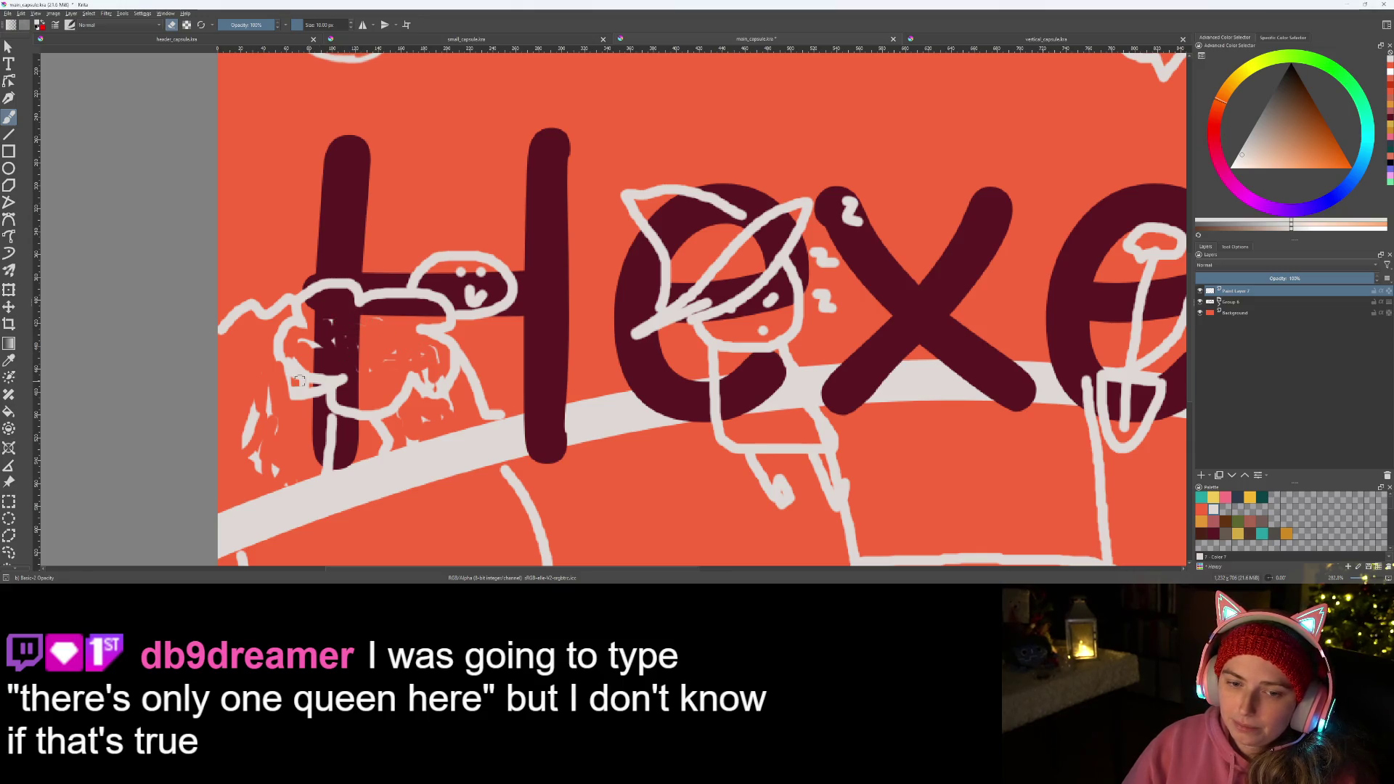
left_click_drag(295, 387, 296, 398)
key("e")
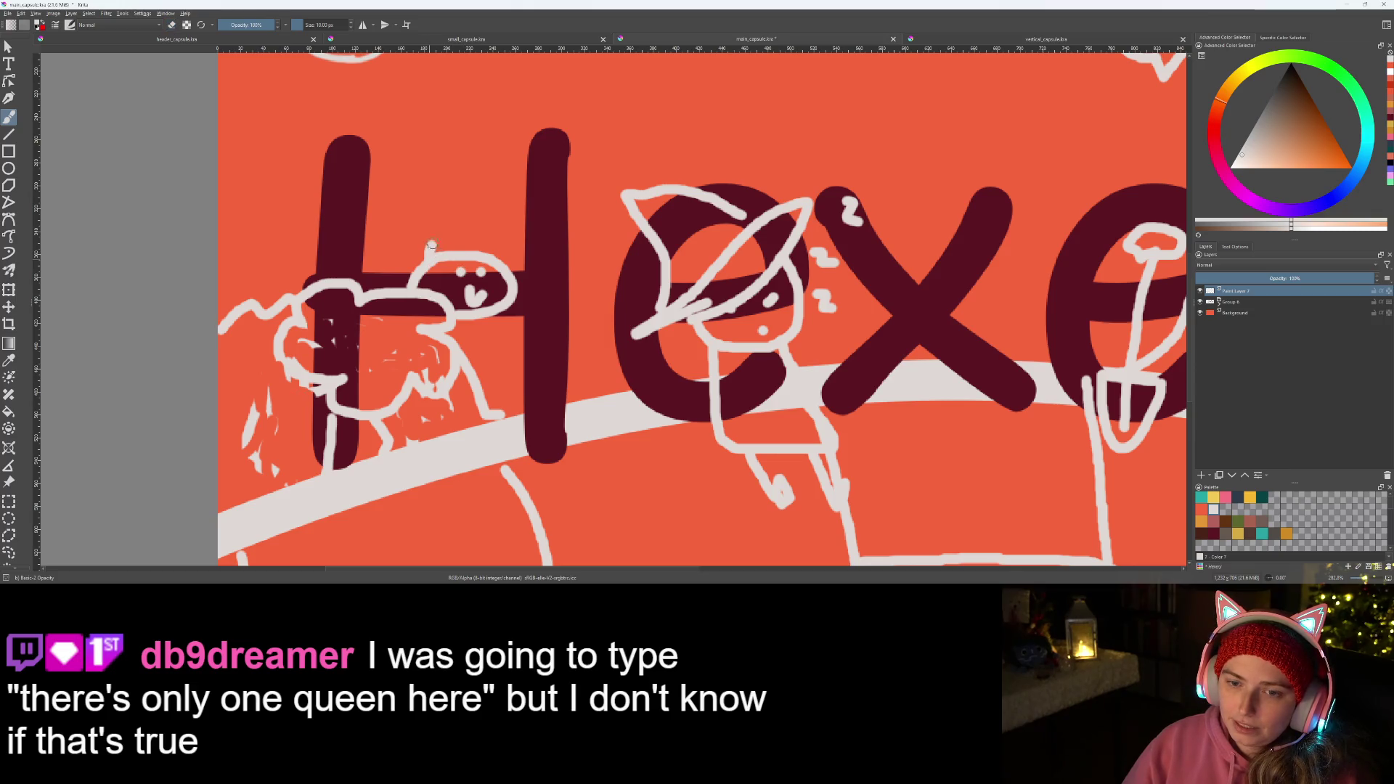
- Draw a pointed ear on the cat and its leg down the H stem
left_click_drag(434, 229, 455, 243)
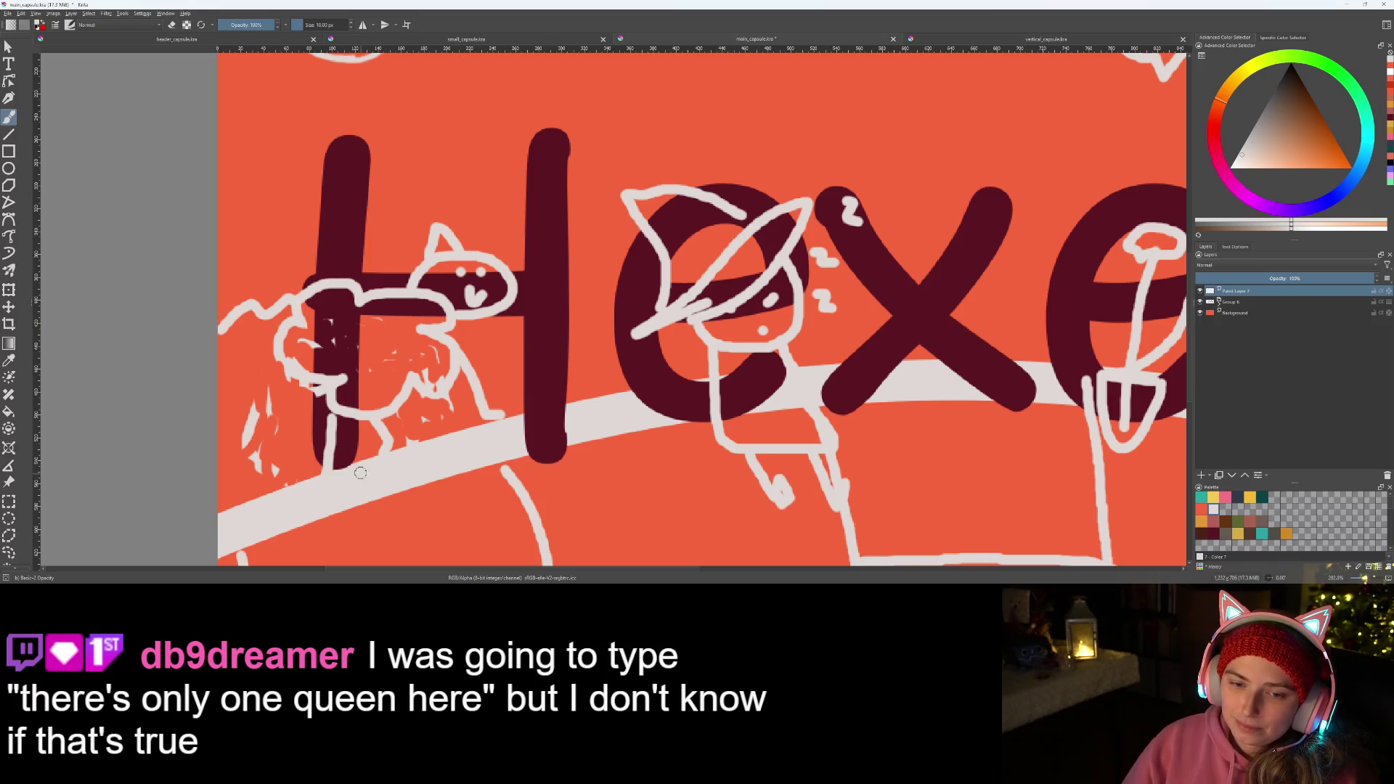
mouse_move(350, 472)
left_mouse_down()
mouse_move(347, 387)
mouse_move(453, 345)
mouse_move(526, 434)
left_mouse_up()
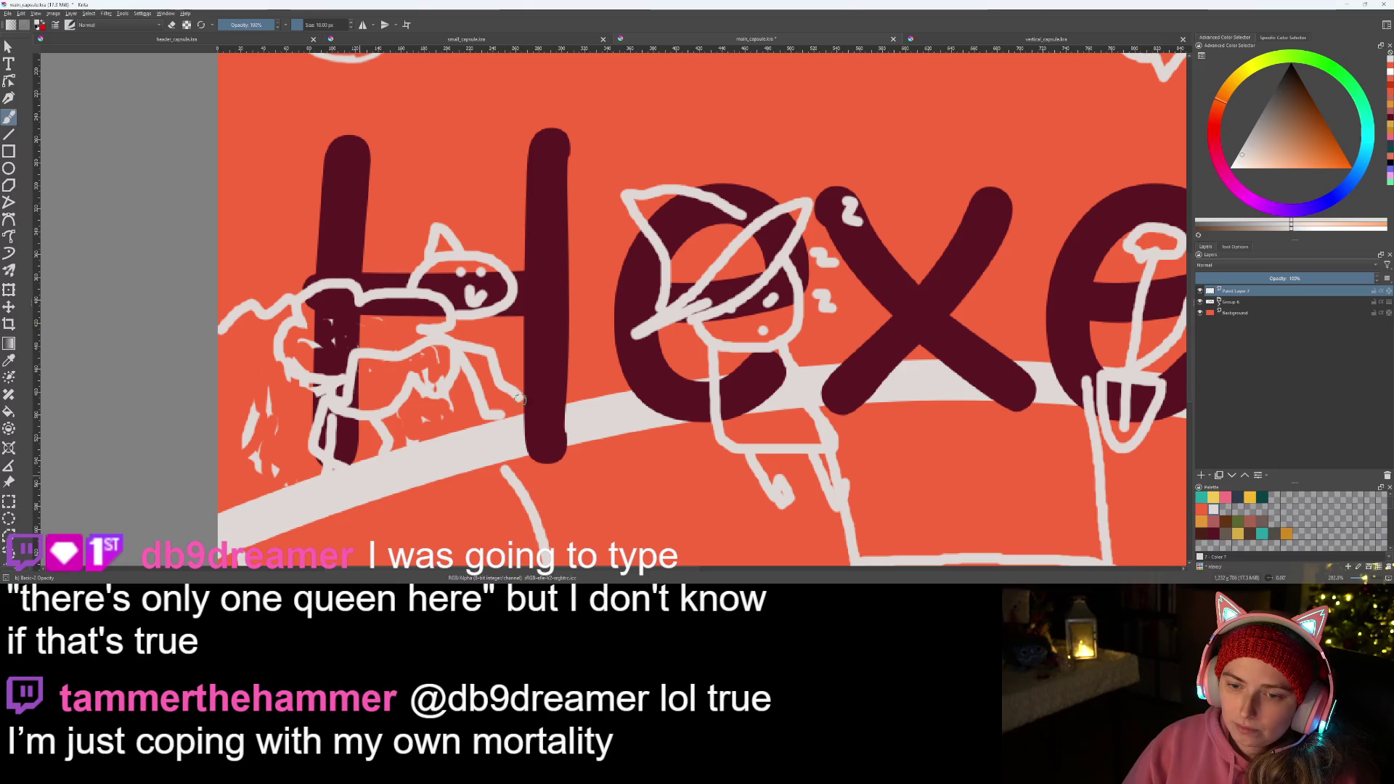
scroll(526, 433, "down", 3)
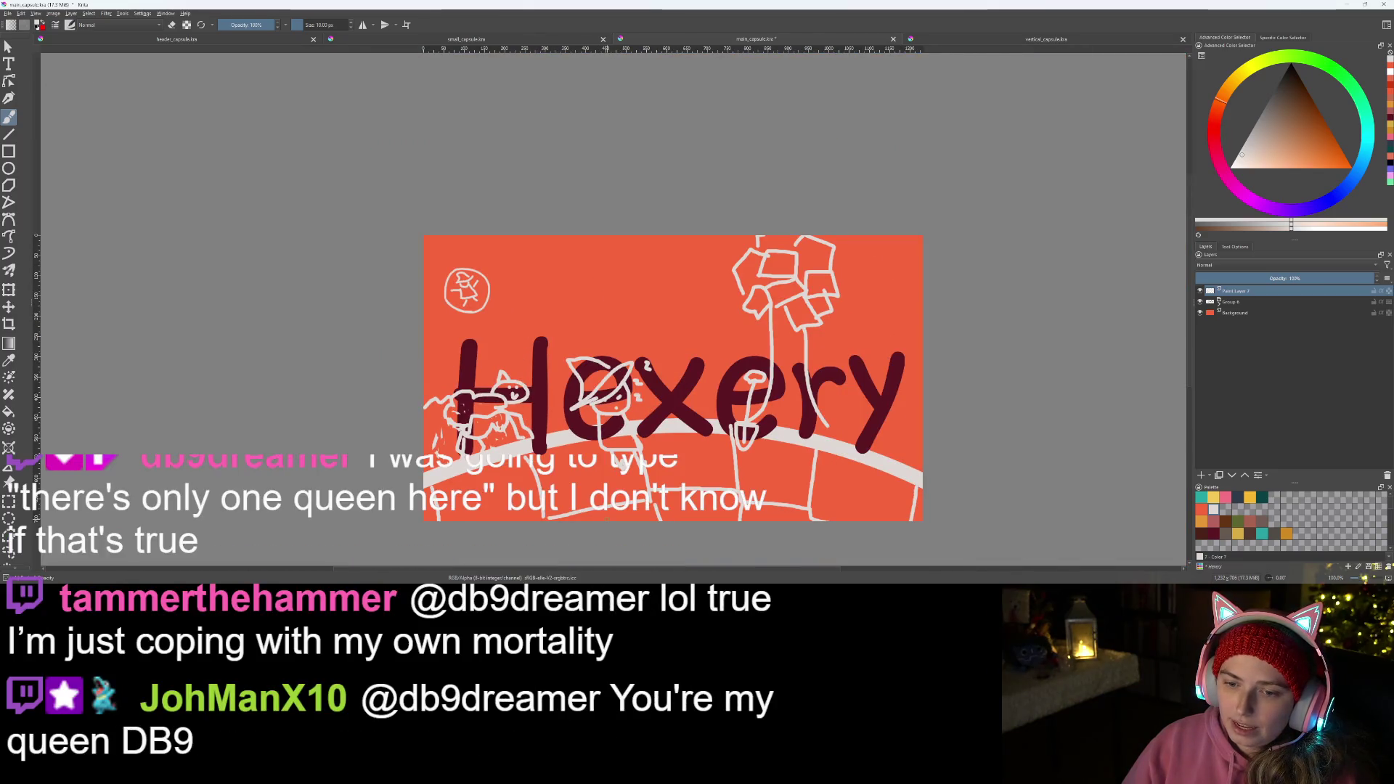
scroll(606, 533, "up", 3)
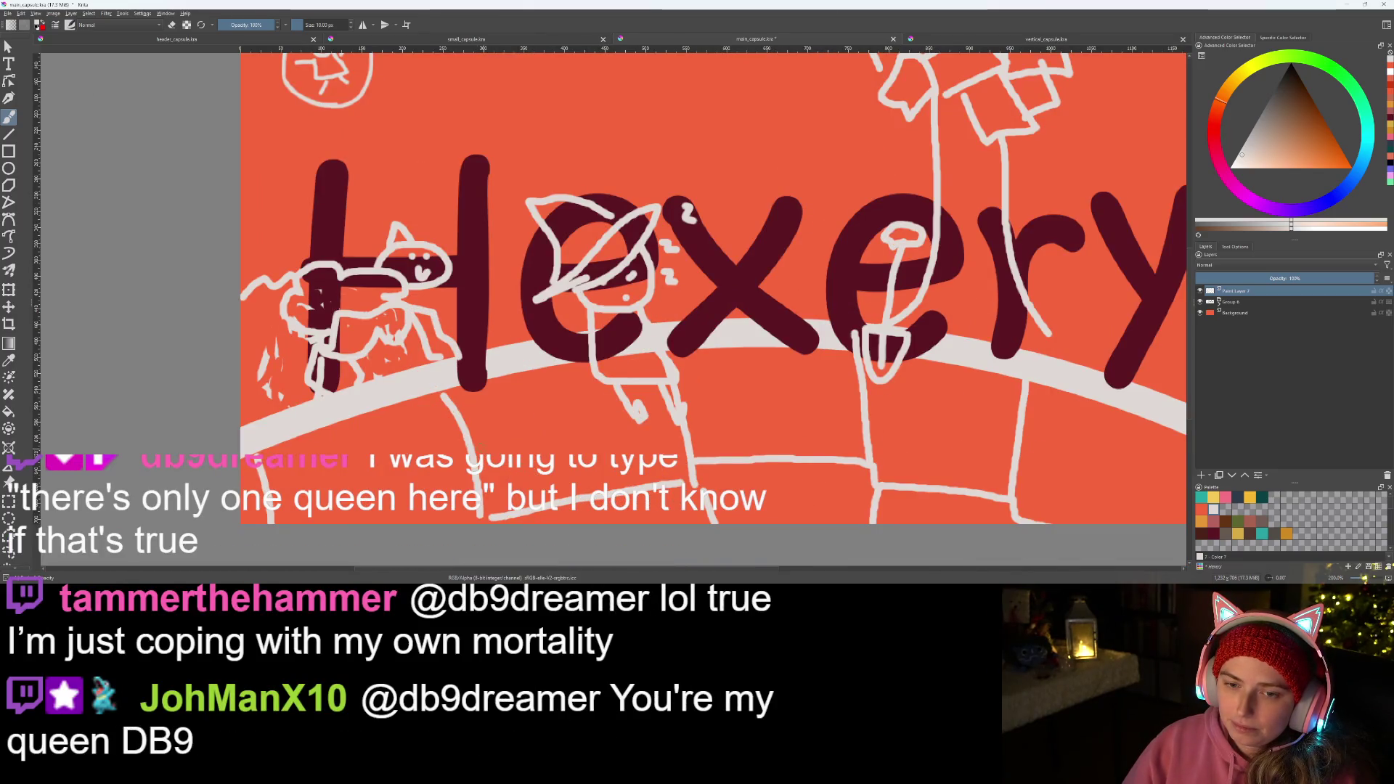
- Undo the stray scribbles on the cat and draw short outline strokes along its back
key("ctrl+z")
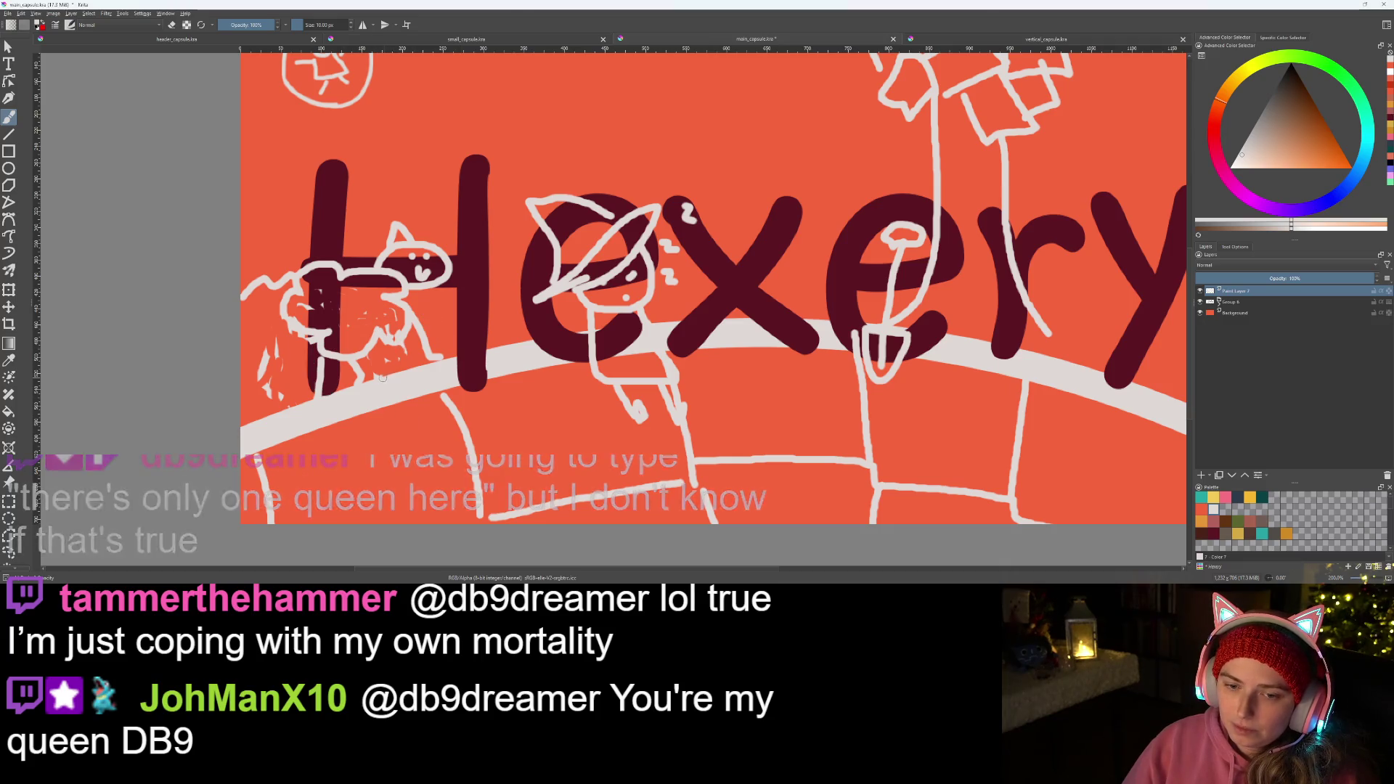
left_click_drag(356, 324, 370, 305)
left_click_drag(351, 368, 362, 354)
mouse_move(375, 306)
left_mouse_down()
mouse_move(475, 309)
mouse_move(487, 340)
left_mouse_up()
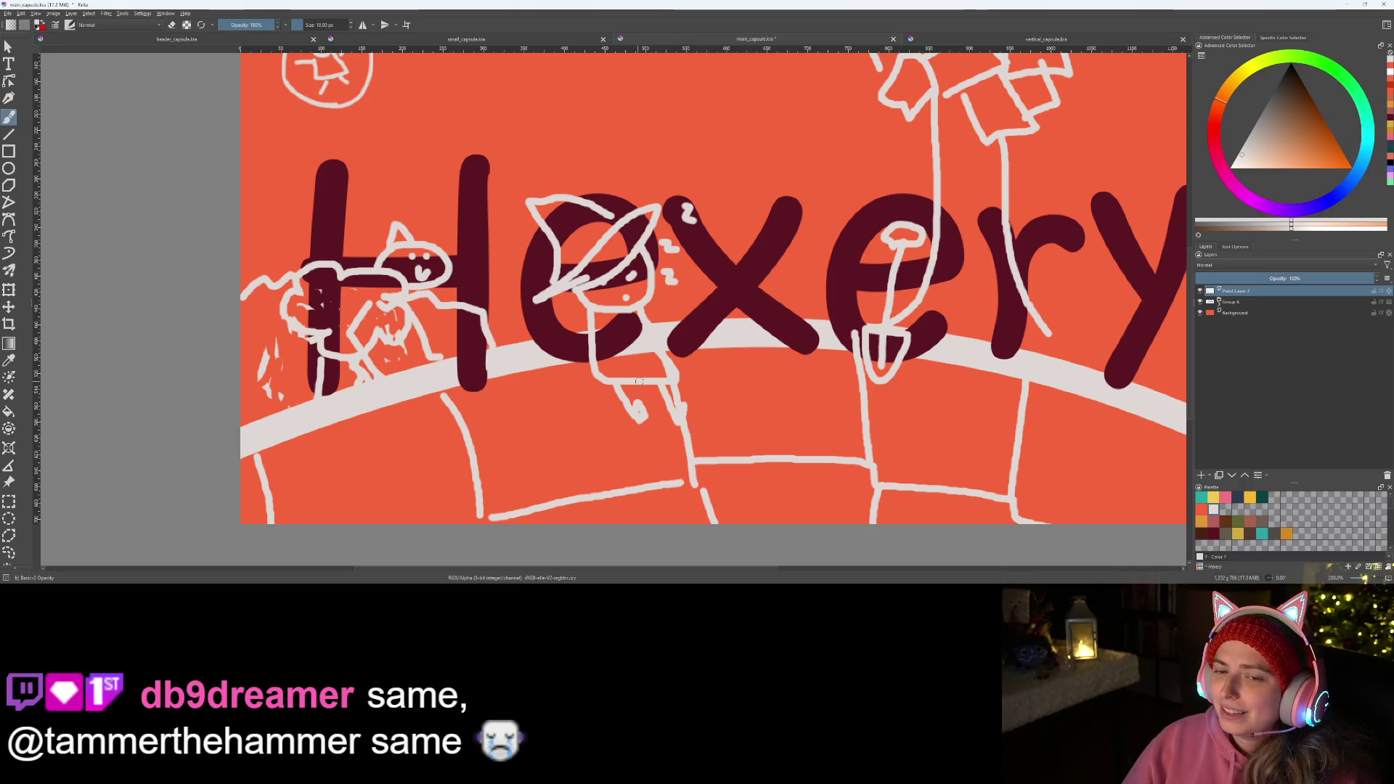
scroll(632, 411, "up", 2)
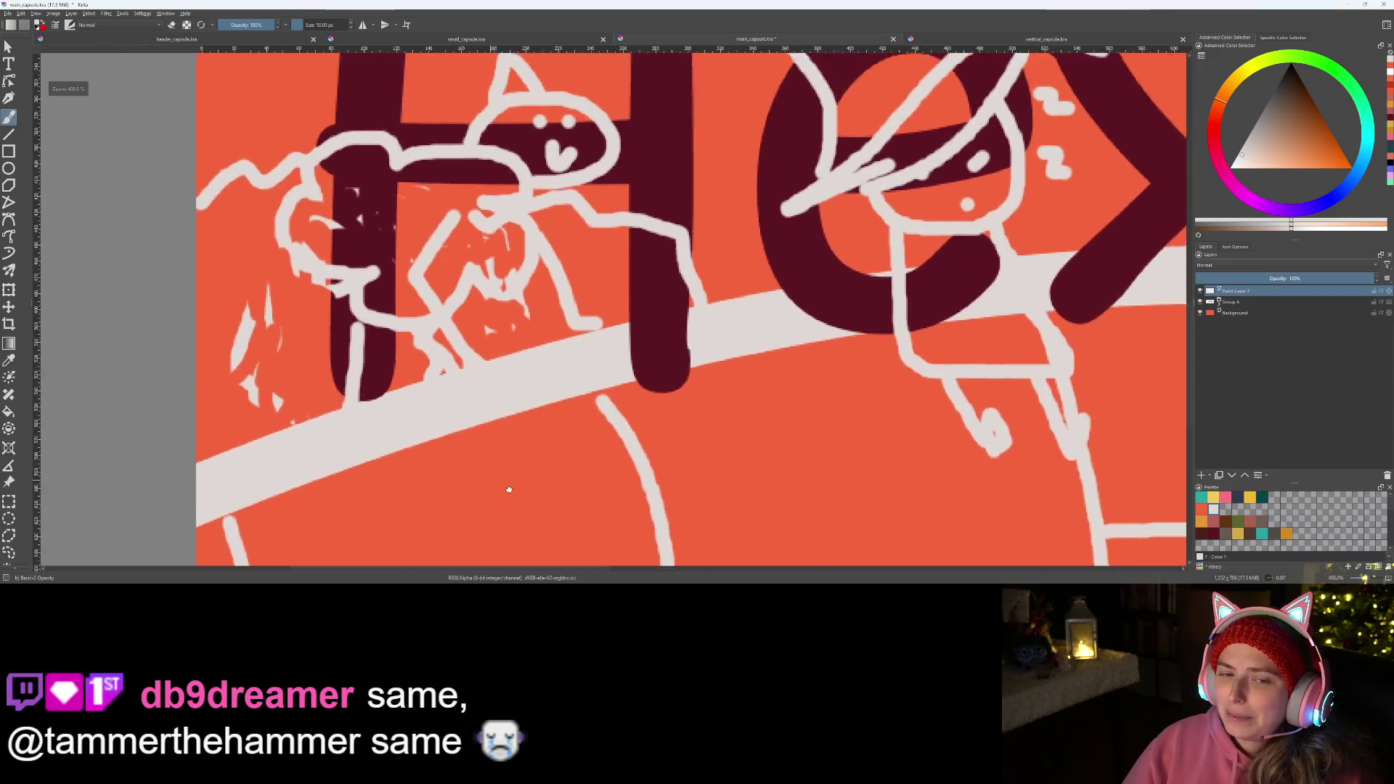
scroll(392, 436, "up", 1)
scroll(392, 435, "down", 1)
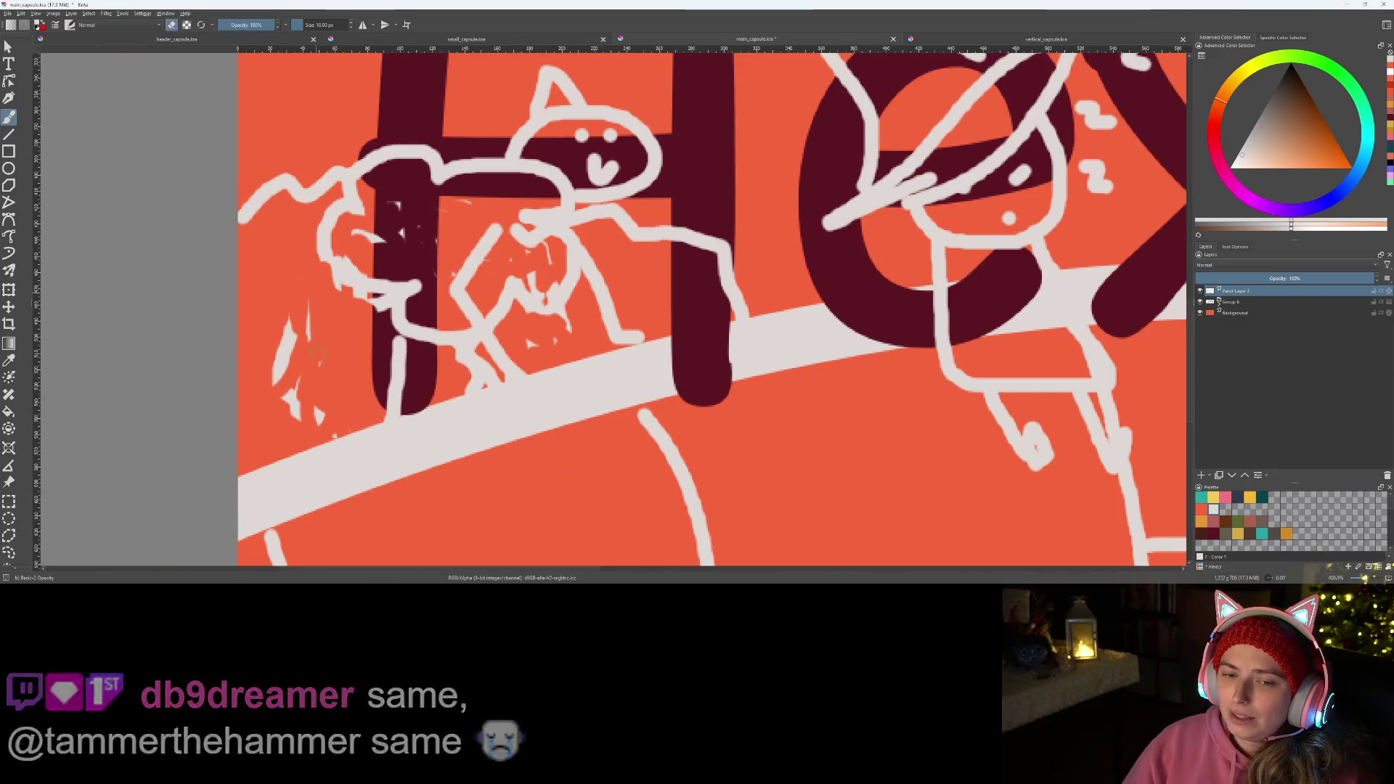
- Erase the leftover sketch marks beside the cat and recentre on the whole banner
left_click_drag(286, 323, 290, 418)
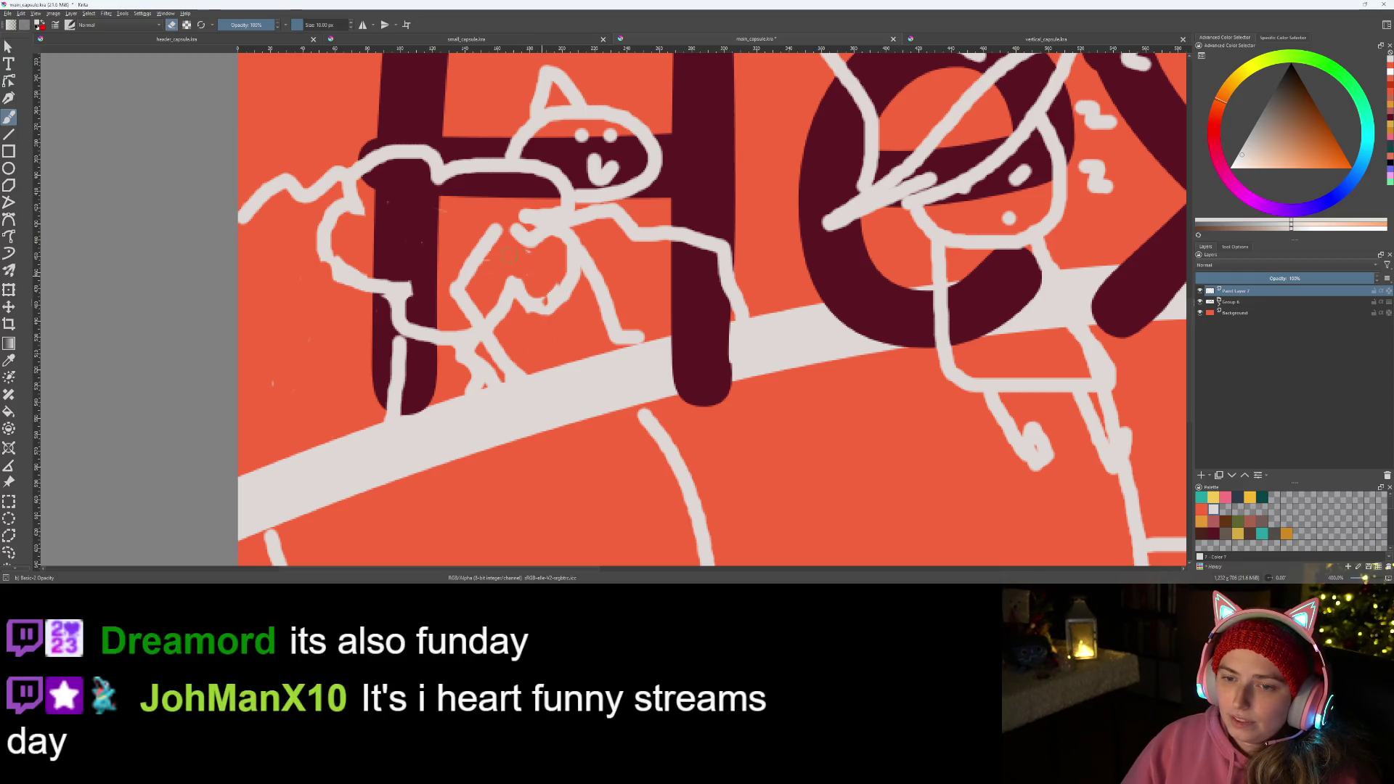
scroll(709, 306, "down", 5)
scroll(709, 305, "up", 2)
scroll(708, 305, "up", 2)
scroll(709, 305, "up", 2)
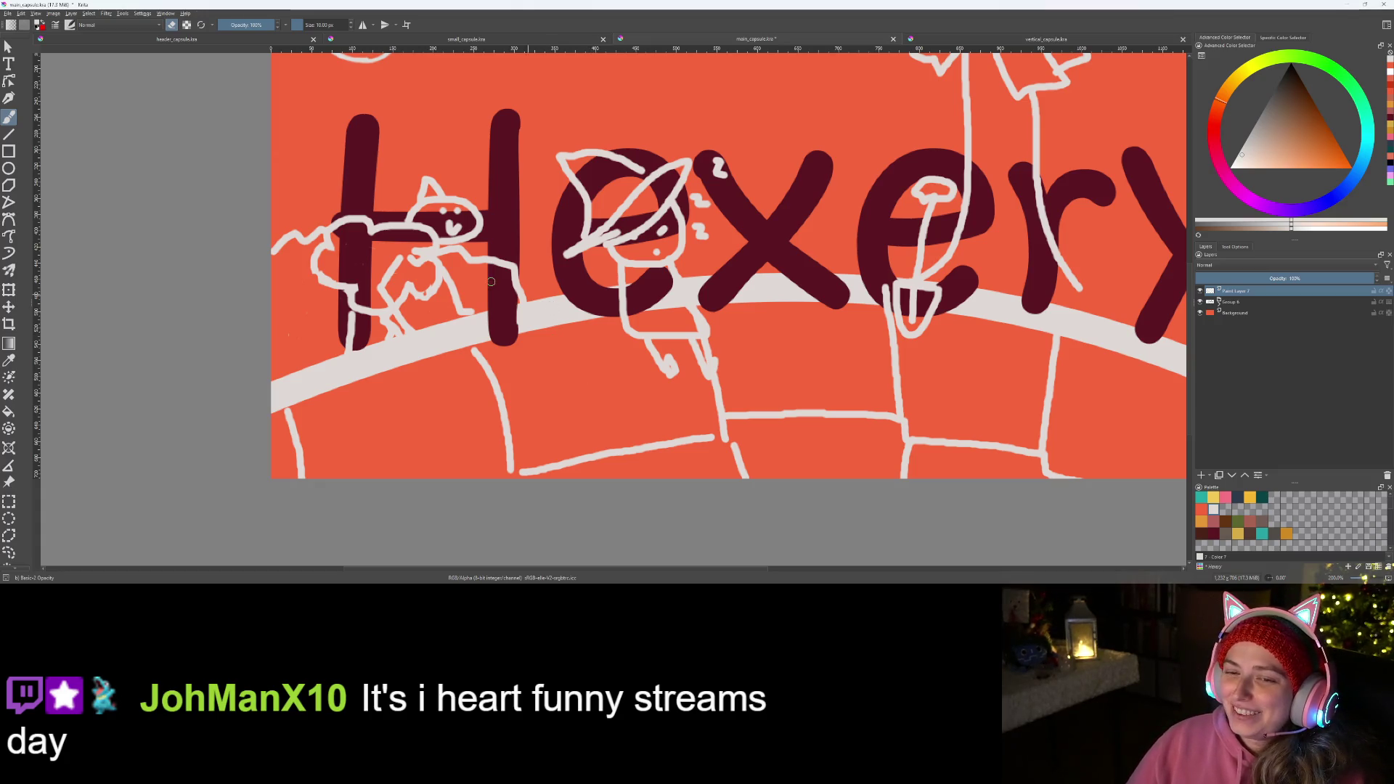
scroll(565, 370, "down", 5)
left_click_drag(566, 371, 544, 414)
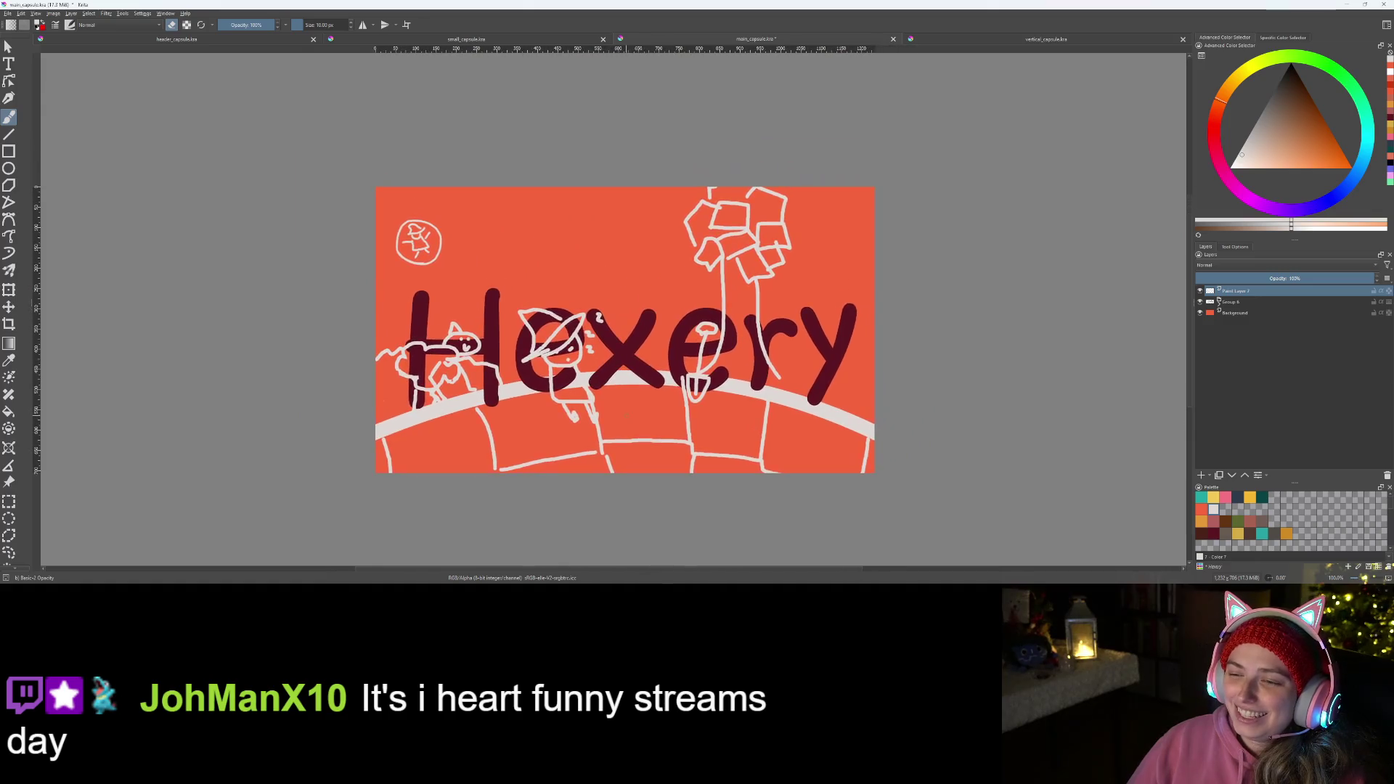
scroll(626, 401, "up", 4)
scroll(624, 400, "down", 2)
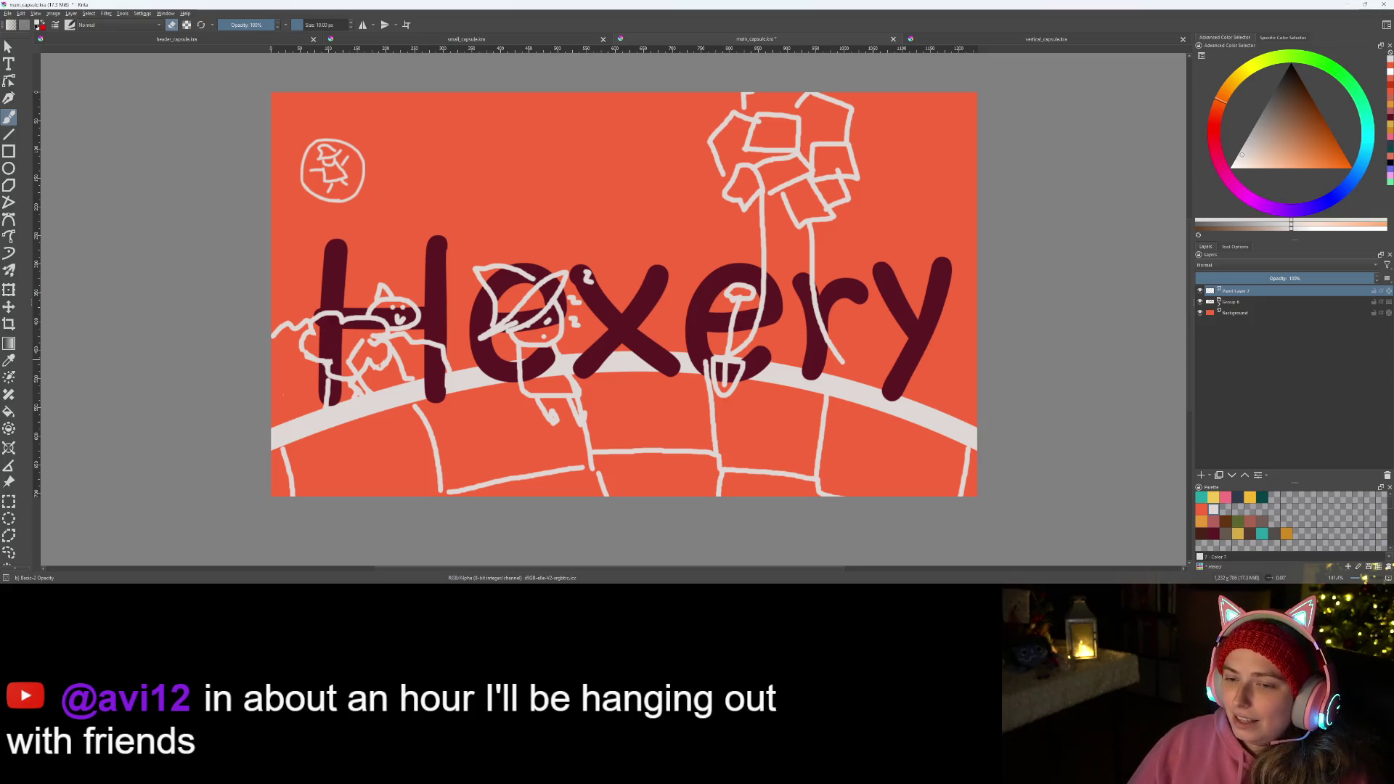
scroll(670, 424, "up", 1)
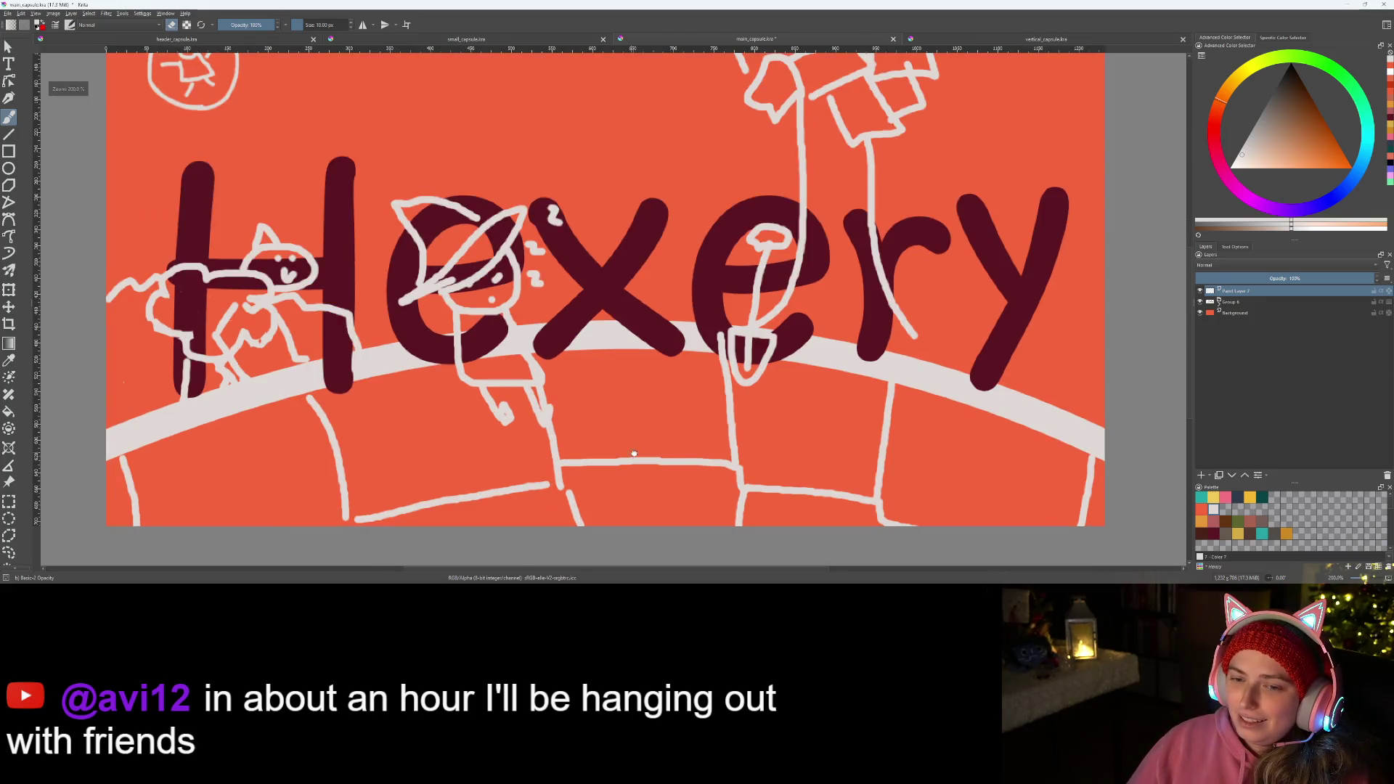
left_click_drag(634, 453, 695, 387)
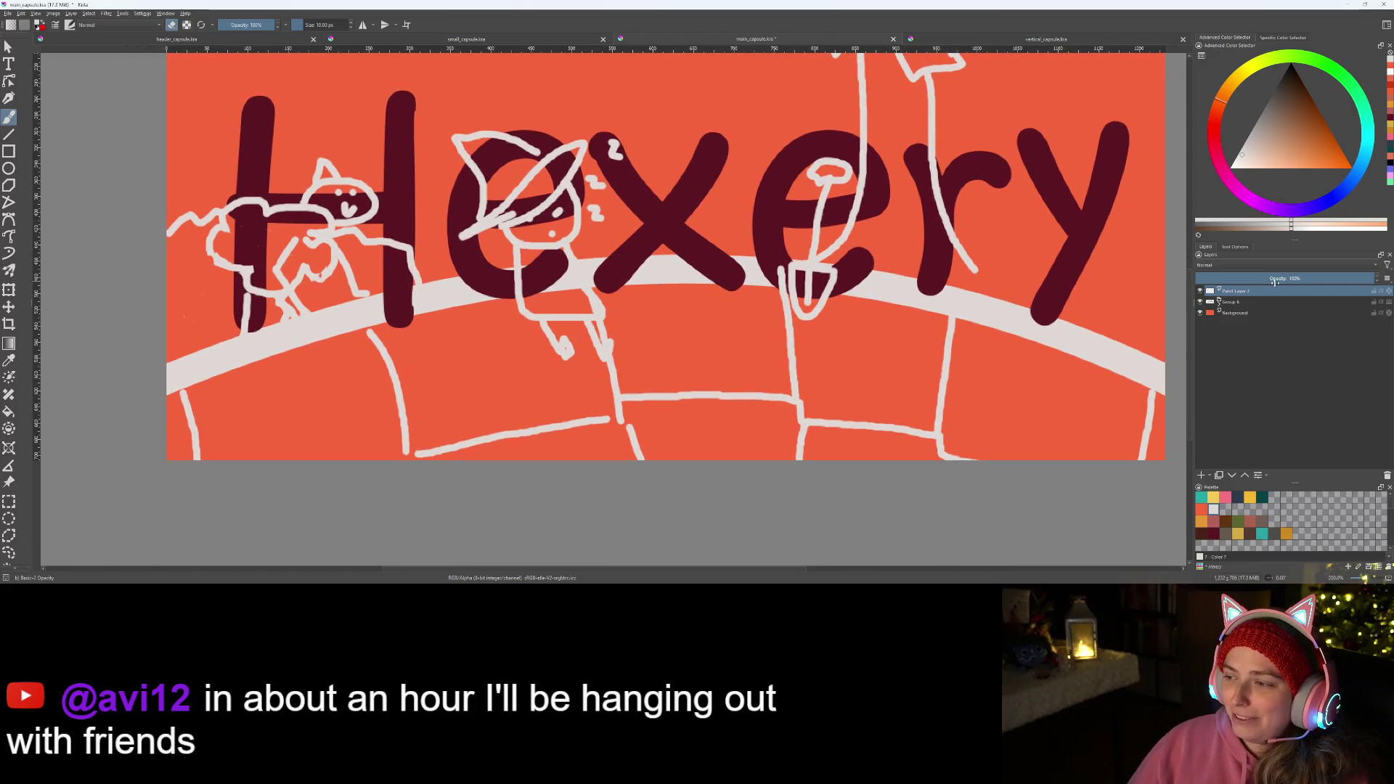
left_click(1239, 314)
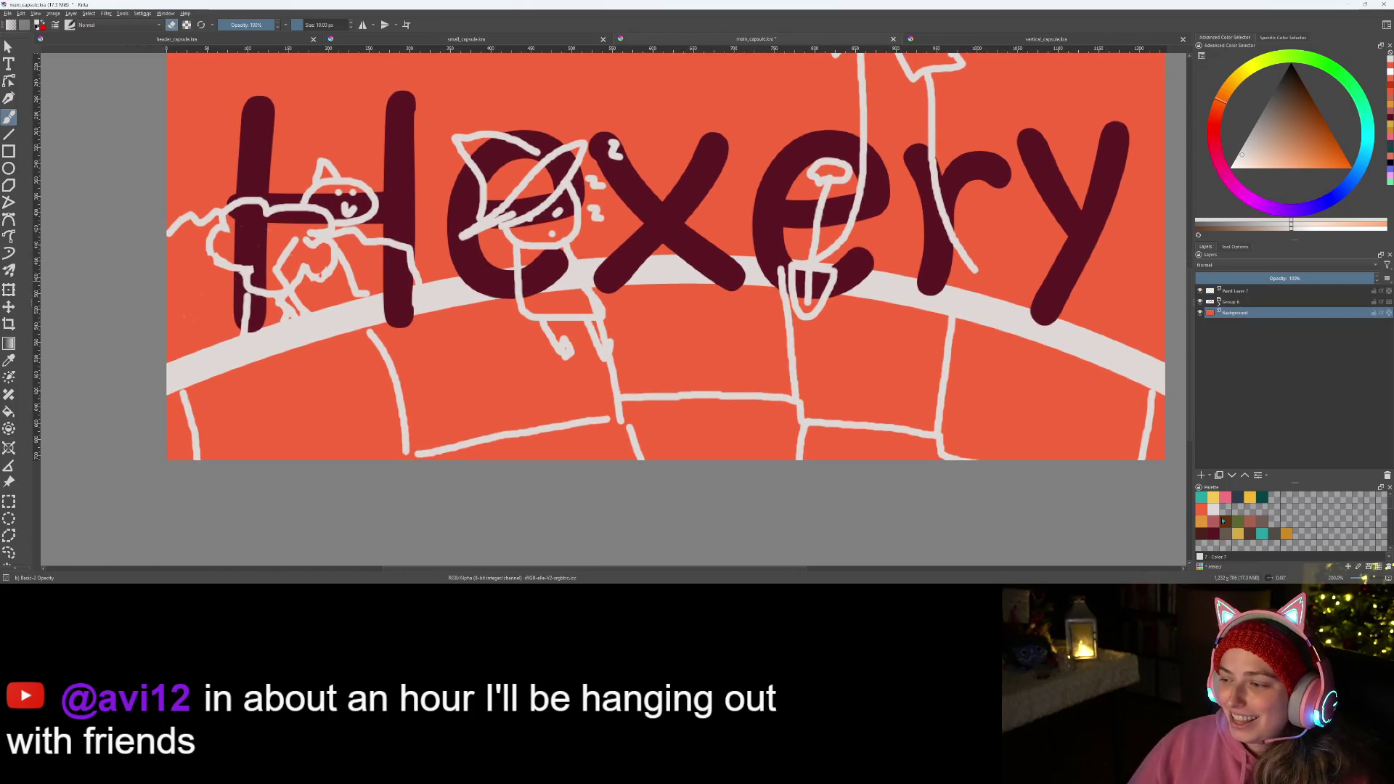
- Add a paint layer above Background, fade Paint Layer 7 to about 40% and reselect Paint Layer 8
left_click(1203, 478)
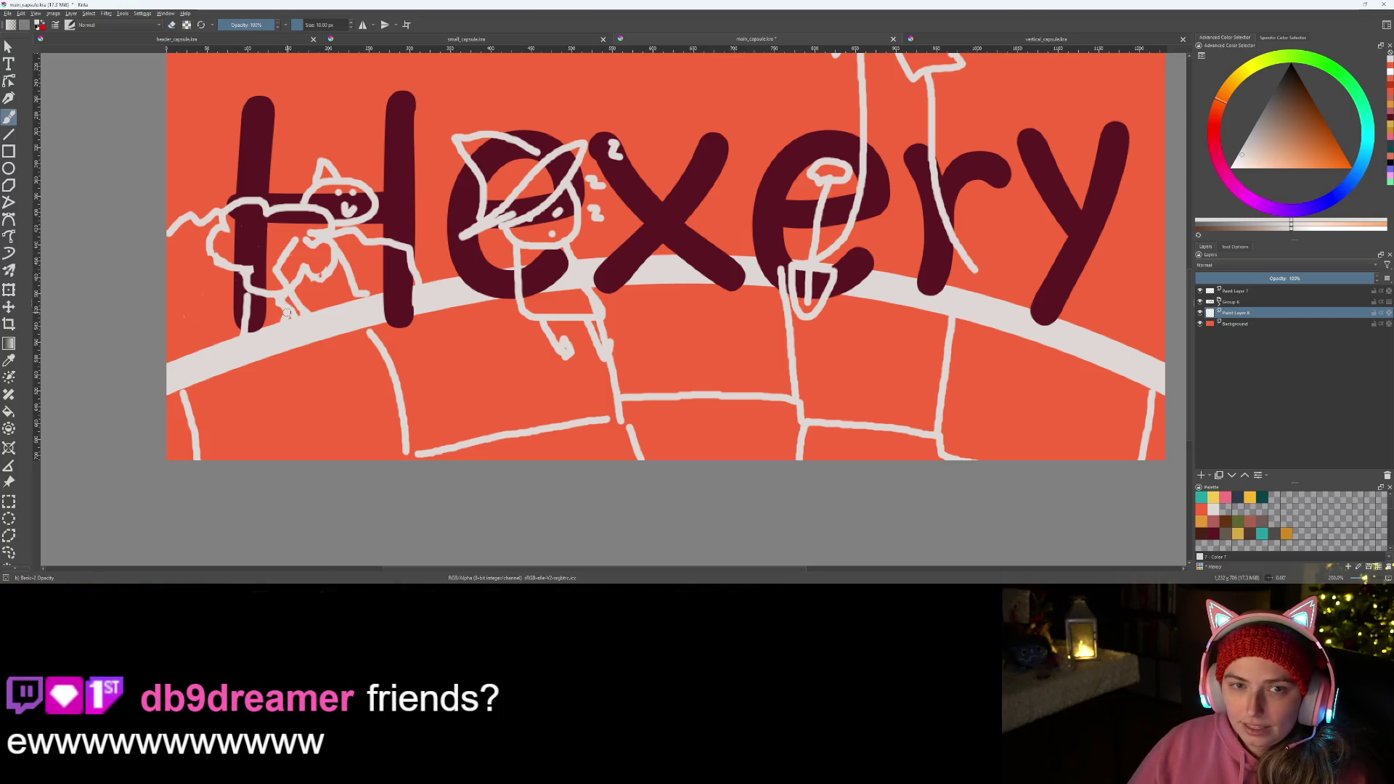
scroll(289, 316, "up", 2)
scroll(310, 325, "up", 1)
scroll(489, 312, "up", 1)
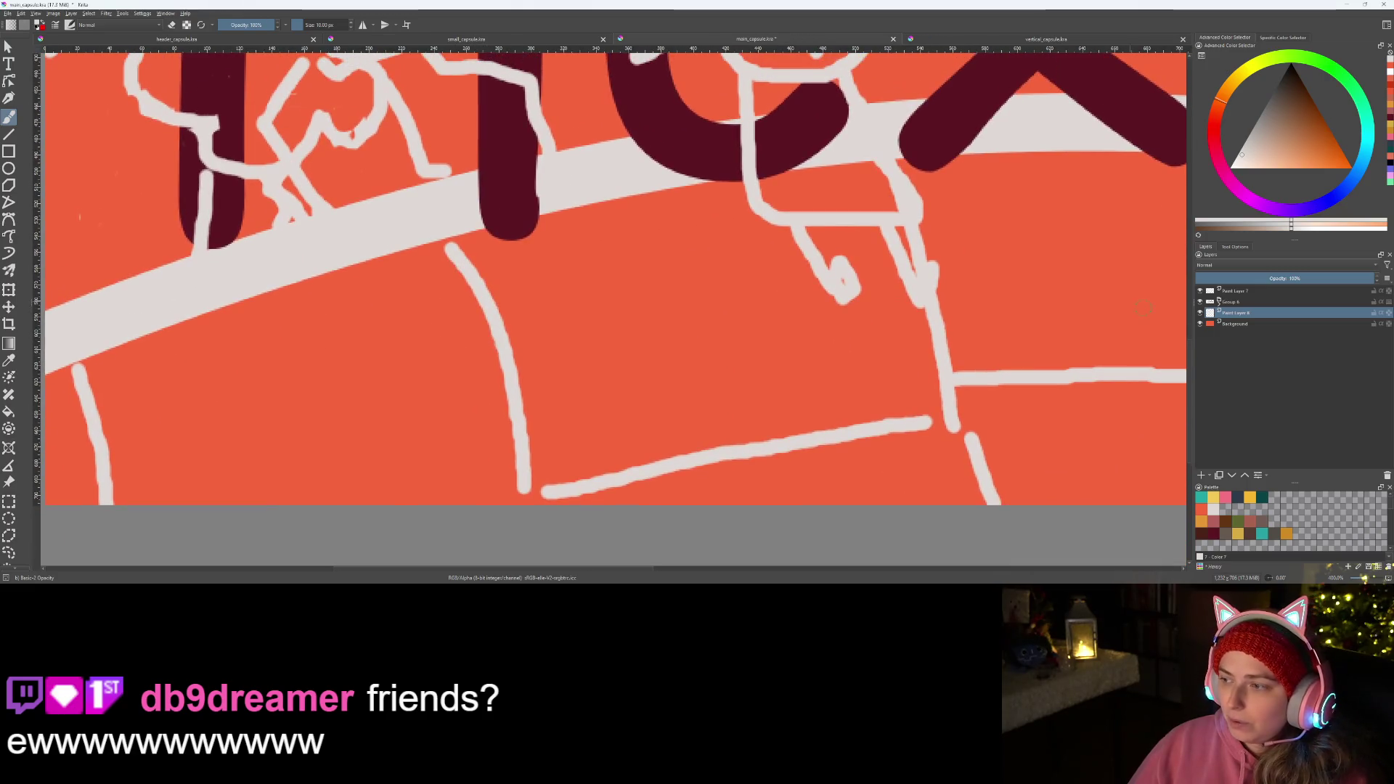
left_click(1299, 291)
left_click_drag(1351, 278, 1270, 277)
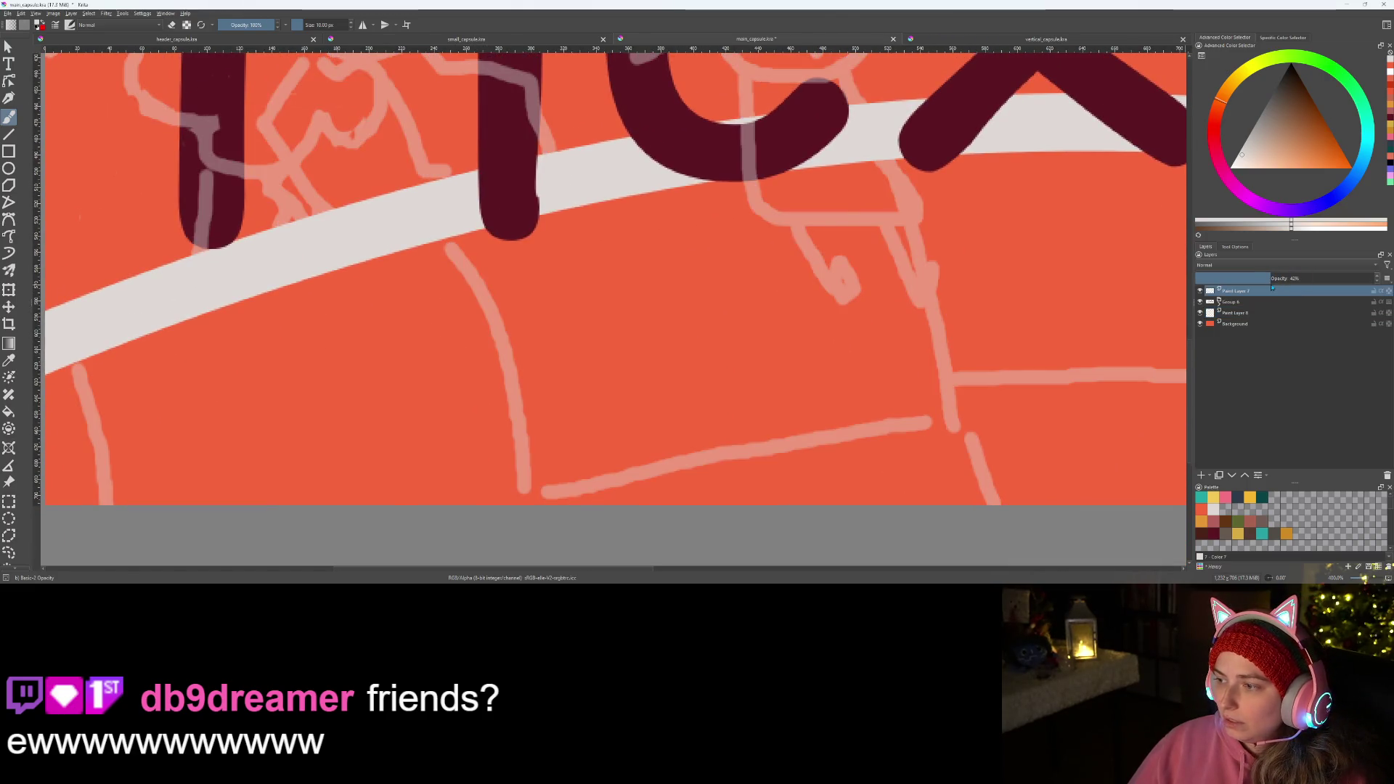
left_click(1237, 313)
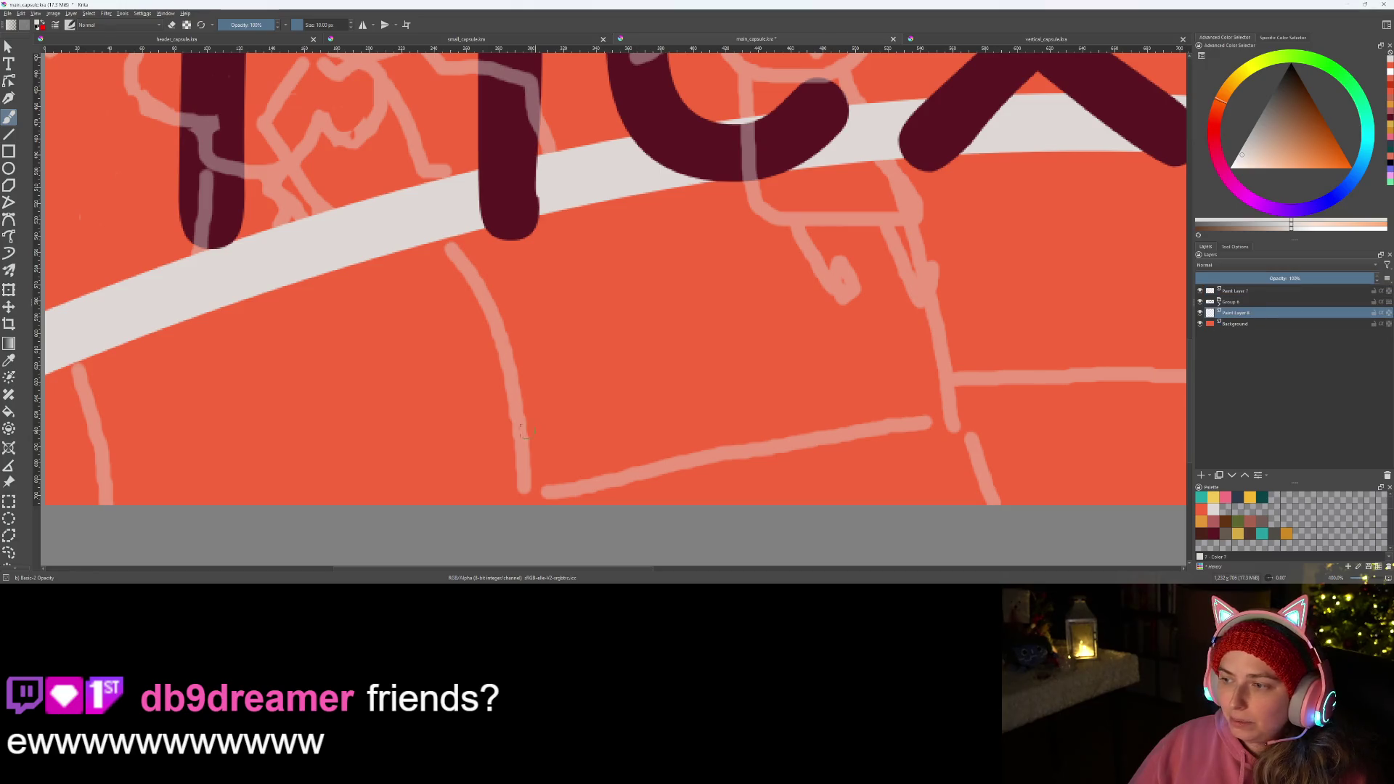
left_click_drag(521, 431, 483, 388)
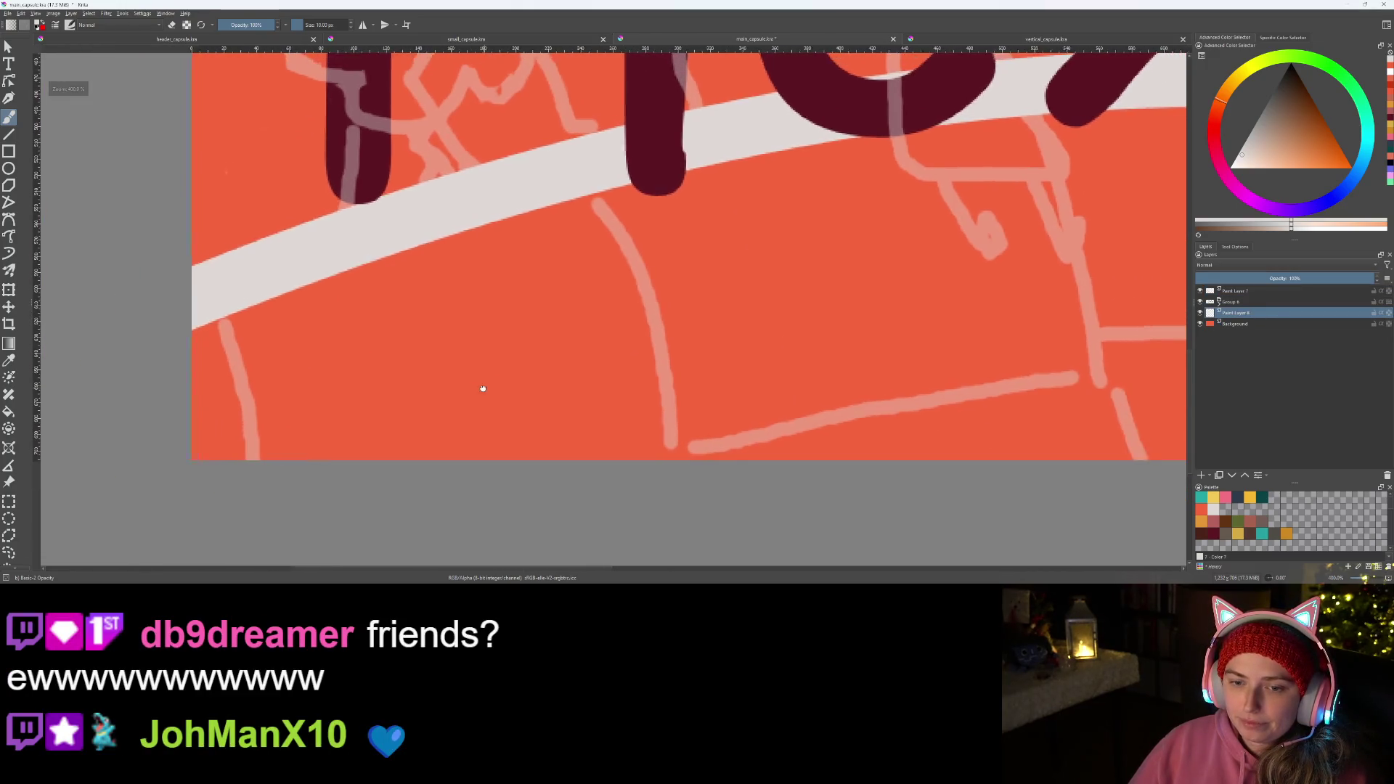
scroll(483, 390, "down", 1)
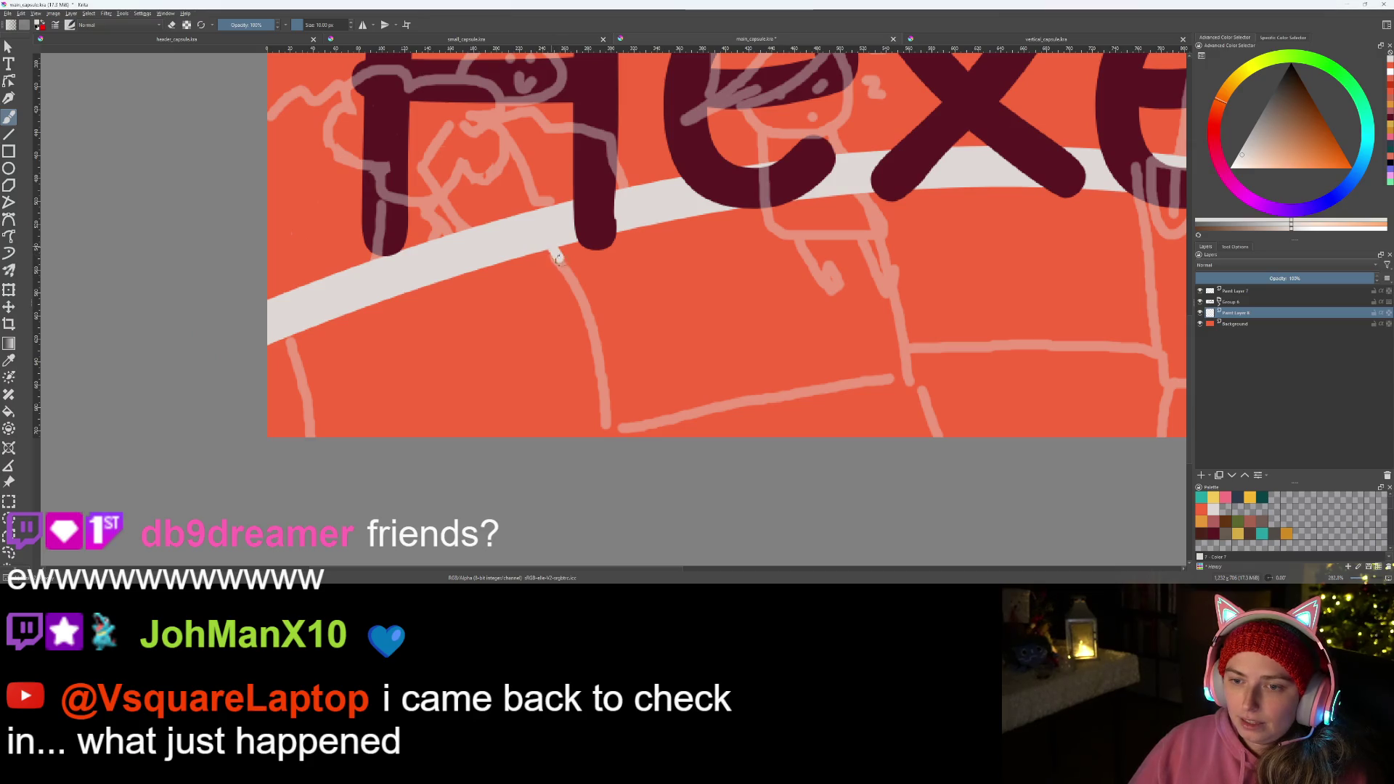
- Trace white brick edges over the faded sketch from the left side toward the middle
mouse_move(594, 310)
left_mouse_down()
mouse_move(613, 411)
mouse_move(905, 379)
mouse_move(865, 200)
left_mouse_up()
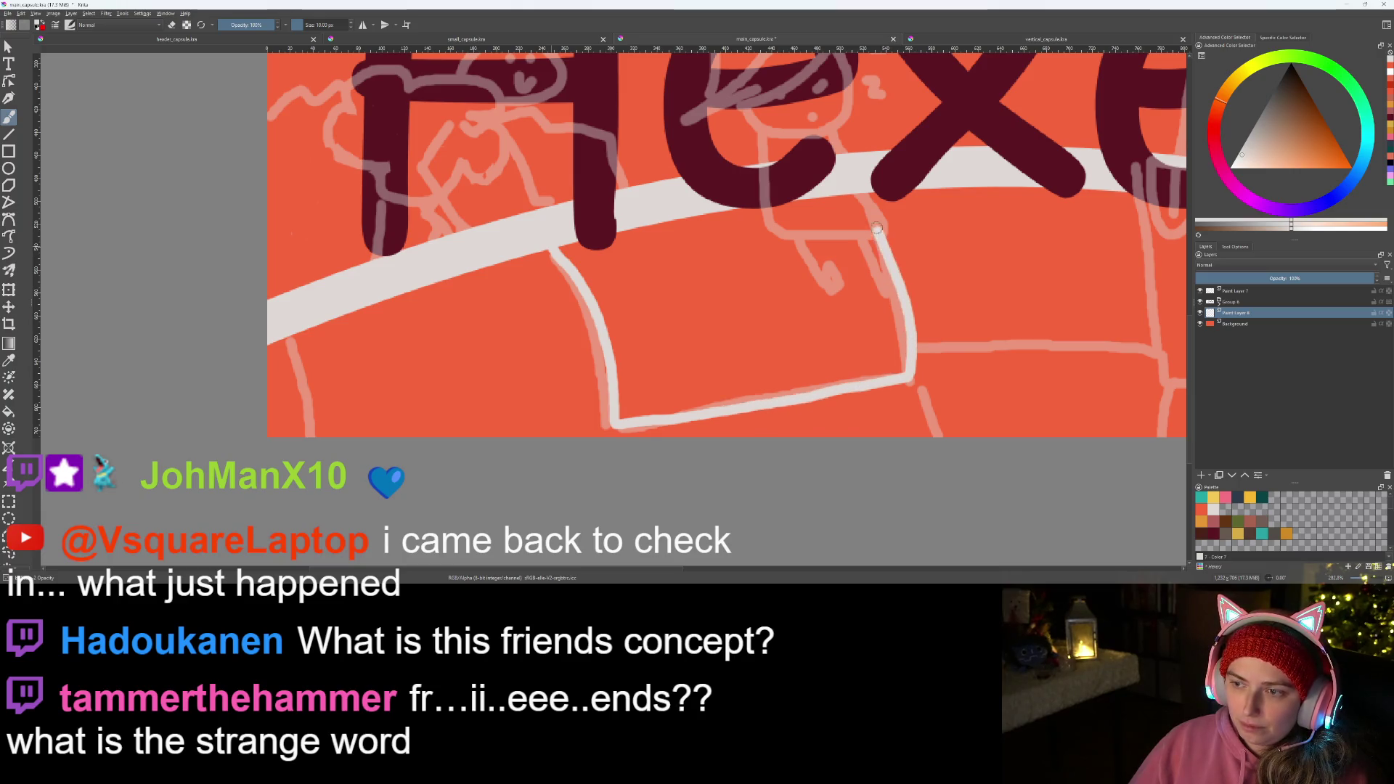
mouse_move(913, 401)
left_mouse_down()
mouse_move(576, 410)
mouse_move(548, 353)
left_mouse_up()
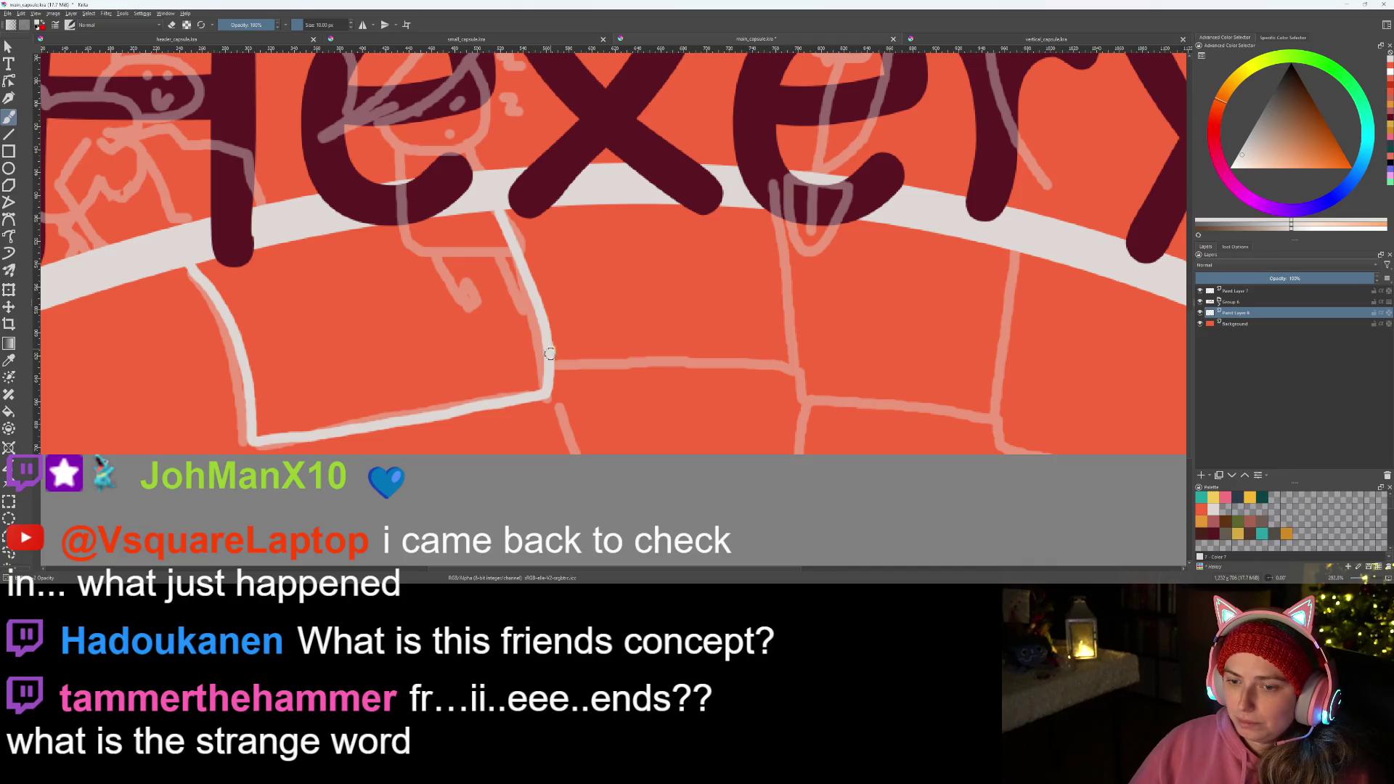
mouse_move(557, 364)
left_mouse_down()
mouse_move(766, 371)
mouse_move(783, 205)
left_mouse_up()
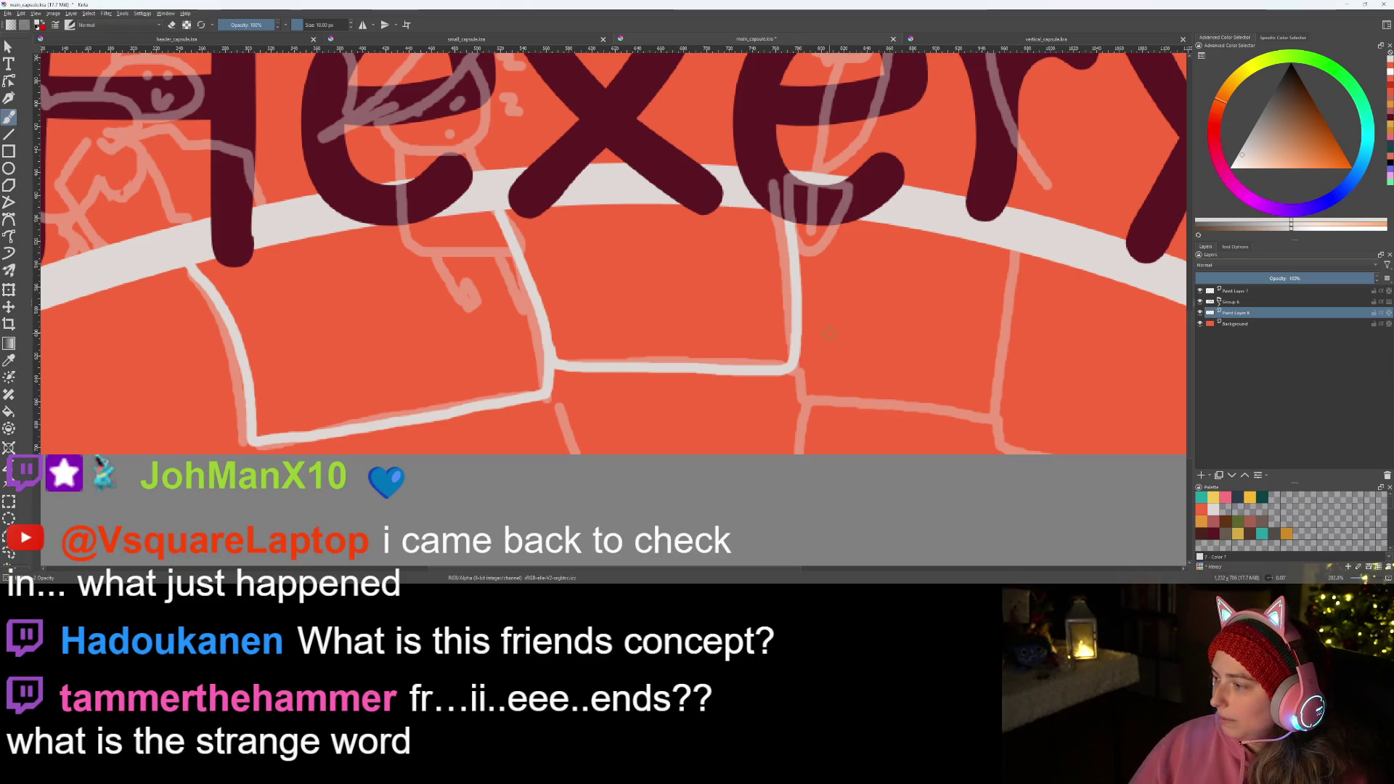
left_click_drag(797, 401, 650, 404)
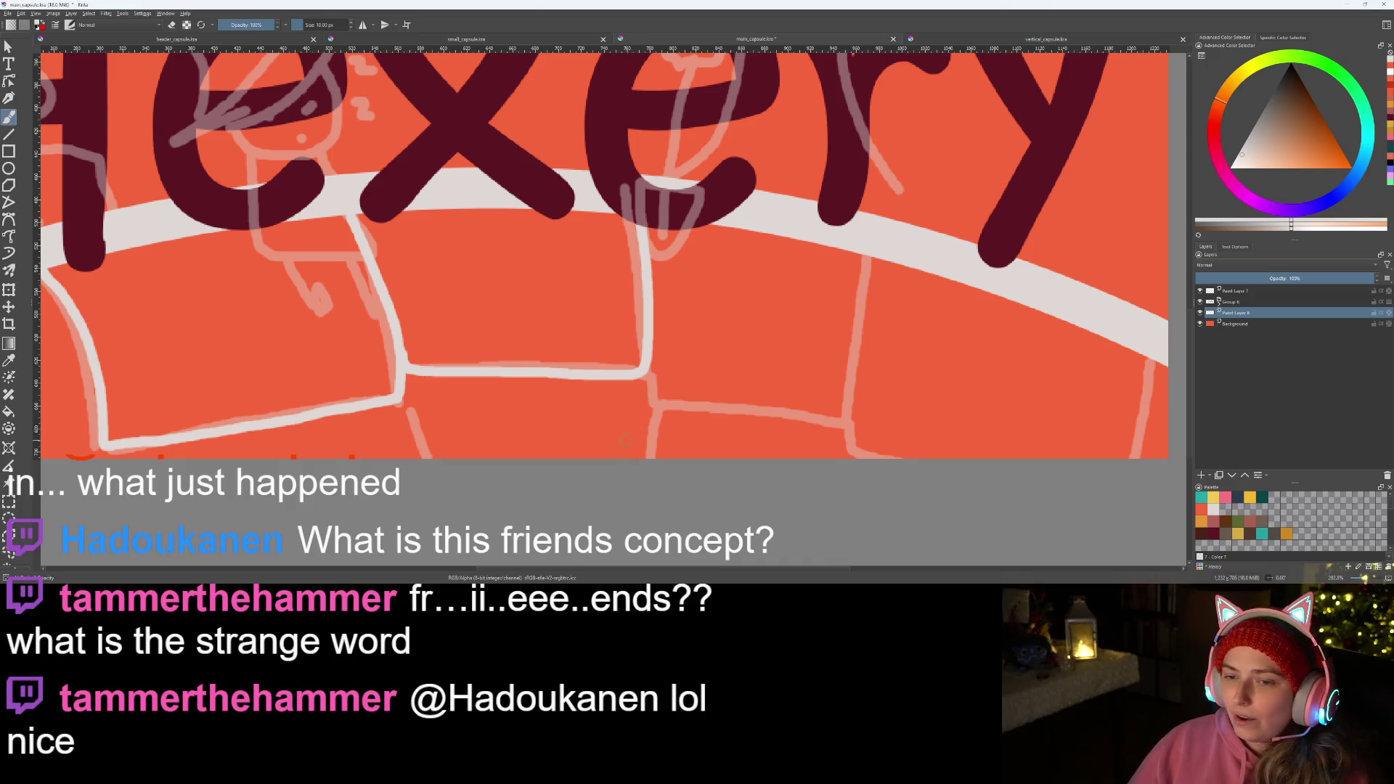
left_click_drag(642, 429, 676, 328)
scroll(695, 458, "up", 1)
- Trace the next brick's bottom and side edges and one rising from the bottom at the right end
left_click_drag(695, 458, 630, 469)
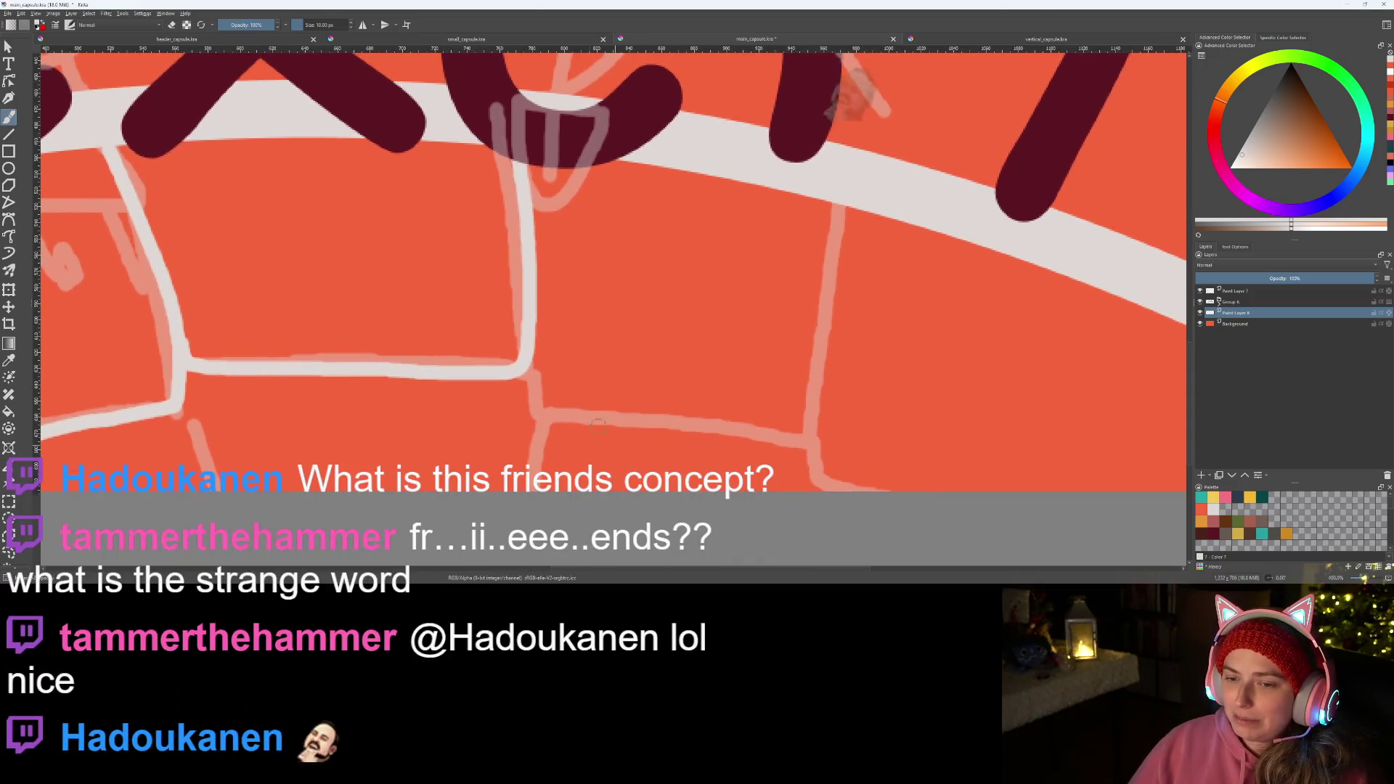
mouse_move(525, 368)
left_mouse_down()
mouse_move(647, 432)
mouse_move(812, 393)
mouse_move(847, 210)
mouse_move(763, 133)
left_mouse_up()
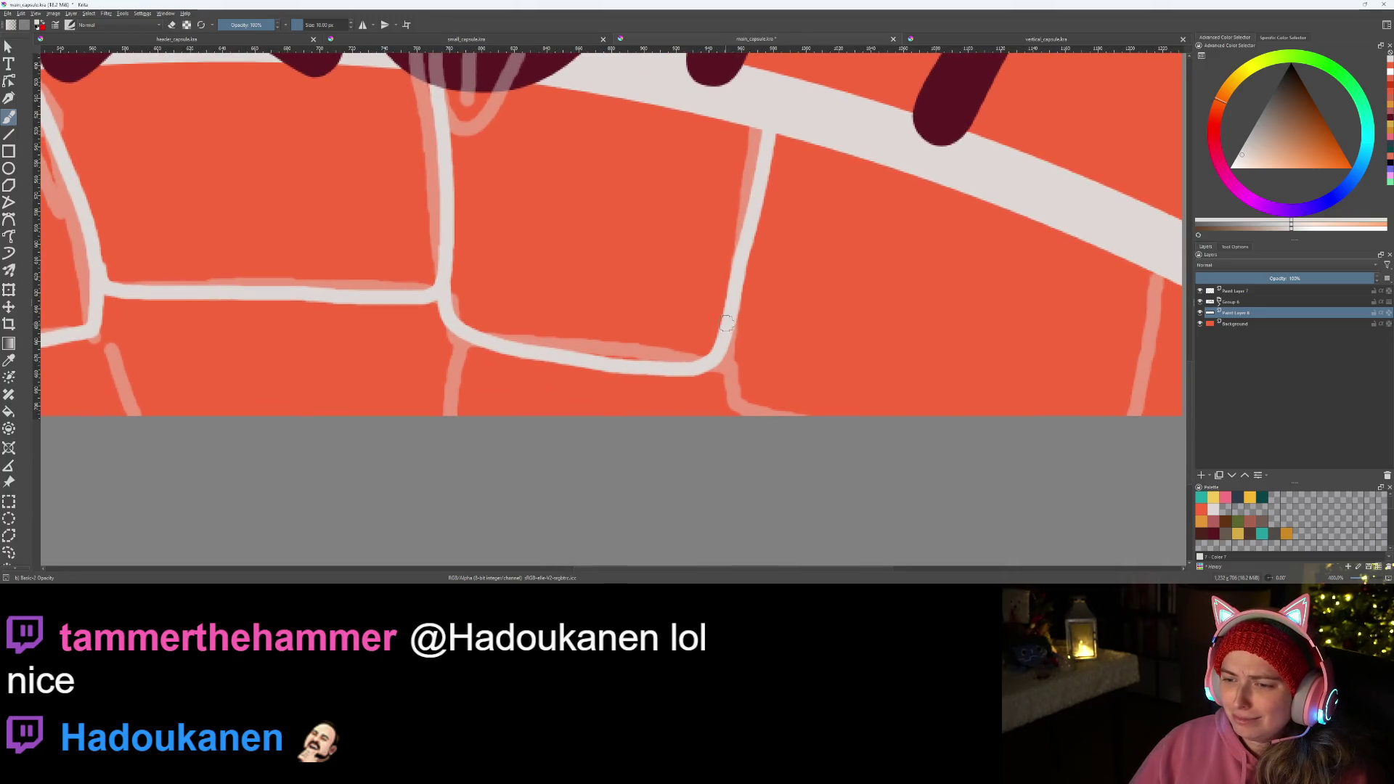
left_click_drag(722, 349, 767, 425)
left_click_drag(859, 403, 520, 430)
left_click_drag(798, 440, 840, 368)
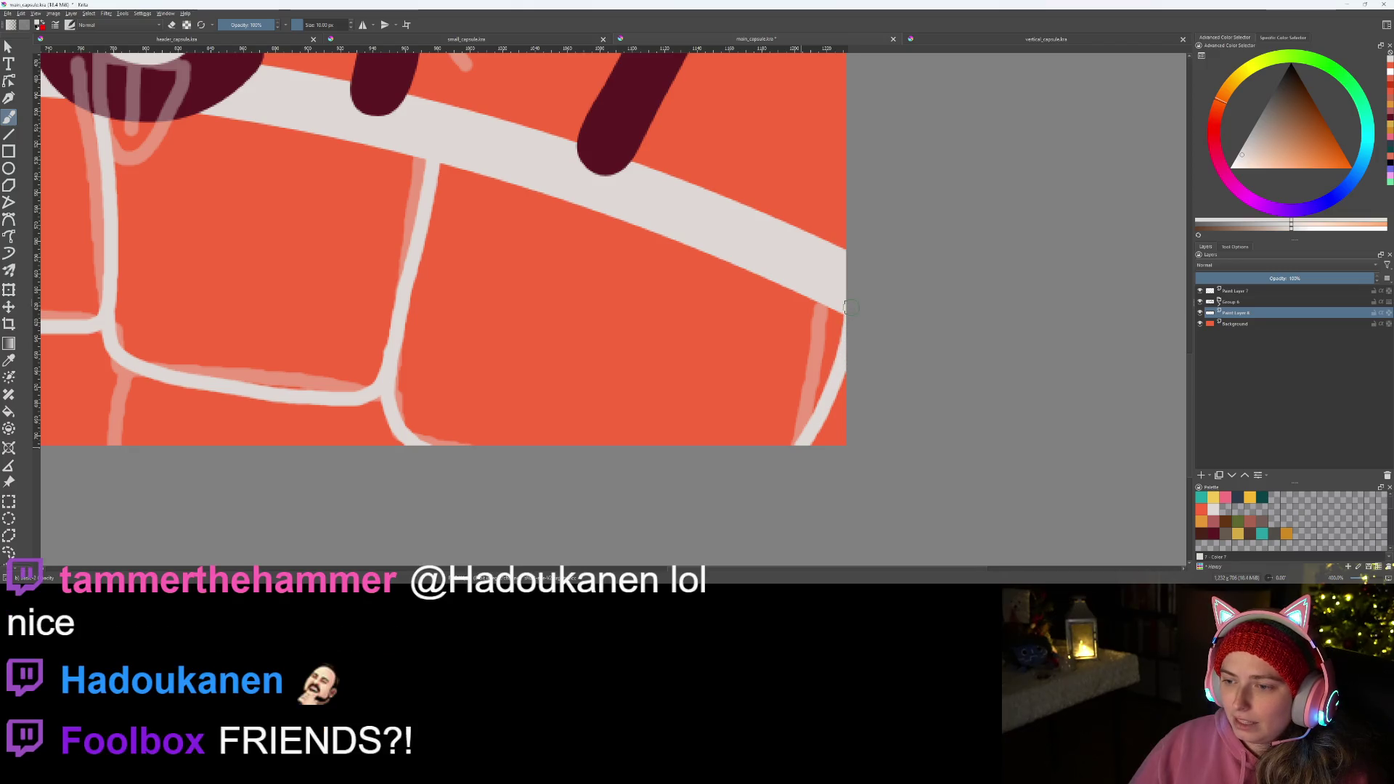
scroll(847, 309, "down", 2)
scroll(763, 327, "down", 3)
scroll(709, 360, "down", 2)
scroll(636, 419, "up", 5)
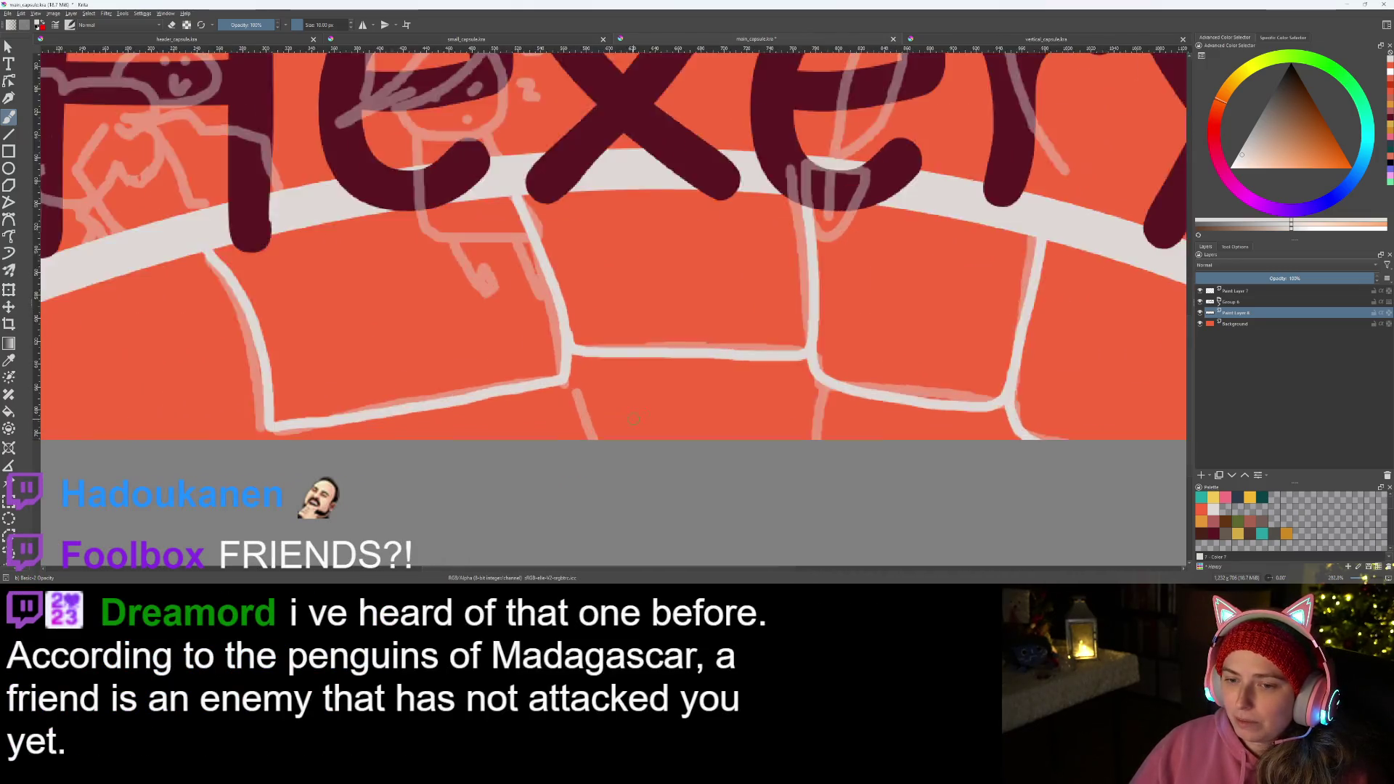
scroll(635, 419, "up", 2)
scroll(533, 369, "up", 2)
left_click_drag(535, 368, 583, 433)
key("ctrl+z")
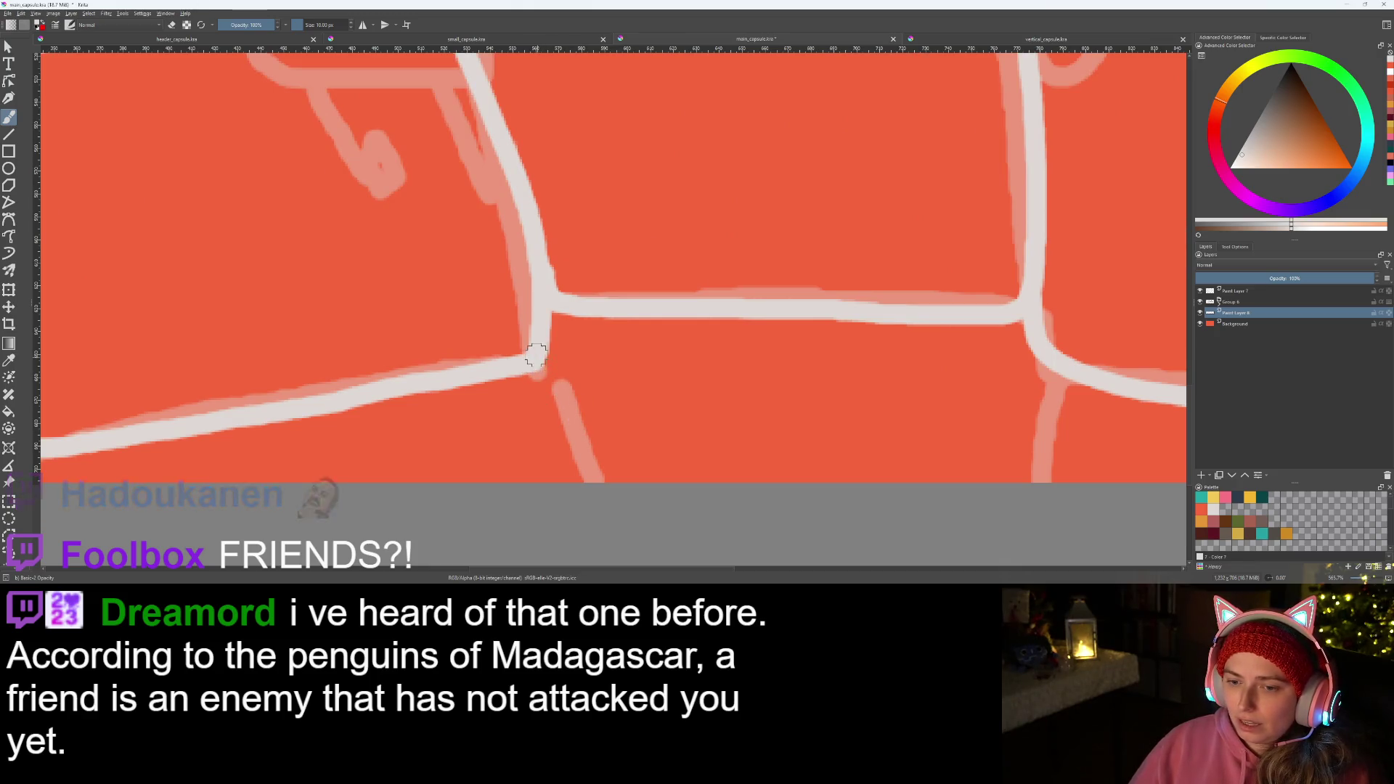
left_click_drag(537, 356, 591, 478)
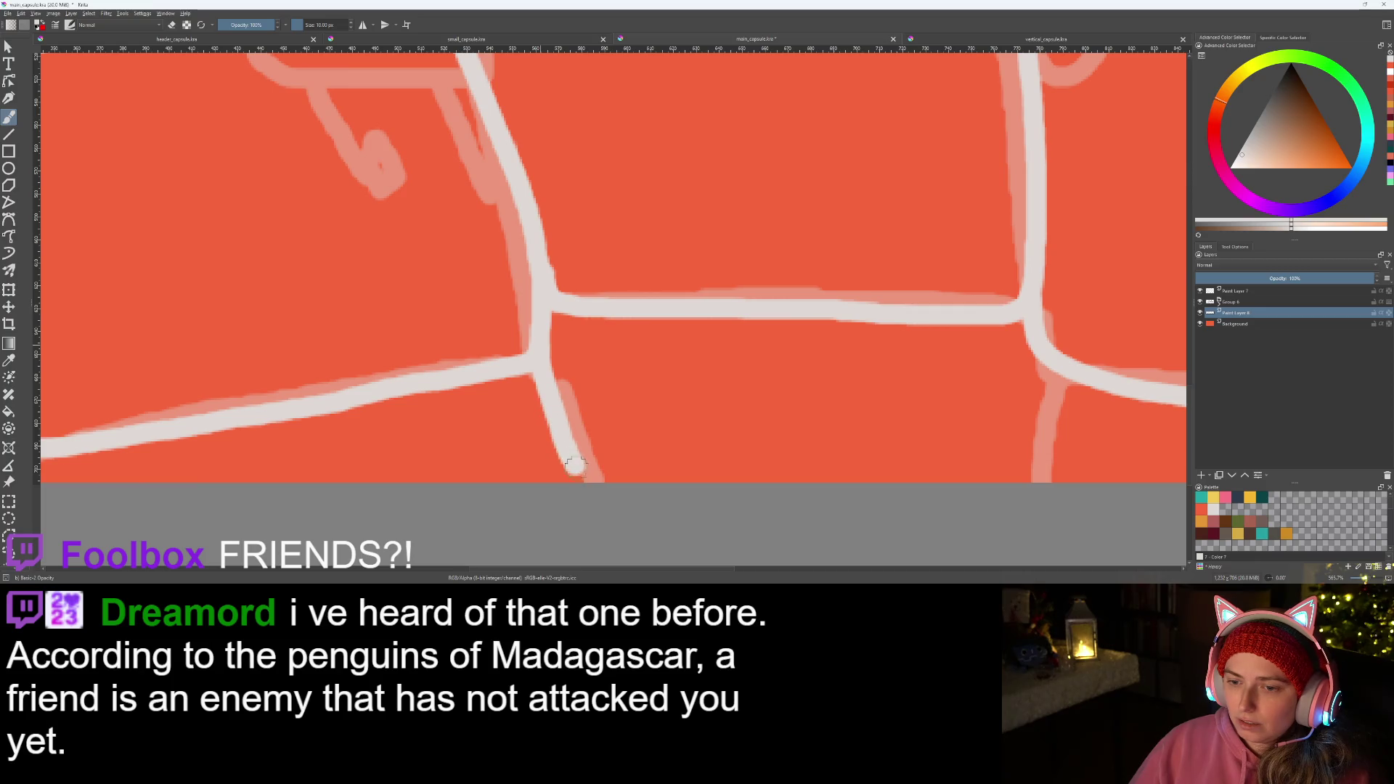
left_click_drag(785, 456, 515, 433)
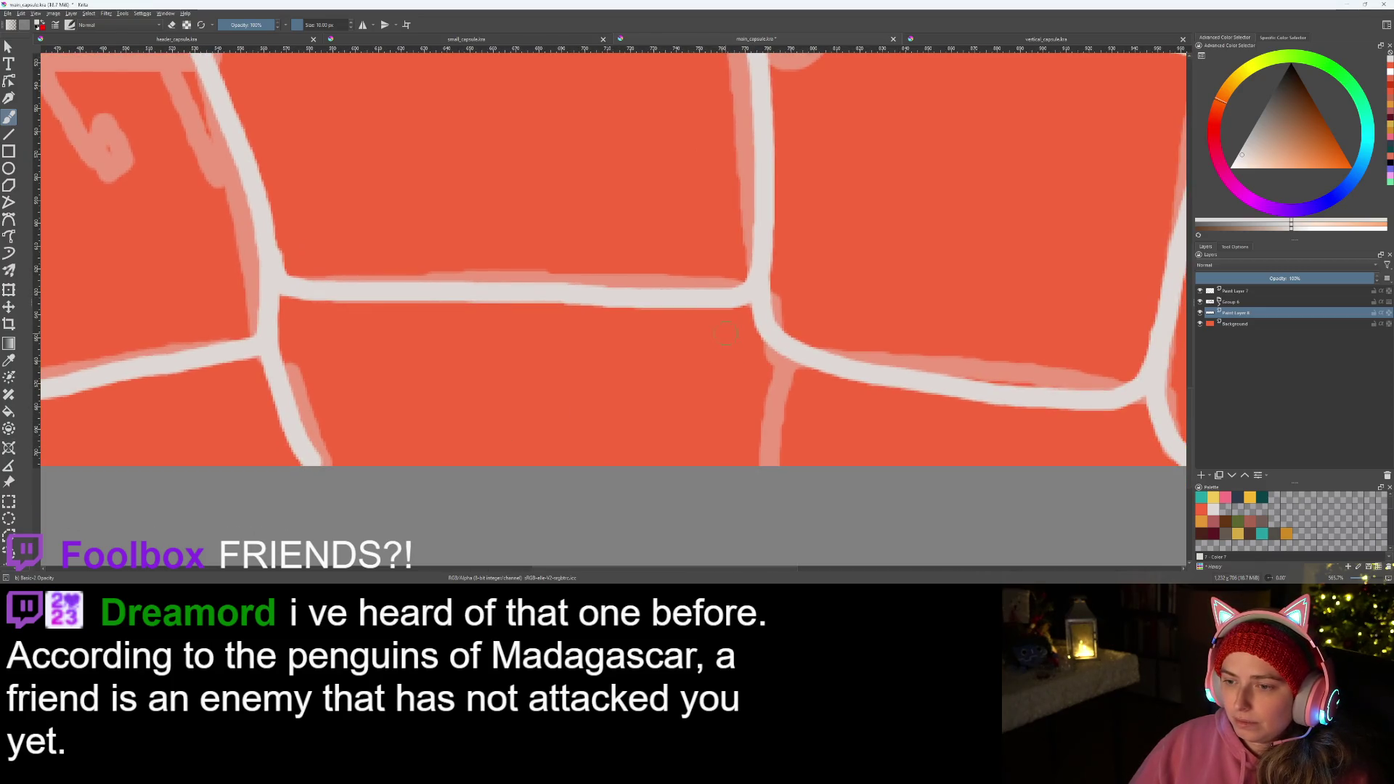
left_click_drag(761, 316, 762, 460)
scroll(756, 464, "down", 5)
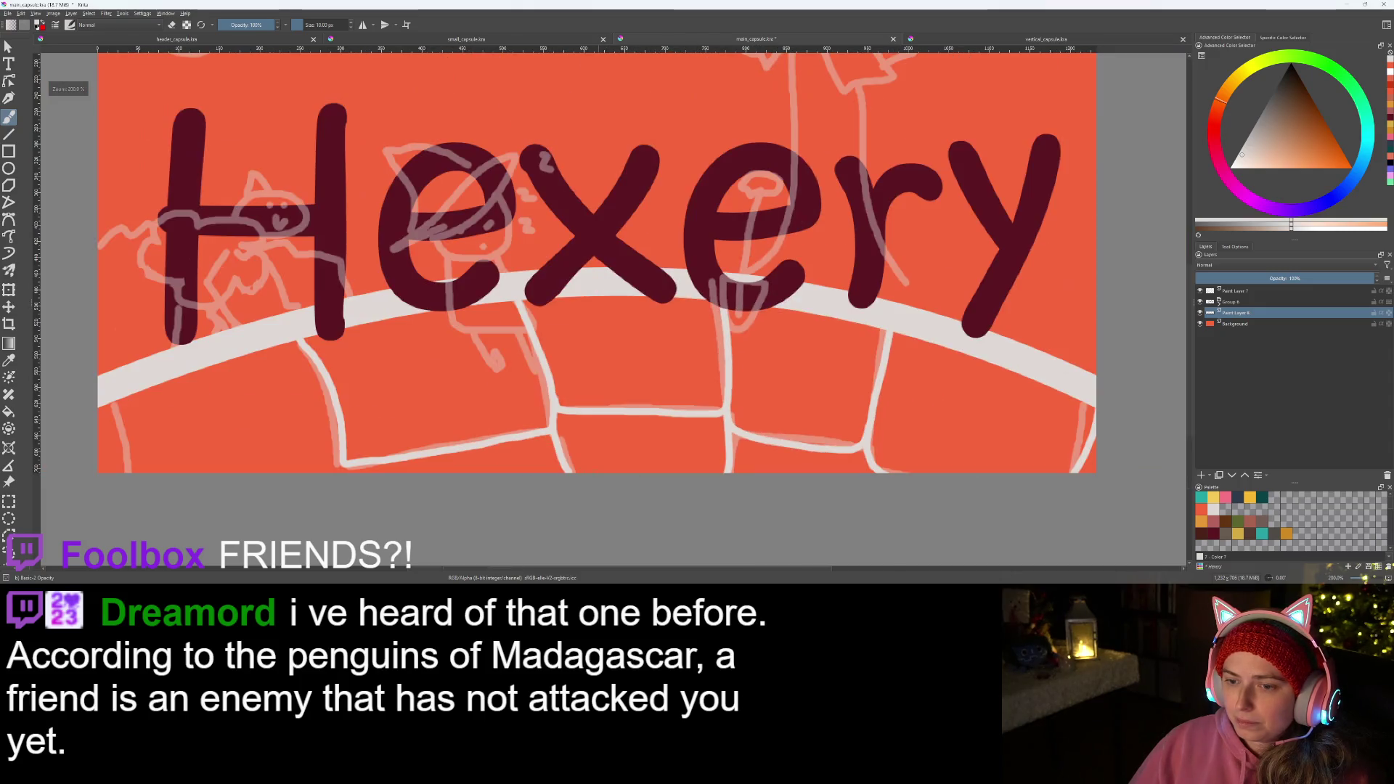
scroll(549, 409, "up", 1)
scroll(549, 410, "up", 2)
scroll(550, 409, "up", 2)
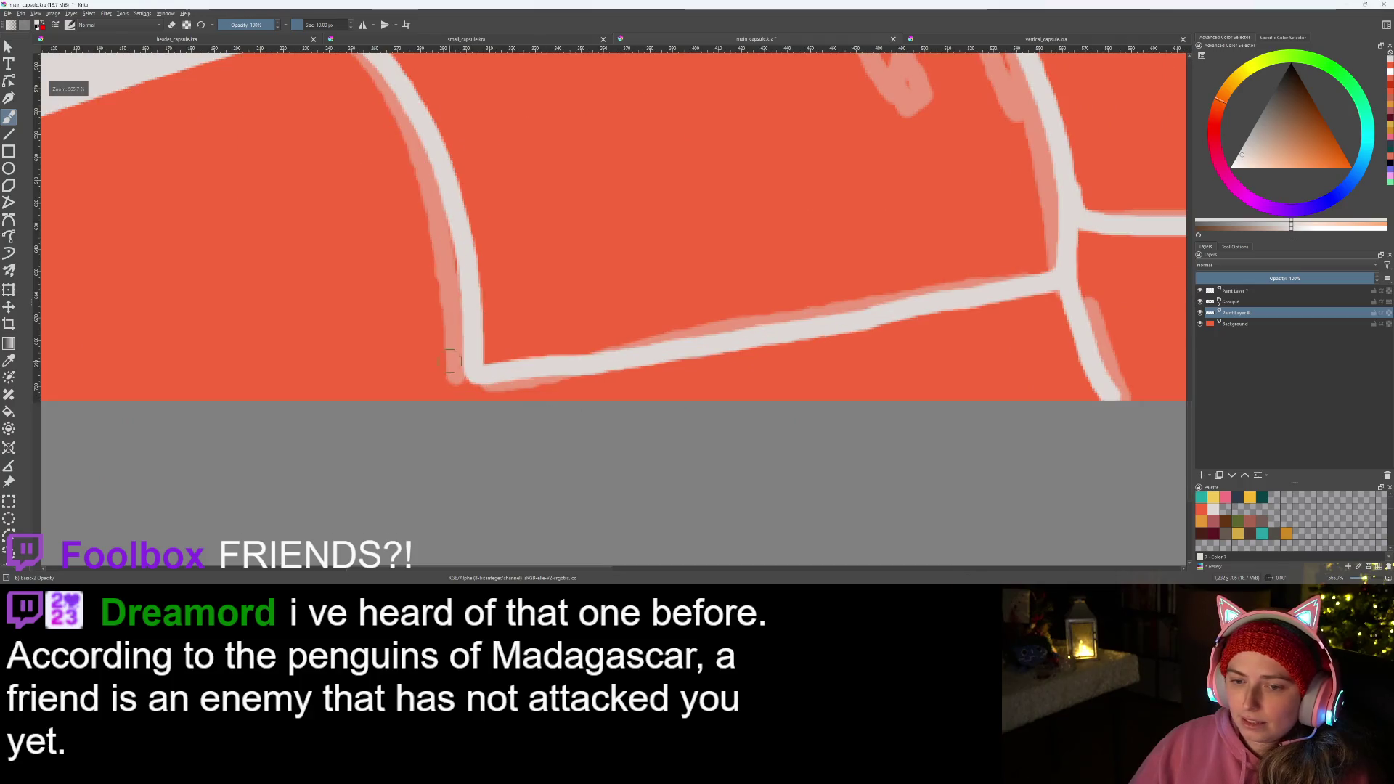
left_click_drag(475, 376, 467, 405)
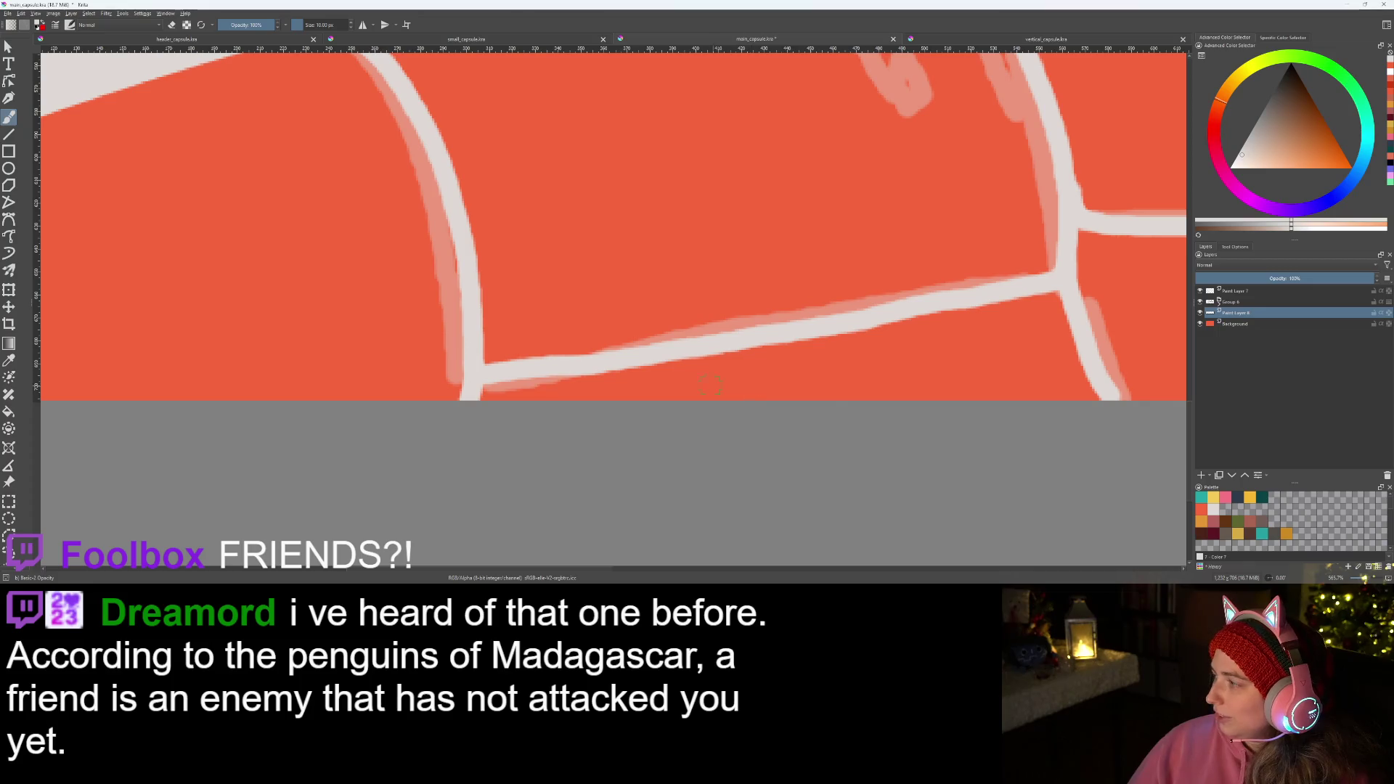
scroll(685, 393, "down", 2)
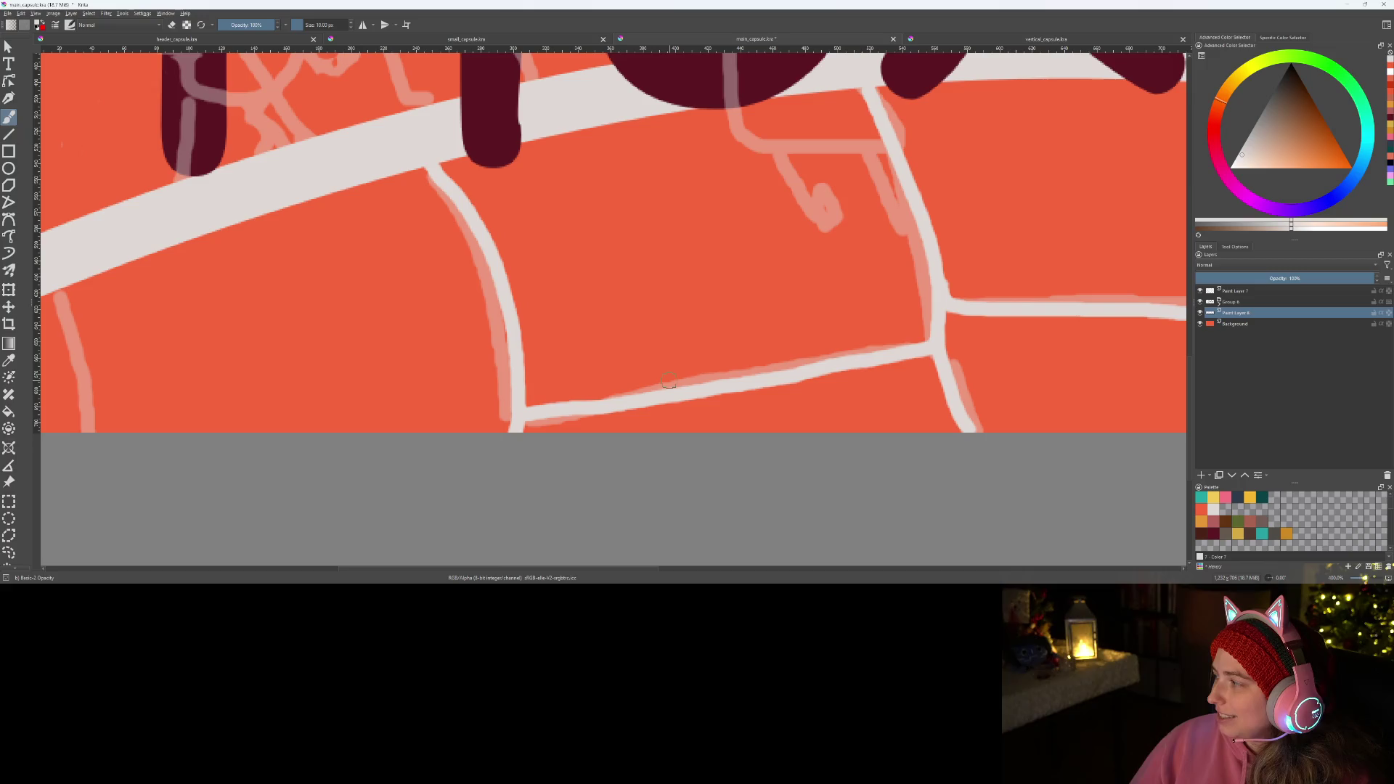
key("minus")
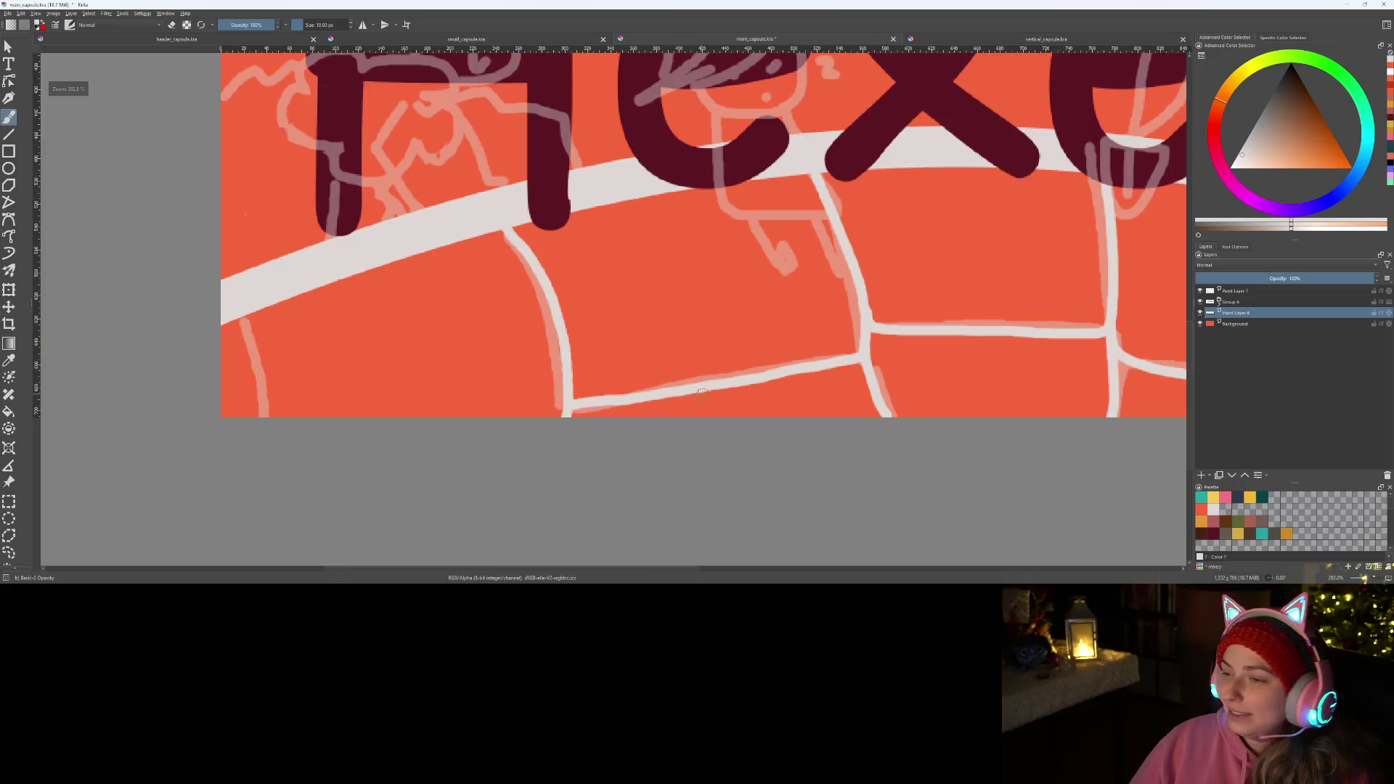
key("minus")
key("plus")
key("plus")
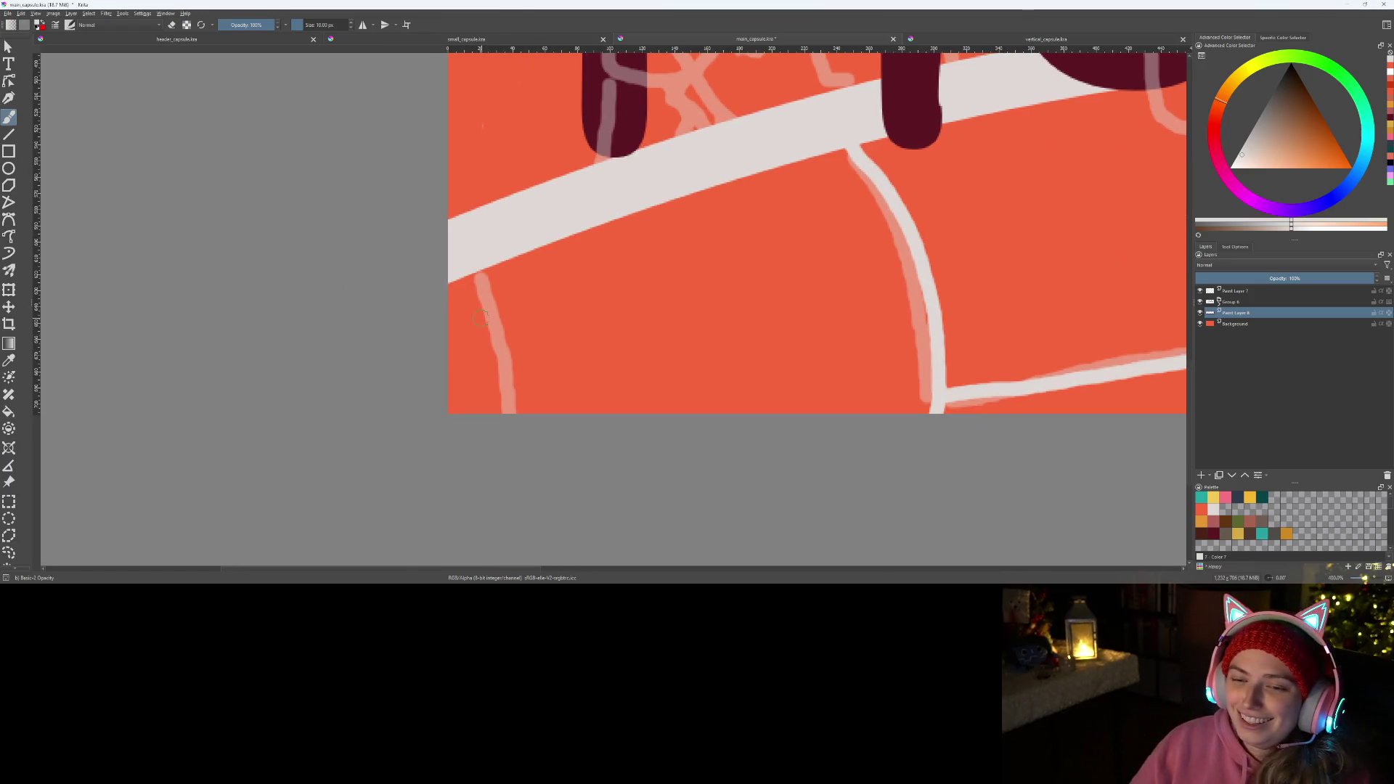
left_click_drag(476, 271, 510, 410)
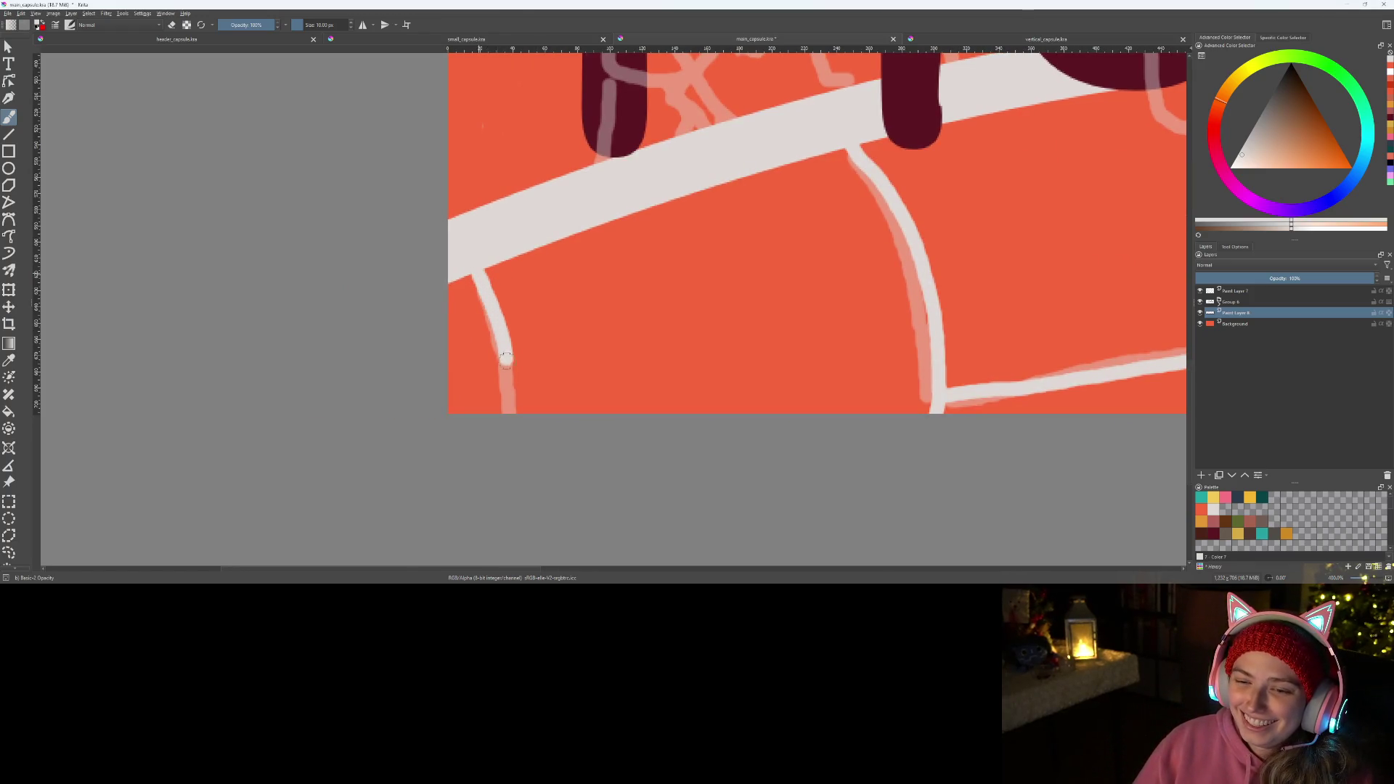
key("minus")
key("minus")
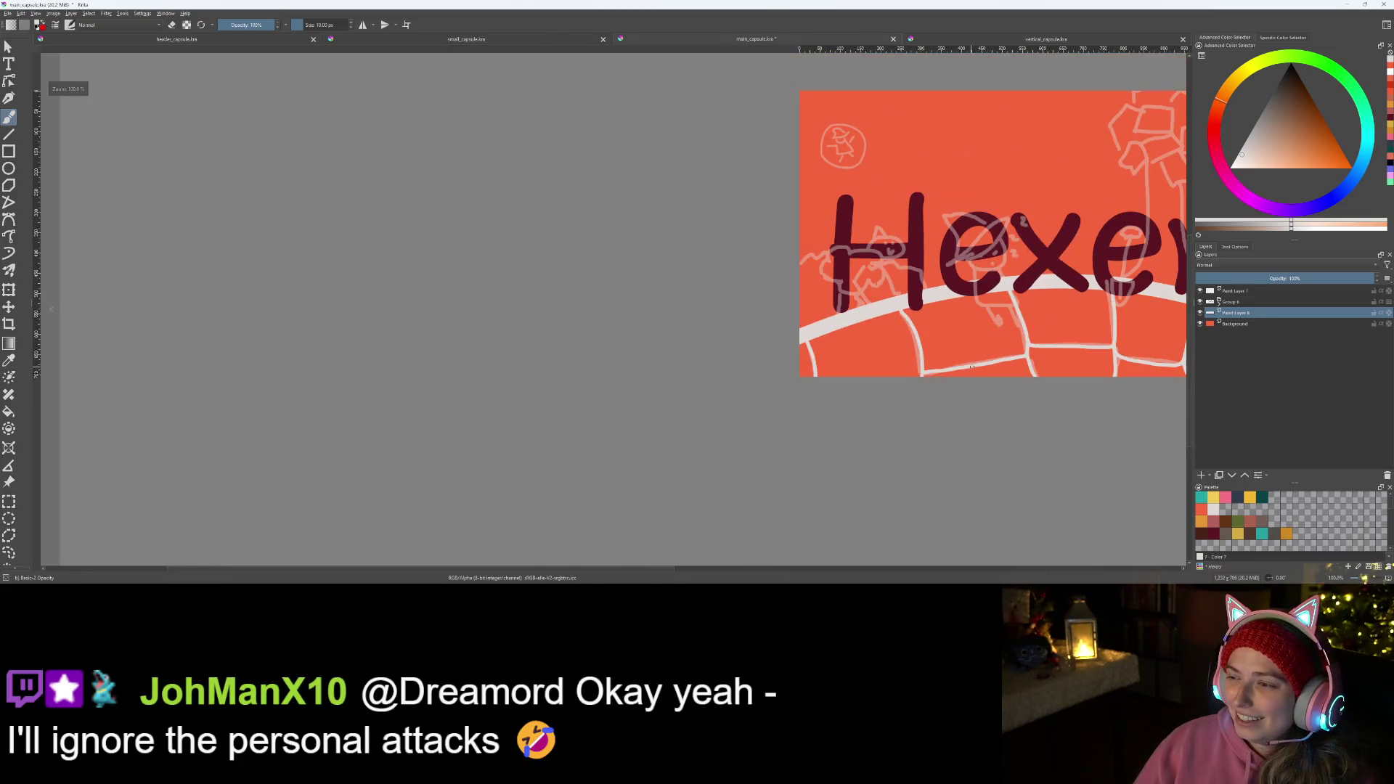
key("minus")
key("plus")
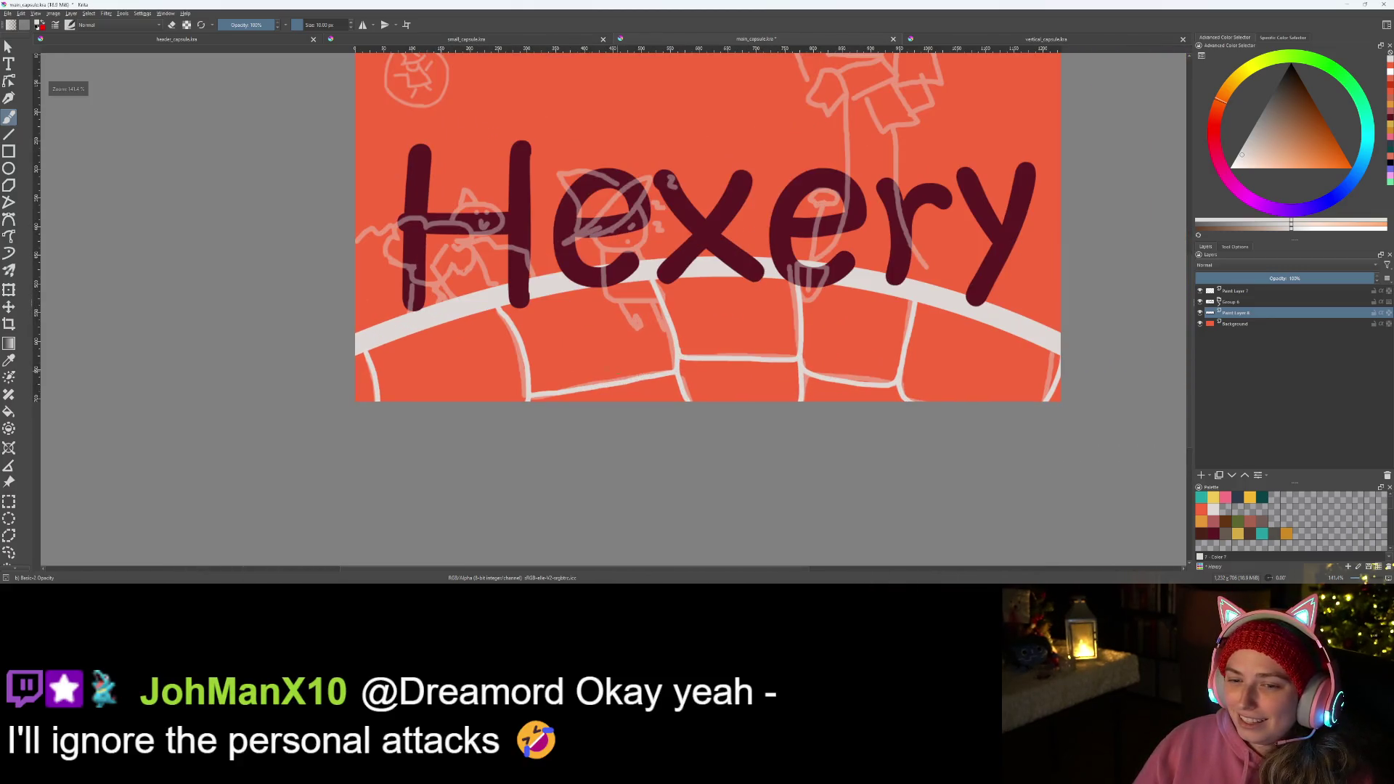
key("plus")
key("plus")
key("plus")
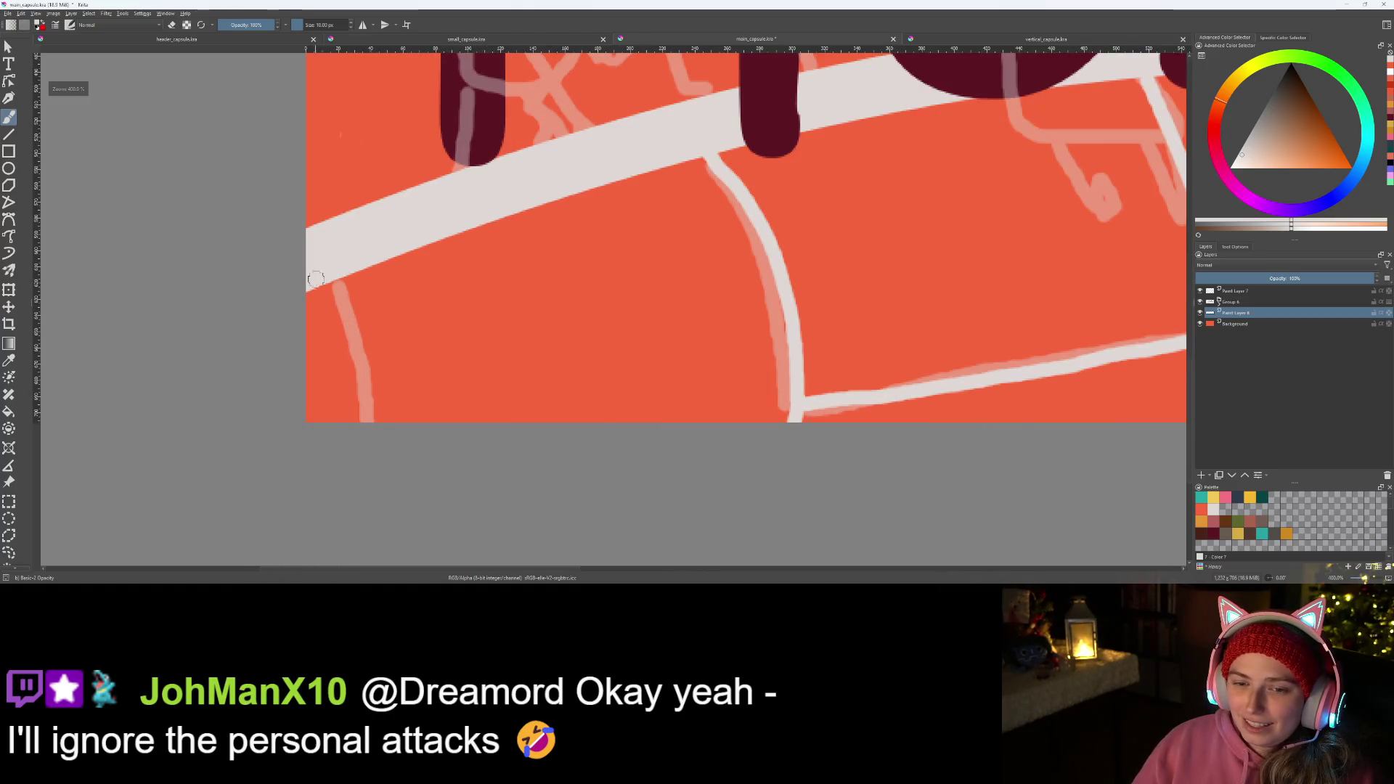
left_click_drag(330, 281, 380, 414)
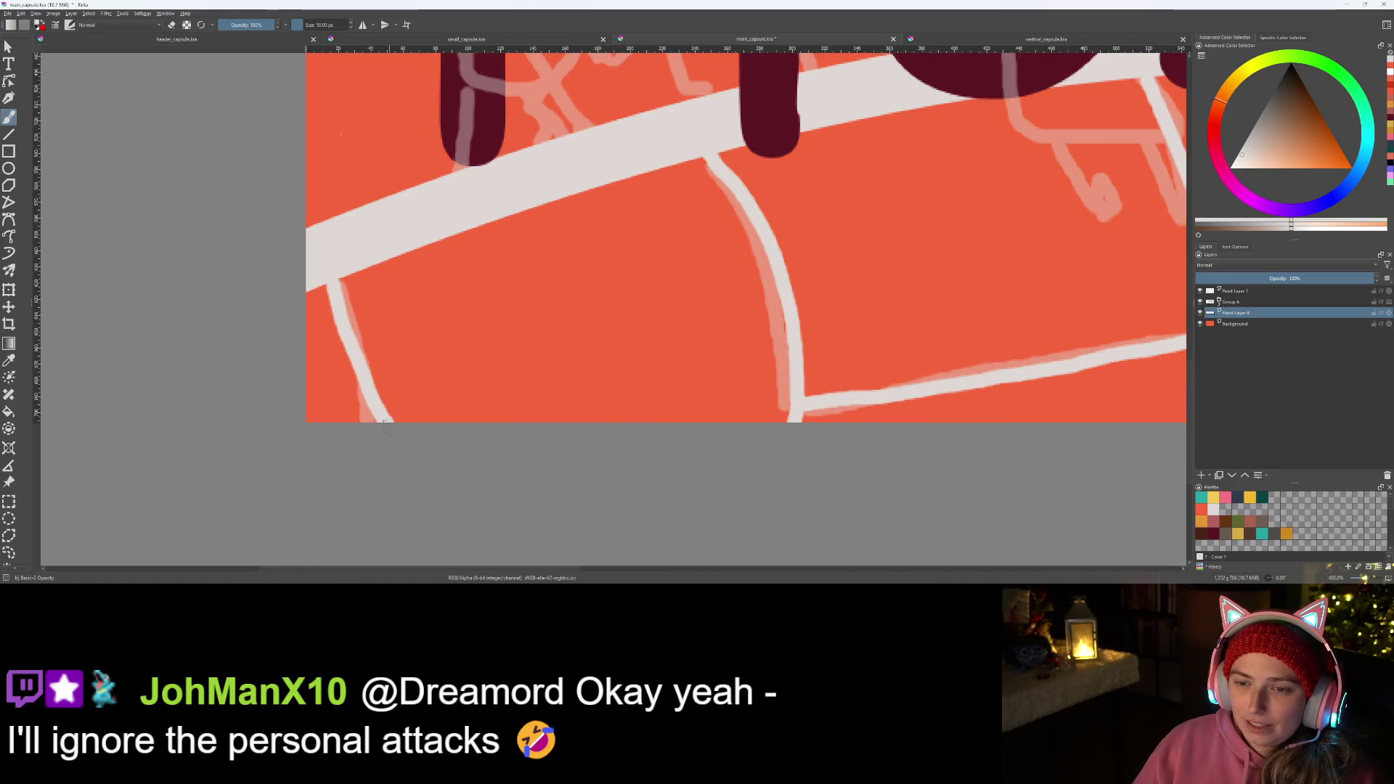
key("minus")
key("minus")
key("plus")
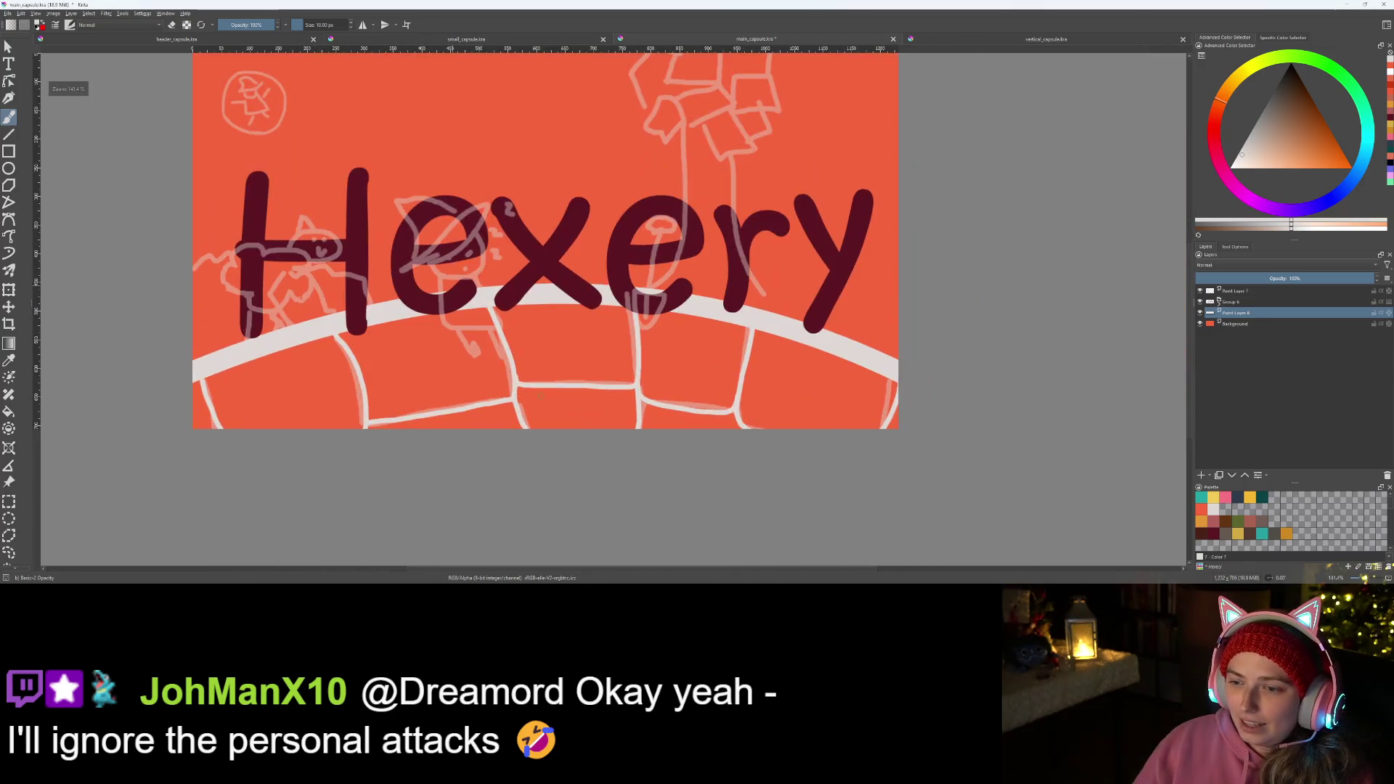
left_click_drag(538, 394, 647, 396)
key("plus")
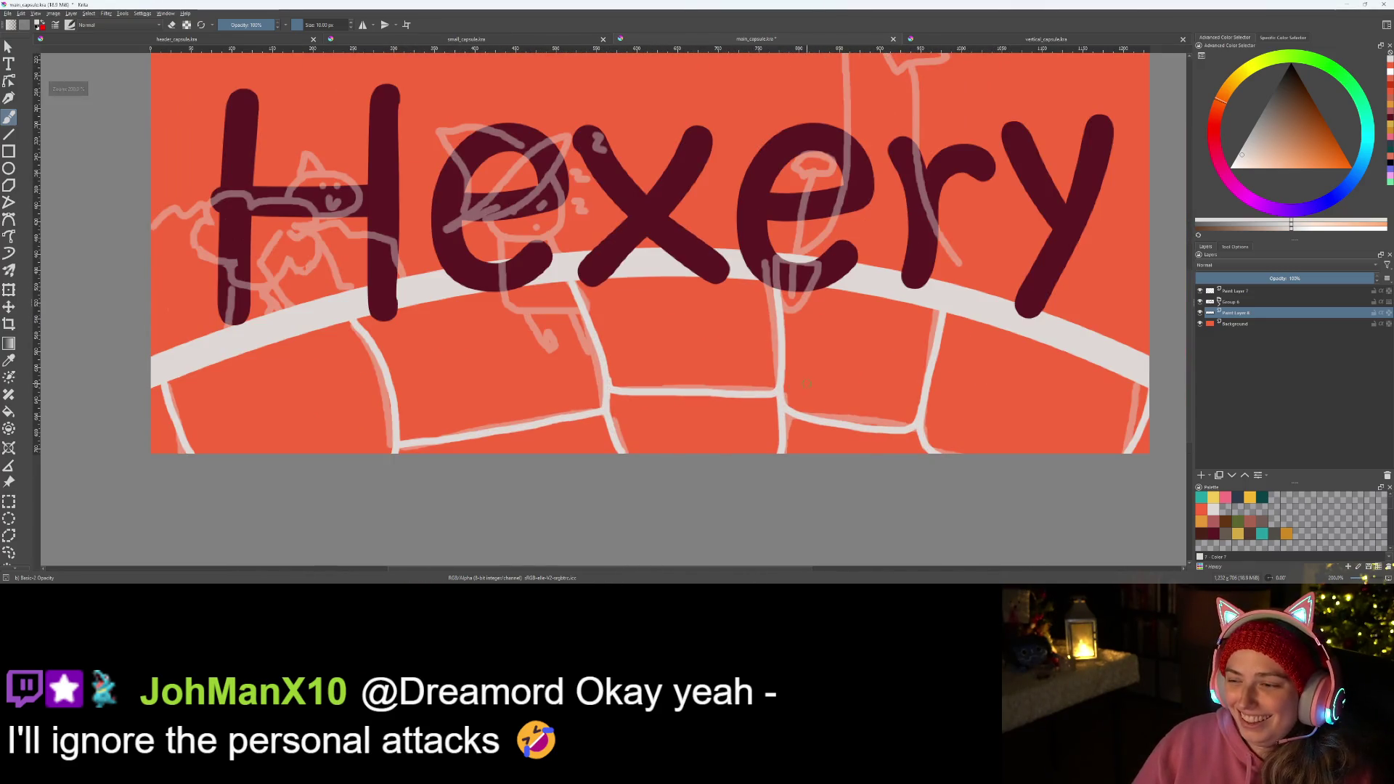
left_click_drag(800, 383, 911, 360)
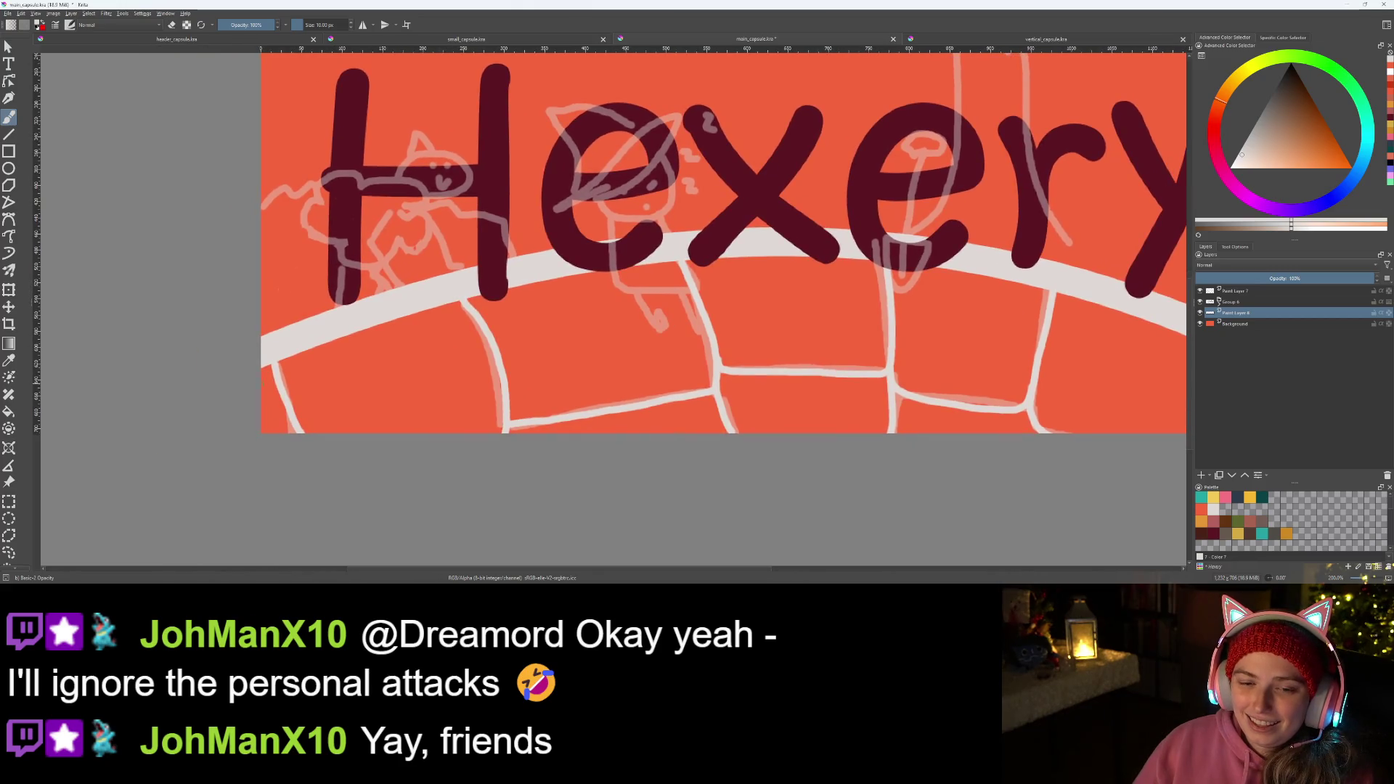
mouse_move(801, 399)
left_mouse_down()
mouse_move(654, 399)
mouse_move(816, 428)
mouse_move(794, 425)
left_mouse_up()
key("minus")
key("plus")
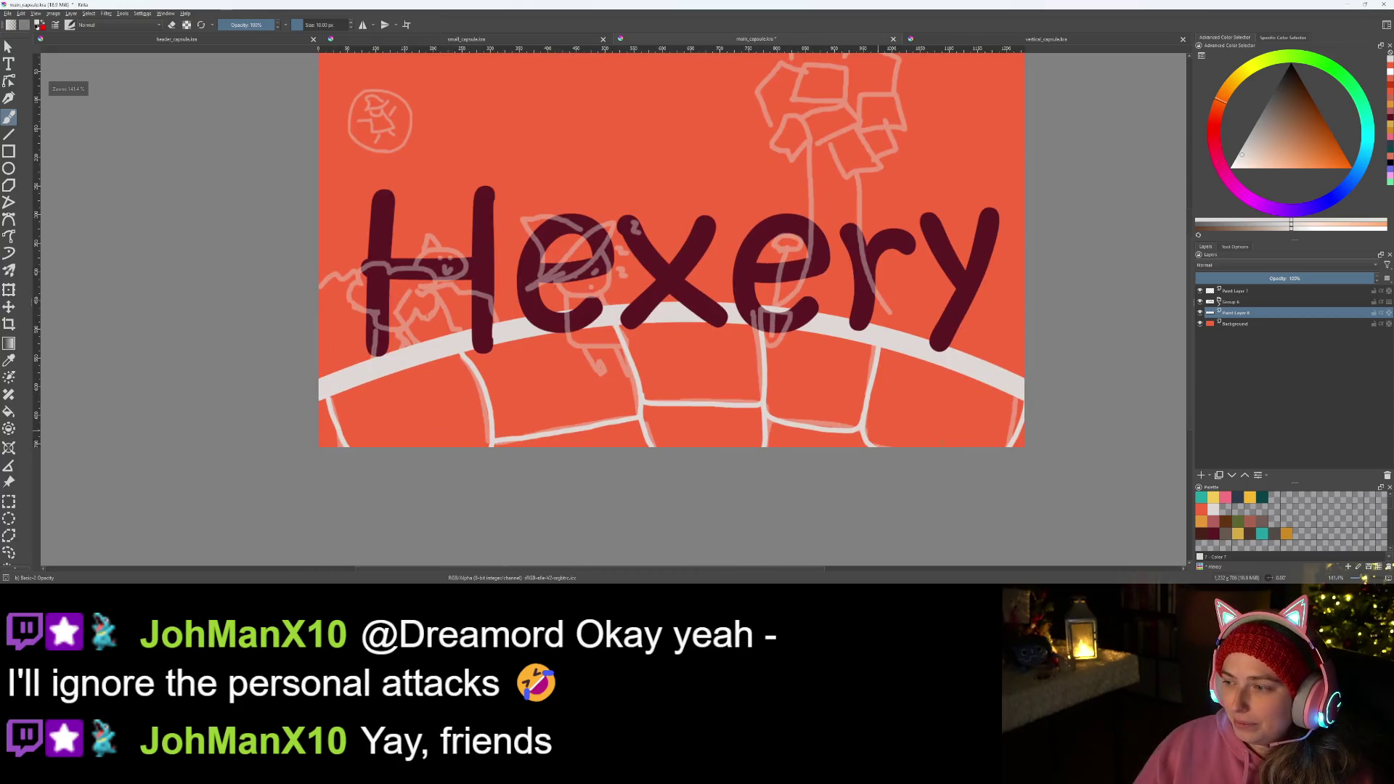
left_click(1203, 475)
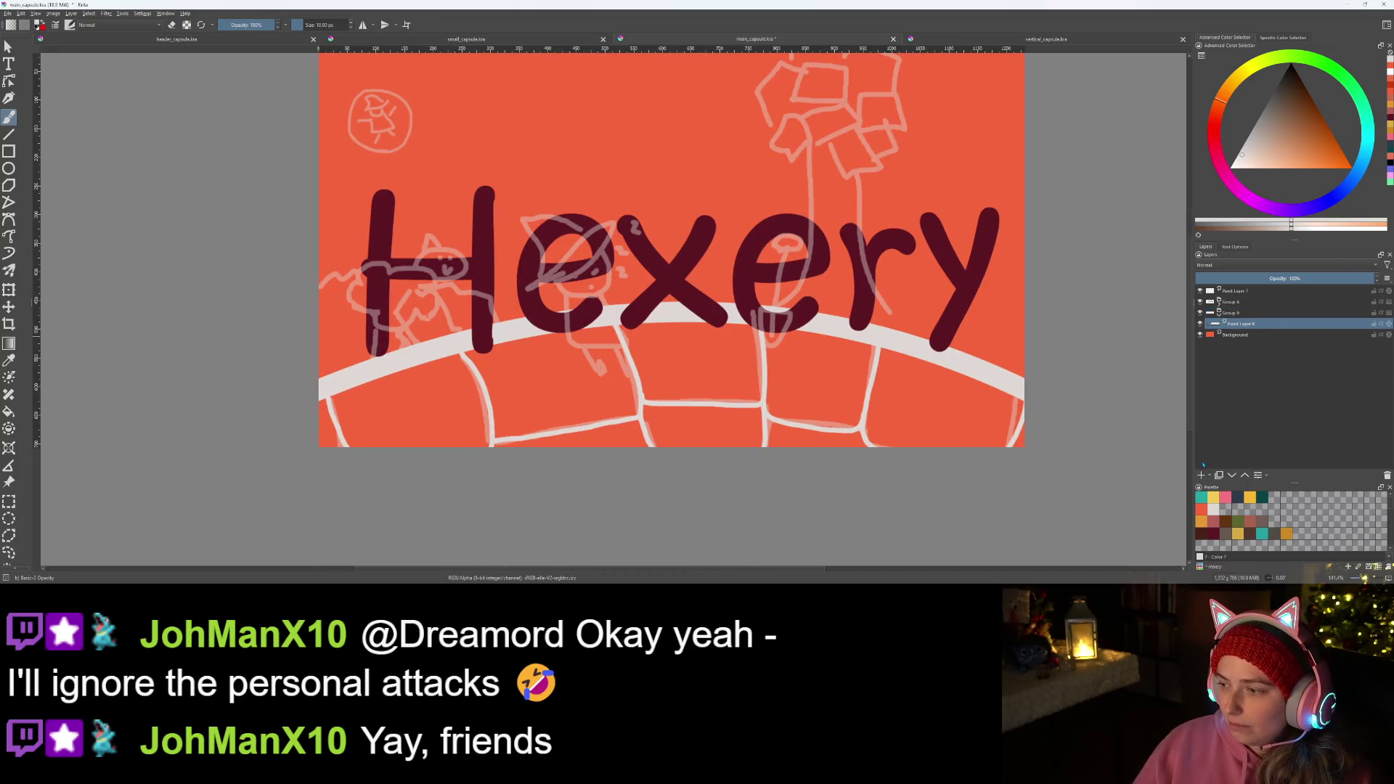
- Place Paint Layer 10 below Paint Layer 8 and pick the teal palette swatch
left_click(1204, 475)
left_click_drag(1237, 323, 1237, 341)
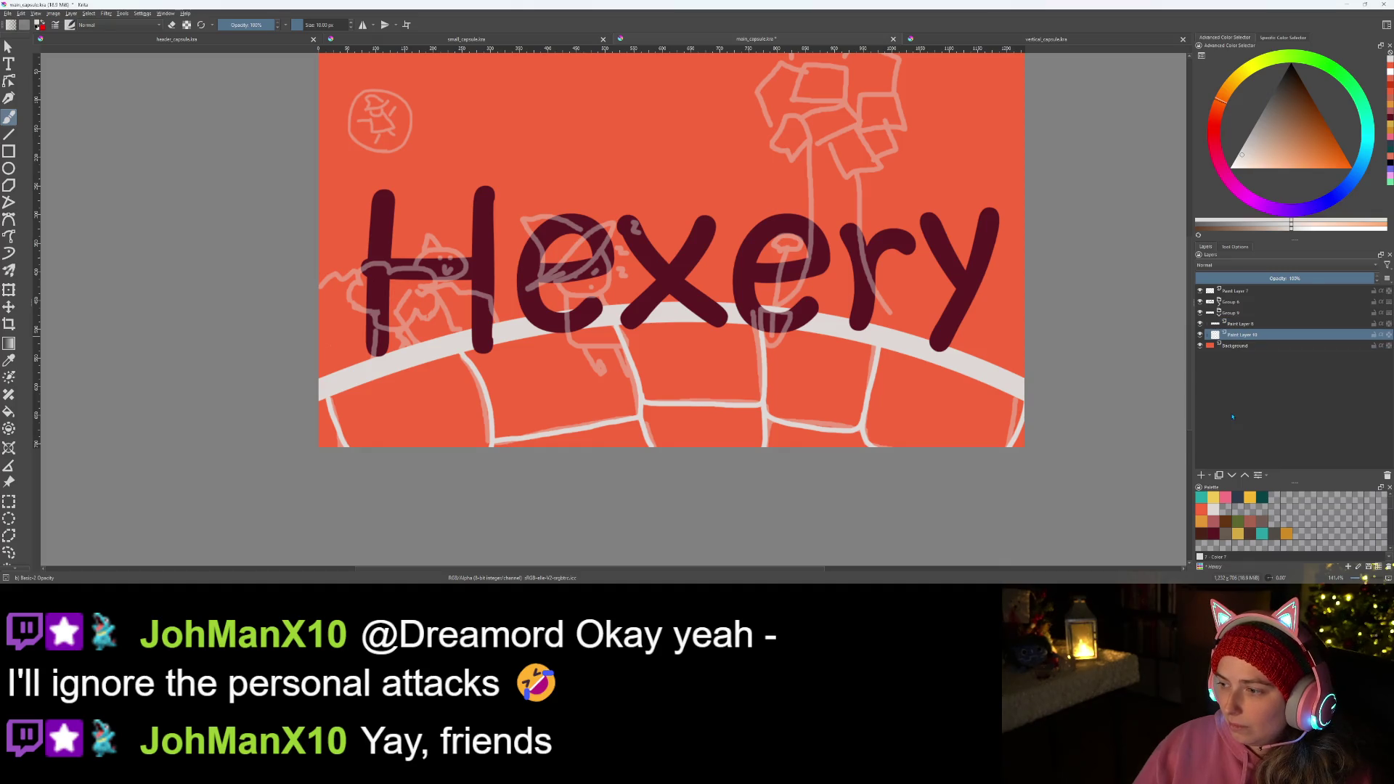
left_click(1203, 499)
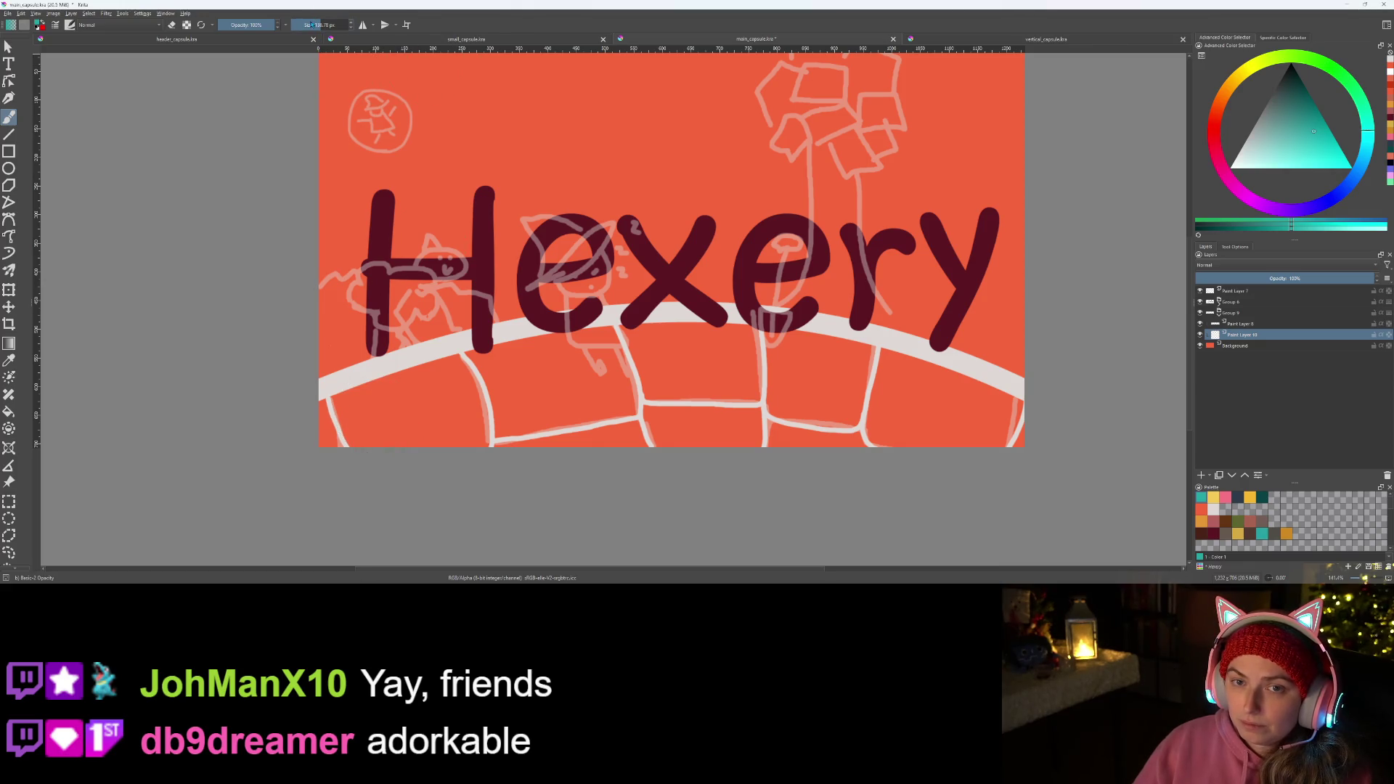
scroll(370, 310, "up", 2)
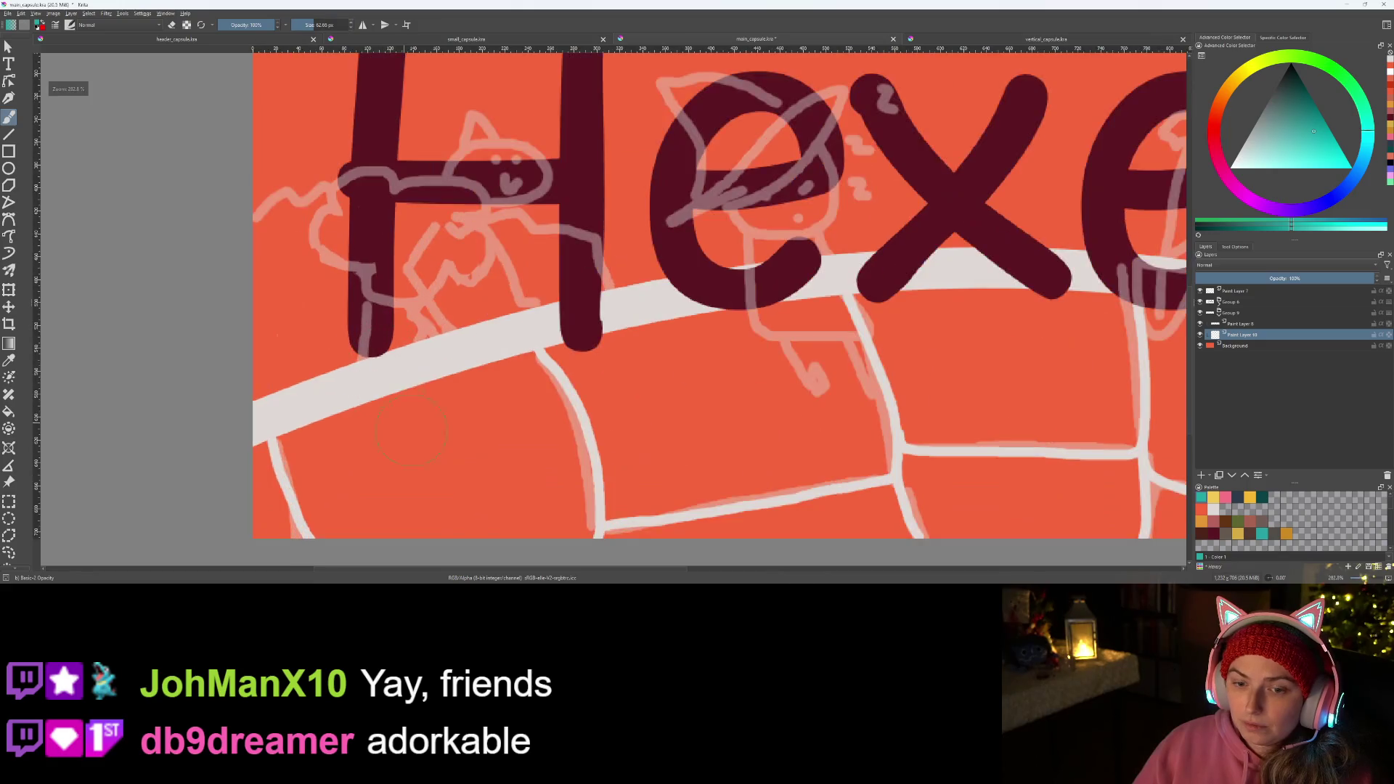
scroll(327, 294, "up", 2)
- Paint the lower-left brick, the bottom-edge brick and the brick below the x teal
left_click(264, 284)
mouse_move(263, 283)
left_mouse_down()
mouse_move(447, 223)
mouse_move(517, 337)
left_mouse_up()
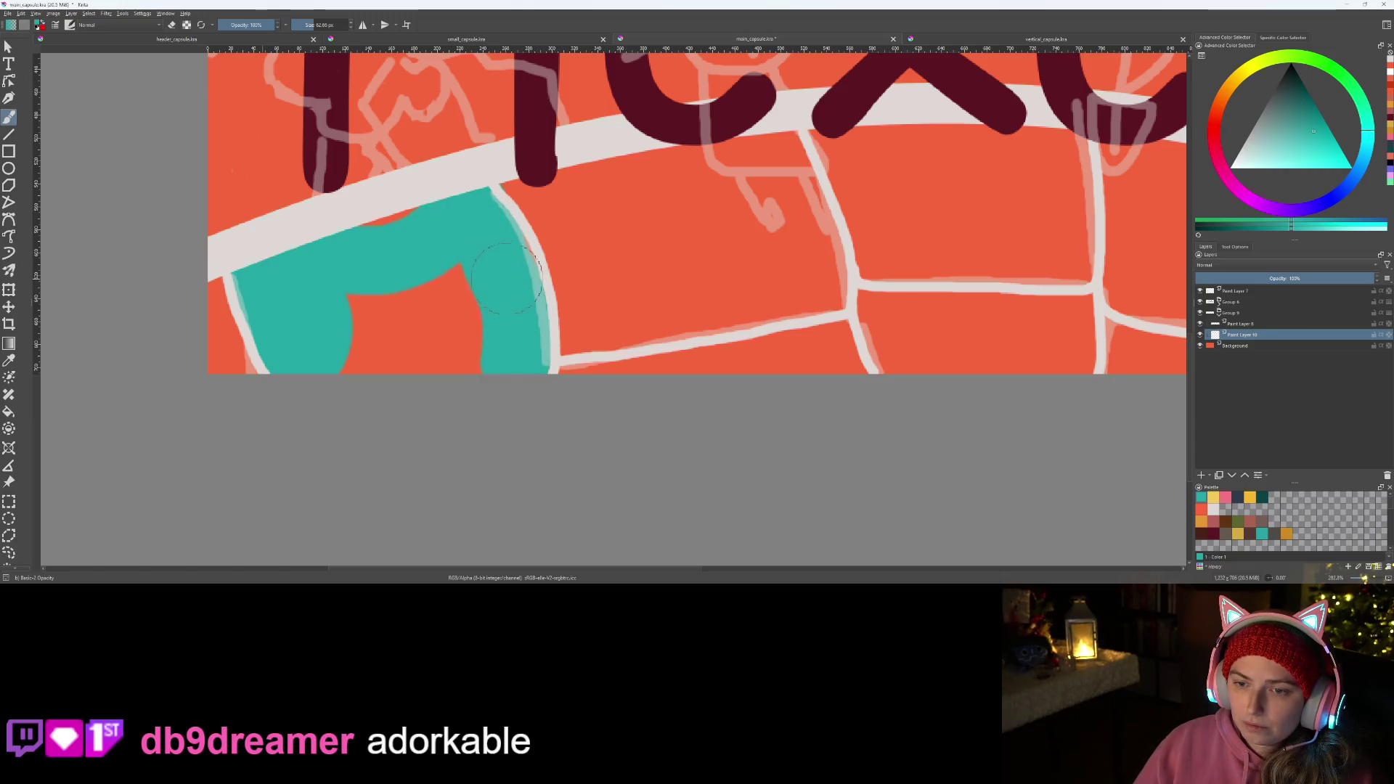
mouse_move(343, 262)
left_mouse_down()
mouse_move(377, 349)
mouse_move(419, 316)
mouse_move(458, 327)
mouse_move(432, 352)
left_mouse_up()
left_click_drag(716, 323, 590, 383)
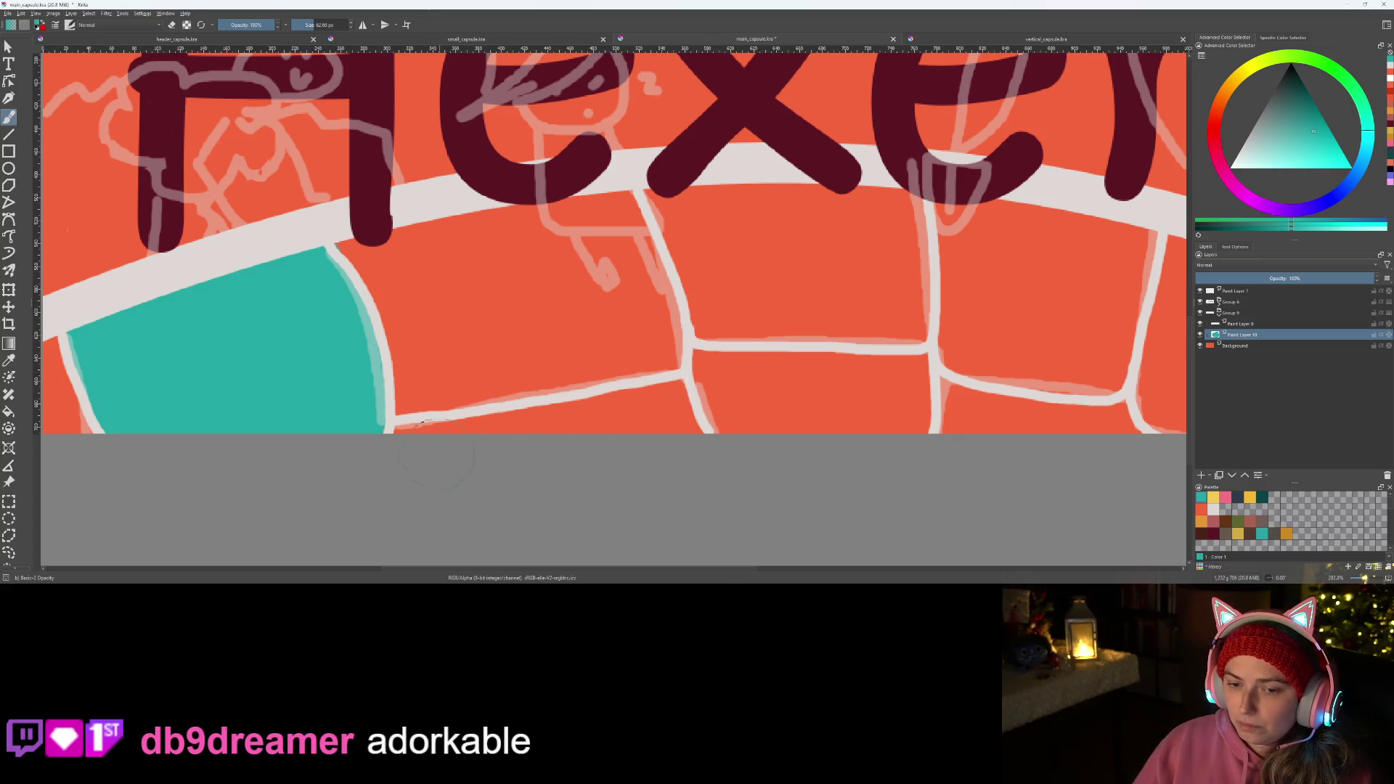
mouse_move(430, 448)
left_mouse_down()
mouse_move(501, 414)
mouse_move(654, 398)
mouse_move(677, 413)
left_mouse_up()
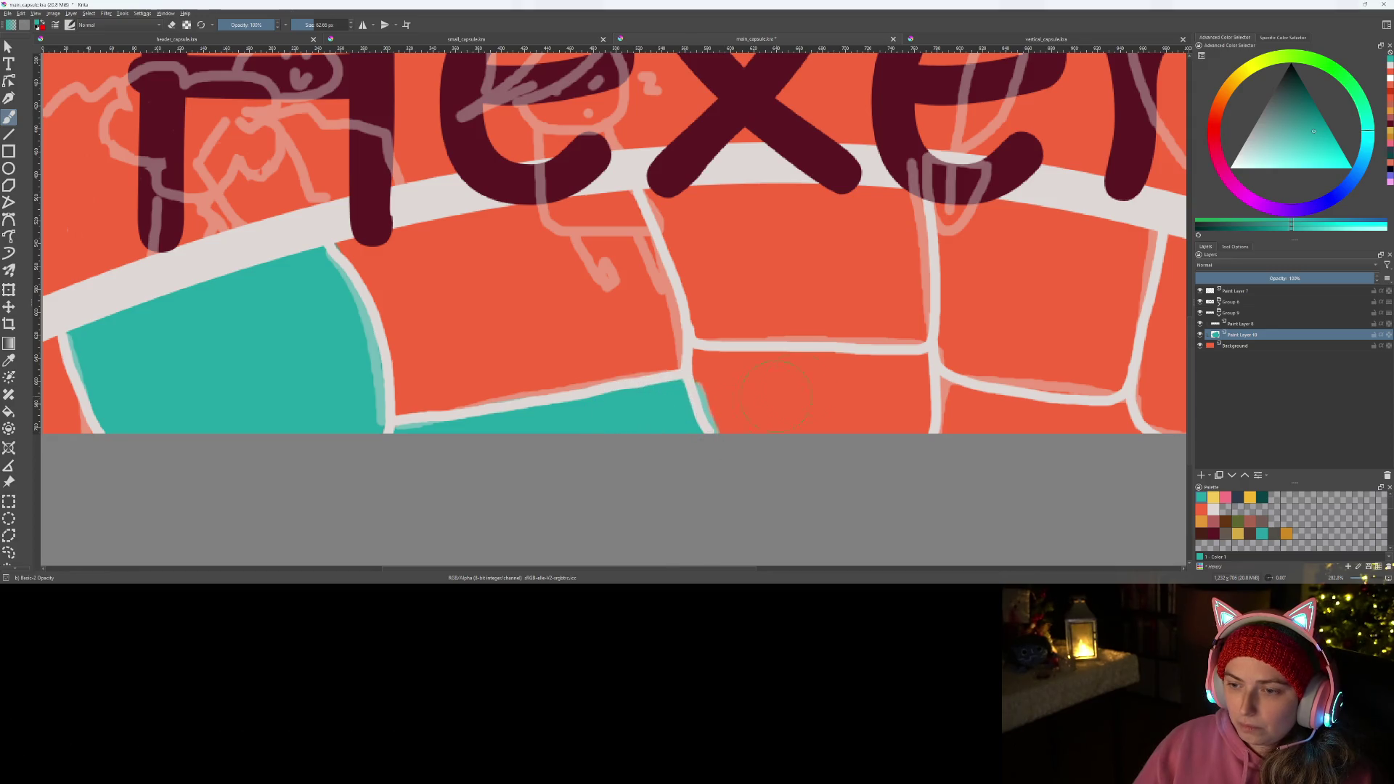
left_click_drag(755, 390, 648, 307)
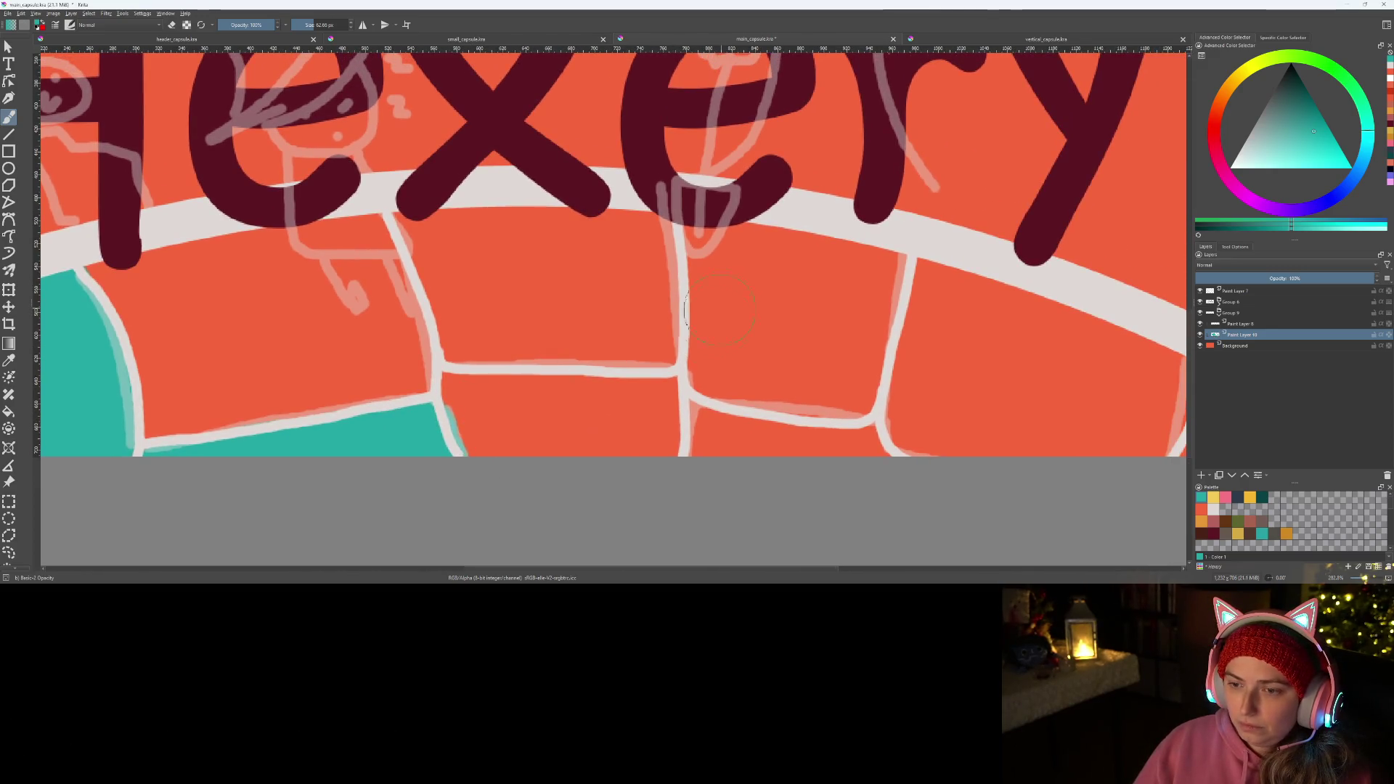
mouse_move(425, 207)
left_mouse_down()
mouse_move(586, 340)
mouse_move(644, 217)
mouse_move(492, 279)
left_mouse_up()
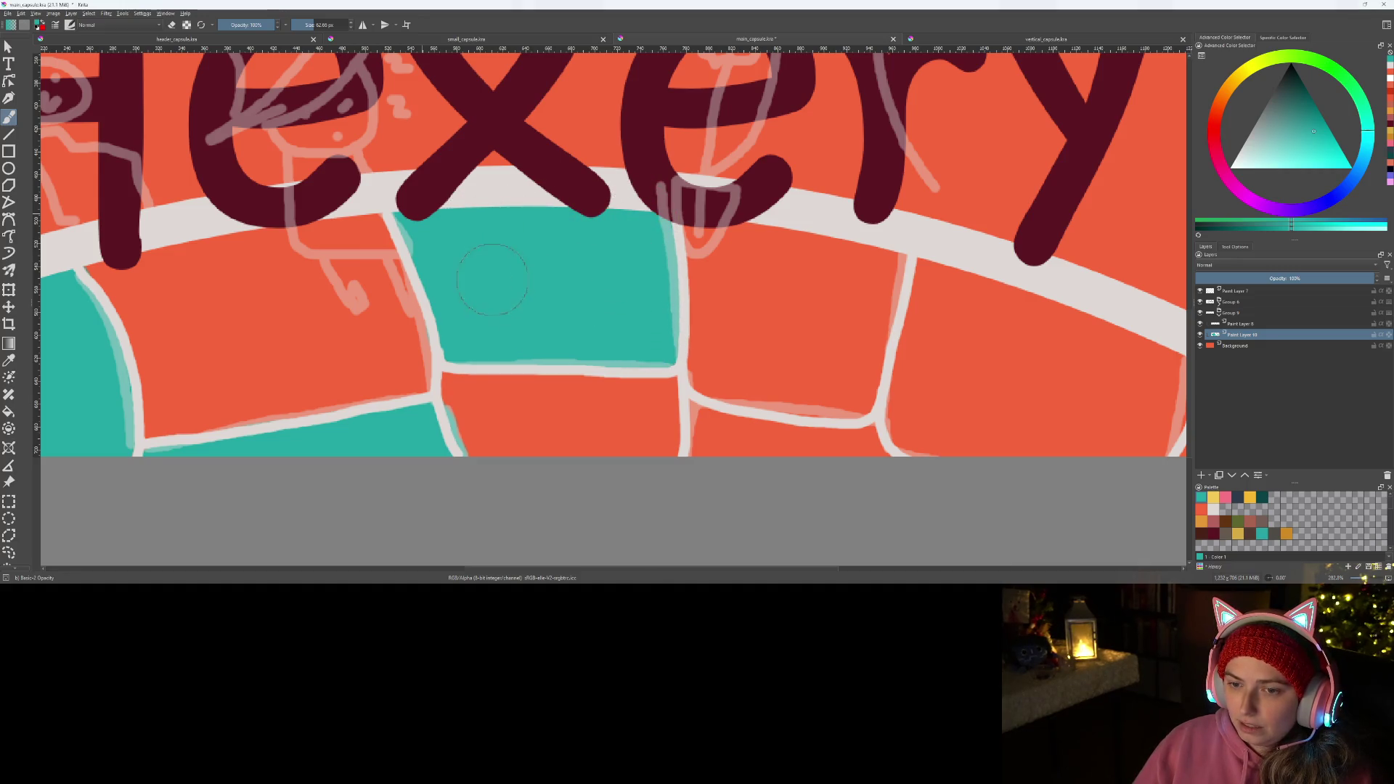
scroll(492, 279, "down", 5)
- Try teal on a right-edge brick and the junction brick, undoing the stray strokes, then add a new layer
left_click_drag(546, 374, 824, 369)
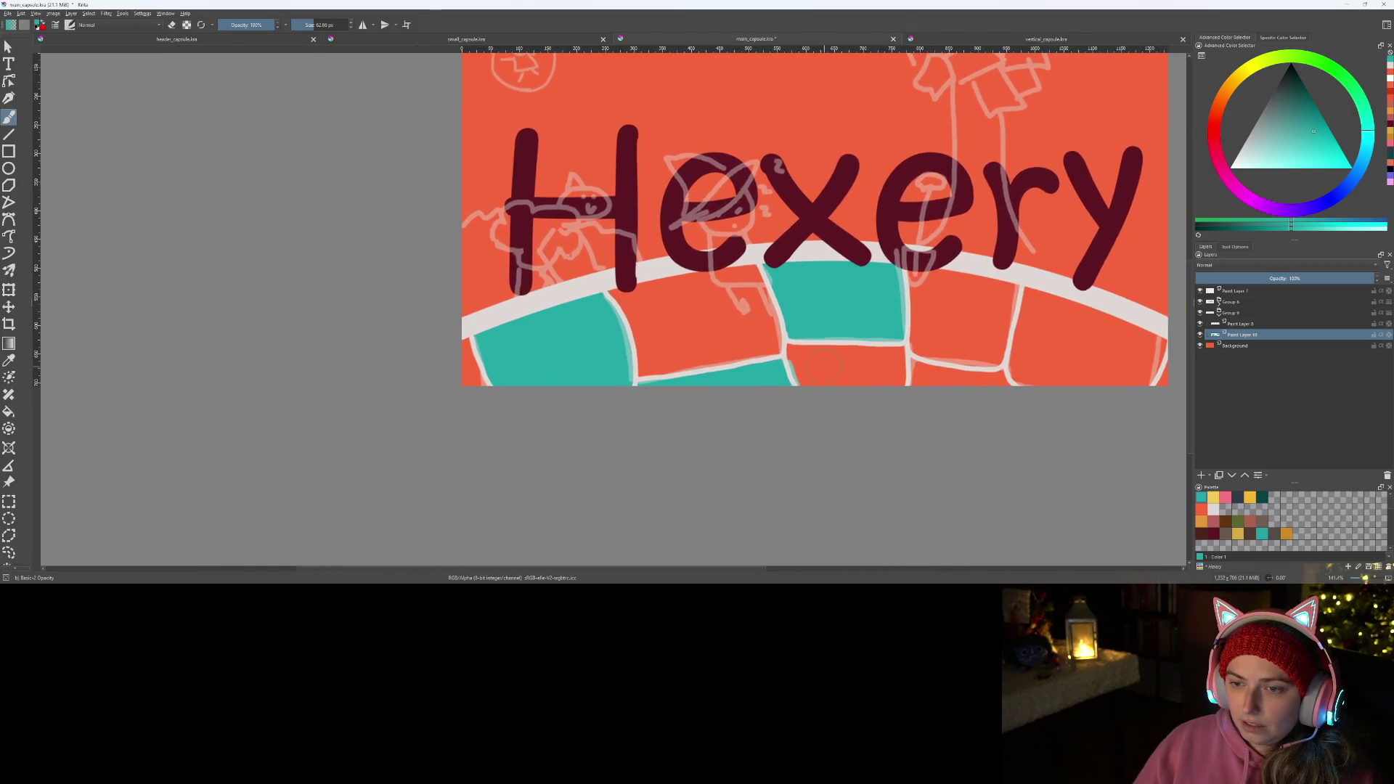
scroll(825, 367, "up", 2)
scroll(817, 368, "up", 2)
scroll(807, 370, "up", 2)
scroll(791, 370, "up", 2)
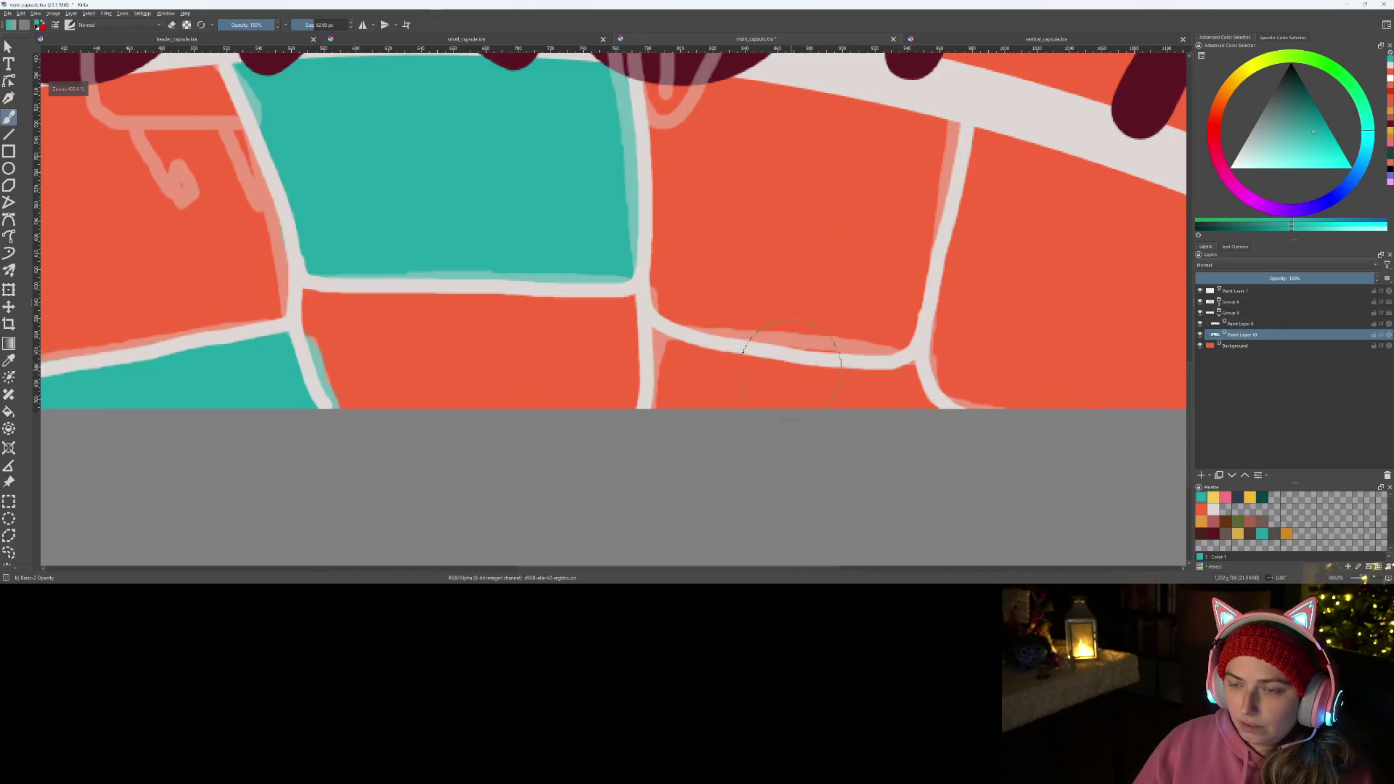
left_click_drag(789, 371, 518, 359)
left_click_drag(725, 136, 727, 261)
key("ctrl+z")
scroll(818, 337, "down", 3)
scroll(817, 336, "up", 3)
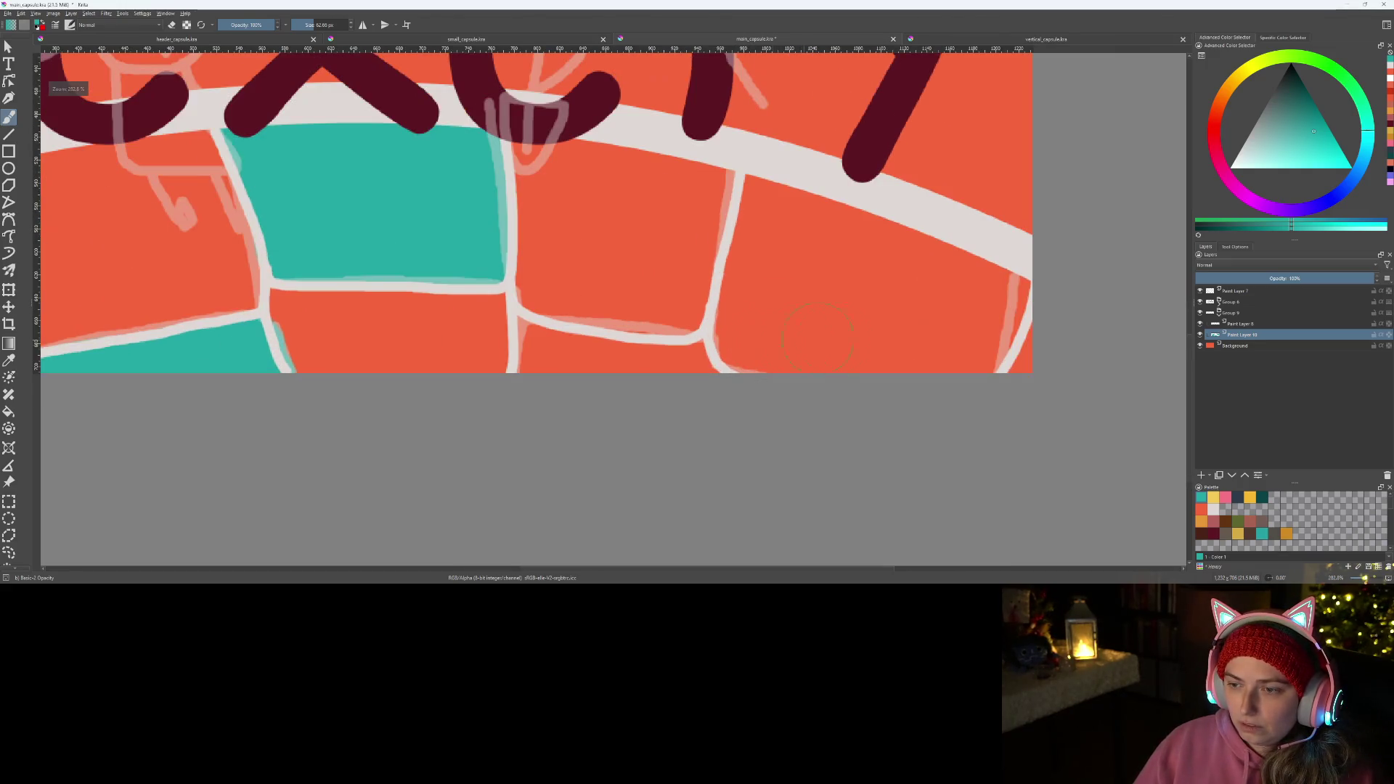
mouse_move(1024, 332)
left_mouse_down()
mouse_move(899, 341)
mouse_move(915, 401)
left_mouse_up()
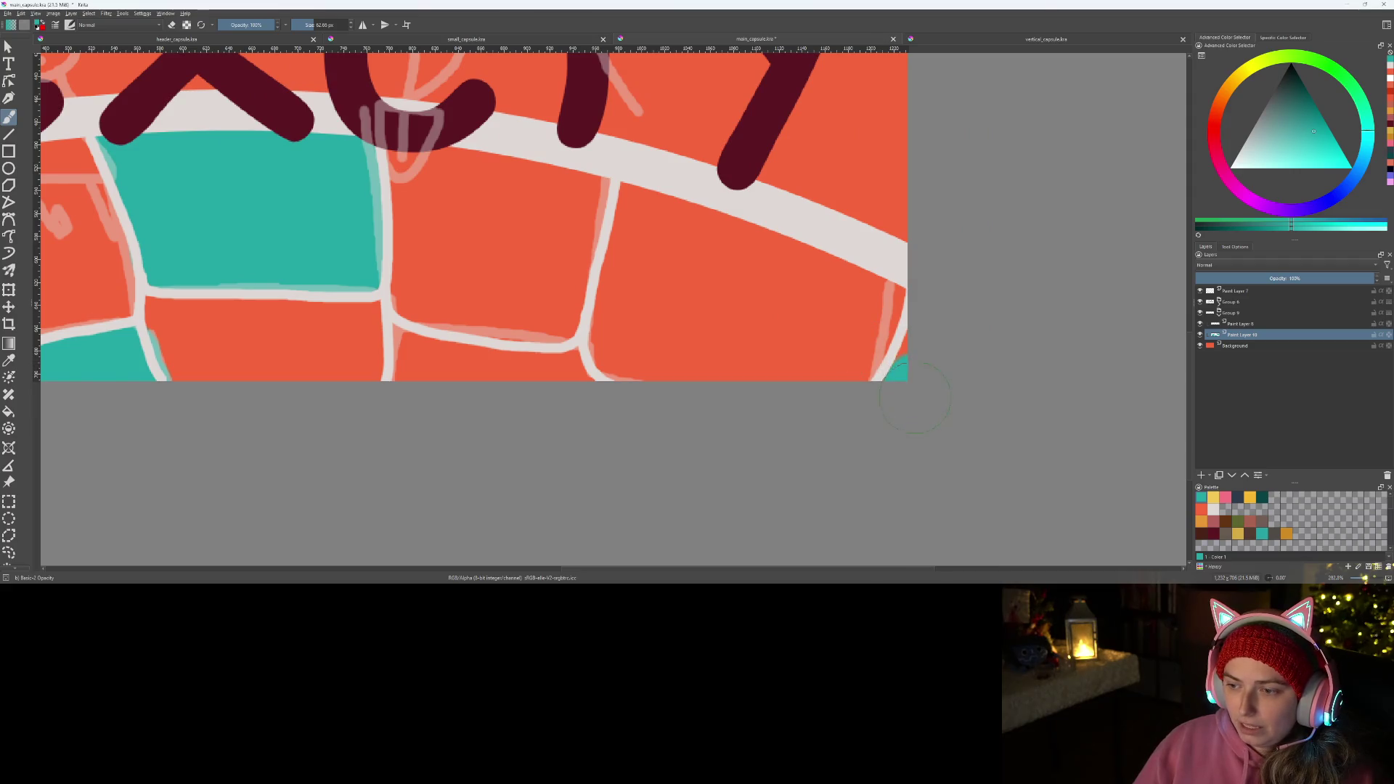
mouse_move(415, 346)
left_mouse_down()
mouse_move(593, 346)
mouse_move(745, 385)
left_mouse_up()
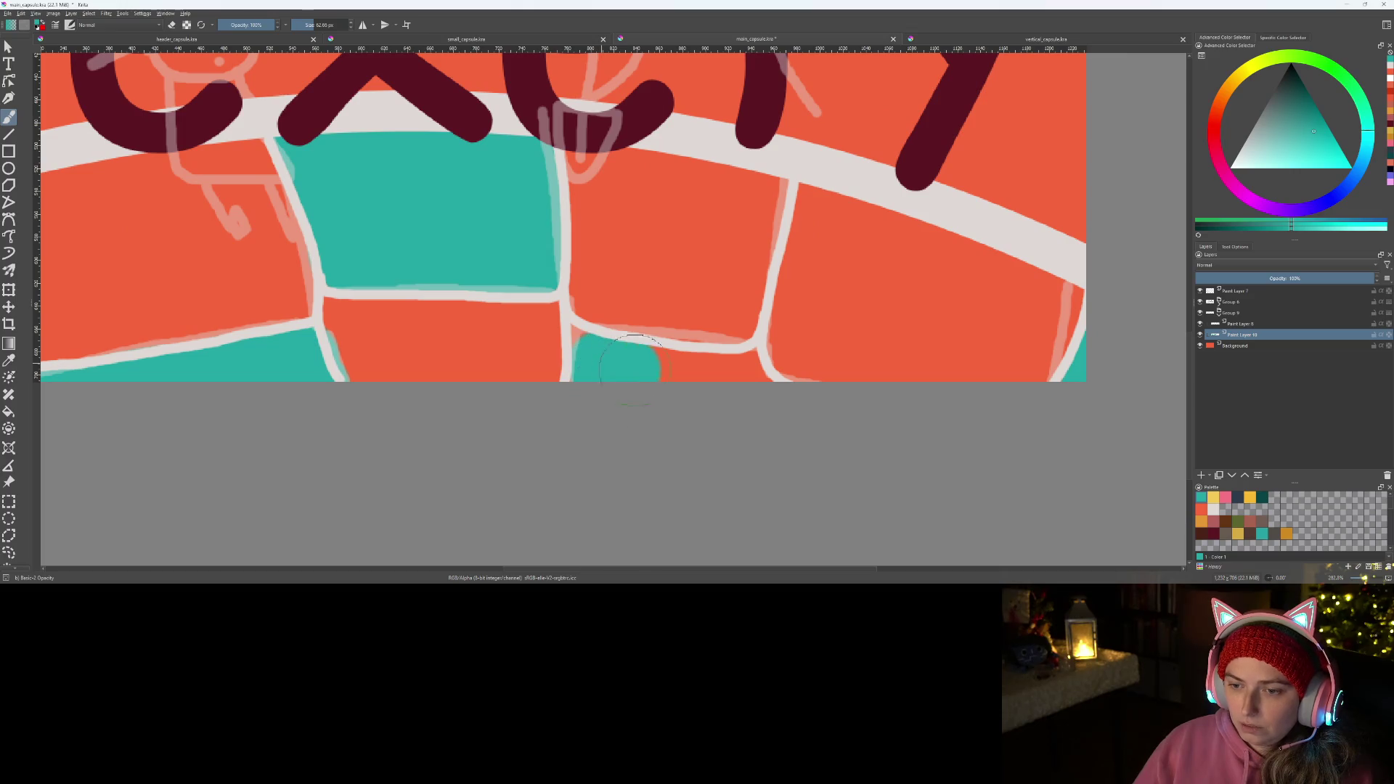
left_click_drag(556, 330, 572, 340)
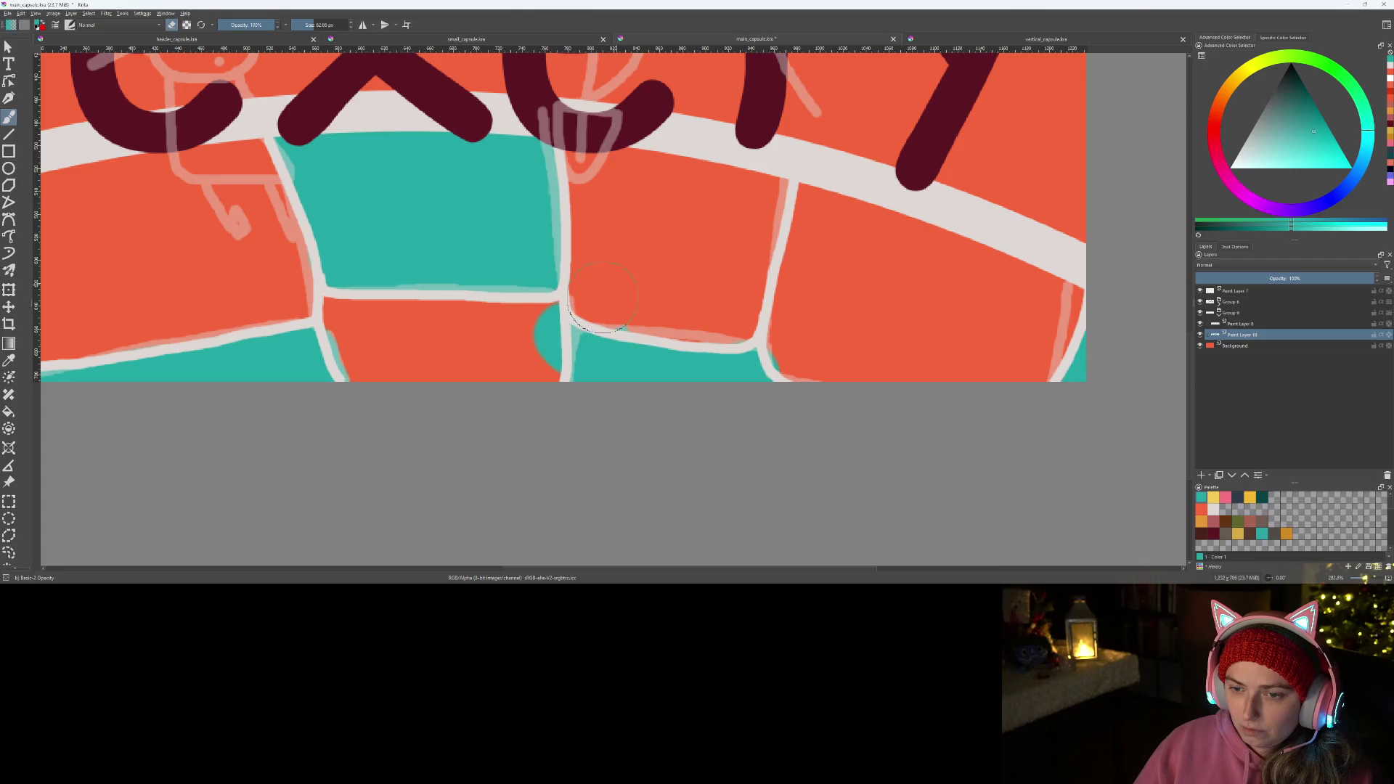
key("ctrl+z")
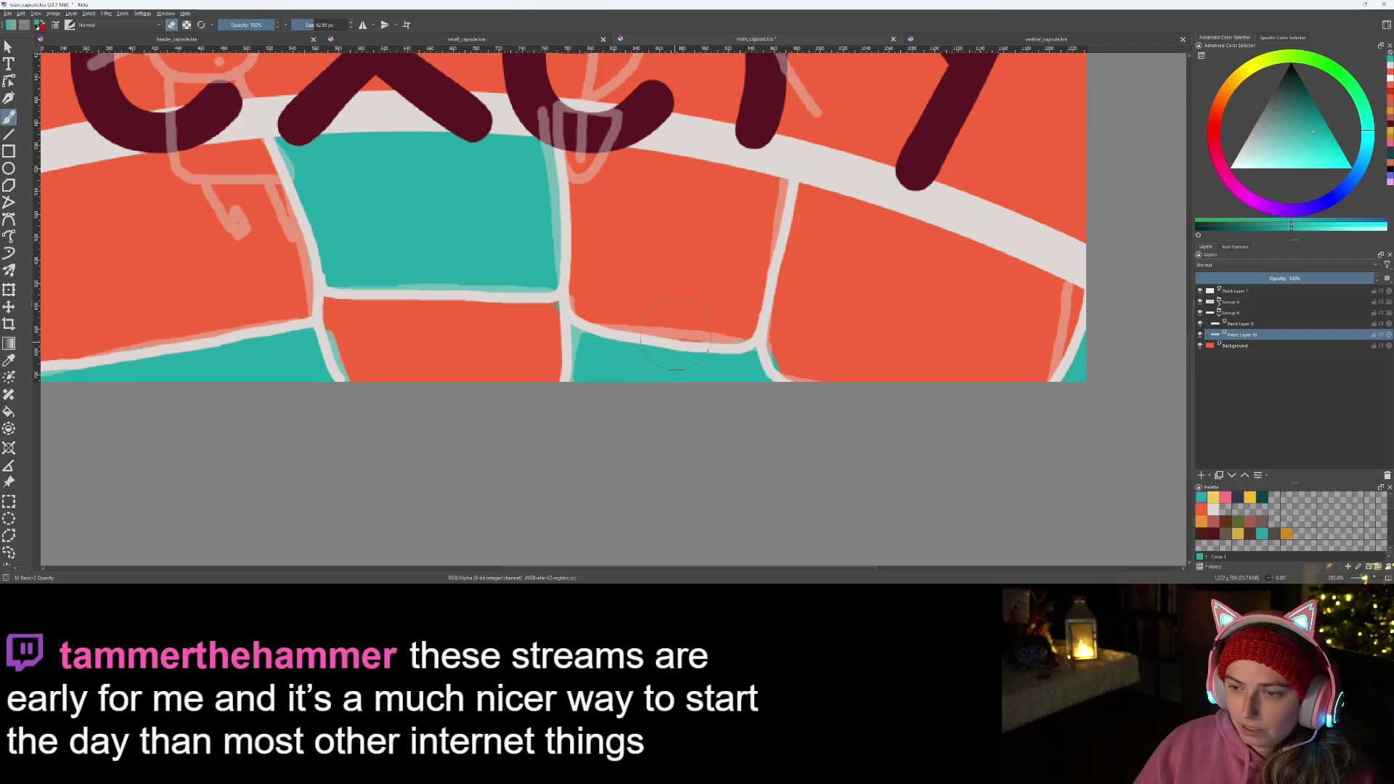
scroll(316, 329, "down", 2)
scroll(317, 329, "up", 2)
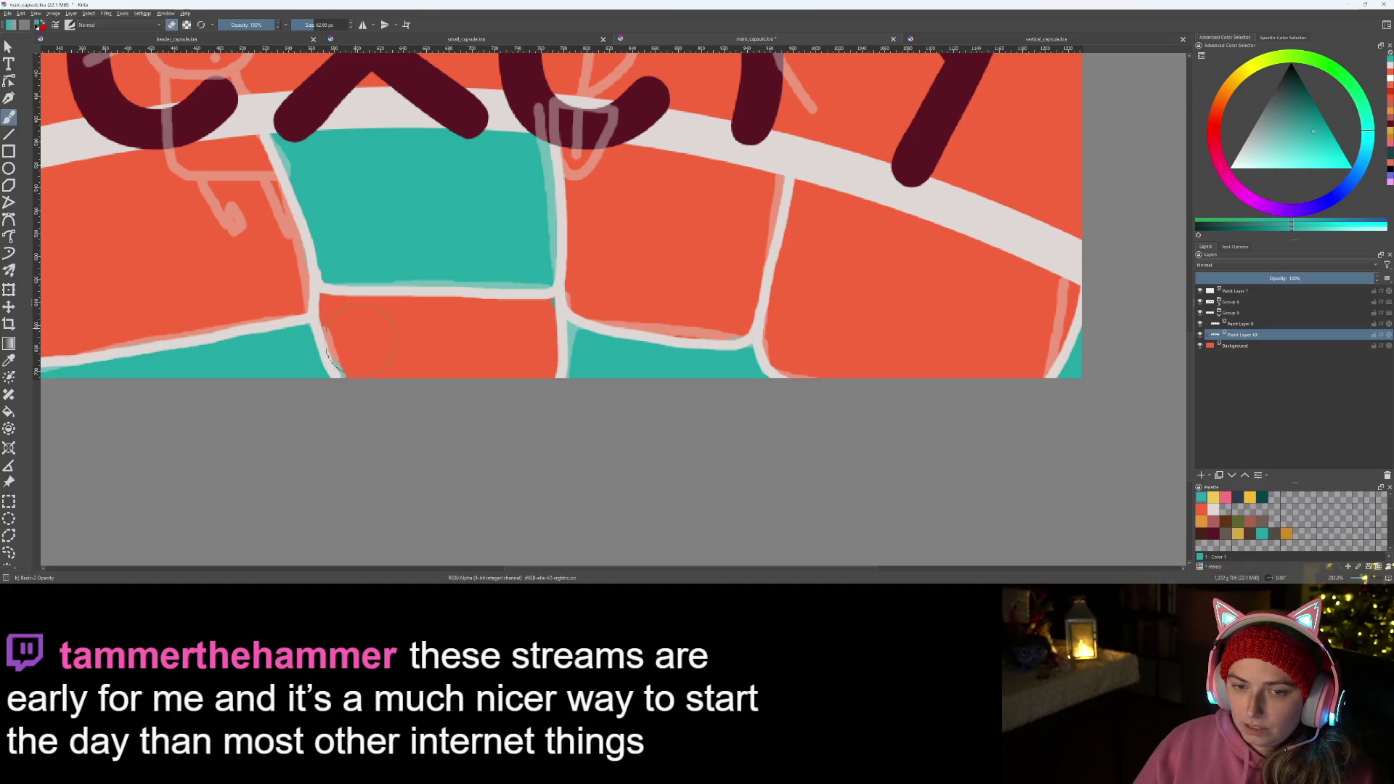
scroll(366, 344, "up", 3)
scroll(599, 415, "down", 1)
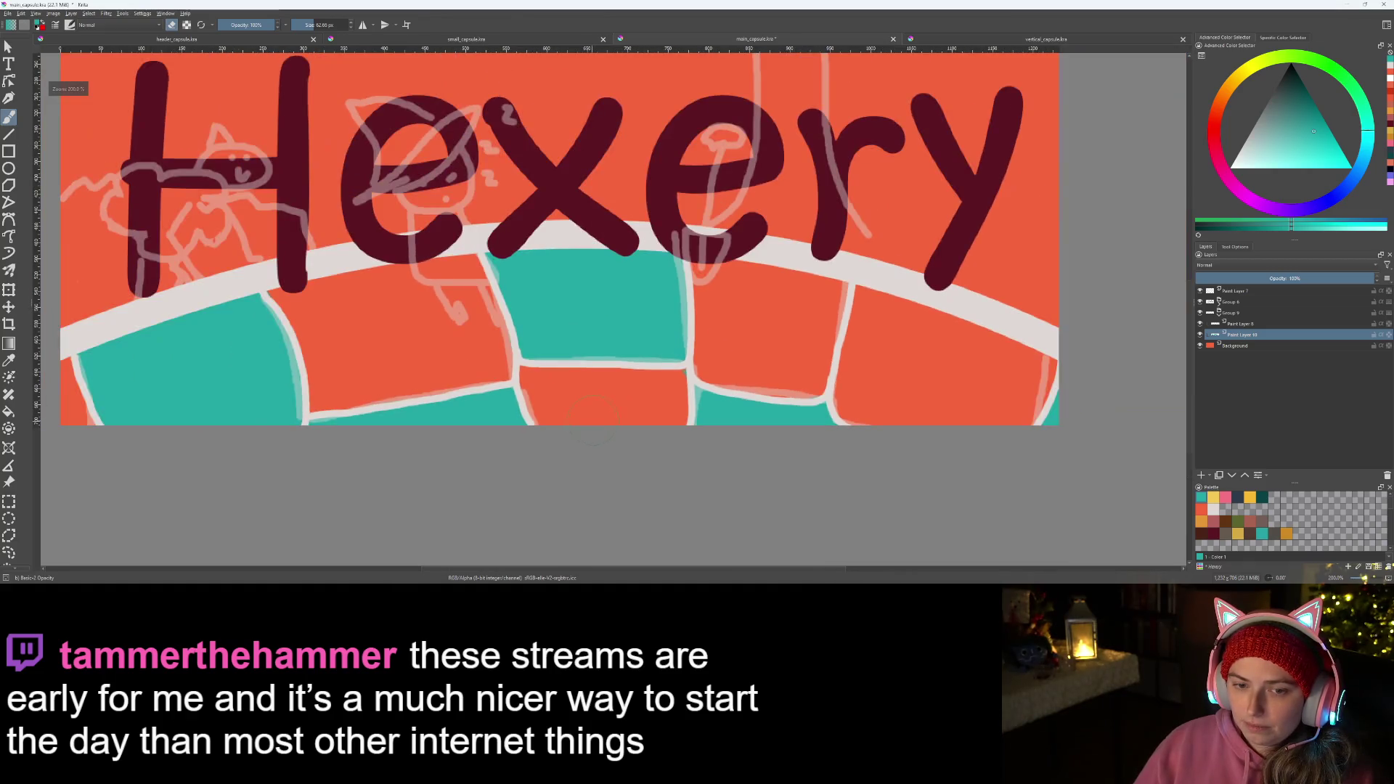
scroll(570, 394, "down", 1)
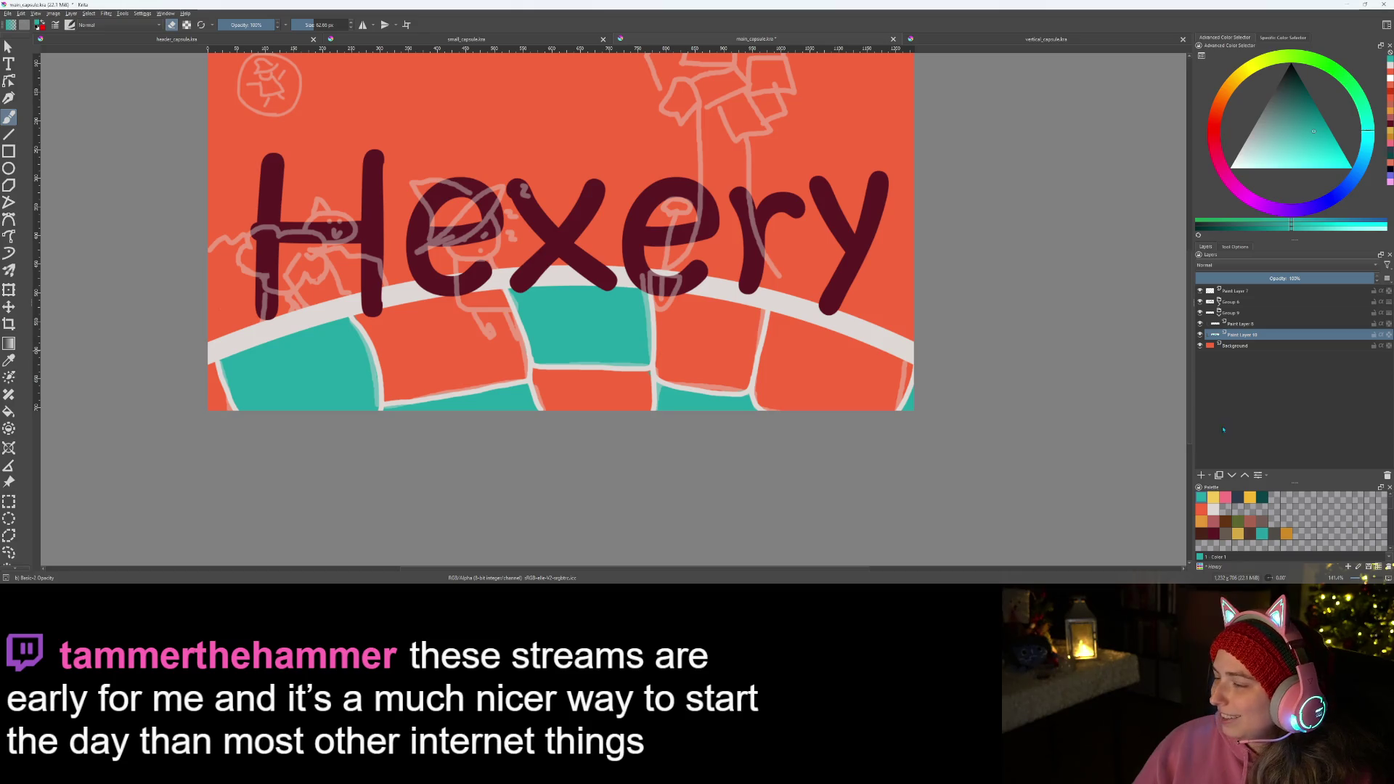
left_click(1203, 475)
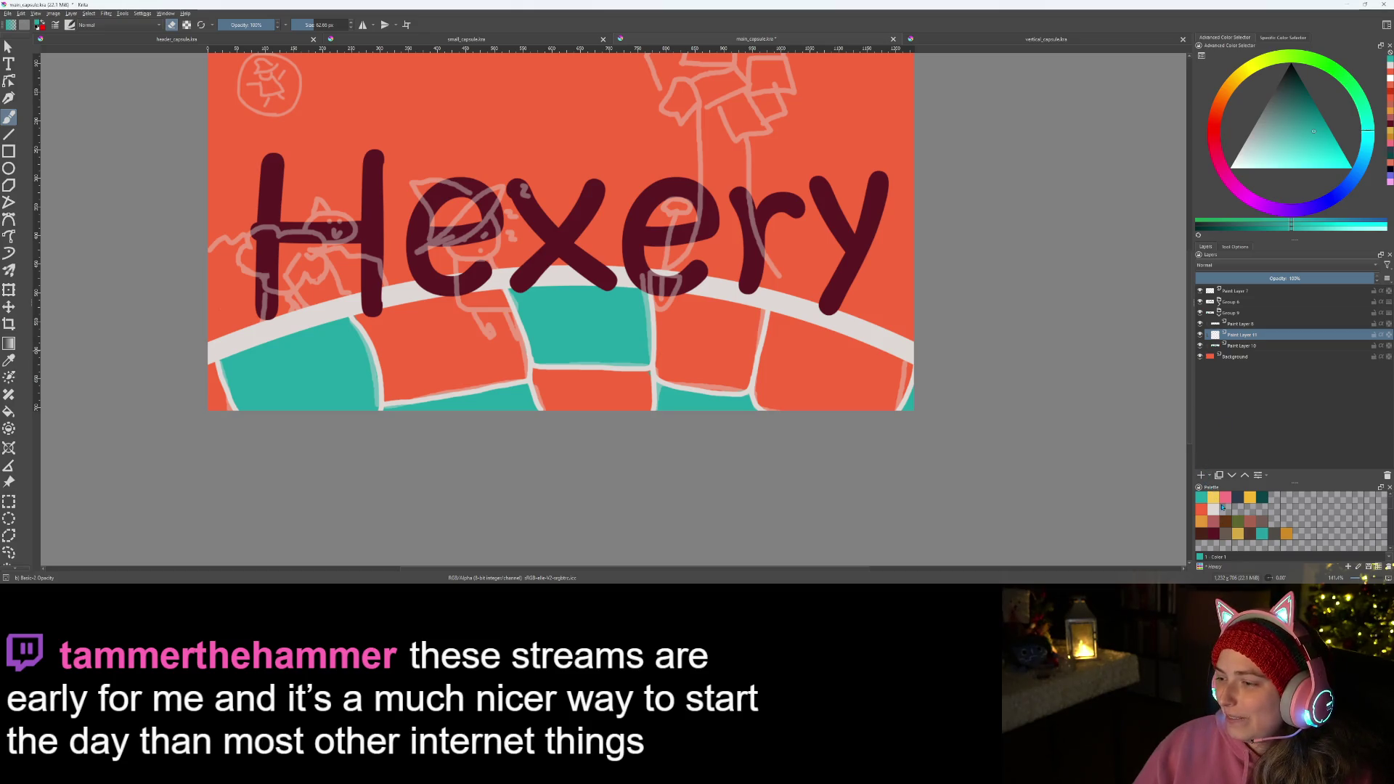
- Paint the brick under the H yellow and touch up its lower corner
left_click(1215, 501)
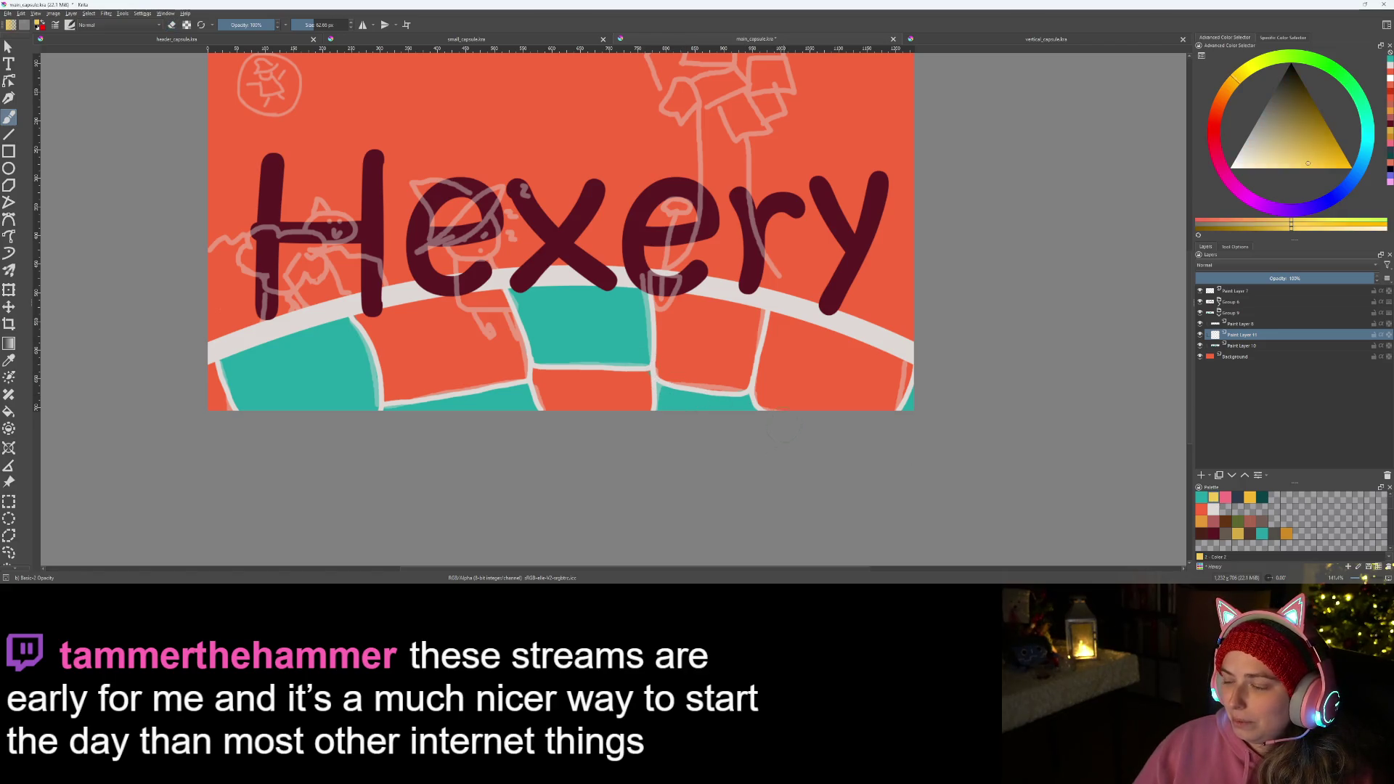
scroll(481, 391, "up", 2)
scroll(480, 377, "up", 2)
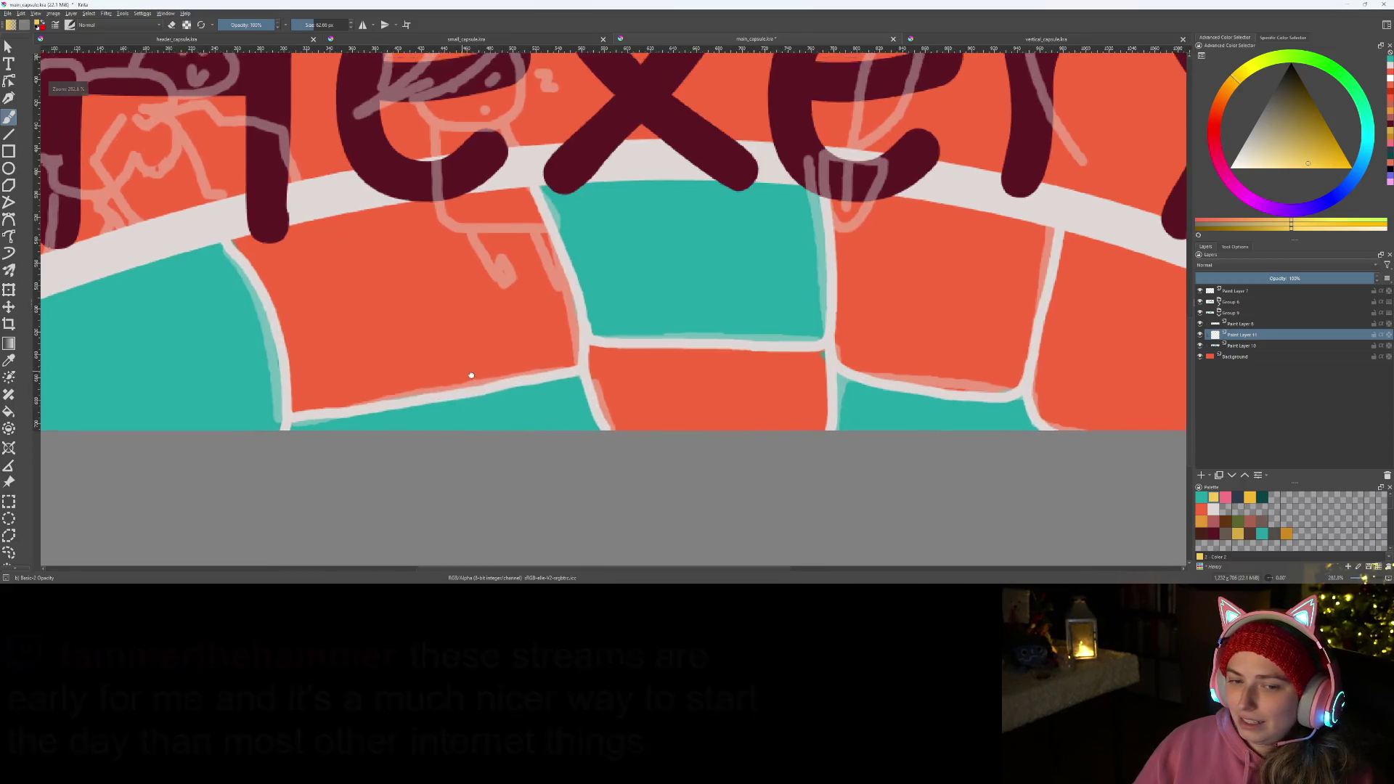
scroll(477, 352, "up", 2)
mouse_move(475, 296)
left_mouse_down()
mouse_move(523, 398)
mouse_move(615, 436)
mouse_move(768, 409)
mouse_move(742, 325)
mouse_move(530, 280)
mouse_move(571, 383)
mouse_move(592, 311)
mouse_move(667, 376)
mouse_move(708, 383)
left_mouse_up()
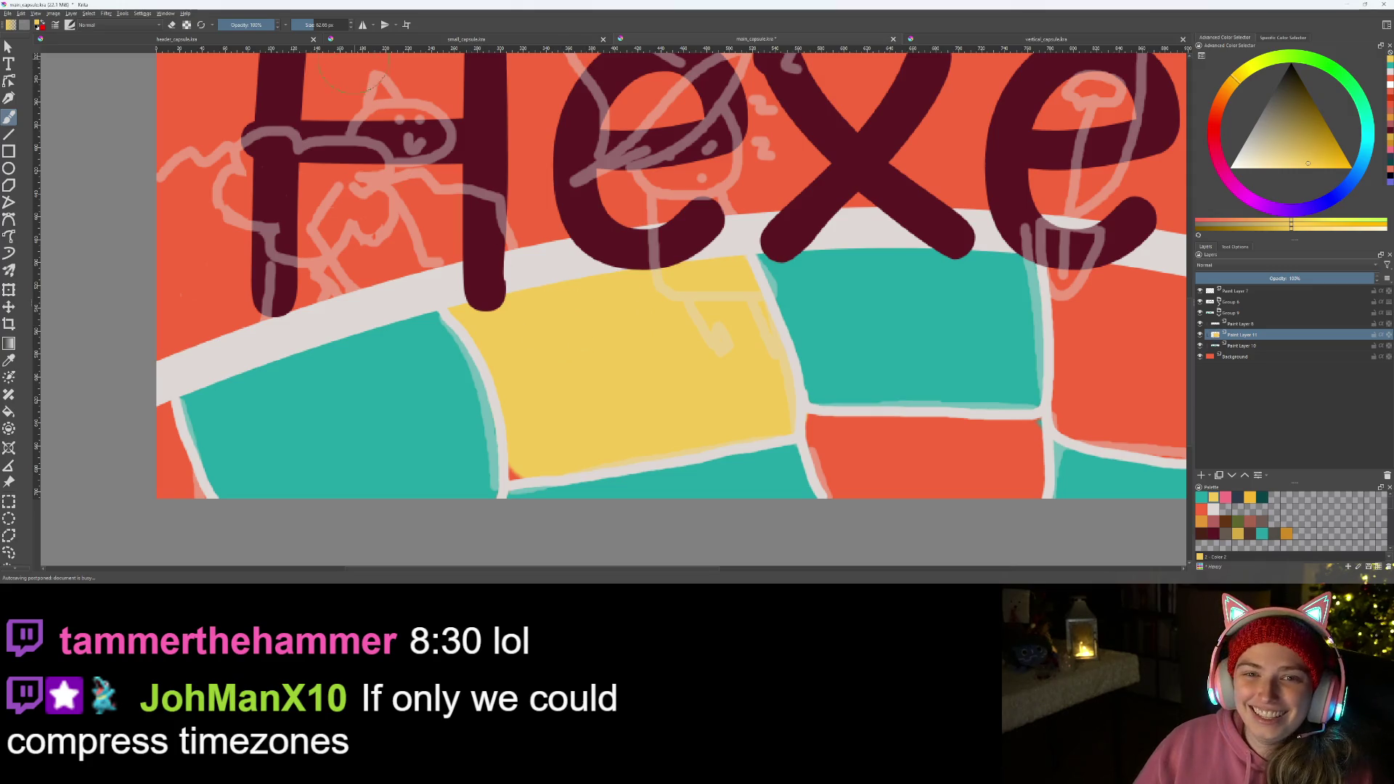
left_click_drag(513, 470, 524, 464)
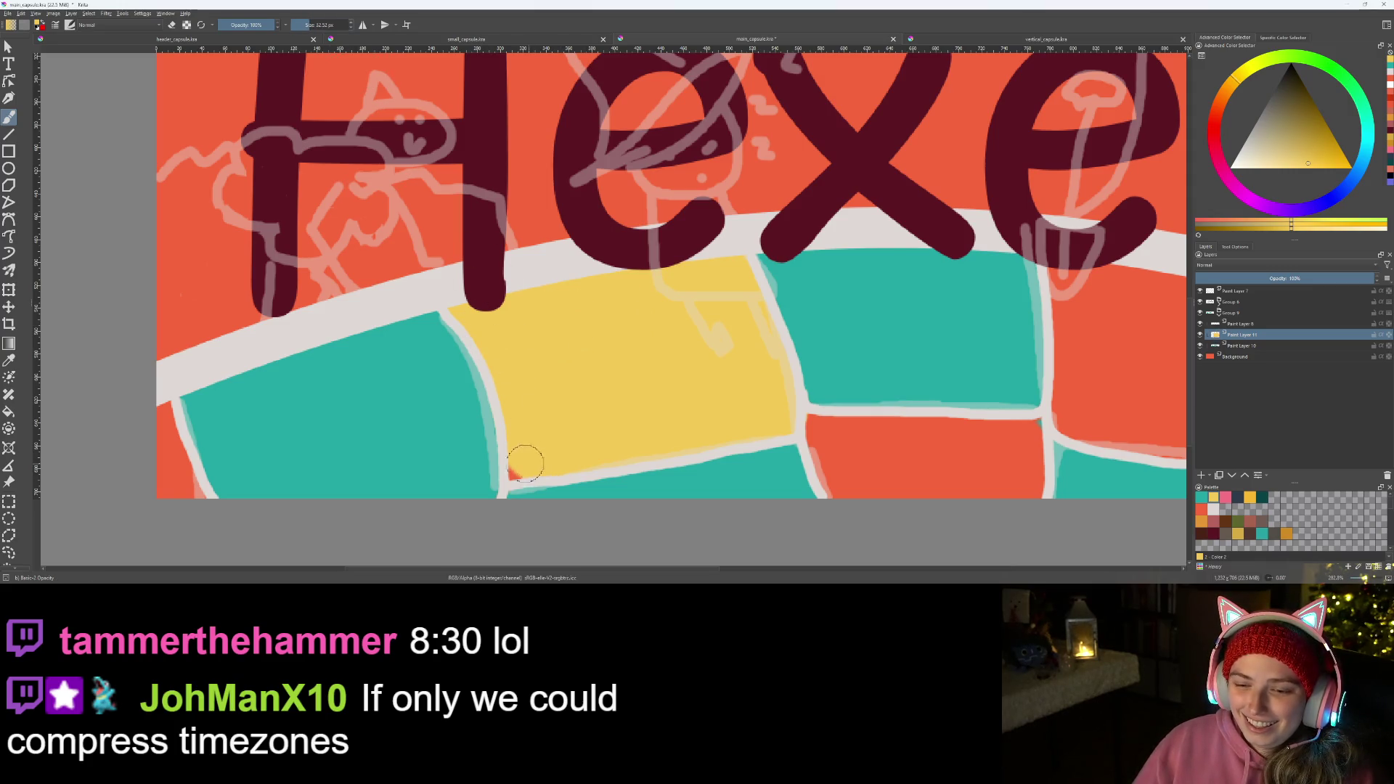
scroll(566, 445, "down", 2)
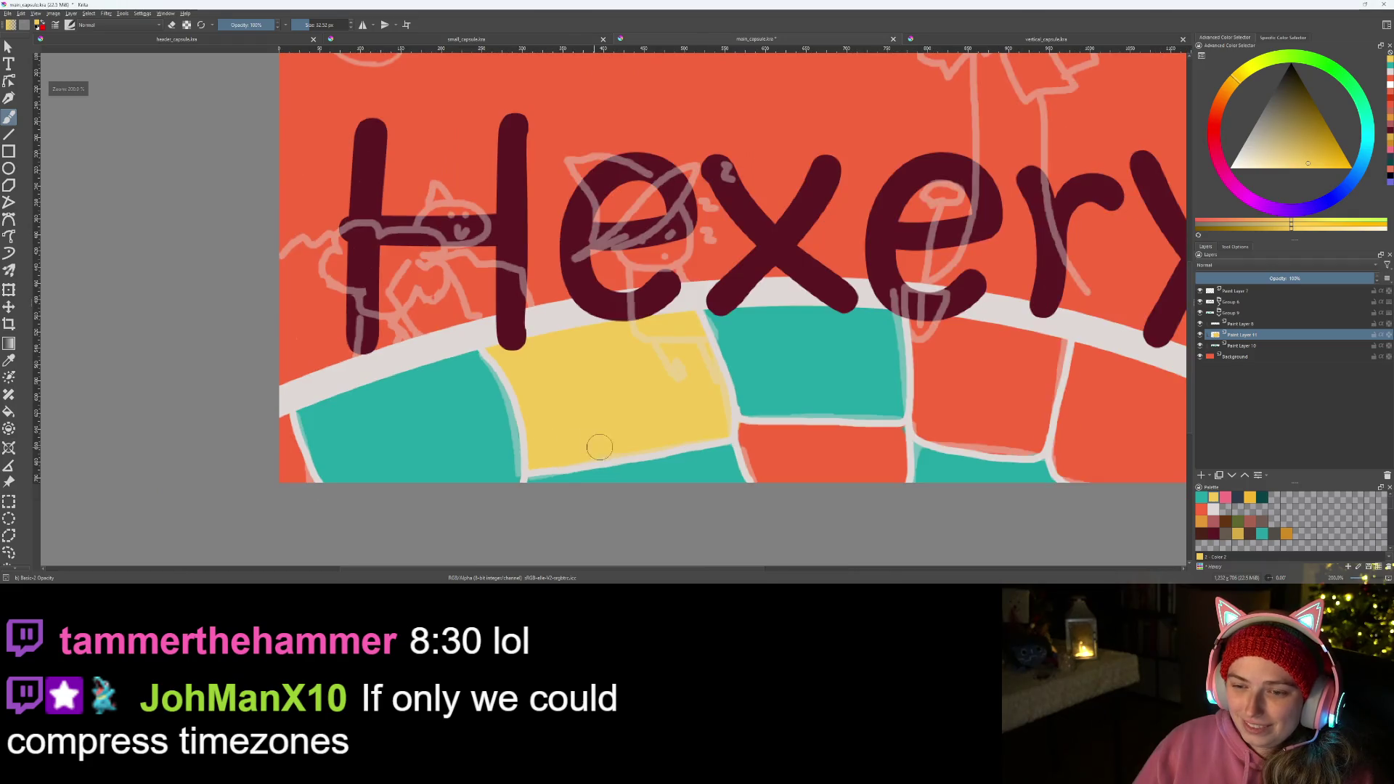
scroll(565, 445, "down", 2)
- Repaint the rightmost orange brick yellow, then add a new paint layer
left_click_drag(565, 445, 334, 436)
scroll(334, 435, "up", 3)
scroll(478, 353, "up", 1)
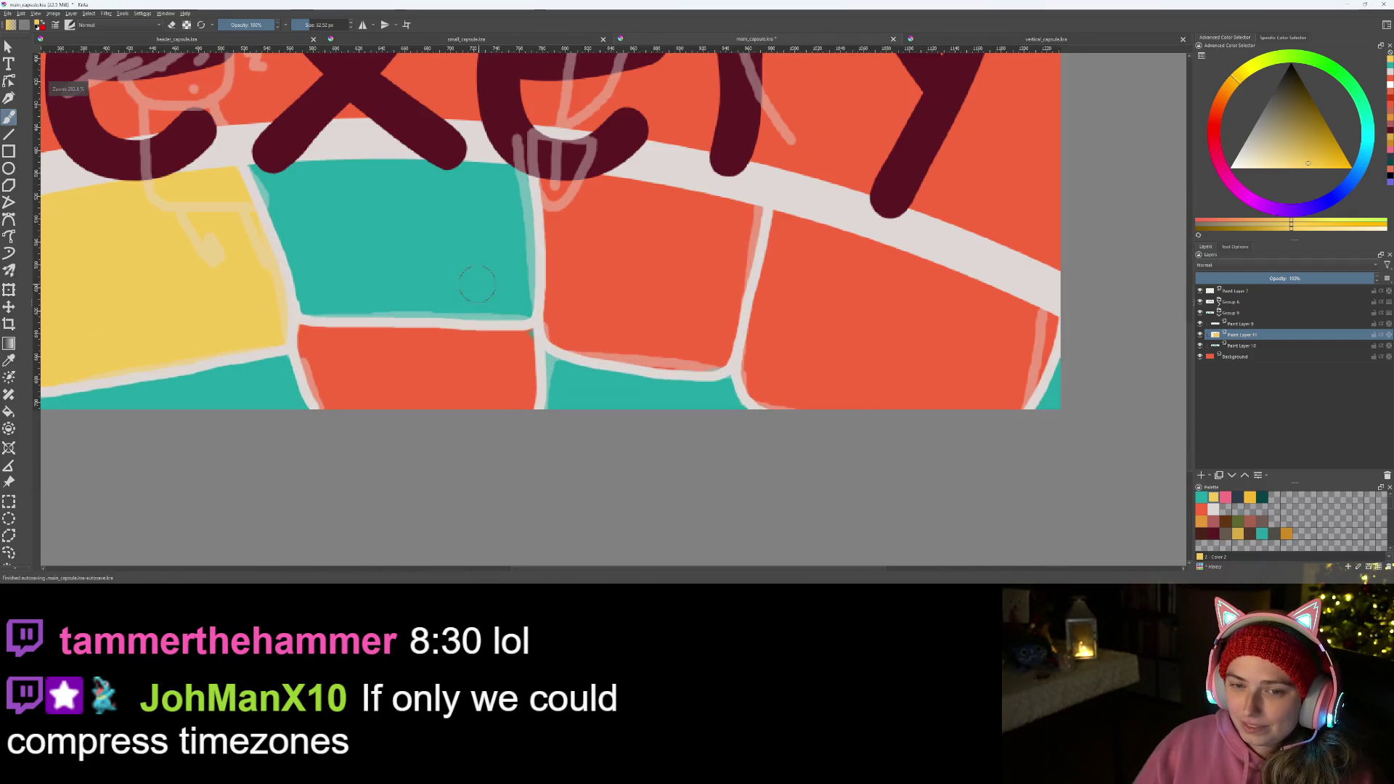
scroll(652, 385, "down", 1)
scroll(652, 385, "up", 1)
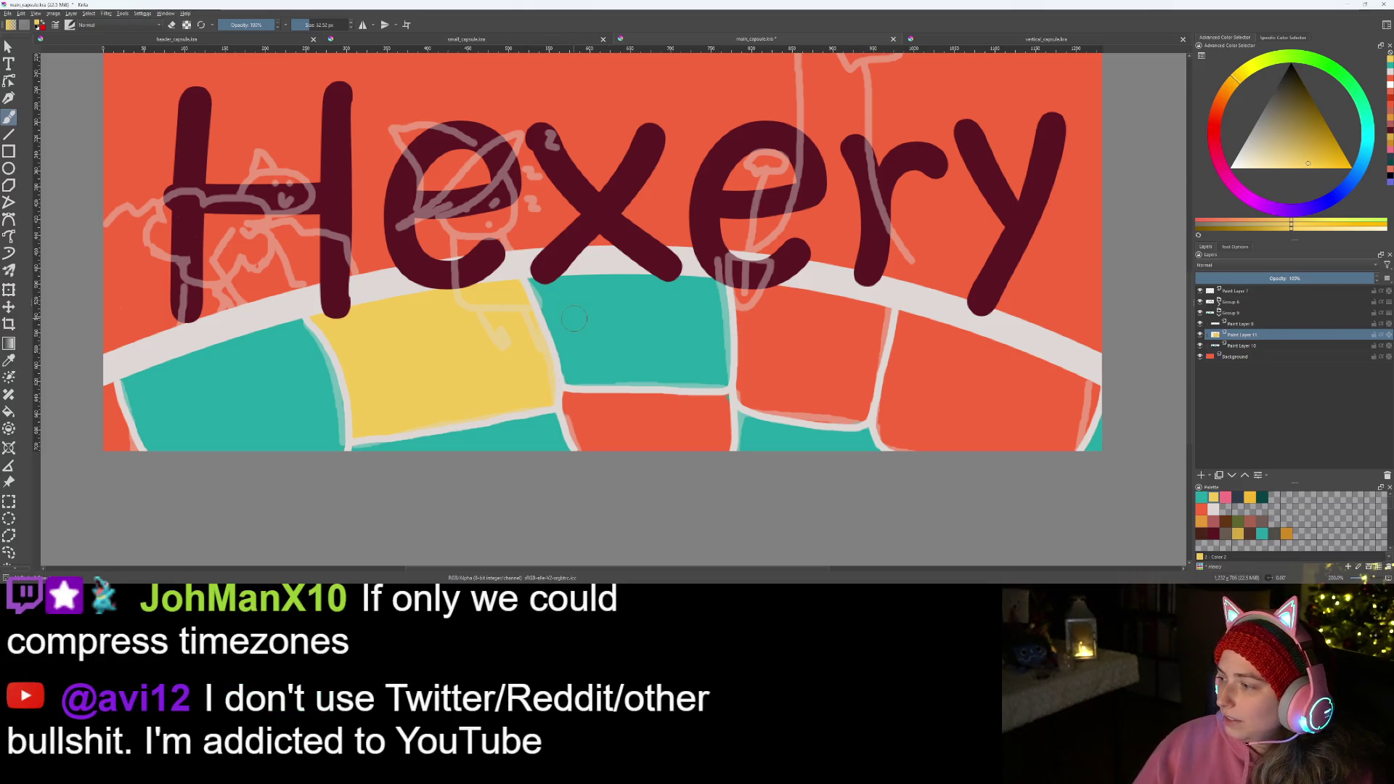
left_click_drag(666, 319, 551, 337)
scroll(552, 337, "up", 2)
mouse_move(894, 438)
left_mouse_down()
mouse_move(1078, 406)
mouse_move(877, 270)
mouse_move(835, 410)
mouse_move(882, 280)
mouse_move(865, 399)
mouse_move(908, 296)
mouse_move(881, 415)
mouse_move(912, 342)
mouse_move(926, 358)
mouse_move(907, 427)
mouse_move(956, 312)
mouse_move(944, 424)
mouse_move(982, 330)
mouse_move(967, 427)
mouse_move(1006, 337)
left_mouse_up()
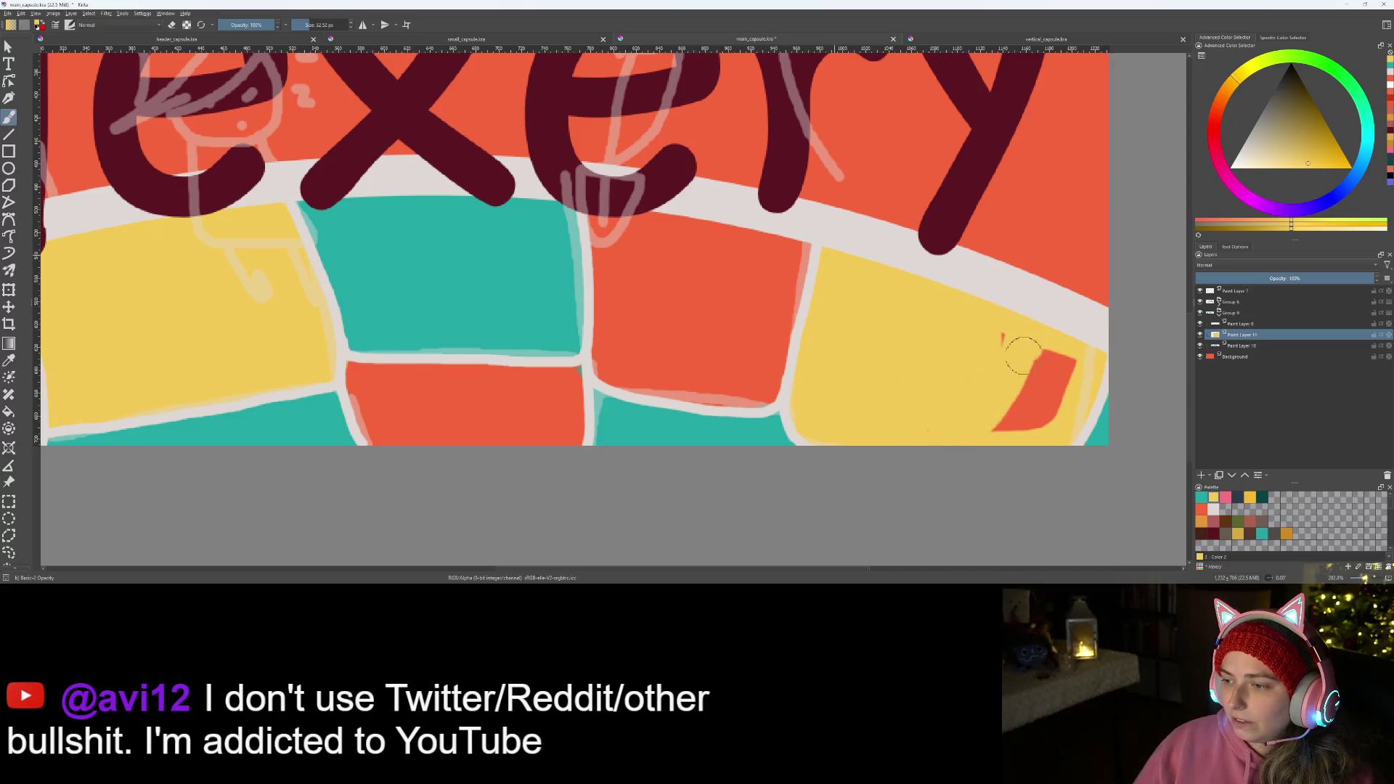
mouse_move(960, 425)
left_mouse_down()
mouse_move(1009, 418)
mouse_move(1063, 365)
mouse_move(1031, 384)
left_mouse_up()
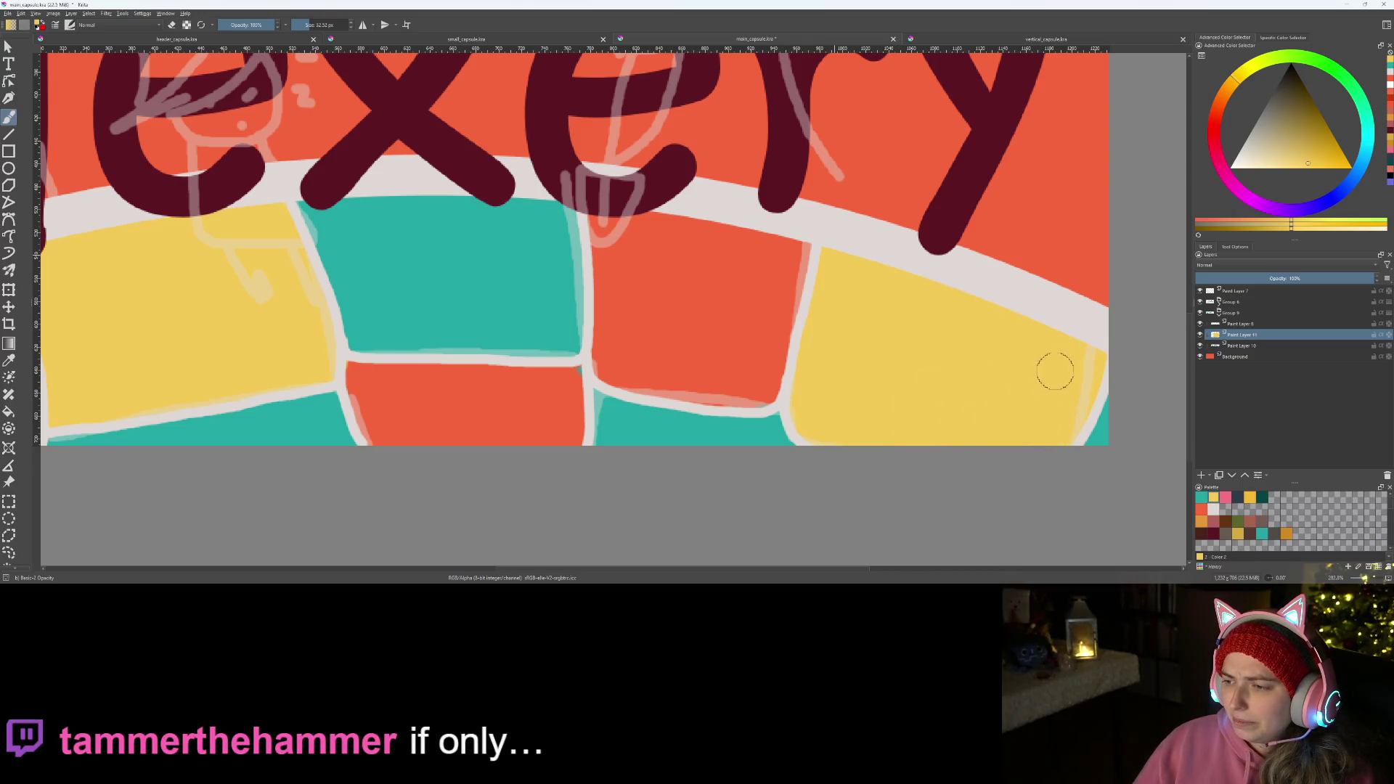
scroll(924, 331, "down", 3)
scroll(875, 367, "down", 2)
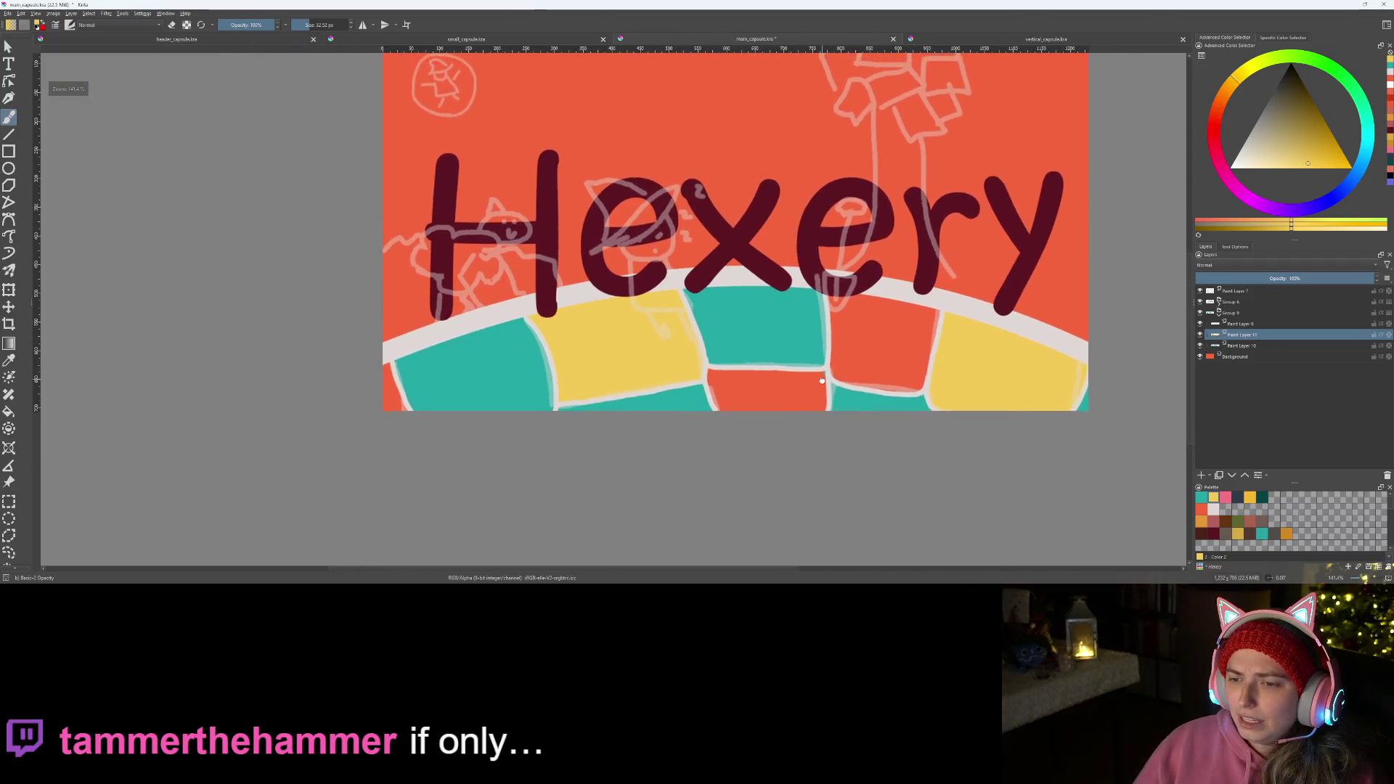
scroll(822, 381, "up", 1)
left_click(1202, 475)
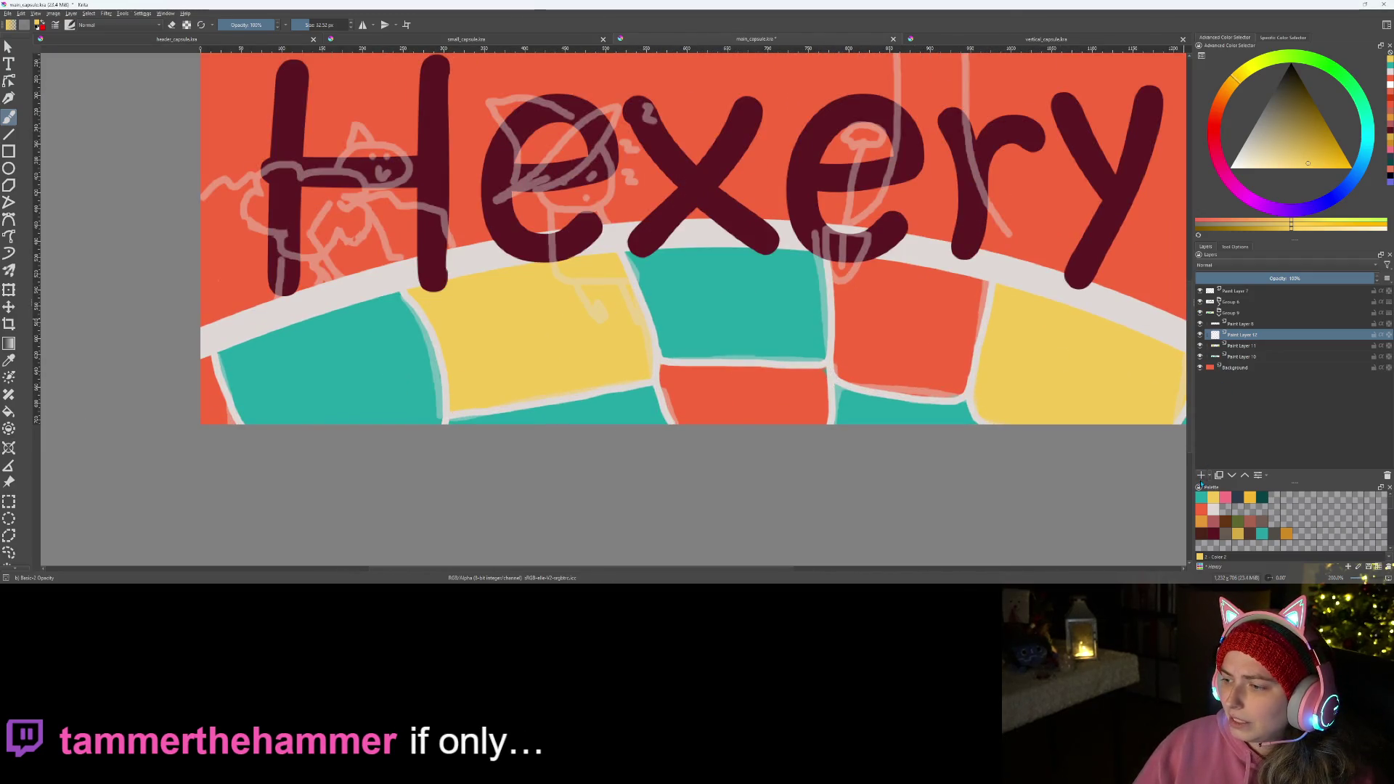
- Paint the lower middle orange brick a deeper, more saturated golden yellow
left_click(1252, 497)
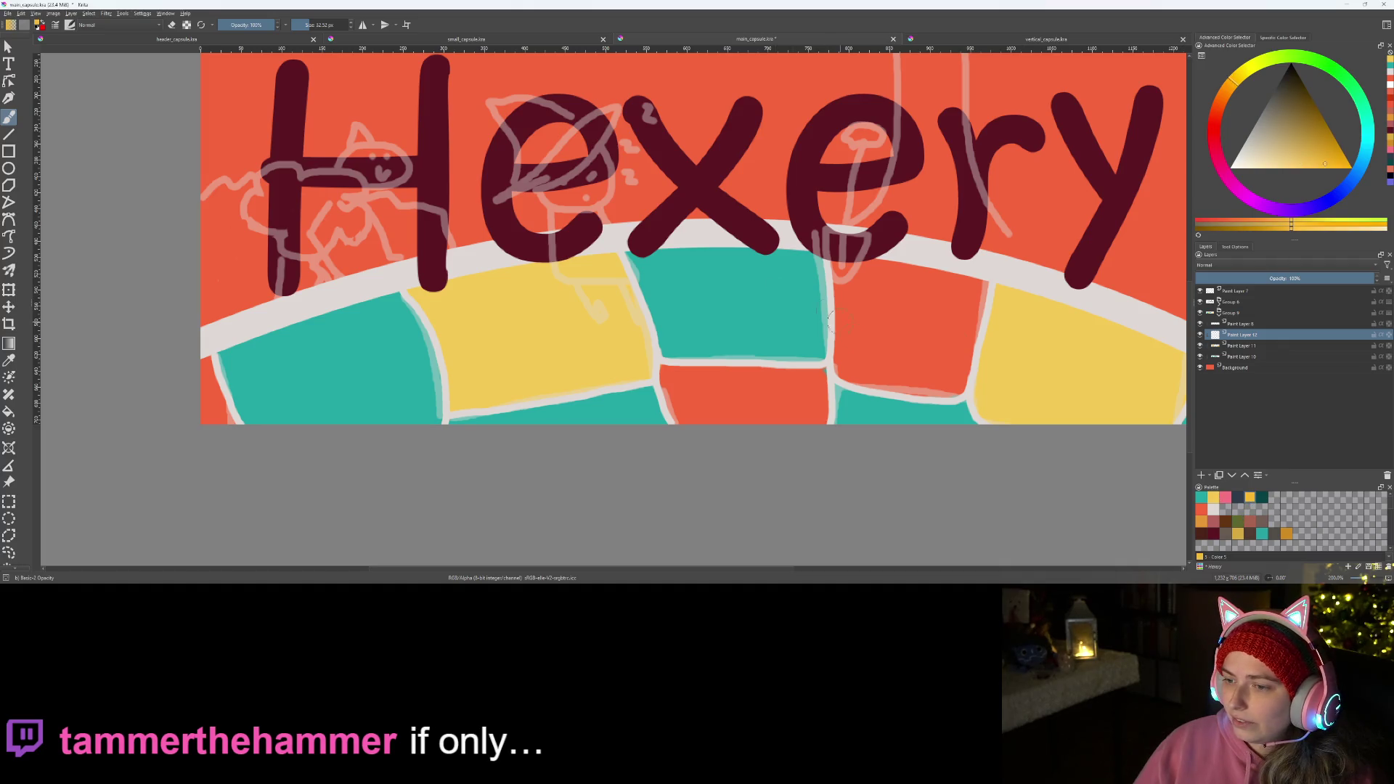
scroll(817, 377, "up", 2)
mouse_move(520, 370)
left_mouse_down()
mouse_move(698, 459)
mouse_move(820, 460)
mouse_move(817, 374)
mouse_move(544, 374)
mouse_move(569, 429)
mouse_move(748, 437)
mouse_move(793, 409)
mouse_move(599, 396)
left_mouse_up()
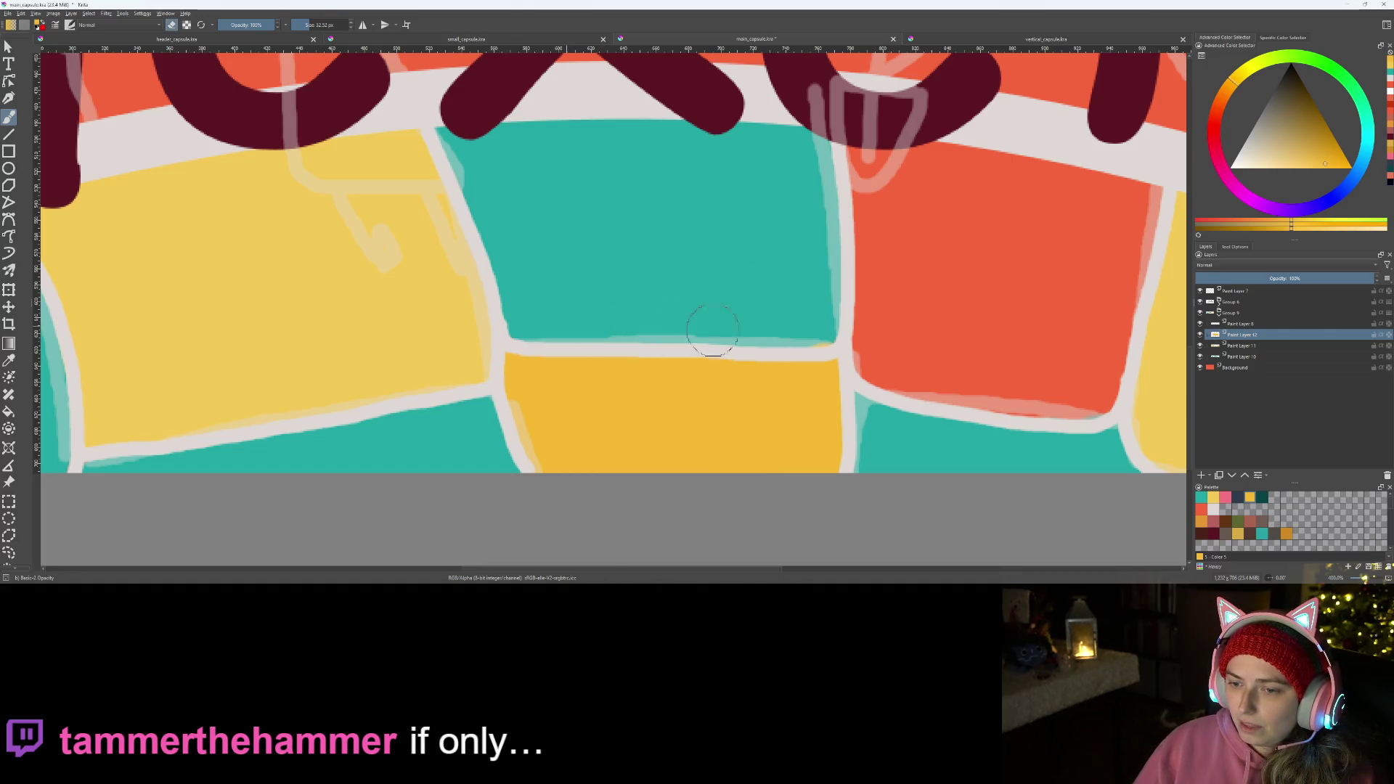
scroll(829, 321, "down", 3)
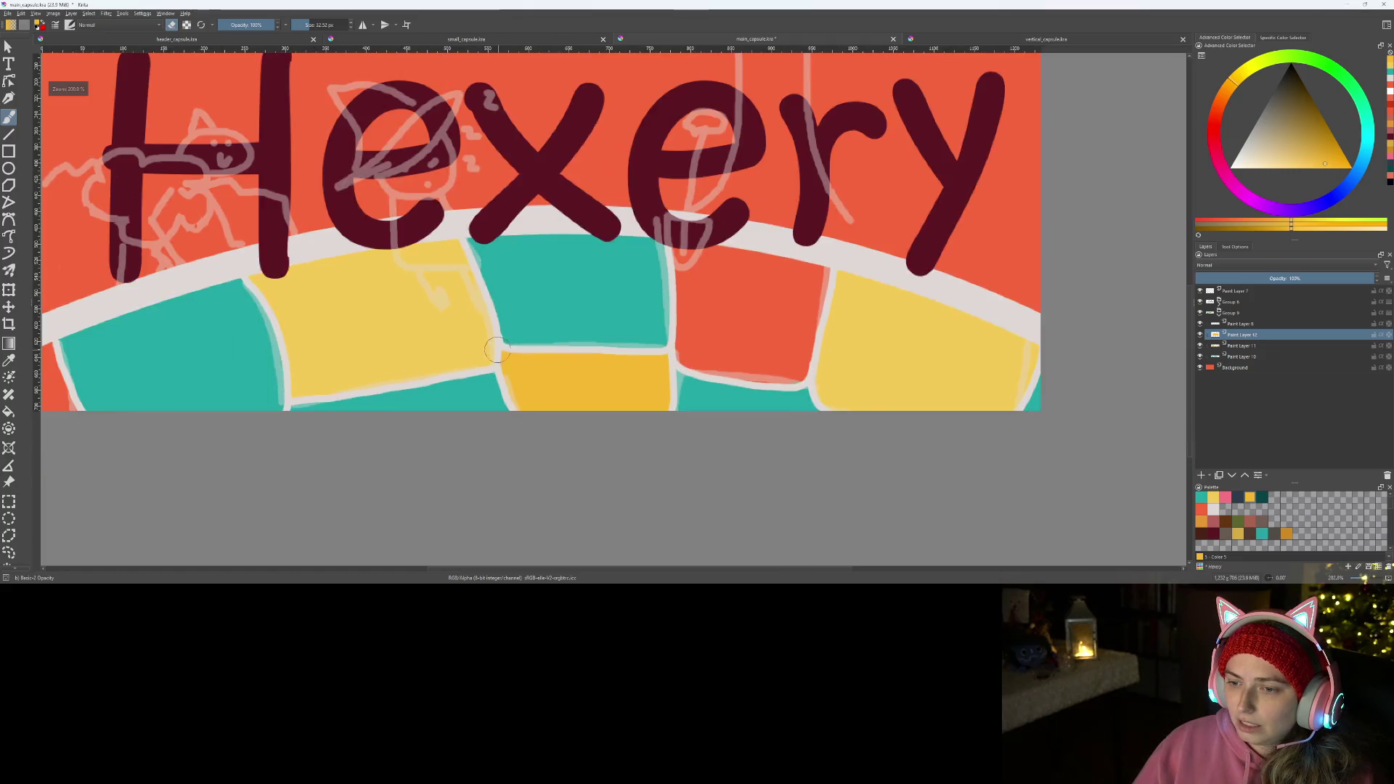
left_click_drag(436, 272, 566, 416)
scroll(565, 417, "up", 1)
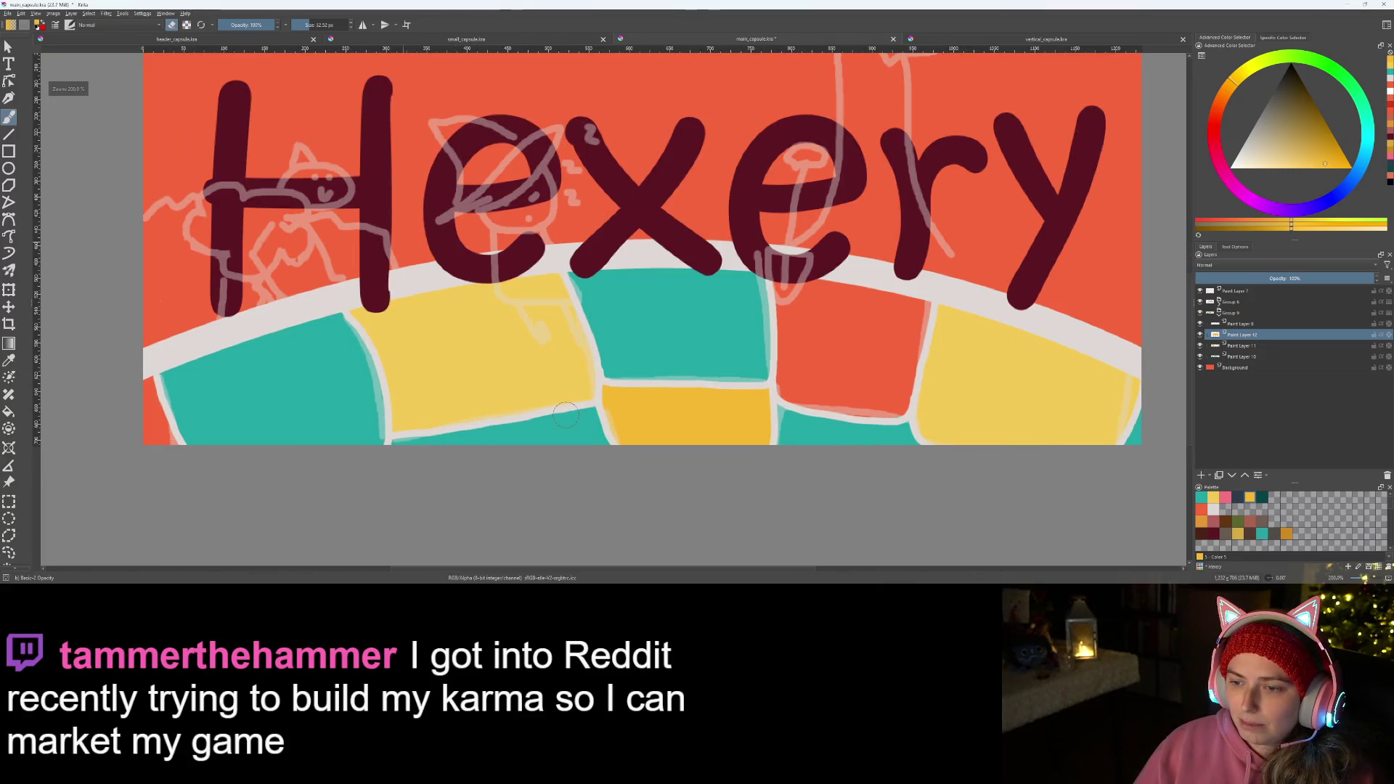
scroll(564, 415, "up", 2)
scroll(564, 415, "down", 4)
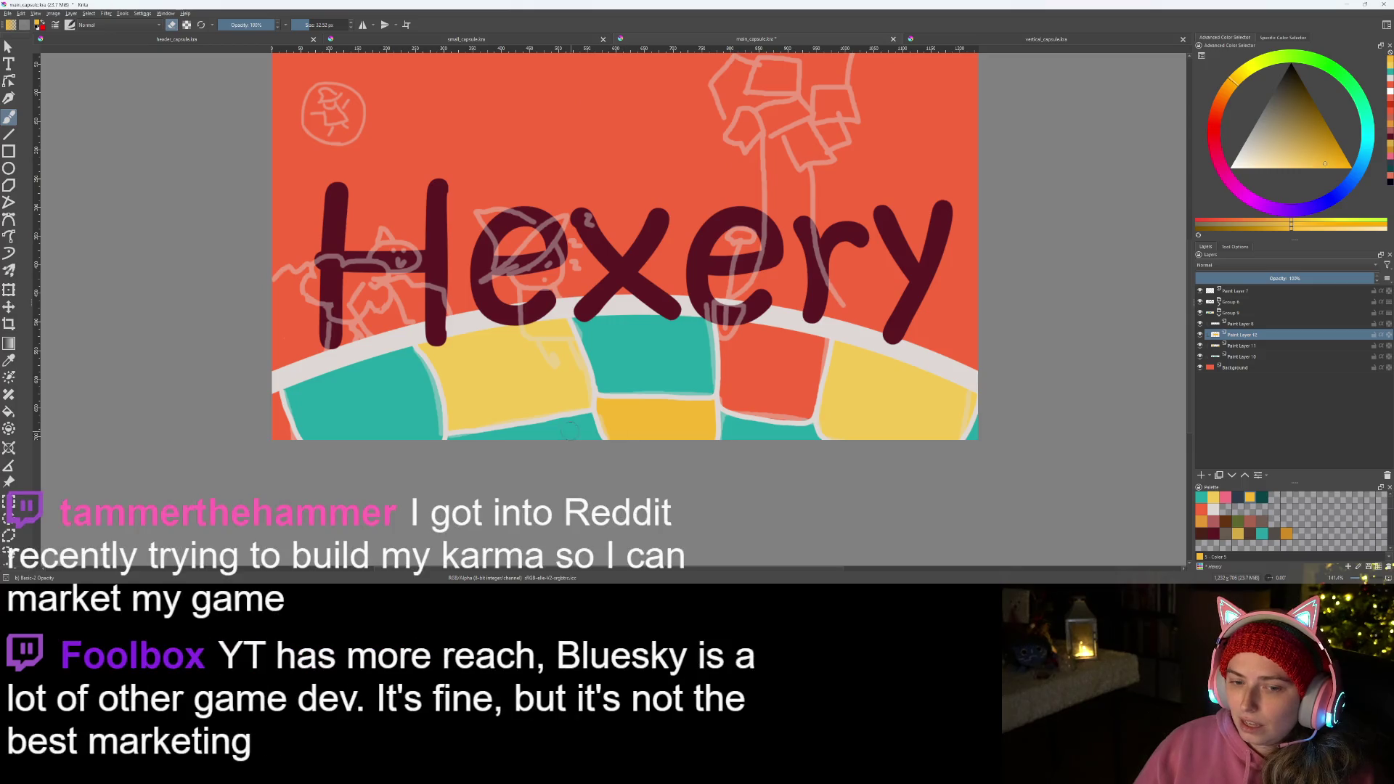
- Switch the paint colour to a darkened crimson red
left_click_drag(526, 442, 613, 436)
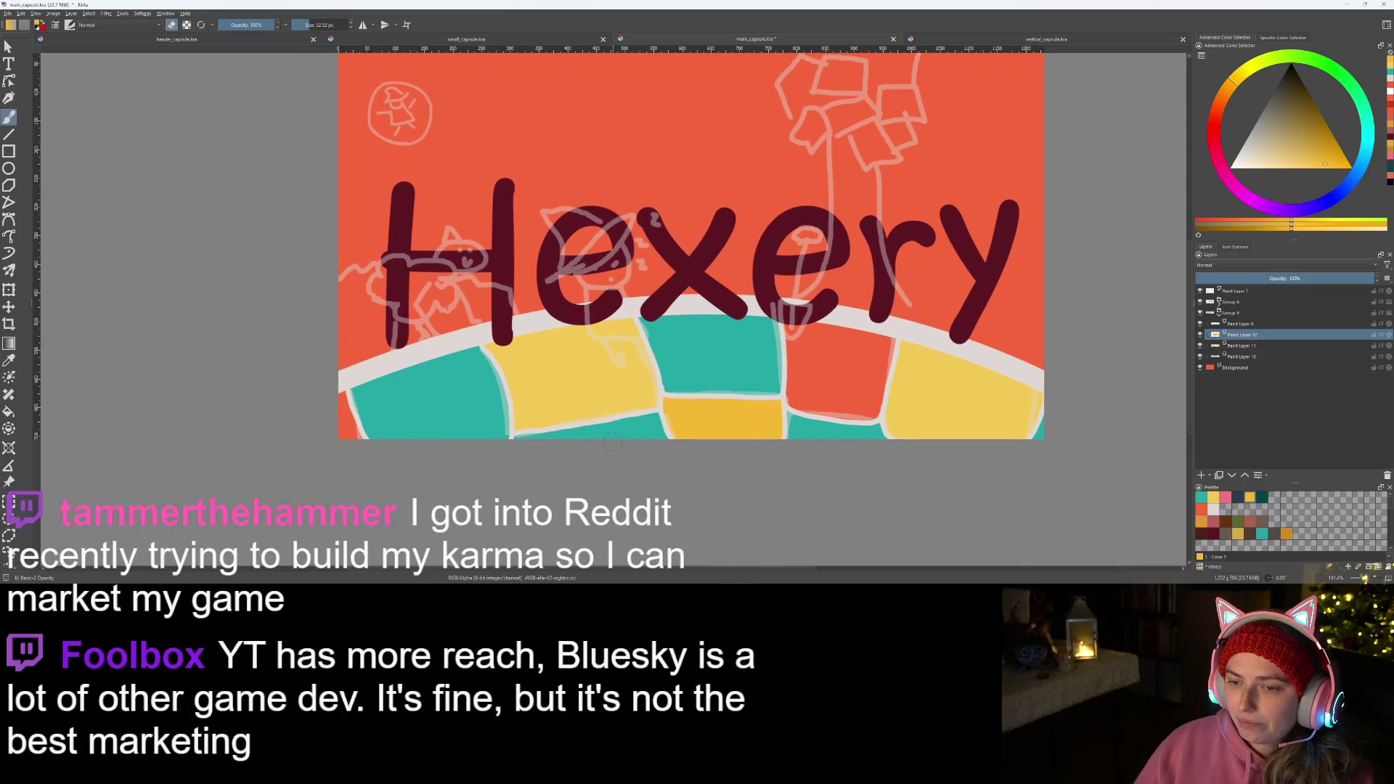
left_click(1213, 140)
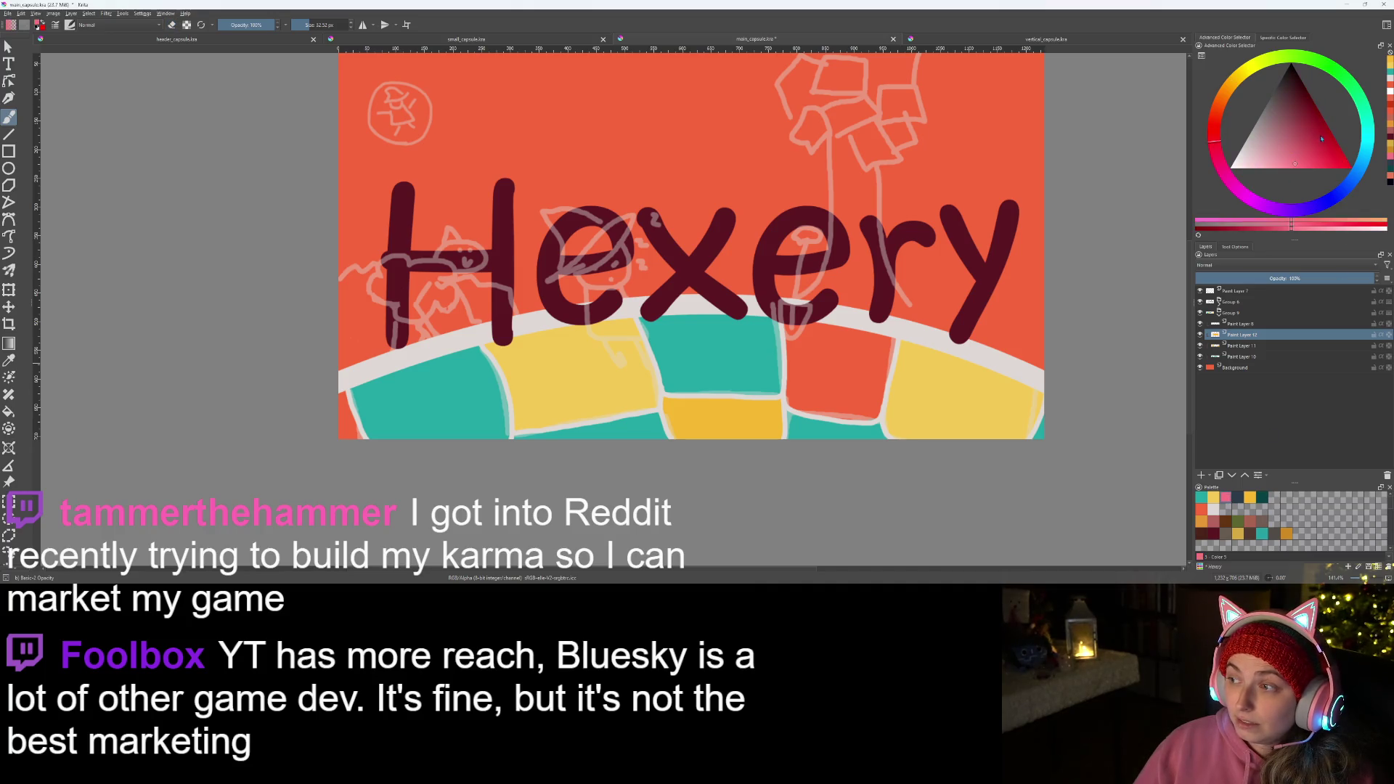
left_click(1308, 133)
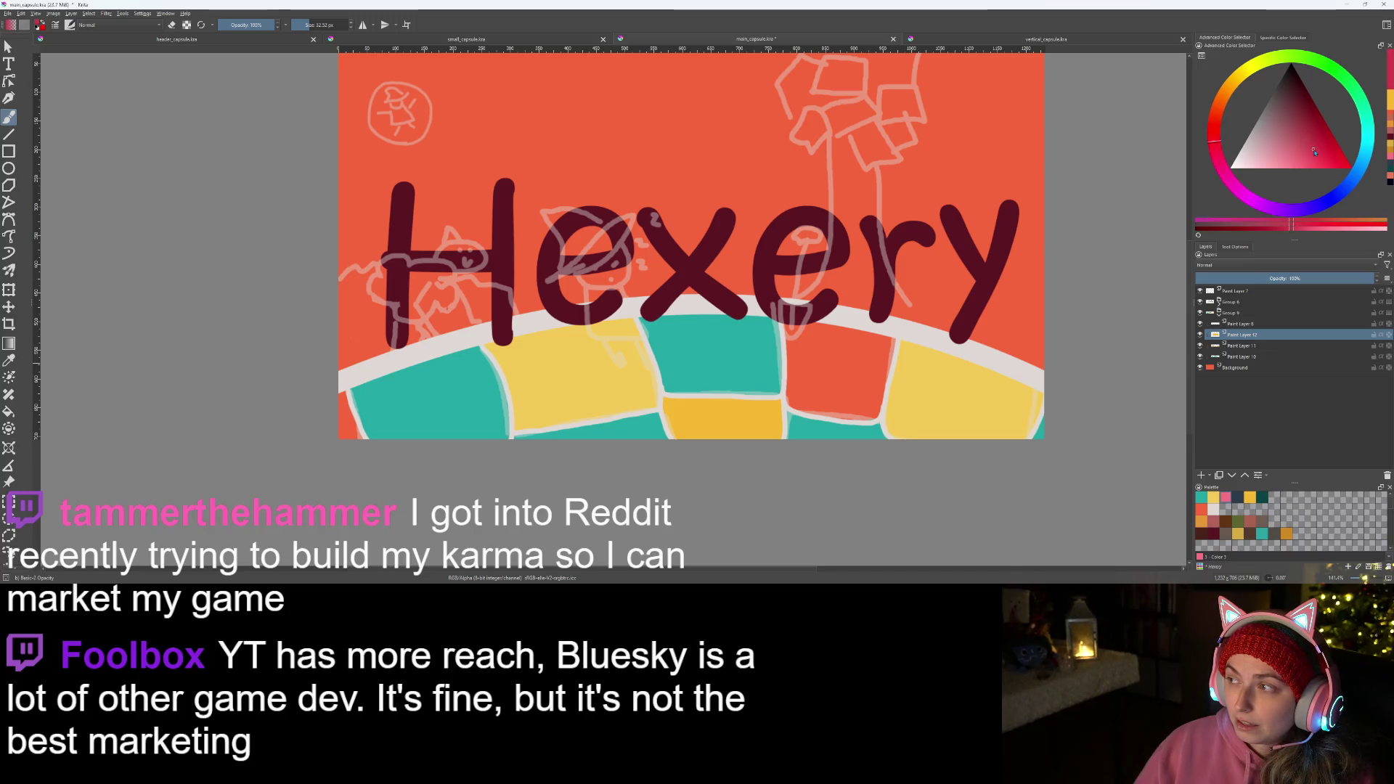
scroll(706, 407, "up", 2)
scroll(655, 327, "up", 1)
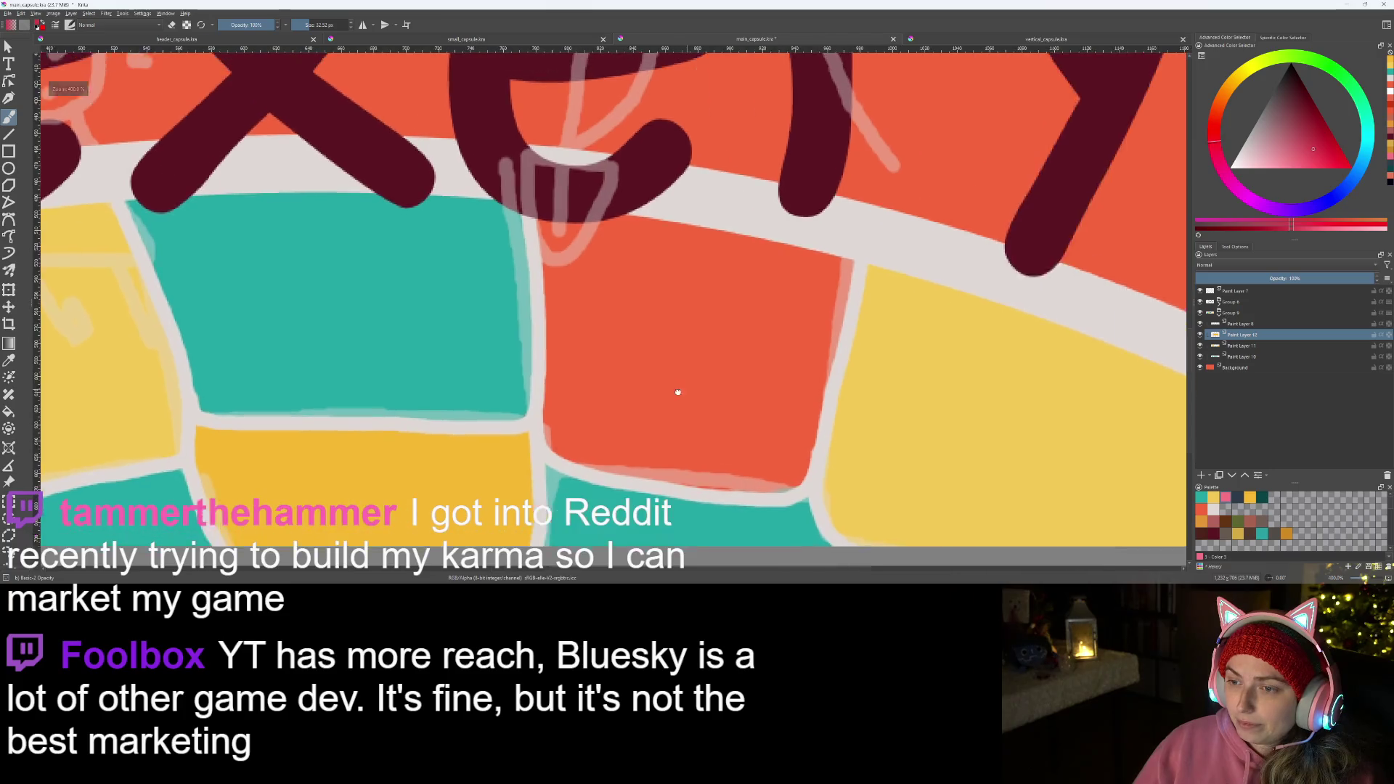
scroll(564, 232, "up", 1)
- Paint the orange brick right of the central teal brick crimson
left_click_drag(537, 201, 545, 340)
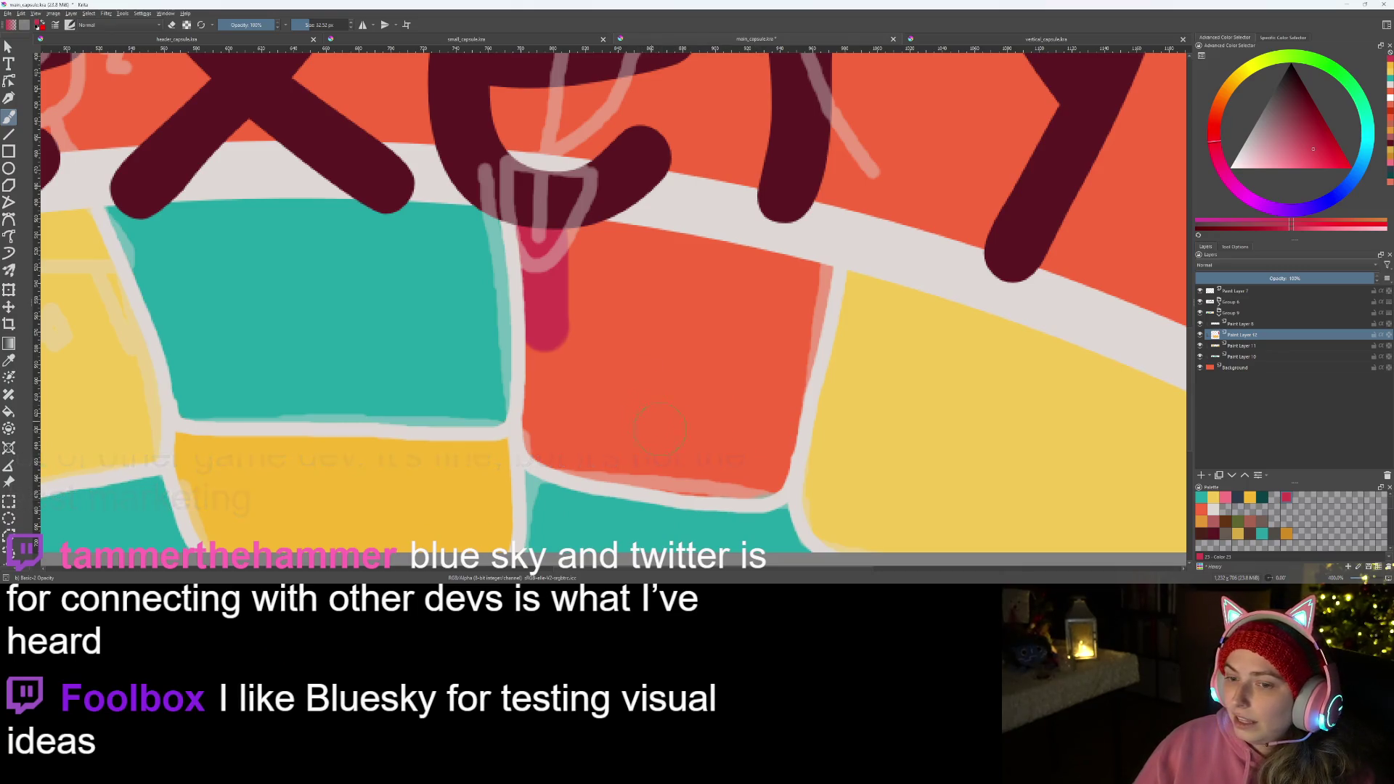
left_click_drag(549, 350, 556, 444)
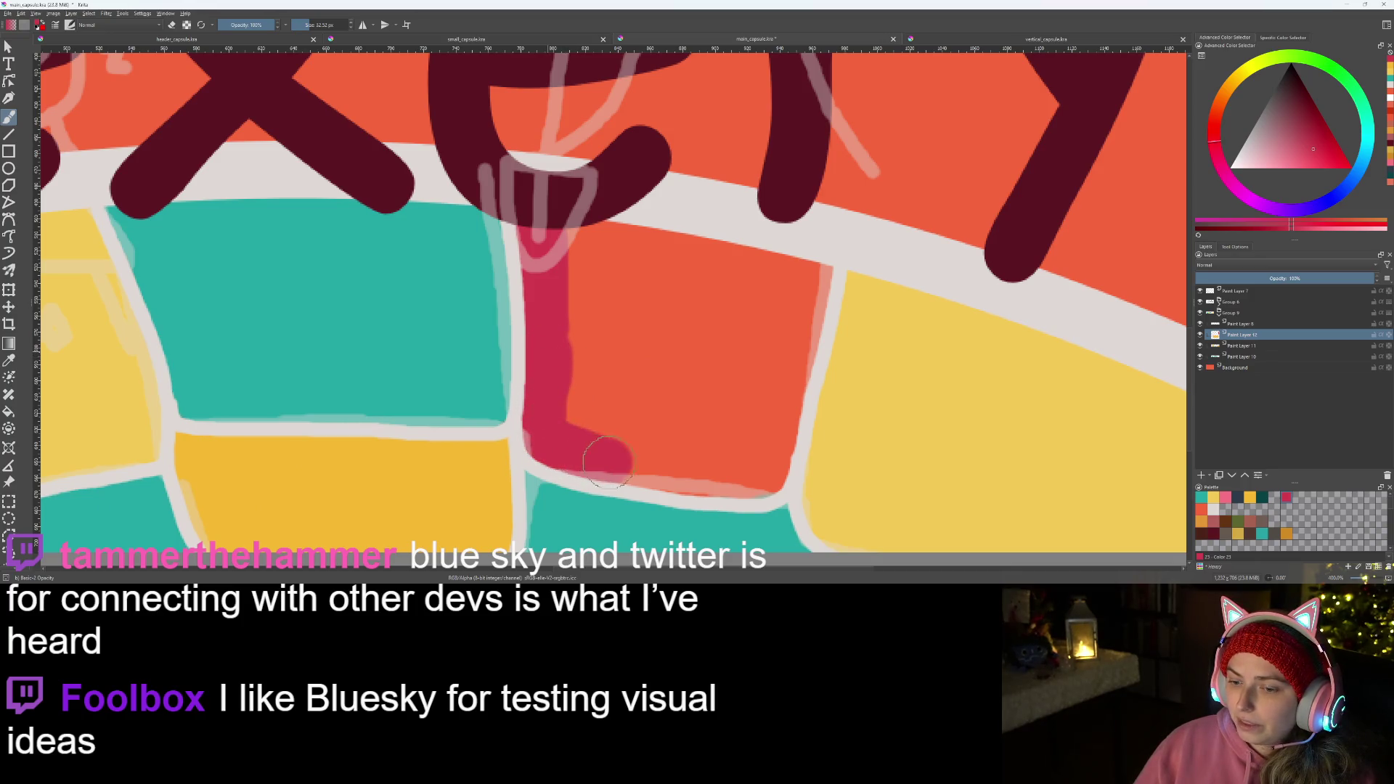
mouse_move(553, 443)
left_mouse_down()
mouse_move(769, 470)
mouse_move(812, 256)
mouse_move(574, 234)
mouse_move(577, 412)
mouse_move(627, 256)
mouse_move(622, 399)
mouse_move(639, 422)
mouse_move(653, 249)
mouse_move(669, 446)
mouse_move(709, 290)
mouse_move(737, 434)
mouse_move(747, 327)
mouse_move(777, 311)
left_mouse_up()
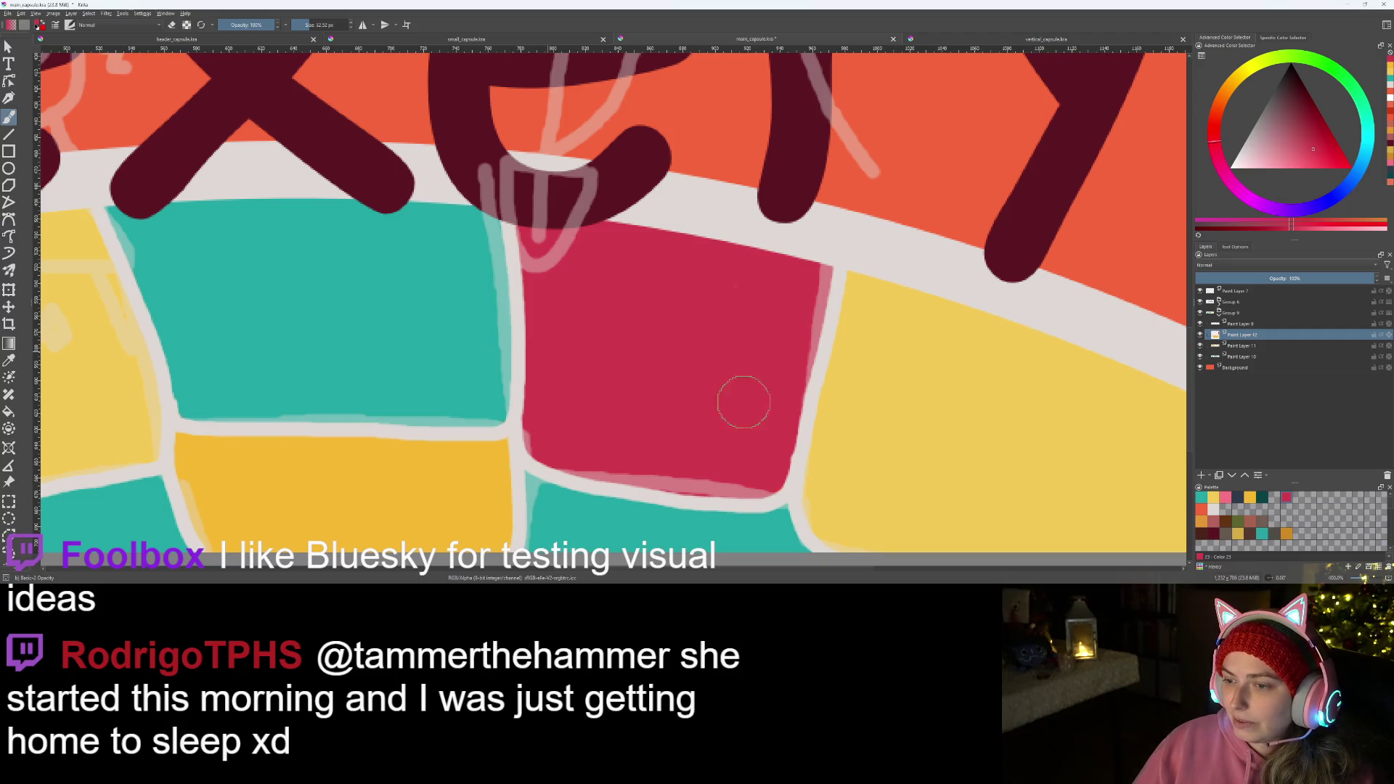
scroll(643, 409, "down", 5)
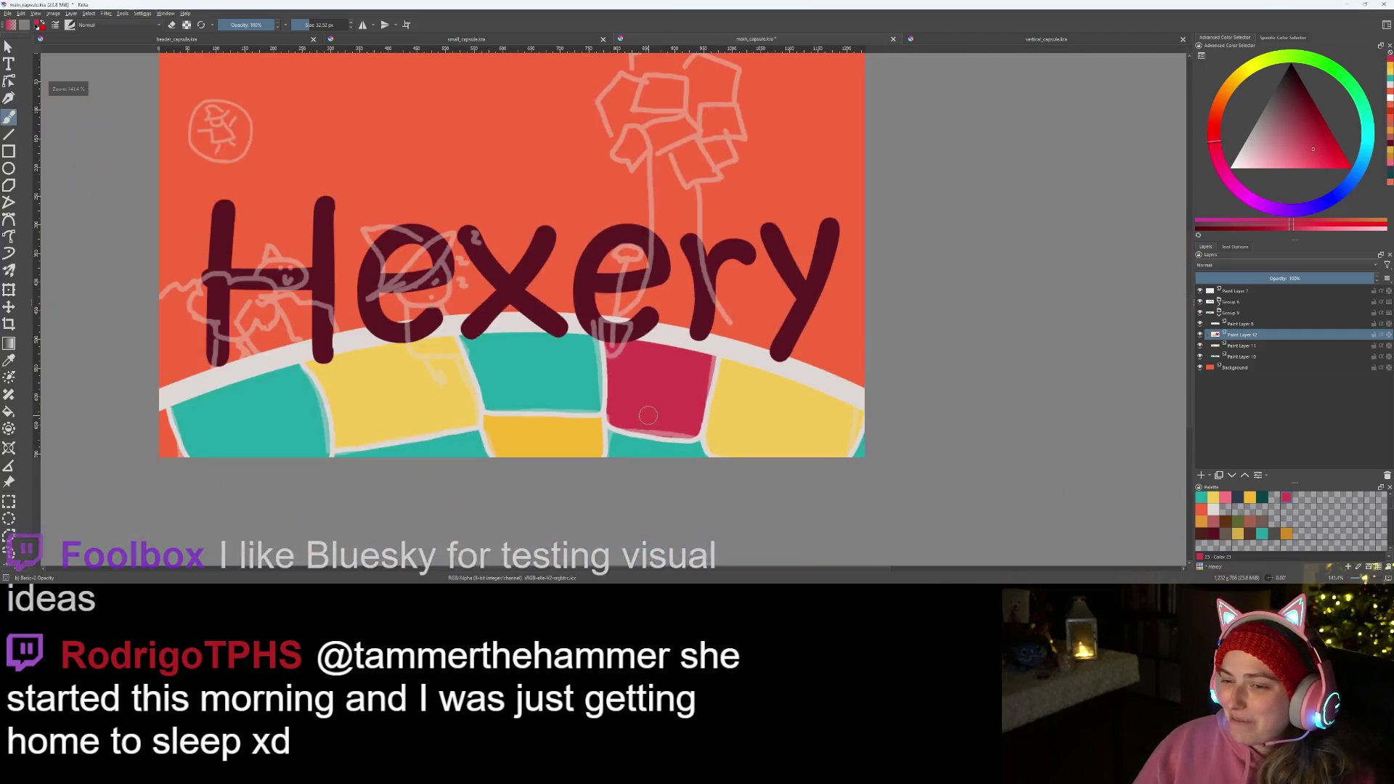
scroll(619, 411, "up", 1)
scroll(808, 370, "up", 3)
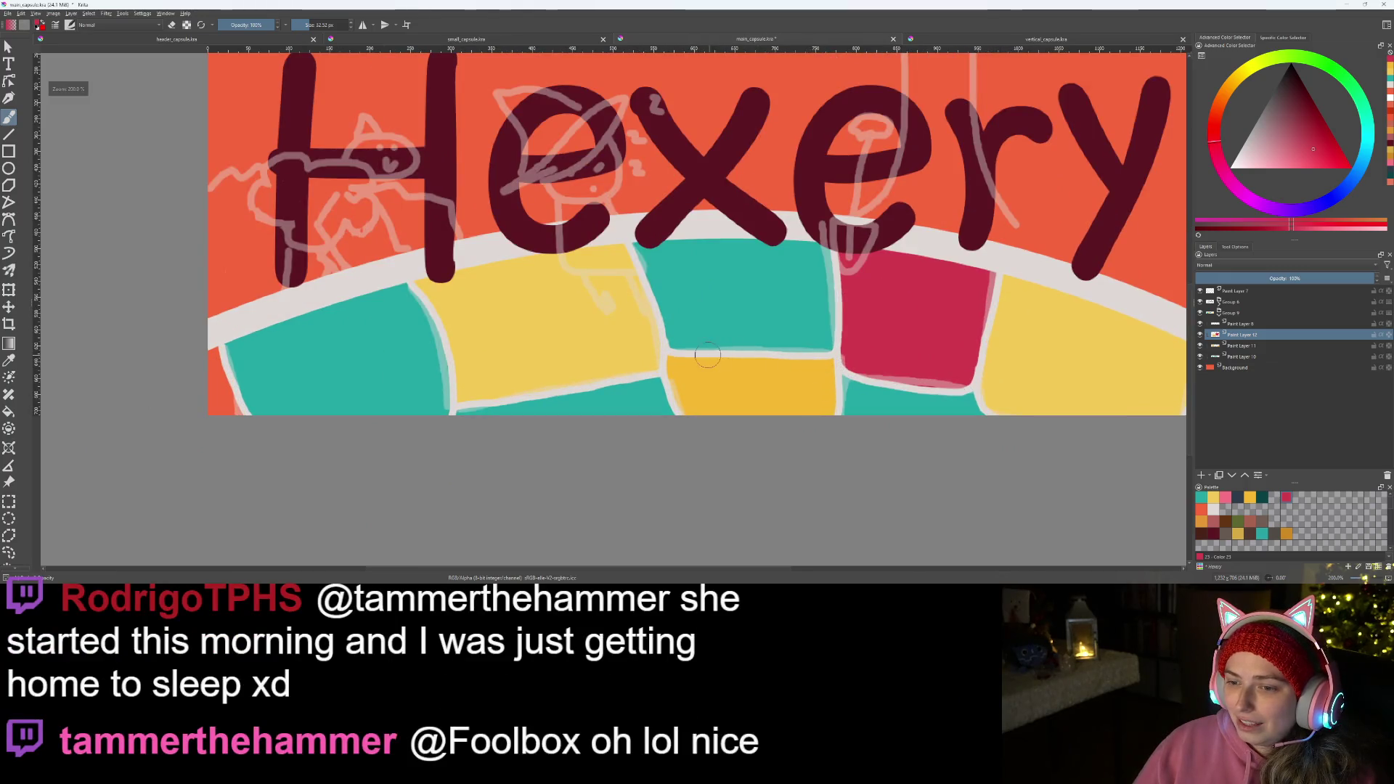
scroll(708, 355, "up", 1)
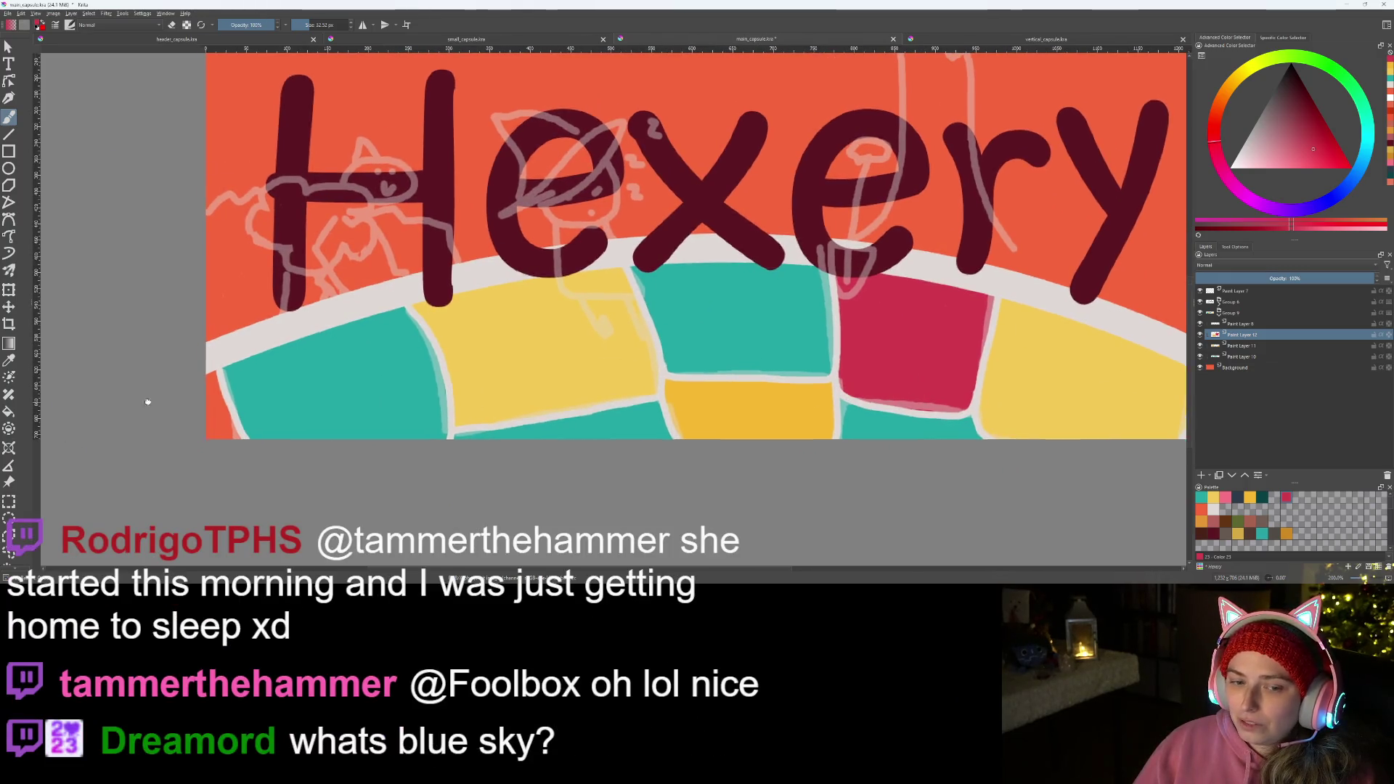
scroll(328, 348, "up", 3)
scroll(420, 278, "up", 2)
- Paint the far-left orange corner crimson, select a lower layer and bring up the Filter menu
mouse_move(419, 286)
left_mouse_down()
mouse_move(430, 403)
mouse_move(458, 474)
mouse_move(415, 436)
left_mouse_up()
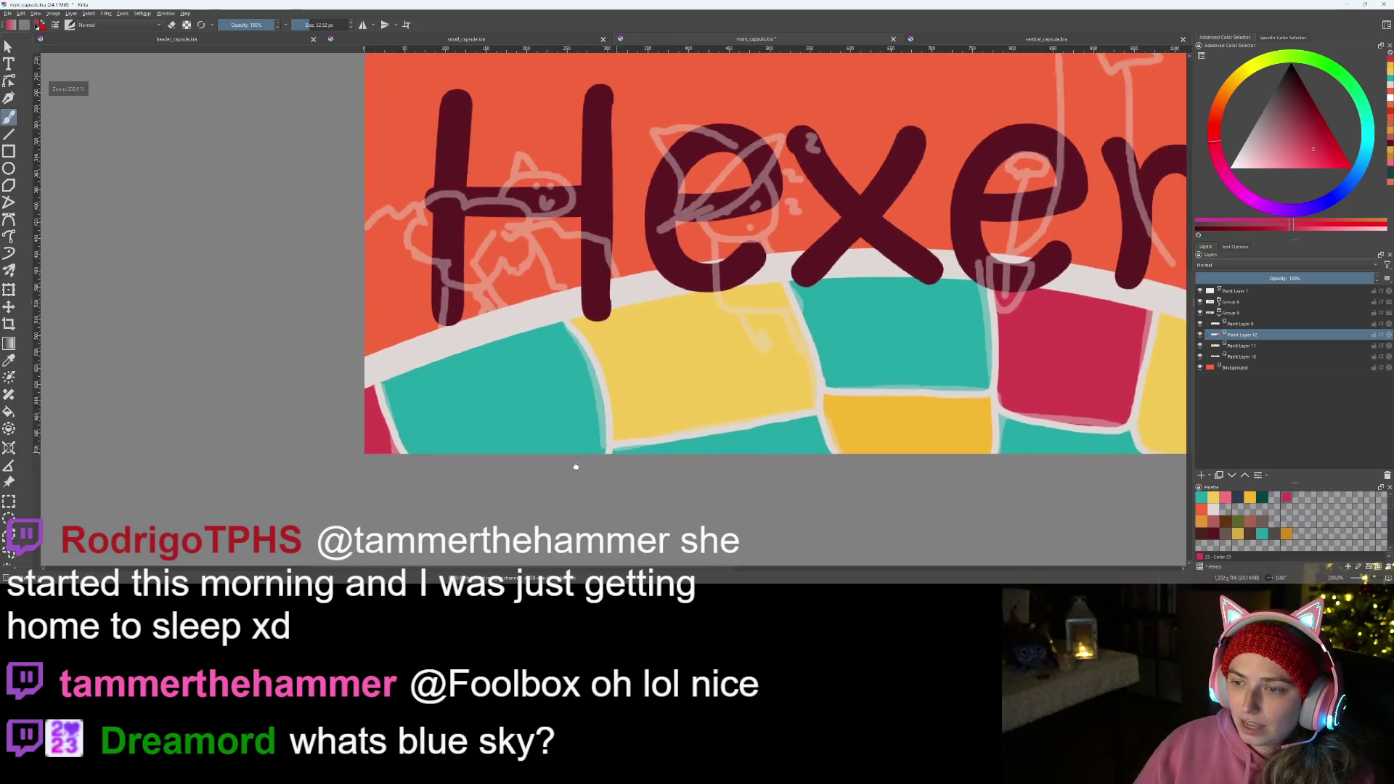
left_click_drag(549, 416, 347, 475)
left_click(1242, 356)
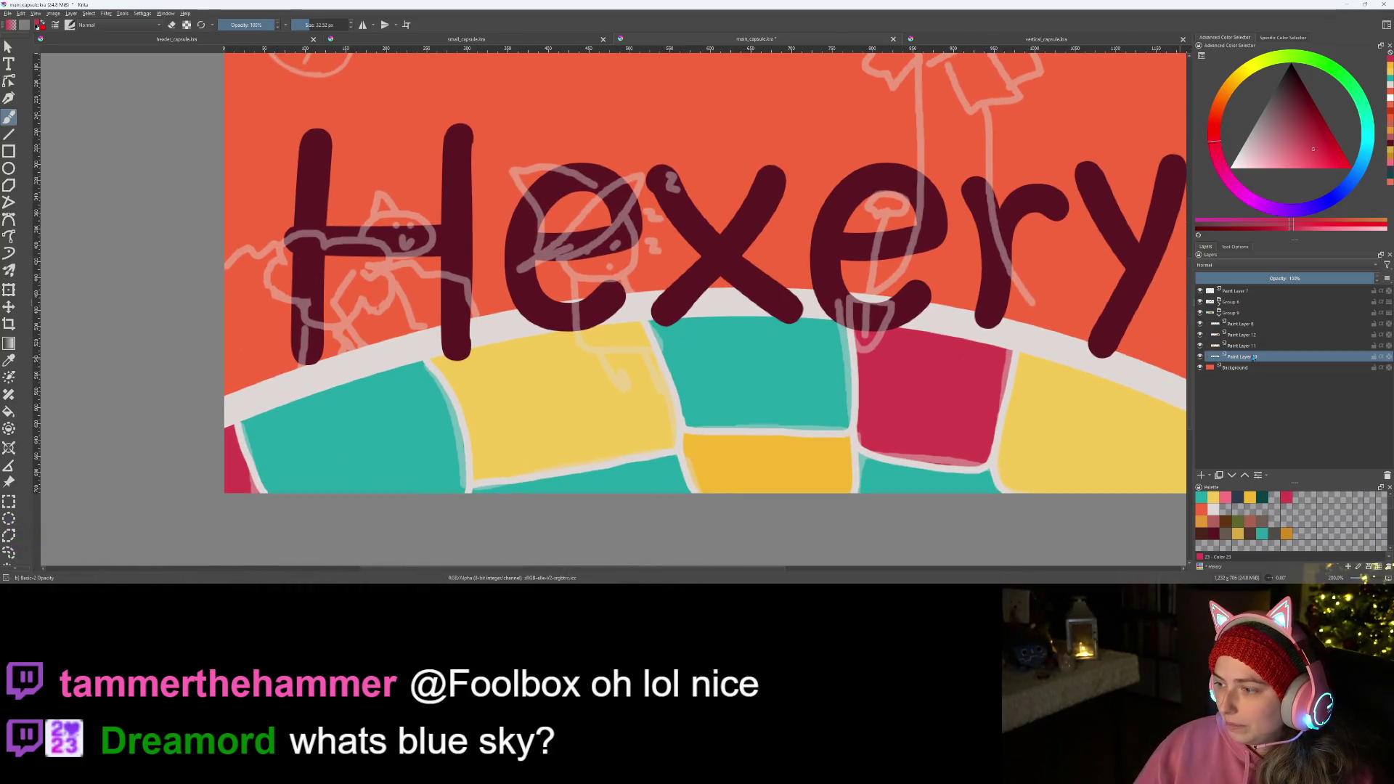
left_click(119, 14)
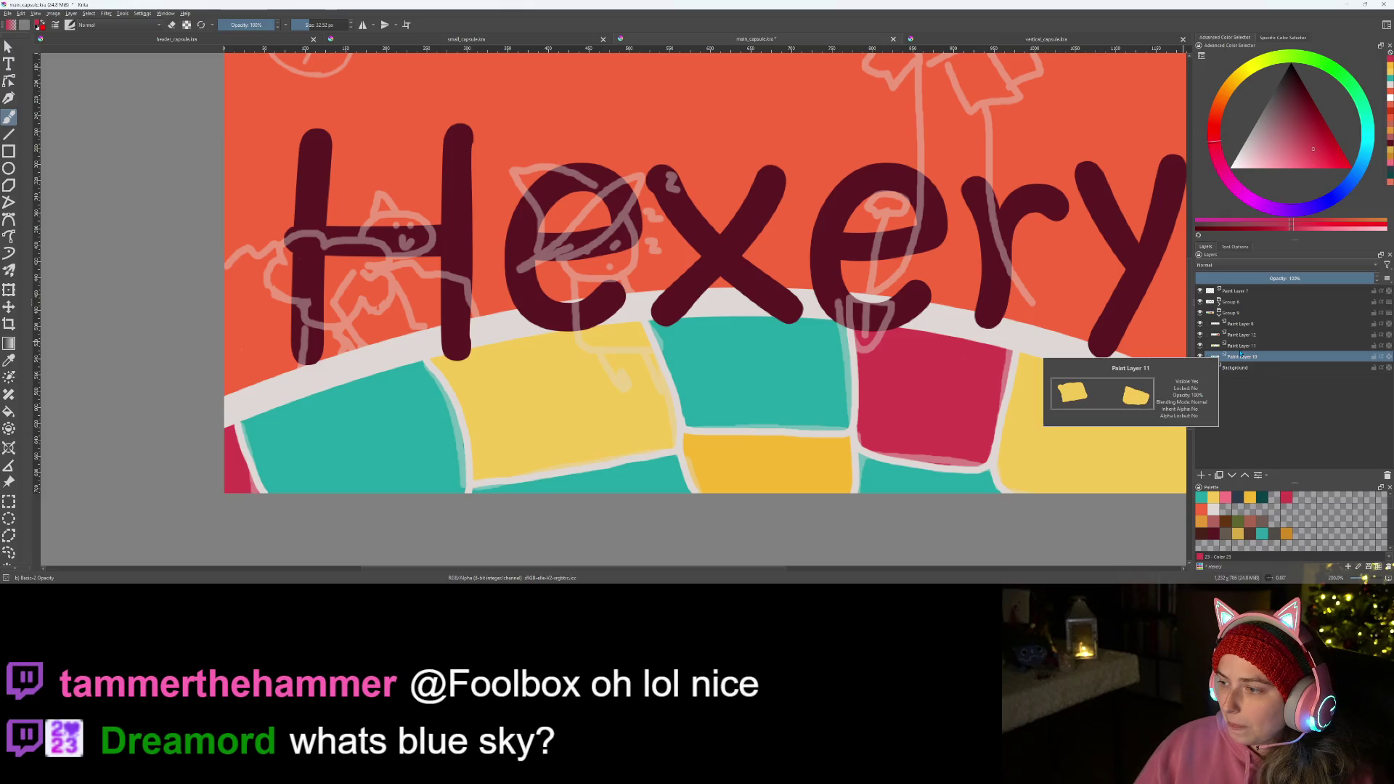
left_click(106, 13)
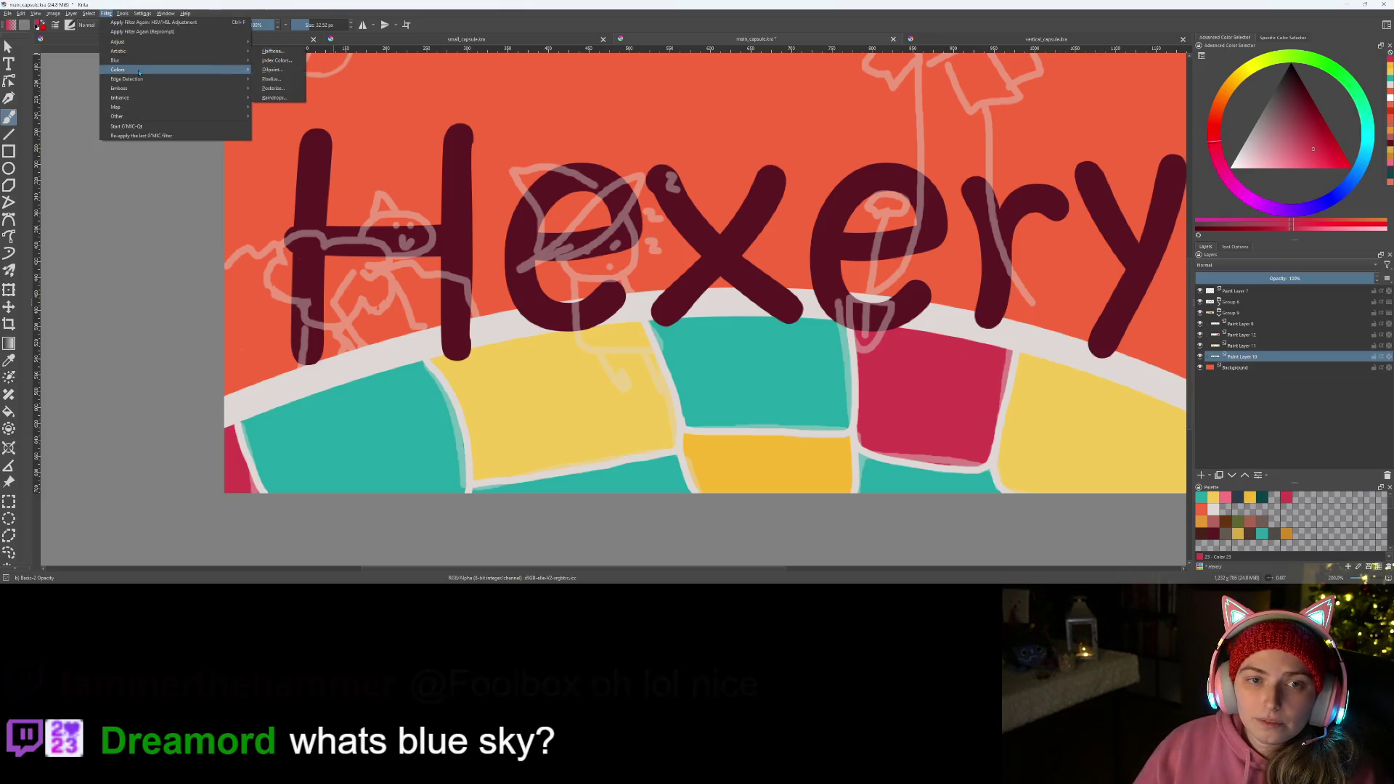
mouse_move(120, 41)
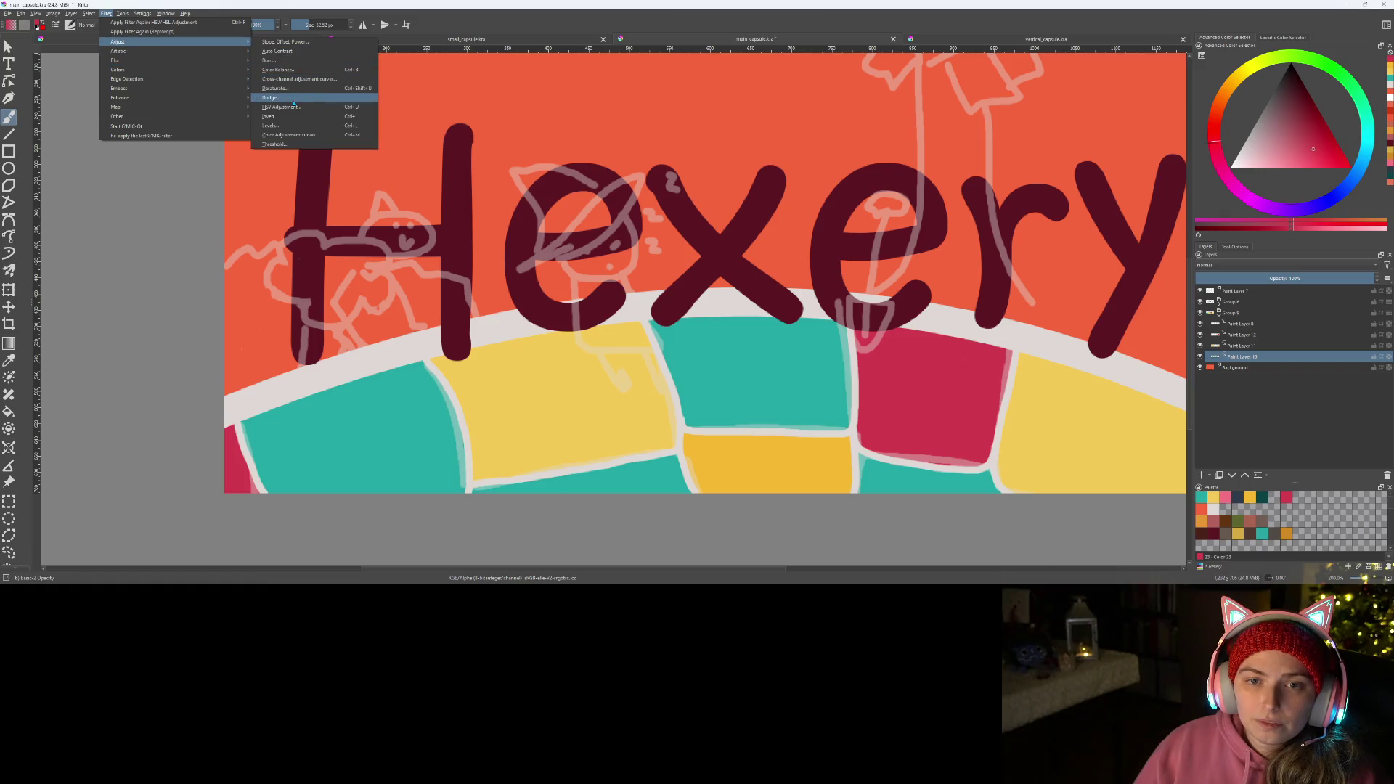
- Apply an HSV/HSL adjustment with slightly lowered saturation to a brick colour layer
left_click(294, 105)
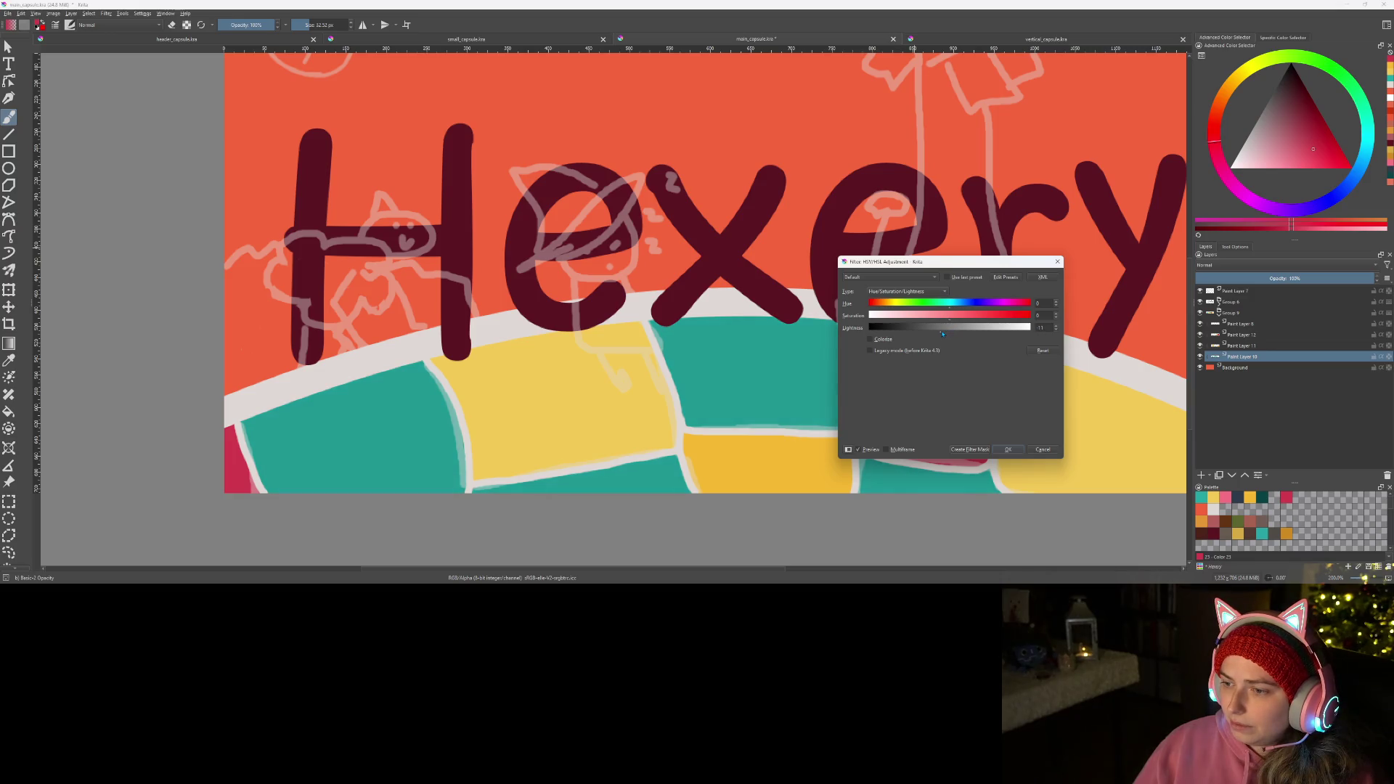
left_click_drag(947, 319, 943, 318)
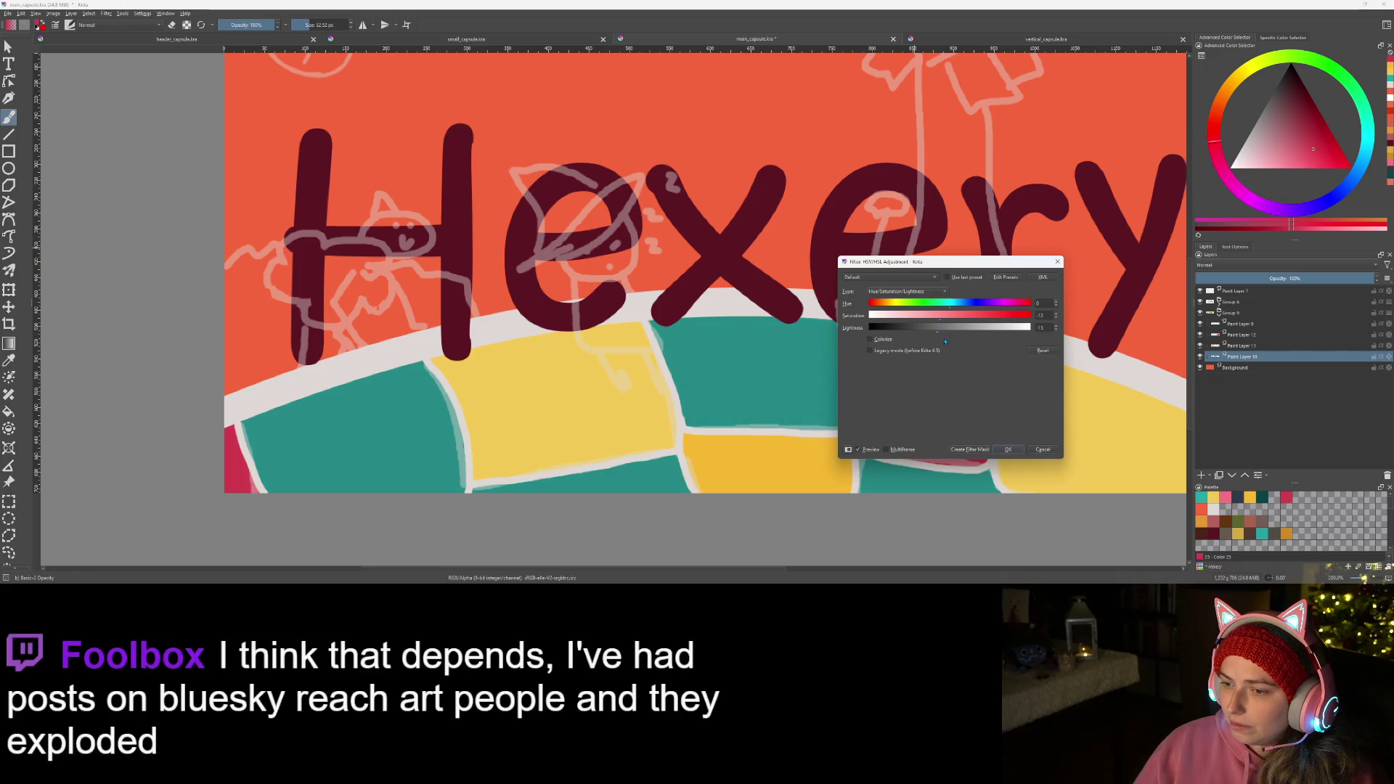
left_click(1008, 452)
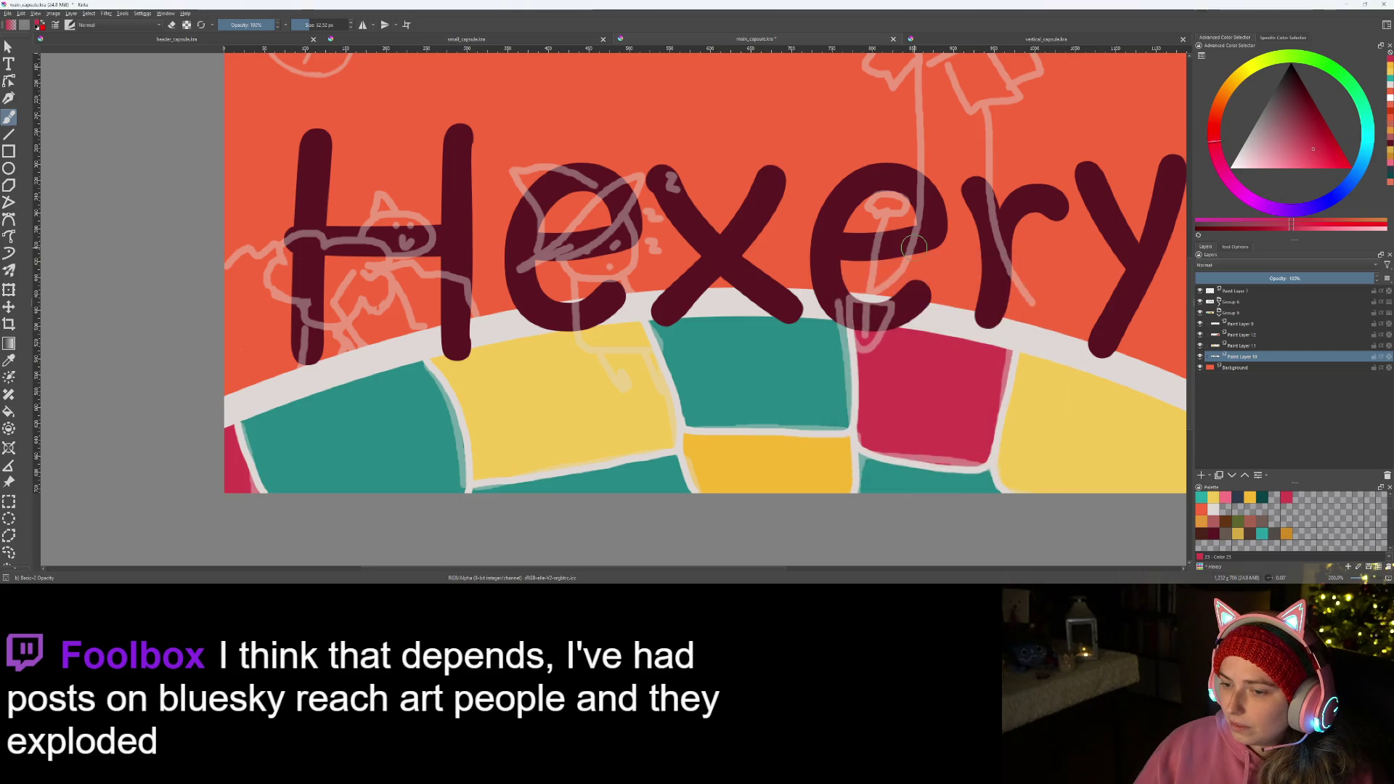
right_click(1250, 345)
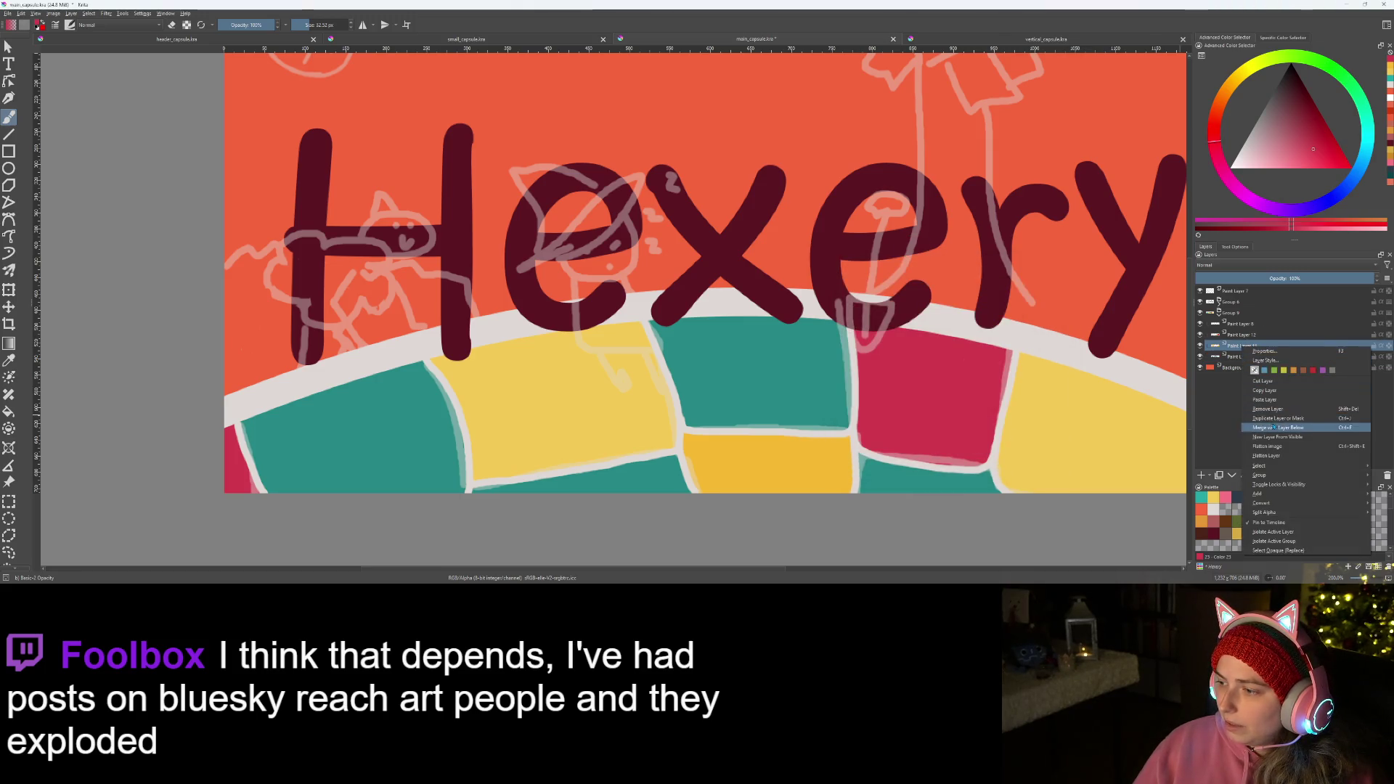
left_click(1243, 349)
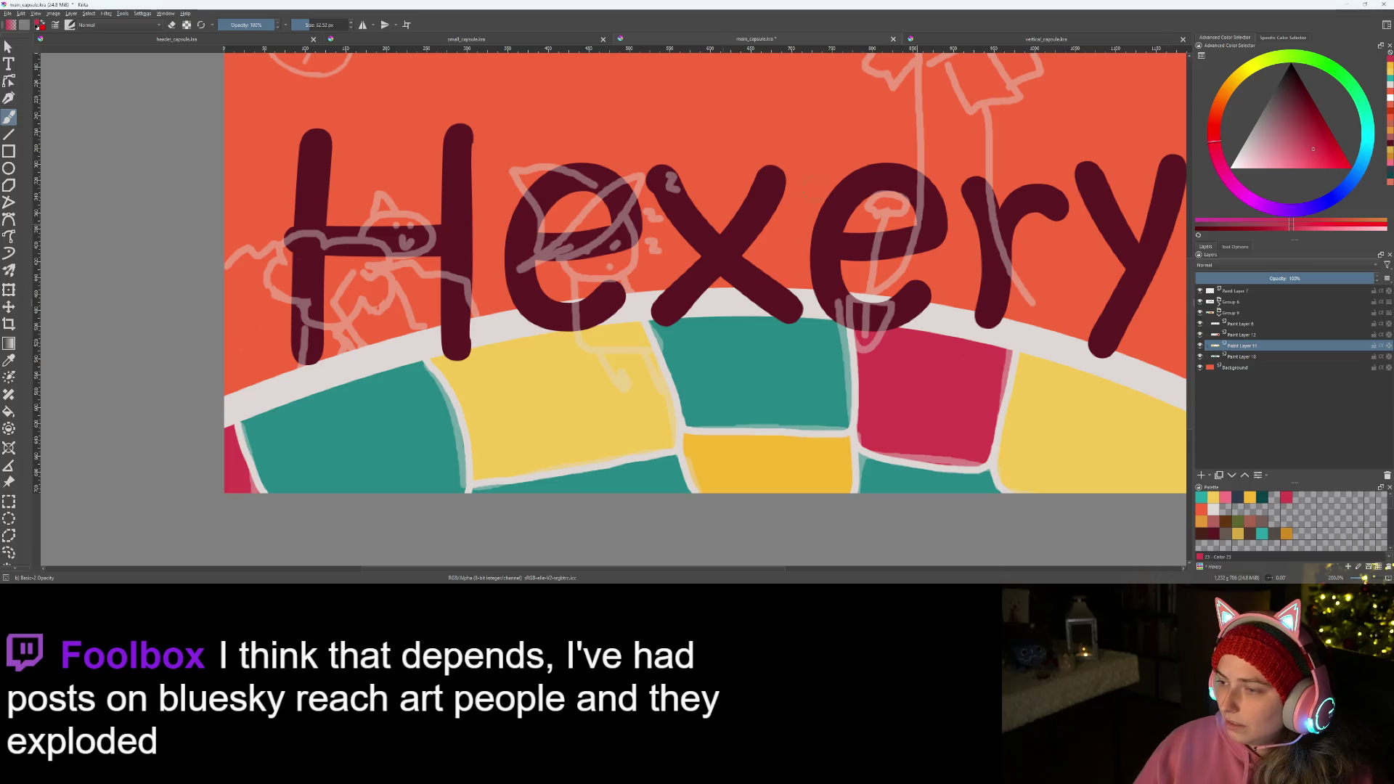
left_click(106, 14)
mouse_move(120, 42)
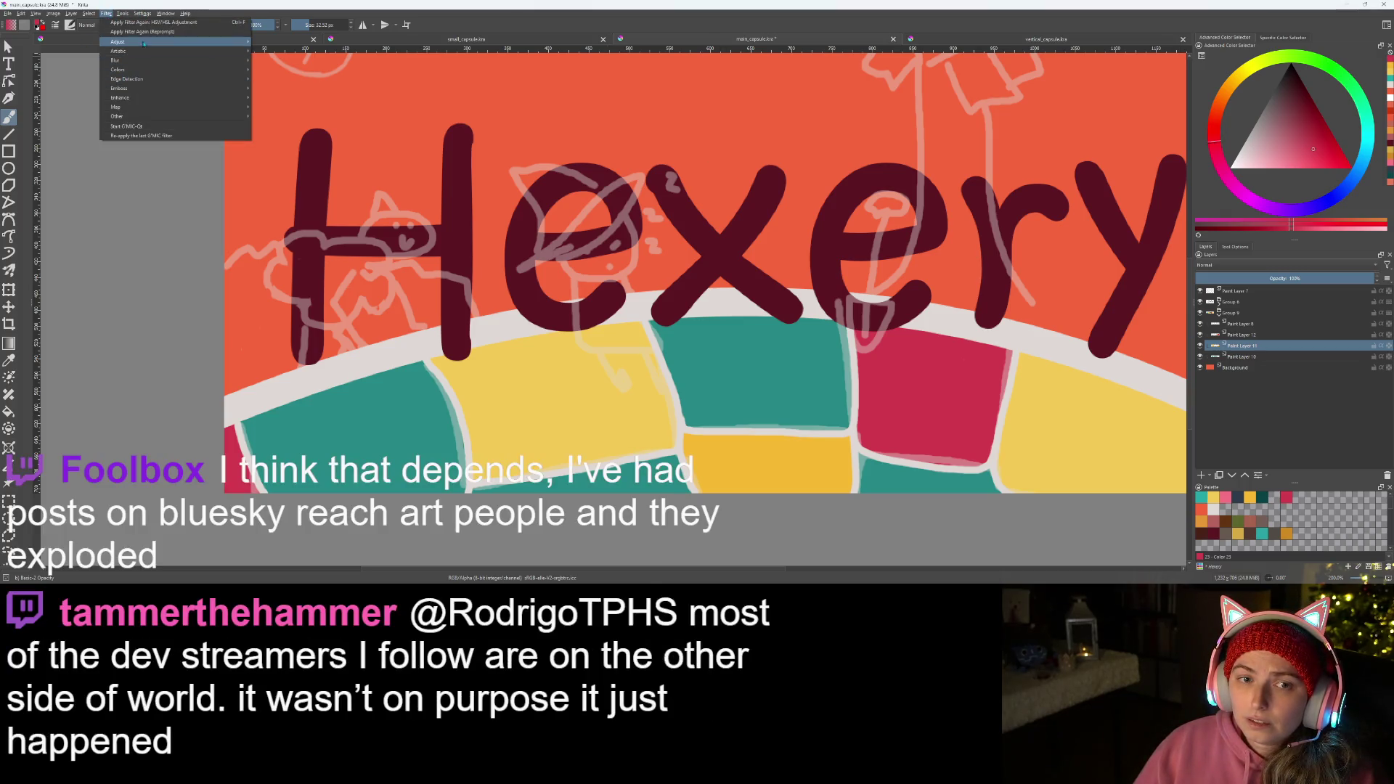
- Apply an HSV/HSL adjustment raising saturation and lightness of the yellow bricks, then select the crimson layer
left_click(280, 107)
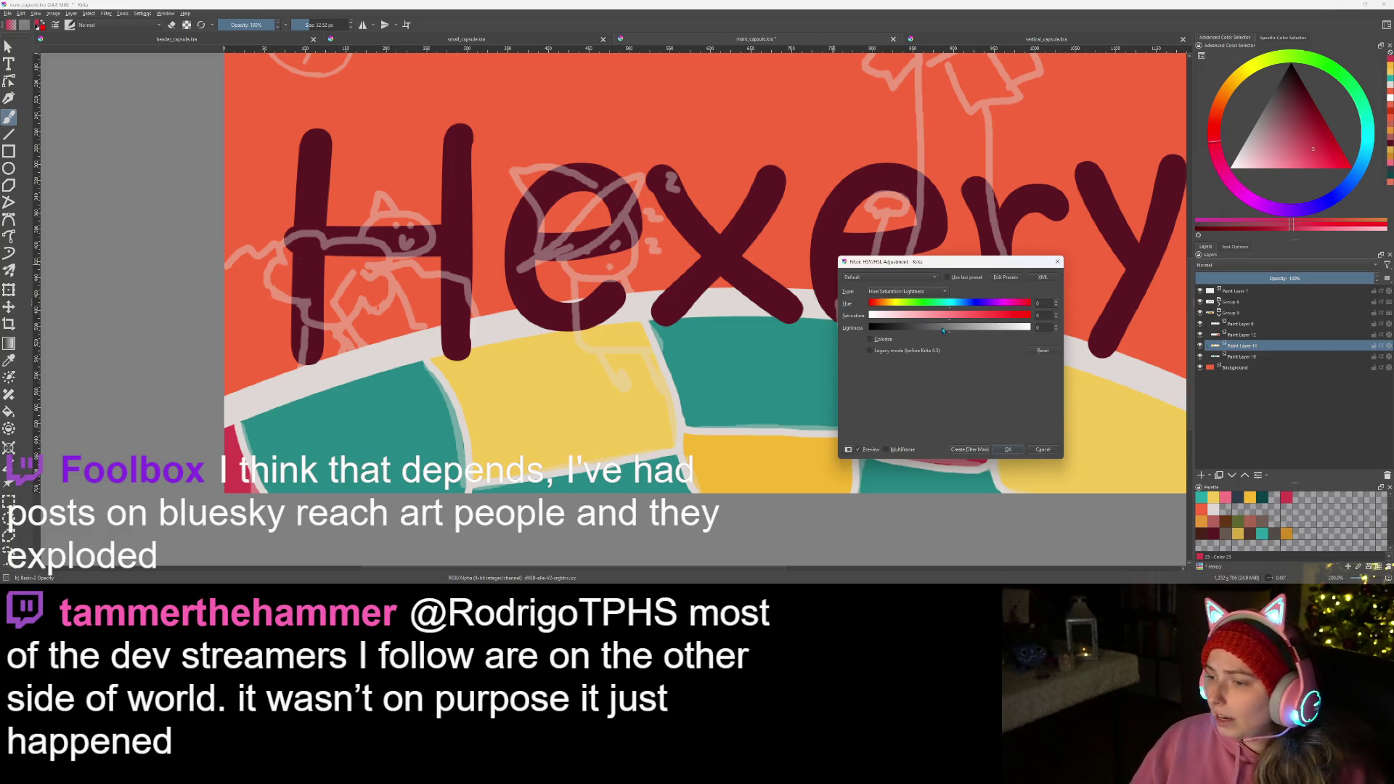
left_click(943, 329)
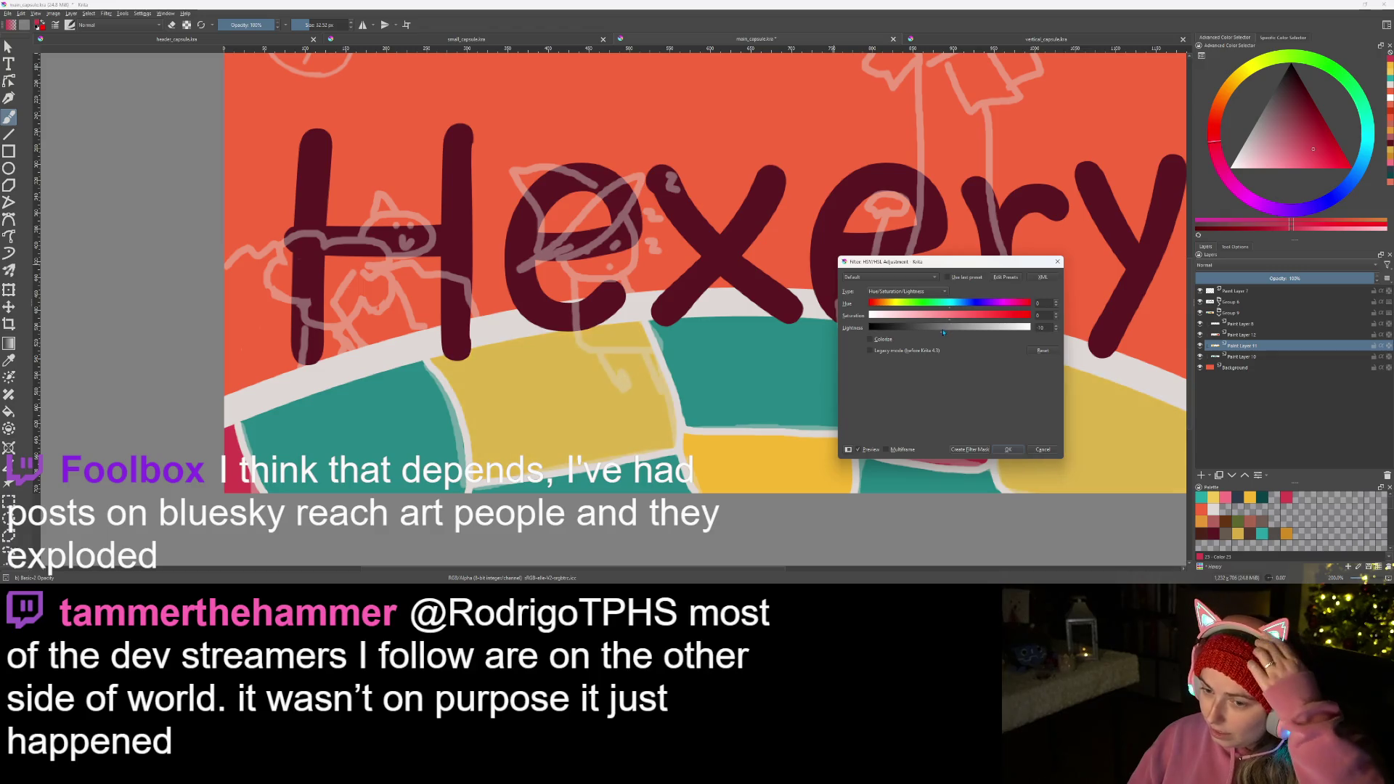
left_click(960, 317)
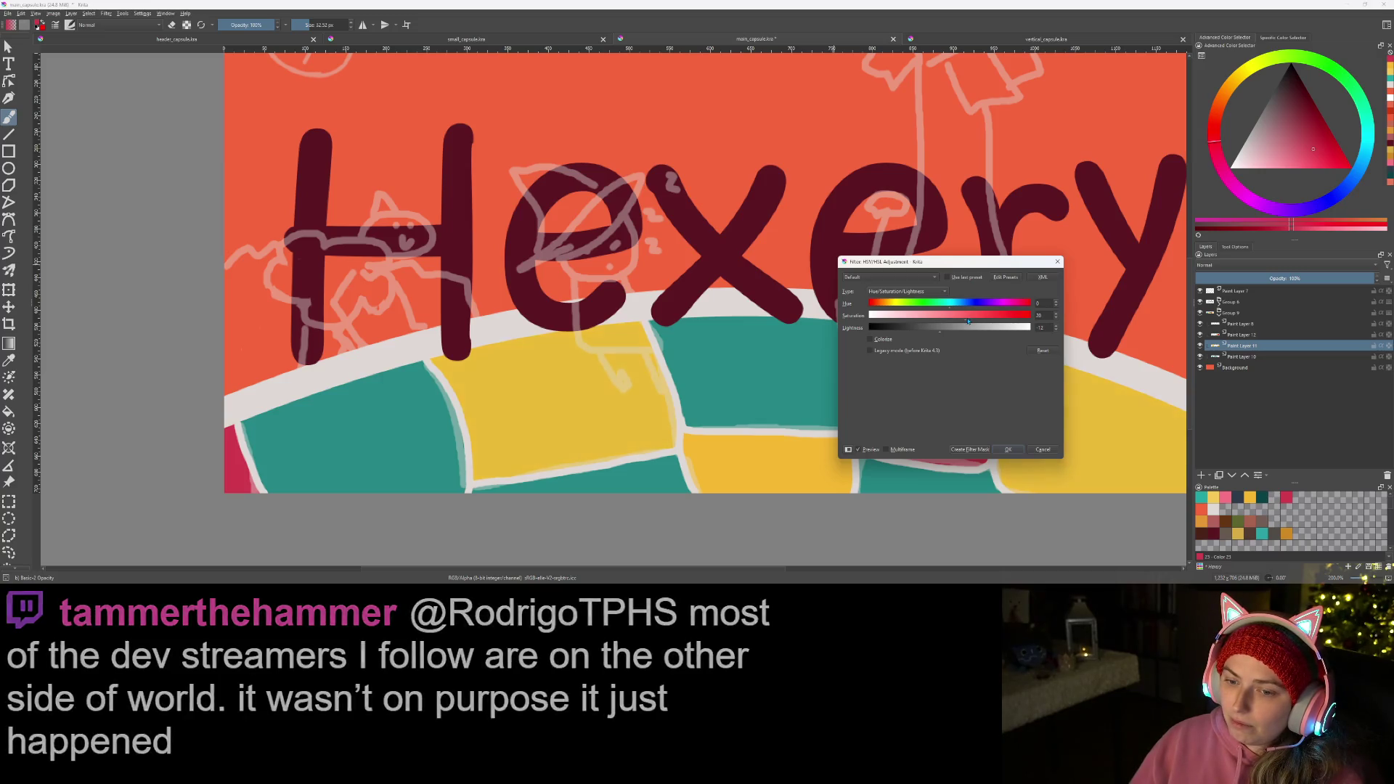
left_click_drag(952, 330, 949, 333)
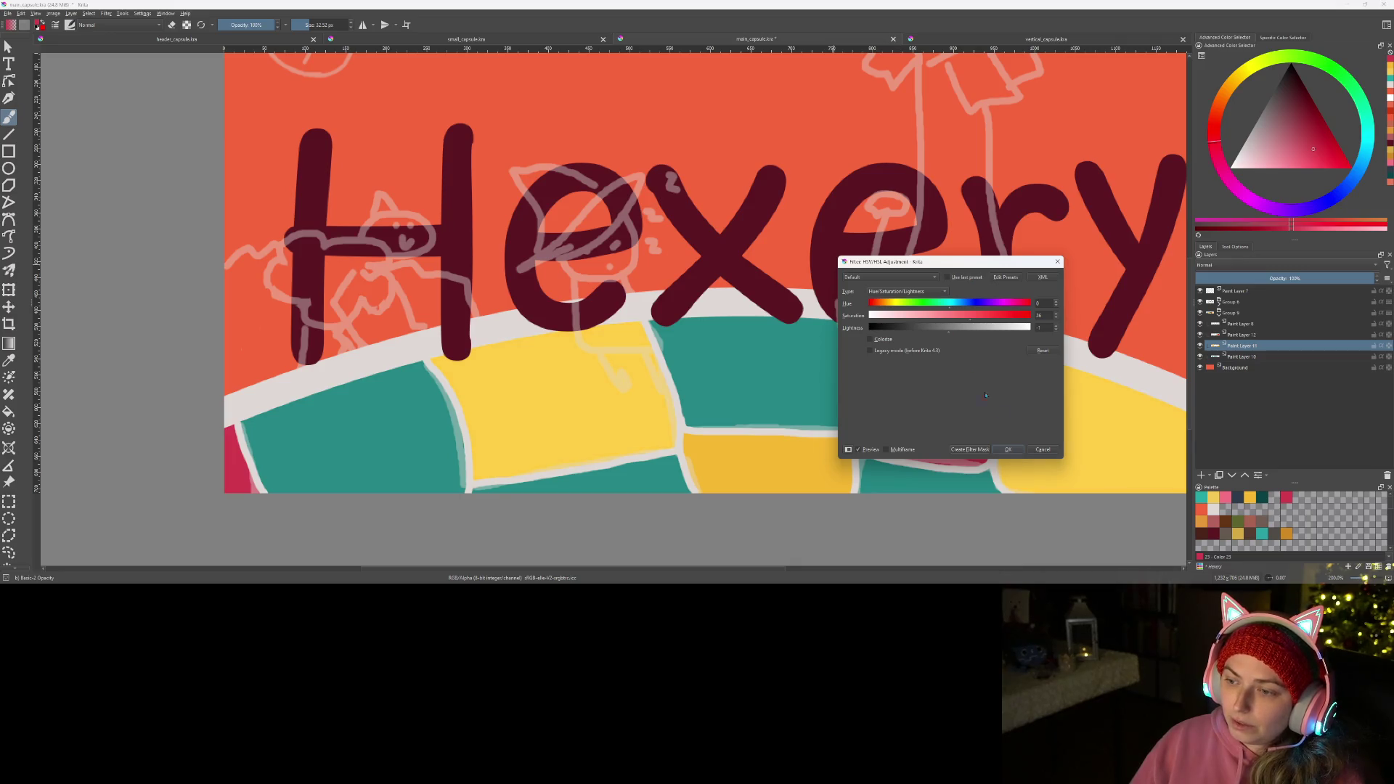
left_click(1019, 452)
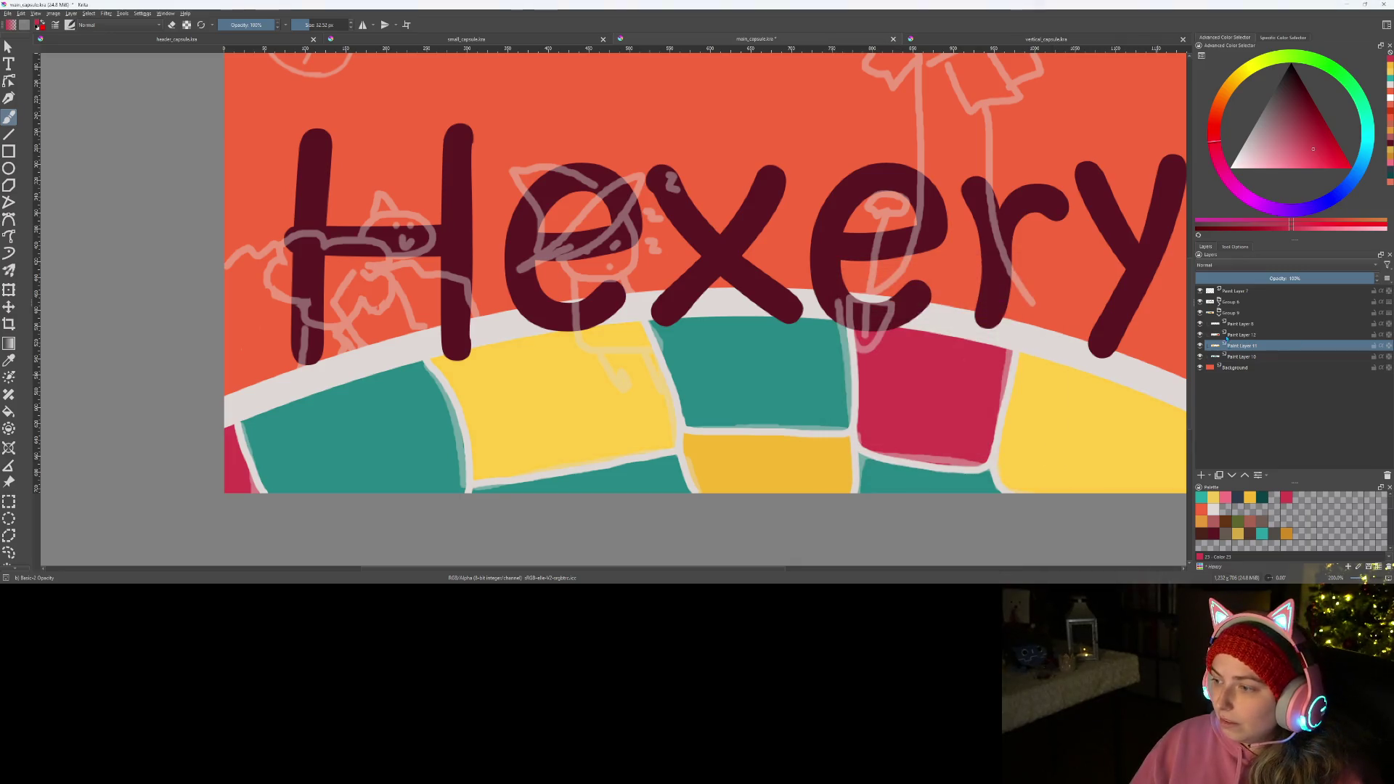
right_click(1249, 332)
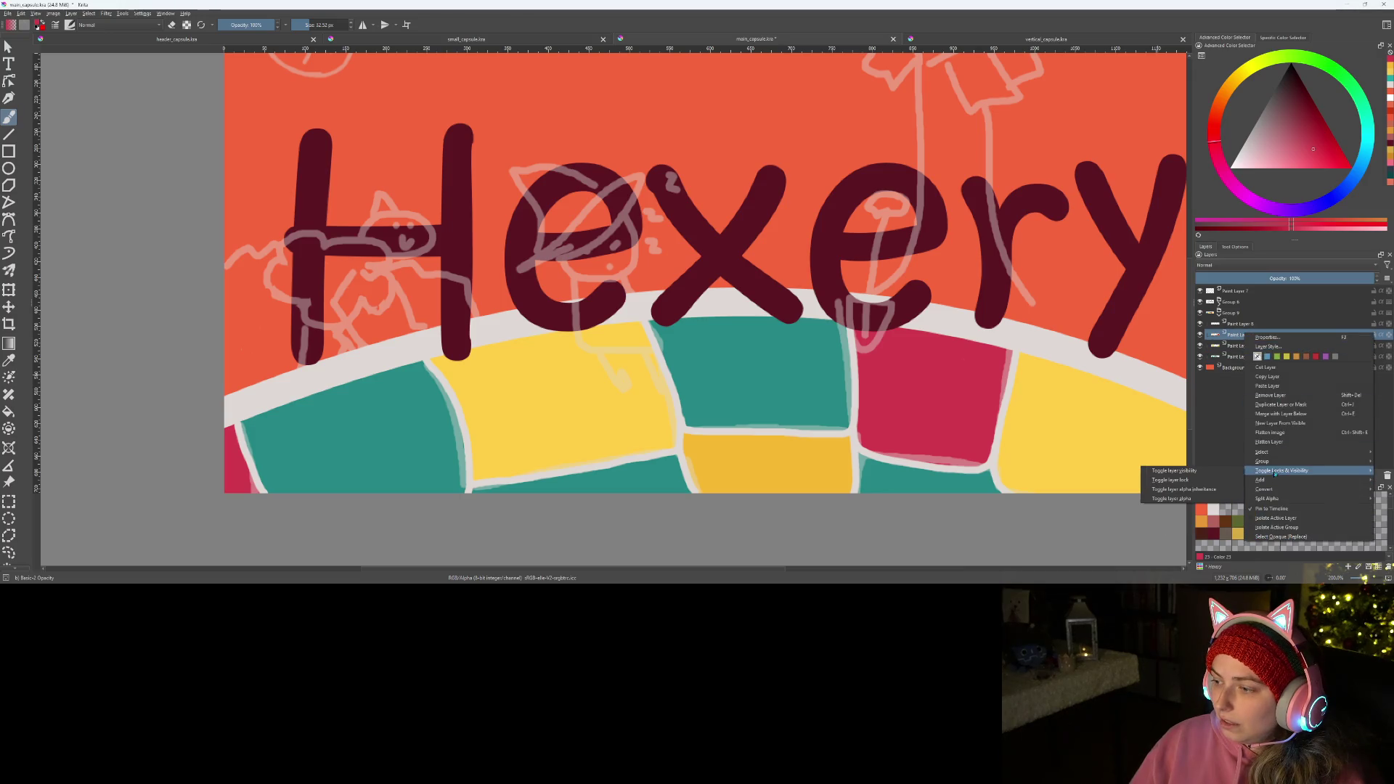
- Lighten the crimson bricks with an HSV/HSL adjustment and hide the sketch layer
left_click(106, 15)
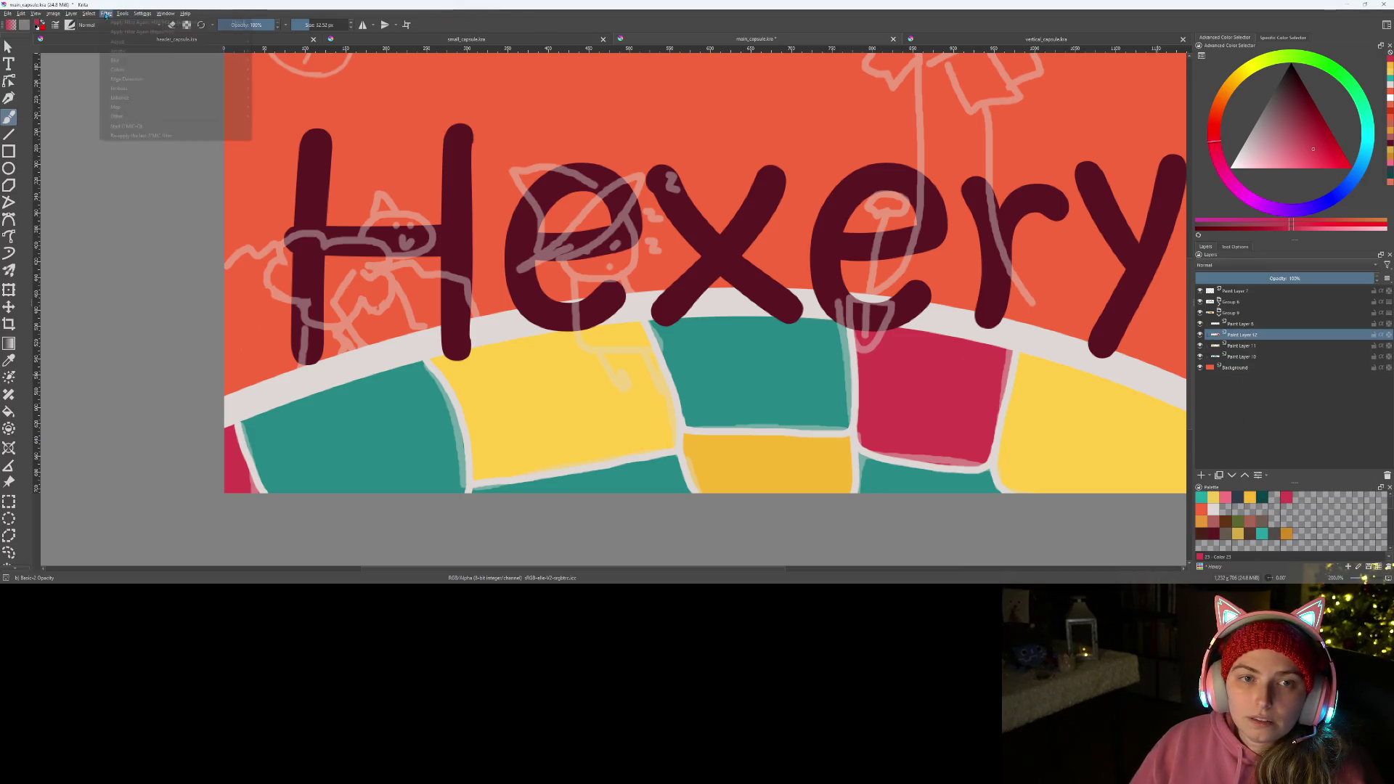
left_click(295, 110)
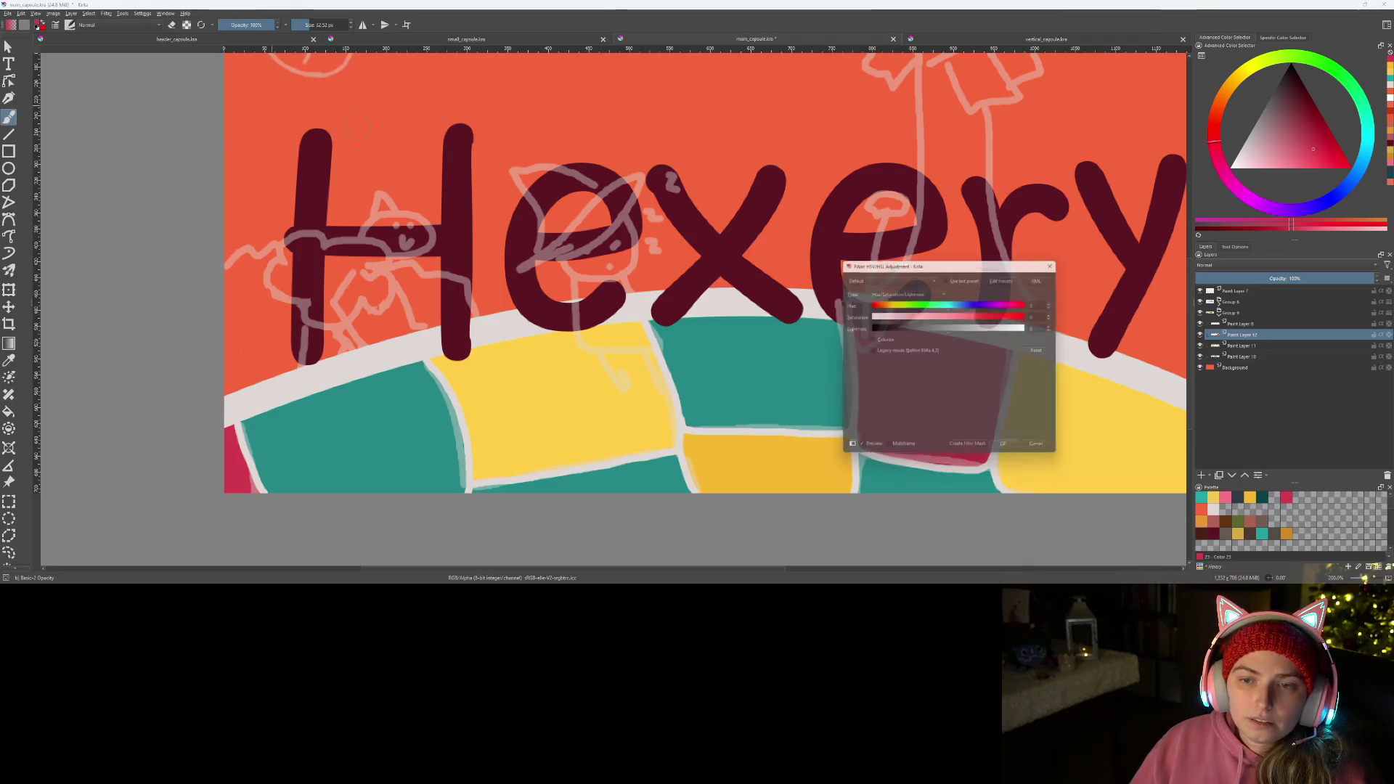
left_click_drag(903, 263, 534, 93)
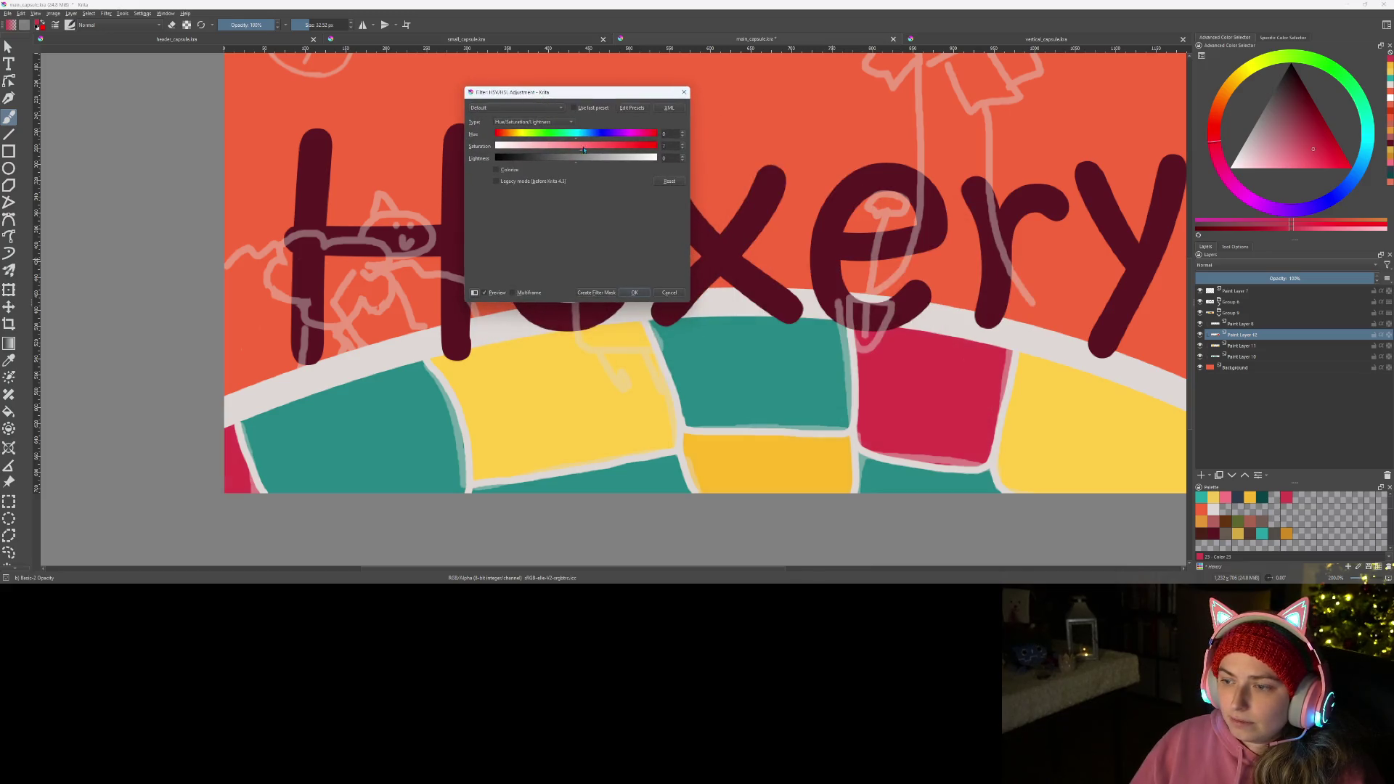
left_click_drag(595, 154, 588, 161)
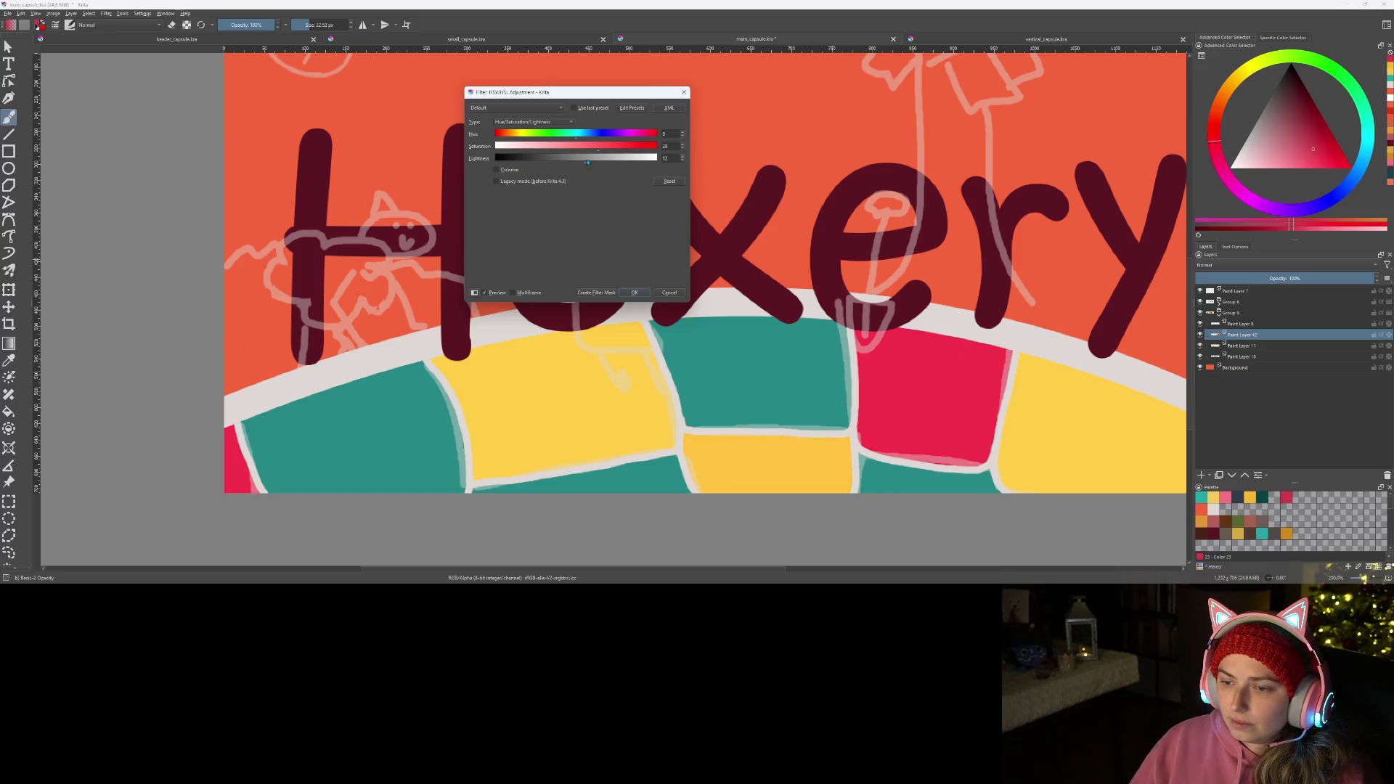
left_click(635, 292)
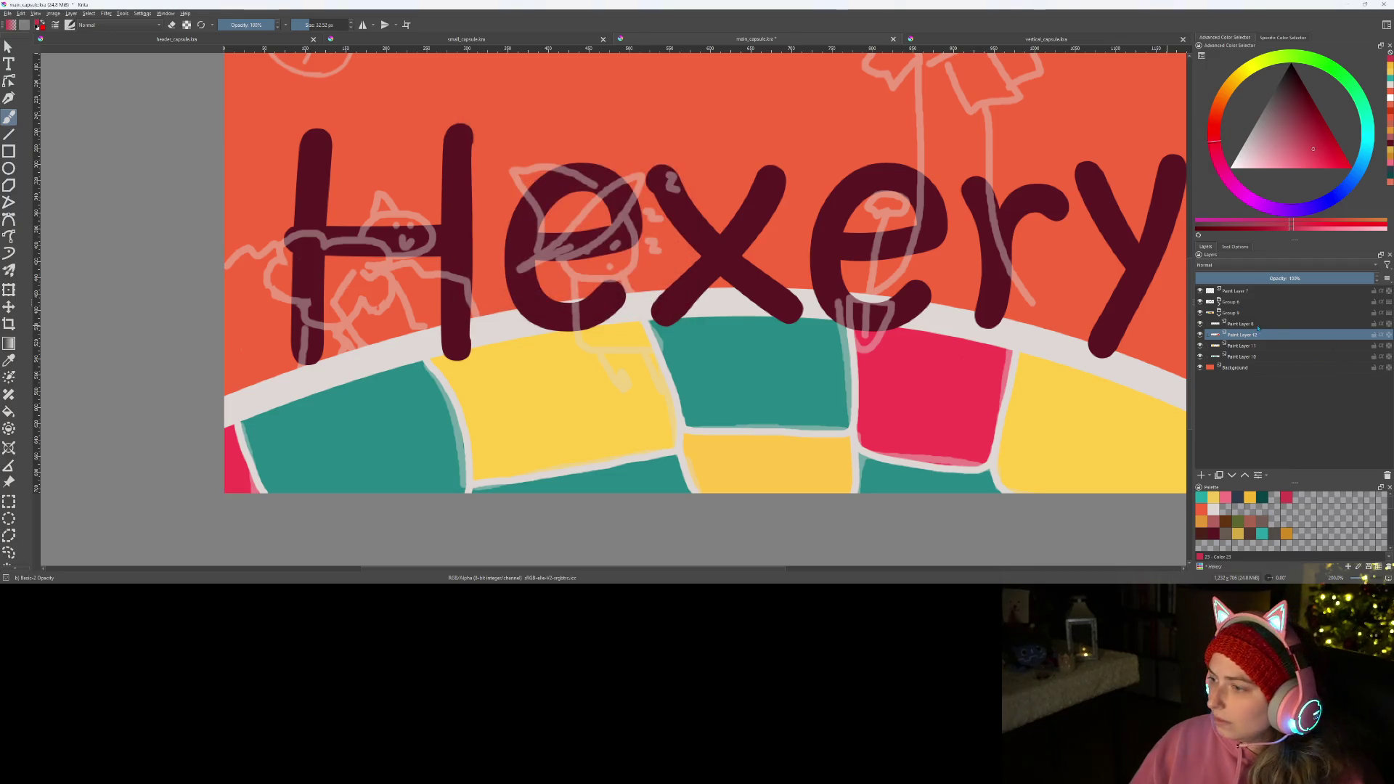
left_click(1201, 291)
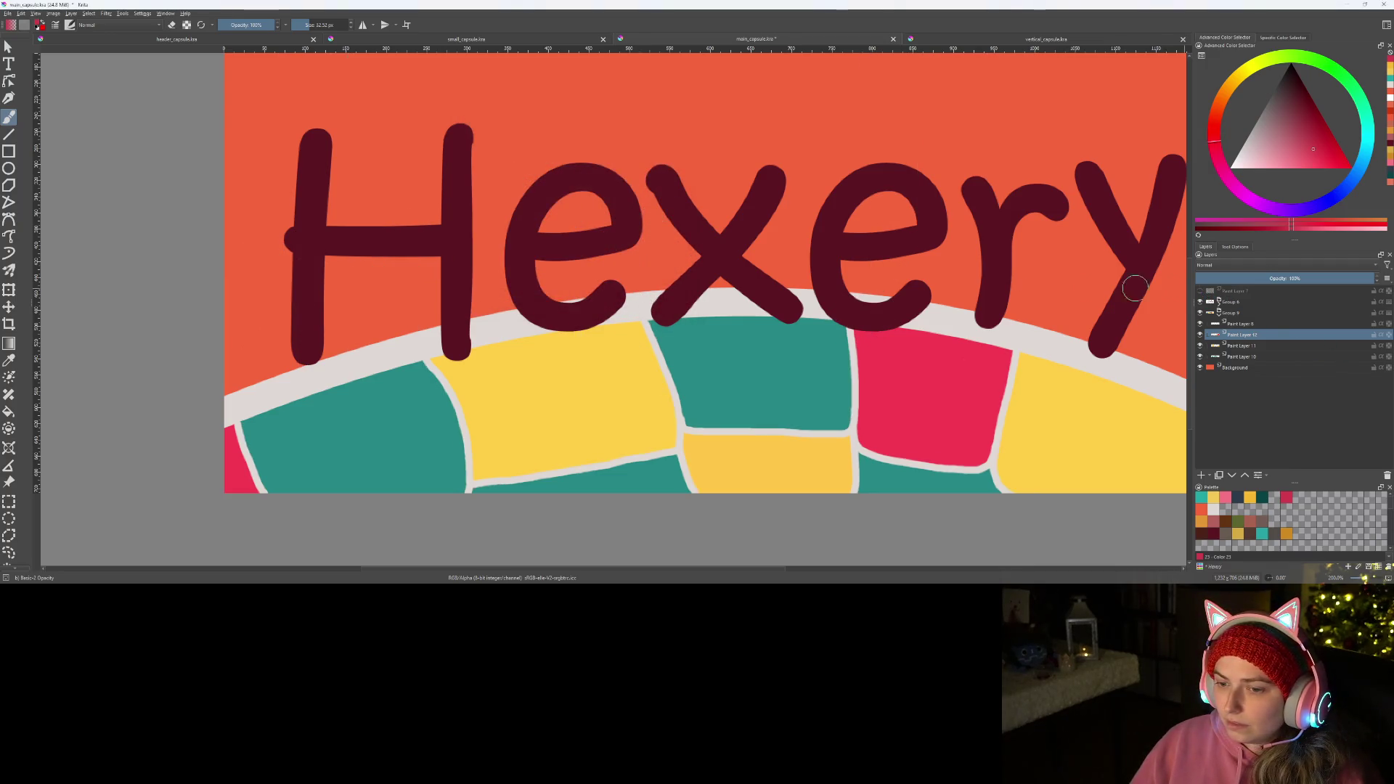
scroll(1133, 286, "down", 5)
scroll(841, 318, "down", 1)
scroll(841, 320, "up", 1)
scroll(841, 320, "up", 1)
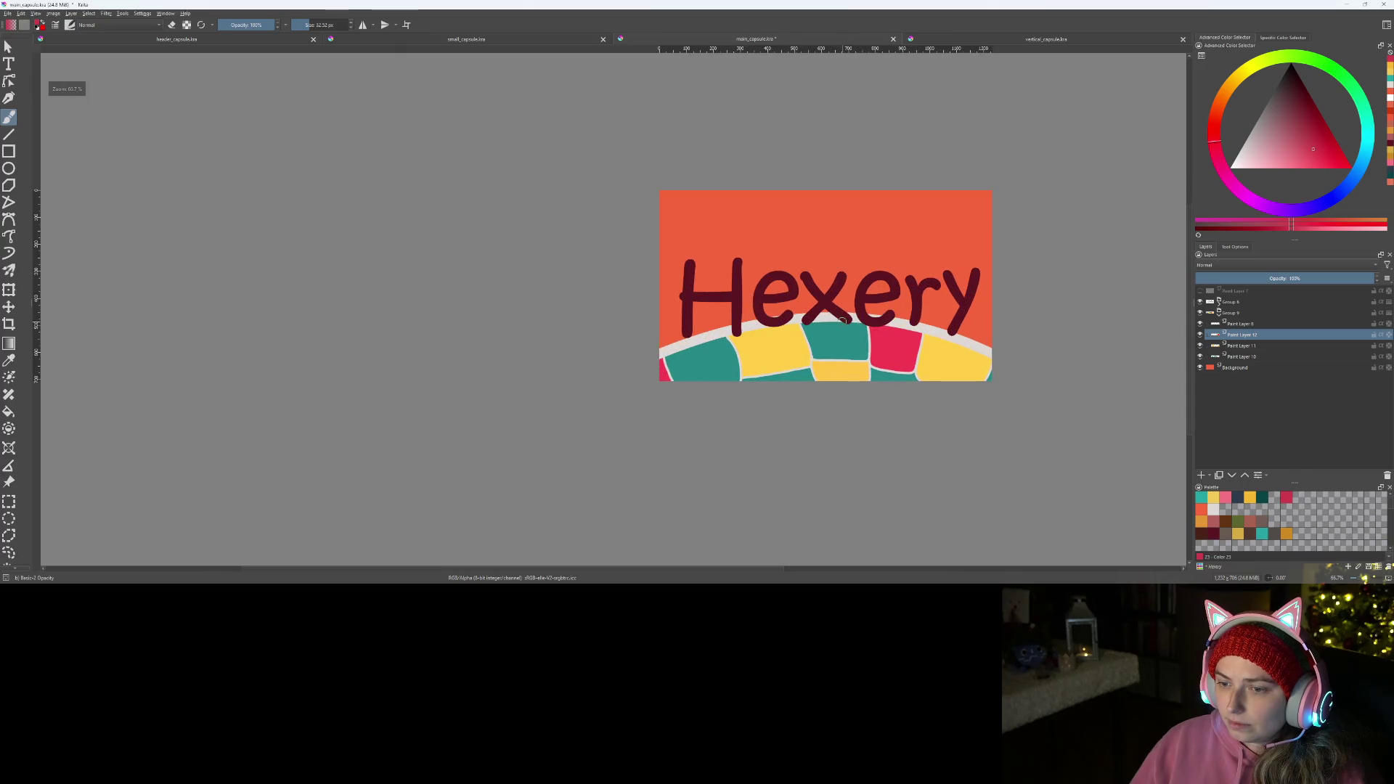
scroll(841, 320, "up", 1)
- Review the finished Hexery banner, then switch to the browser with the Trello board
left_click_drag(842, 319, 807, 343)
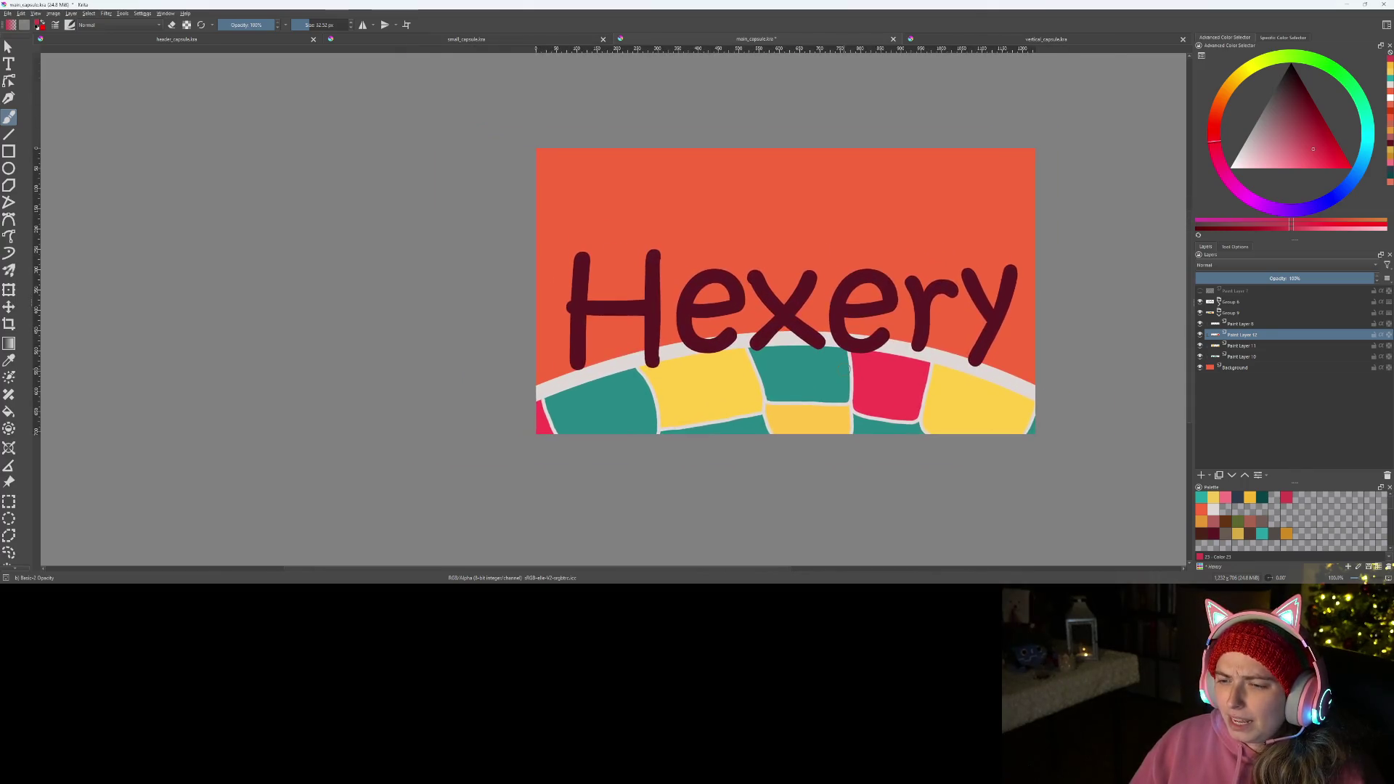
scroll(850, 370, "up", 1)
scroll(871, 376, "down", 2)
scroll(885, 377, "up", 2)
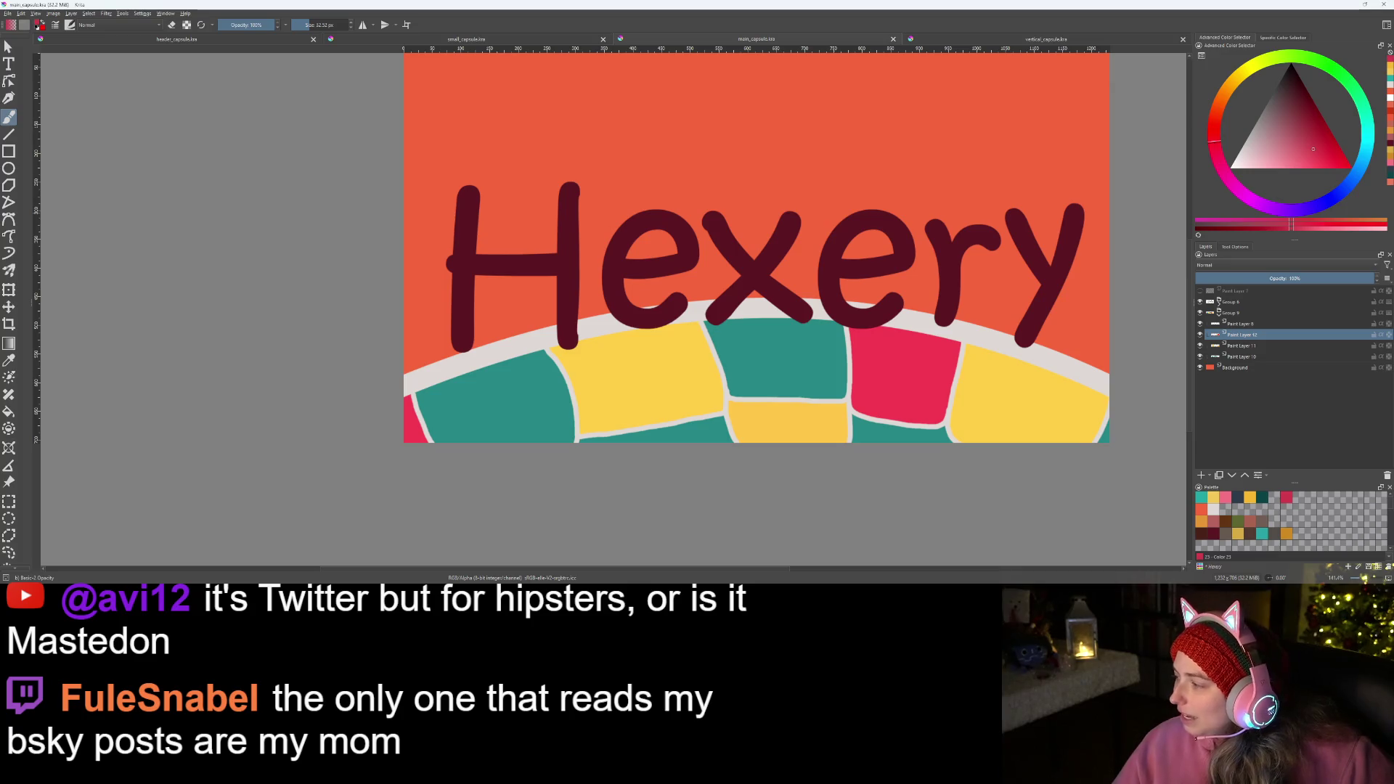
key("alt+Tab")
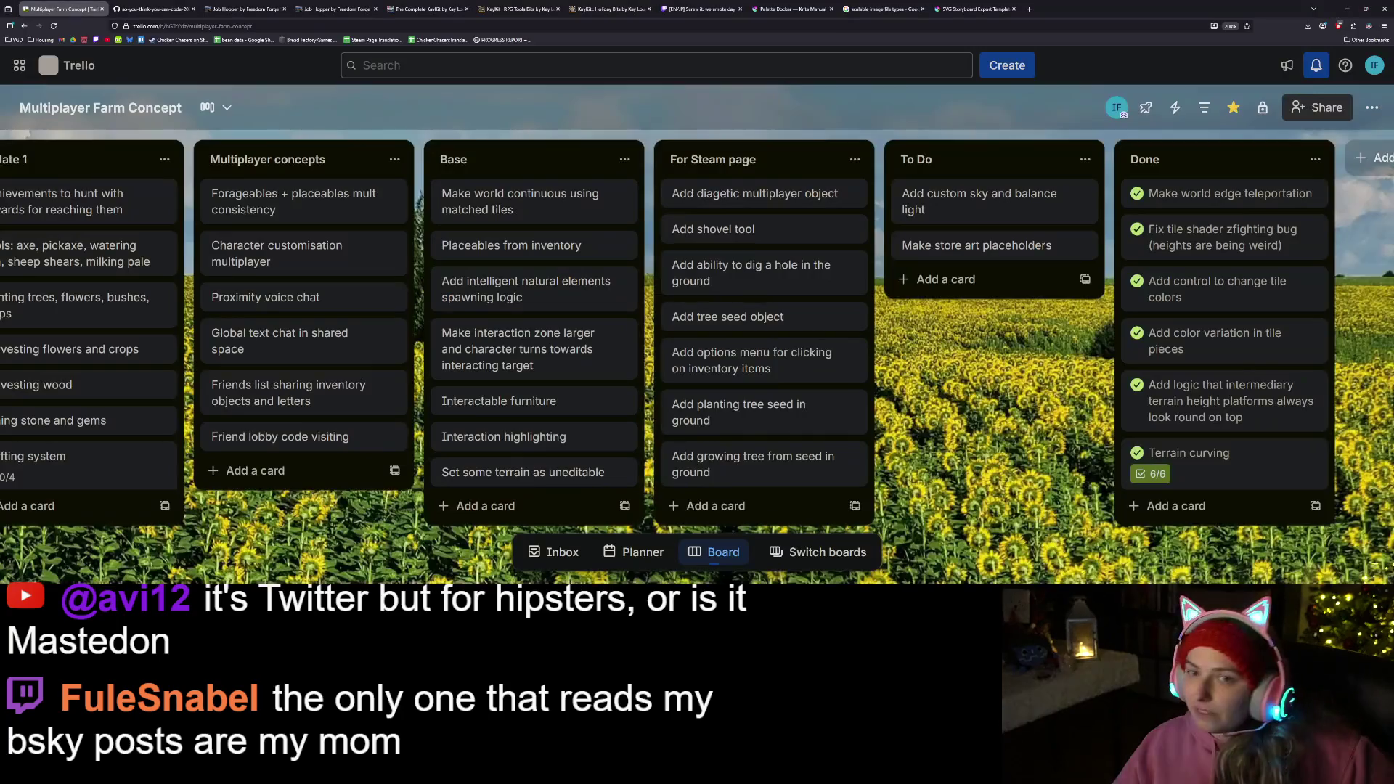
- Open bsky.app in a new tab, go to your own profile and copy its address
key("ctrl+t")
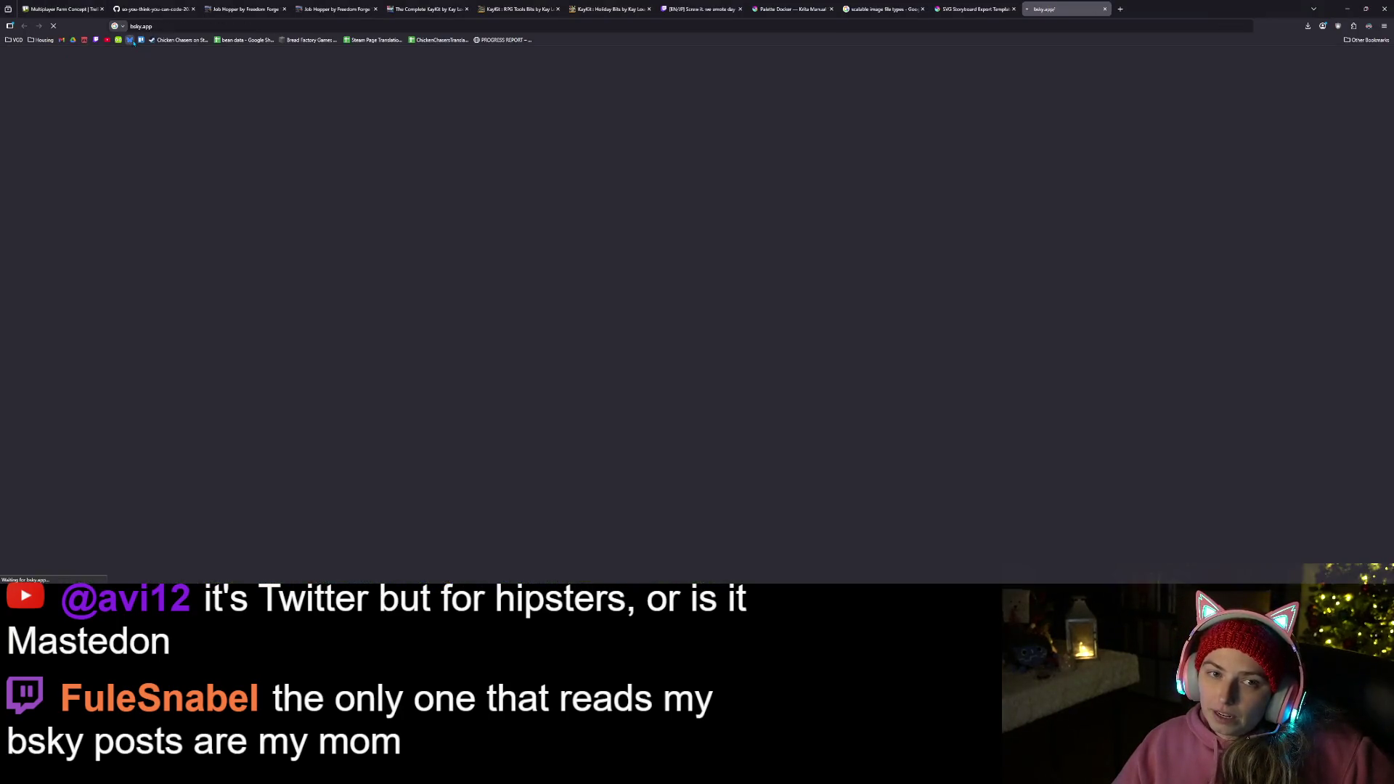
type("bsky.app")
key("Return")
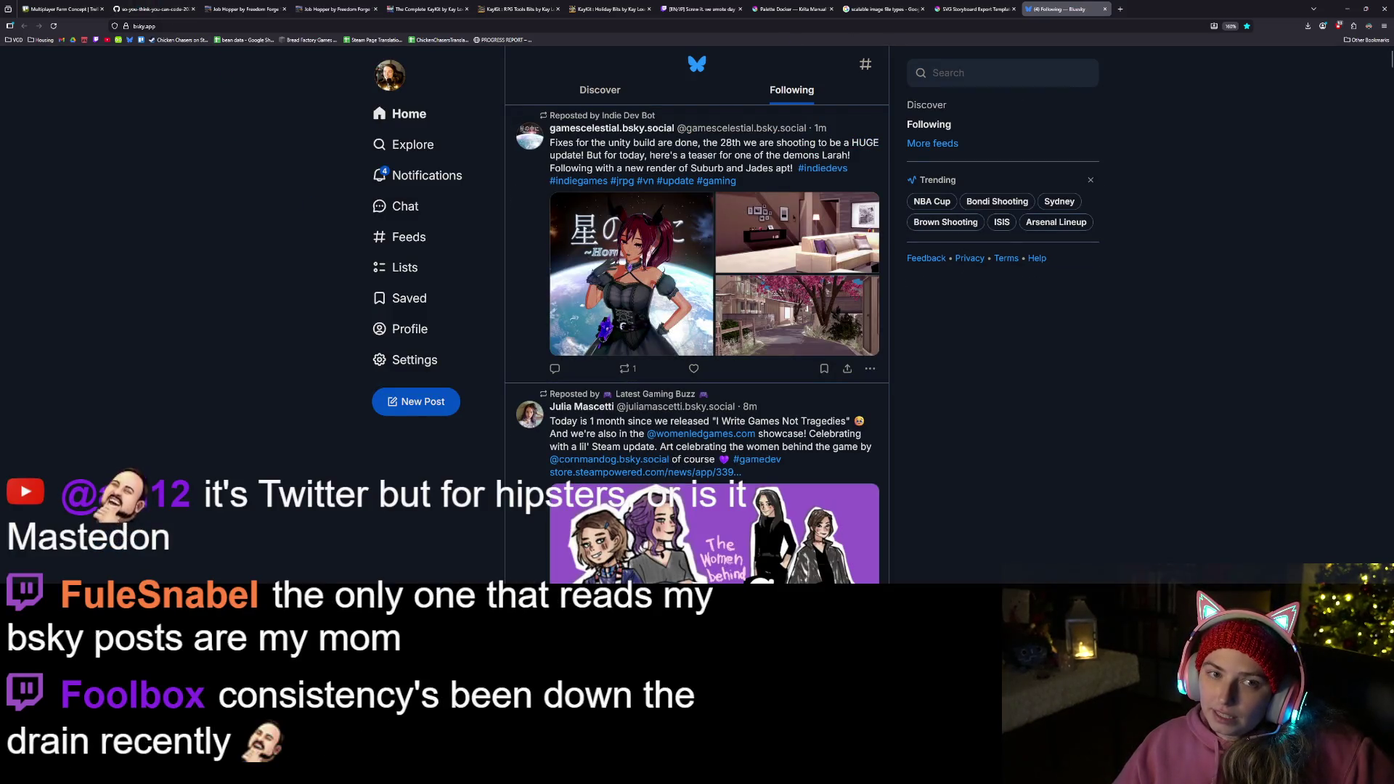
left_click(410, 330)
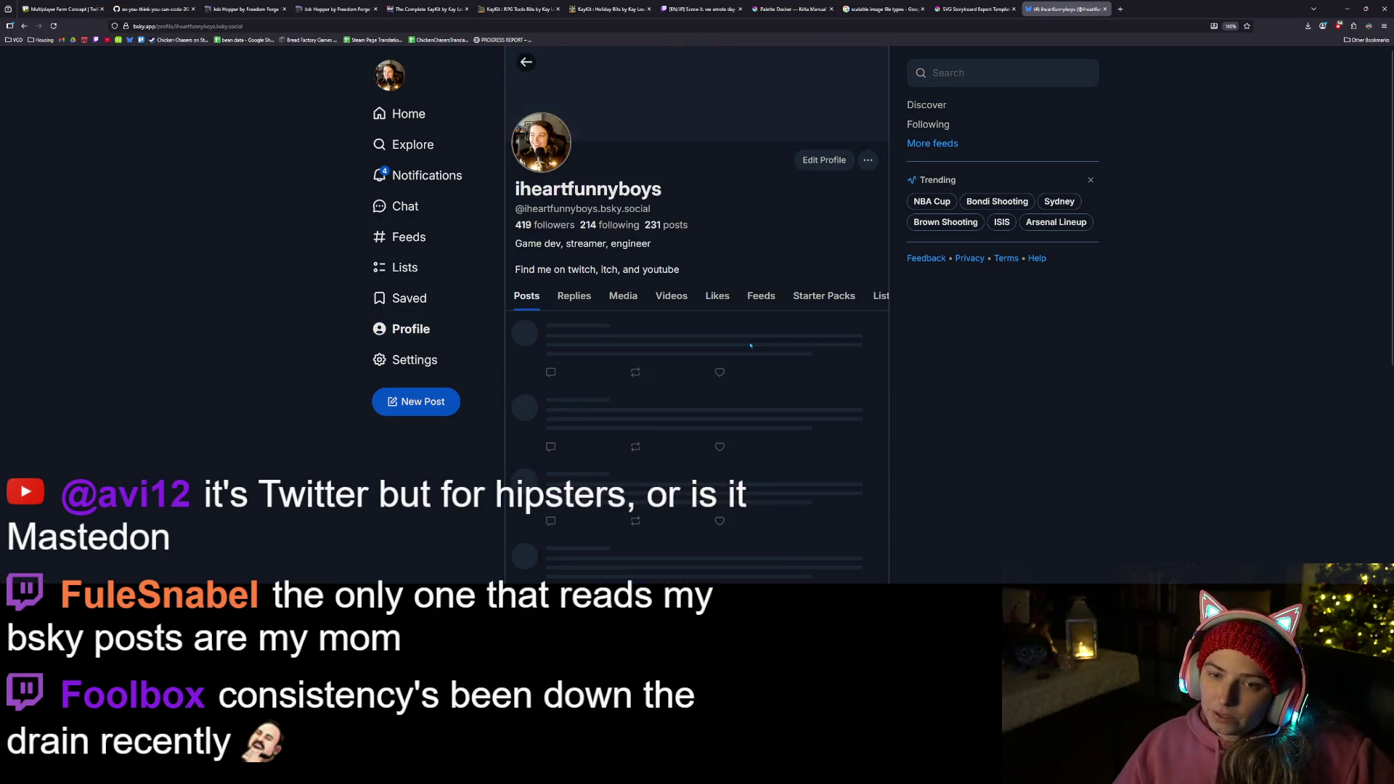
left_click(542, 24)
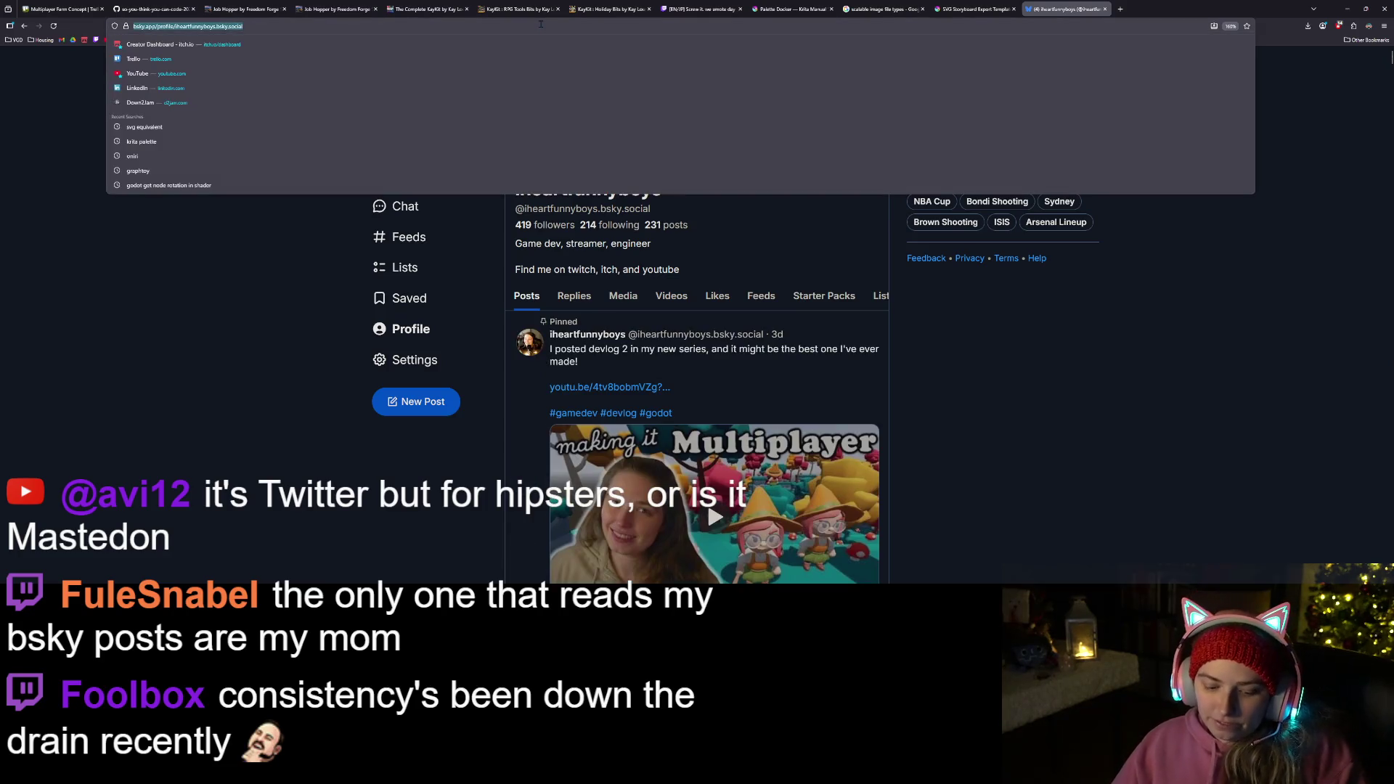
key("Escape")
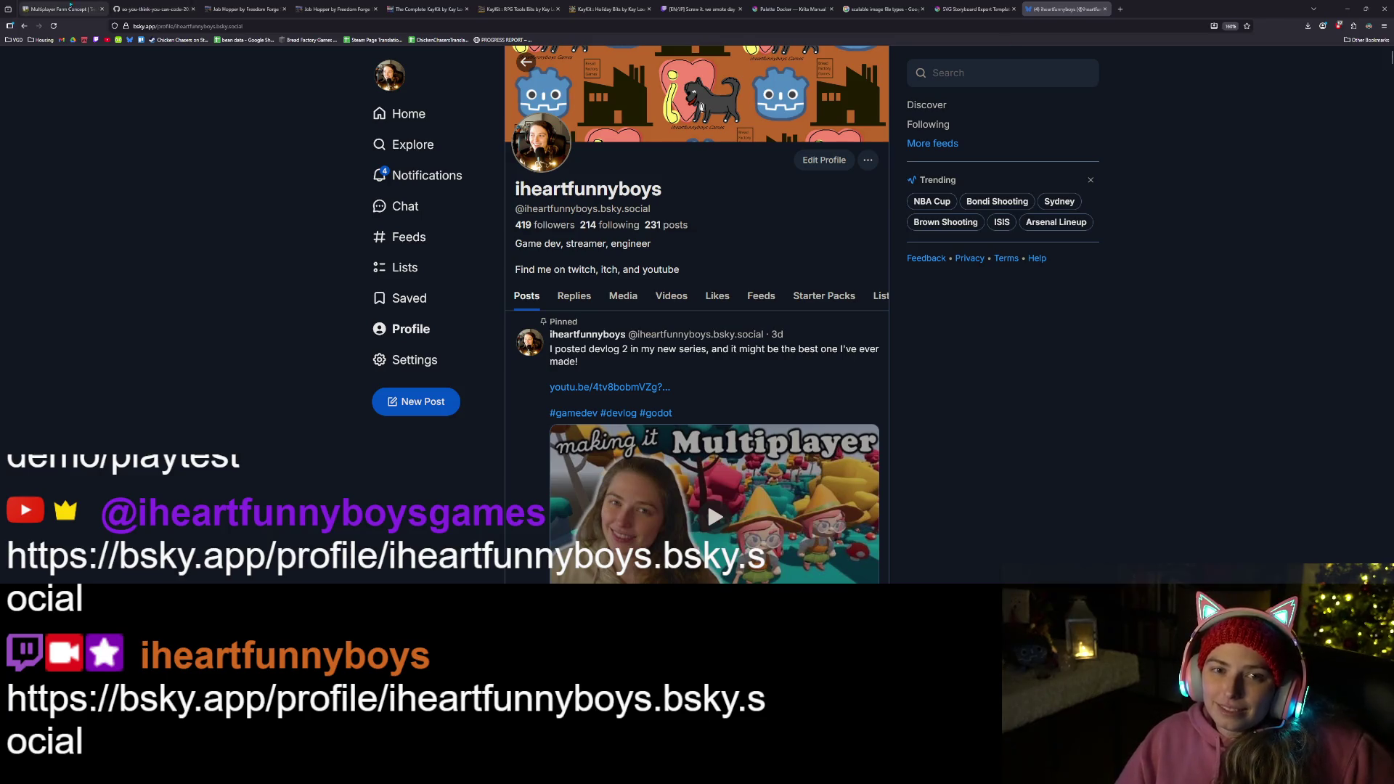
- Close both Job Hopper tabs and return to the Trello board
left_click(283, 10)
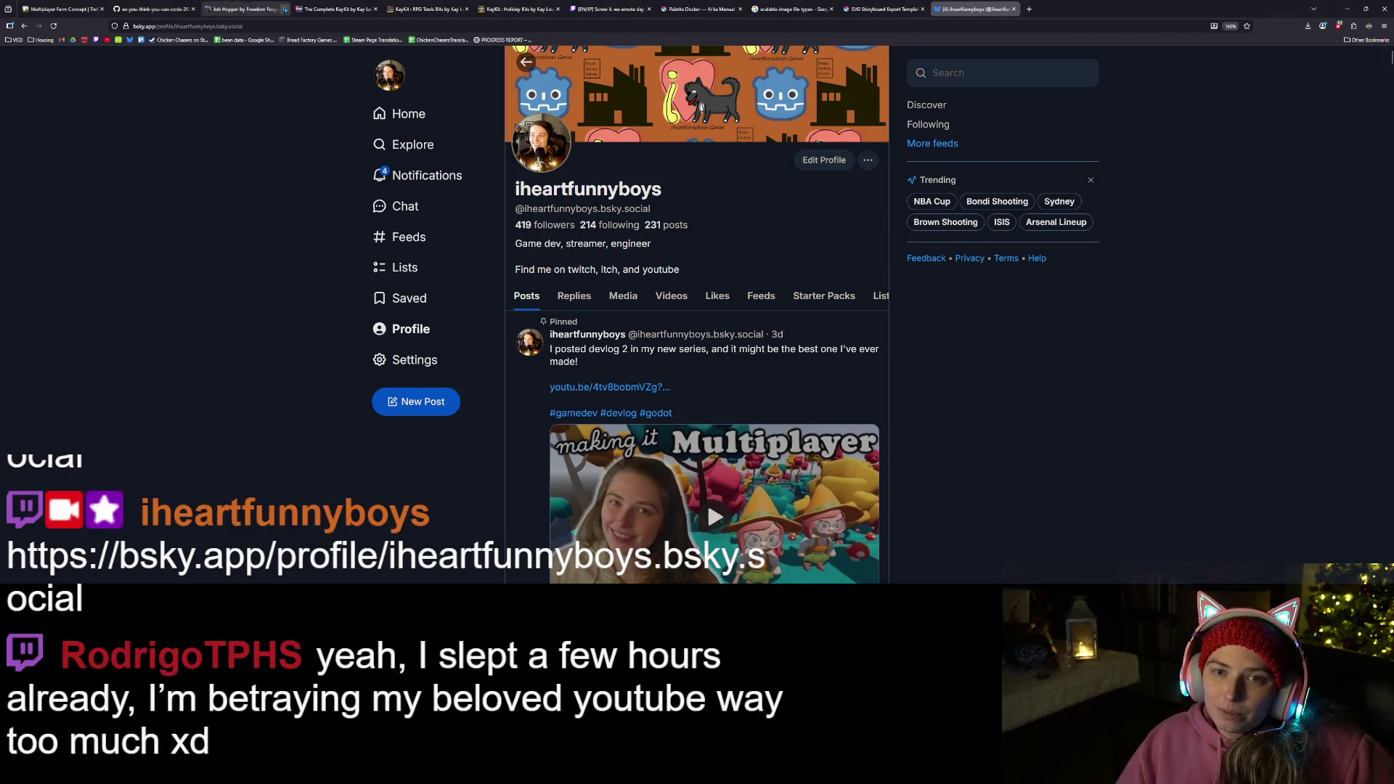
left_click(284, 10)
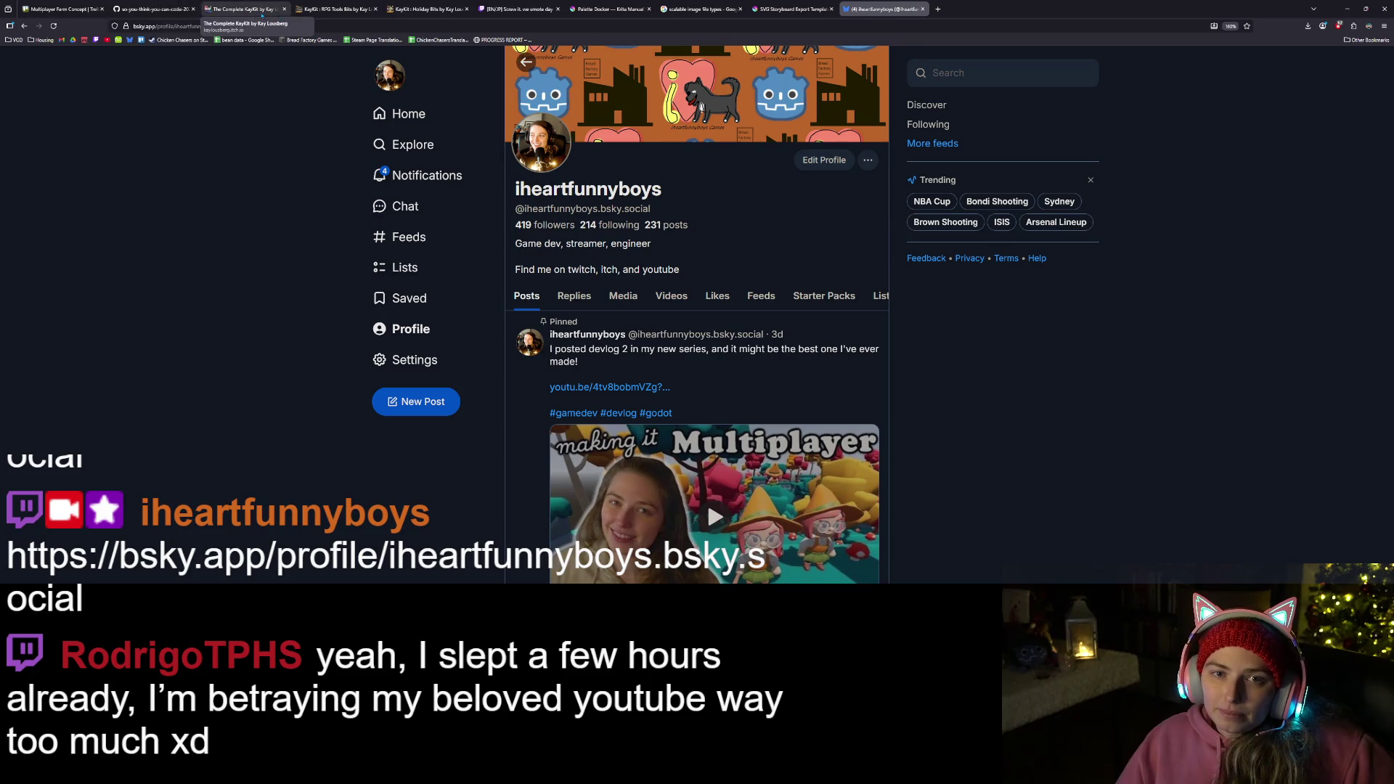
left_click(66, 10)
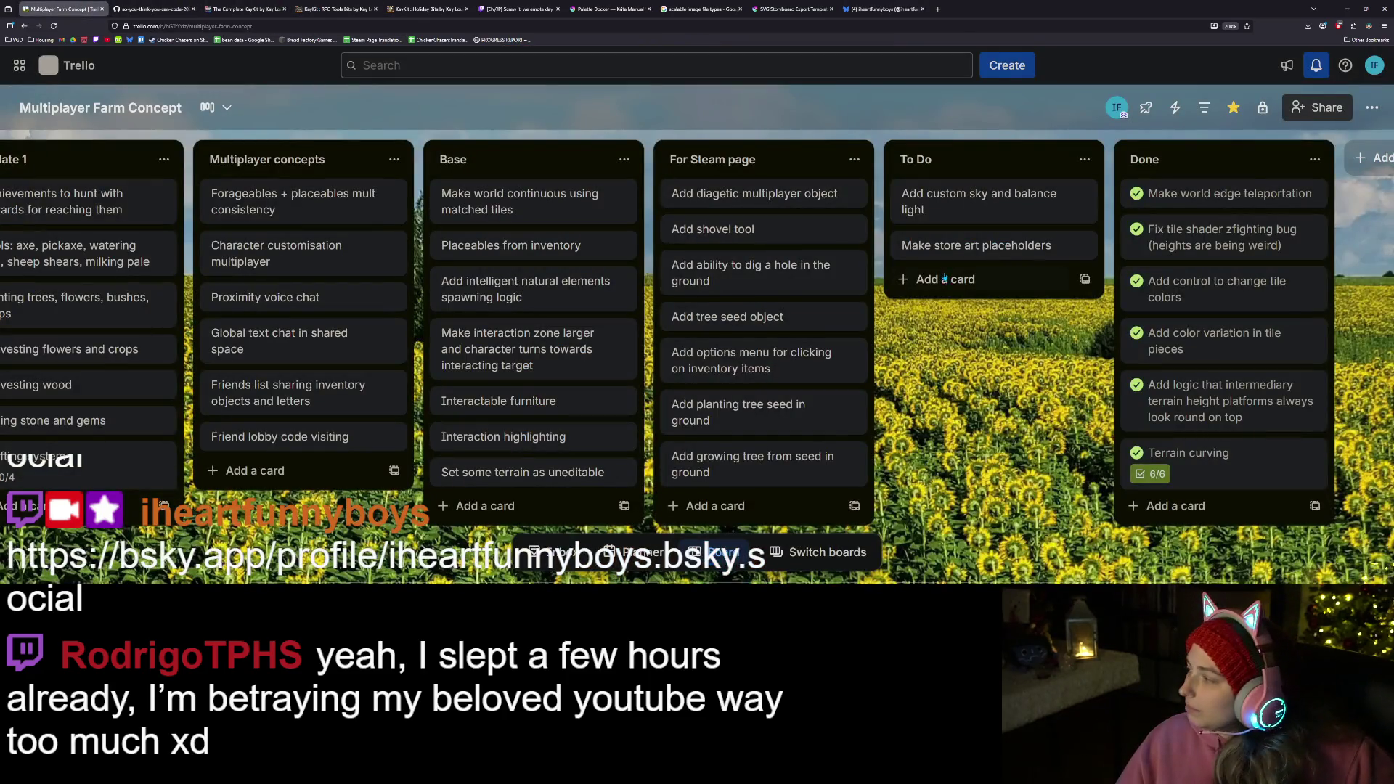
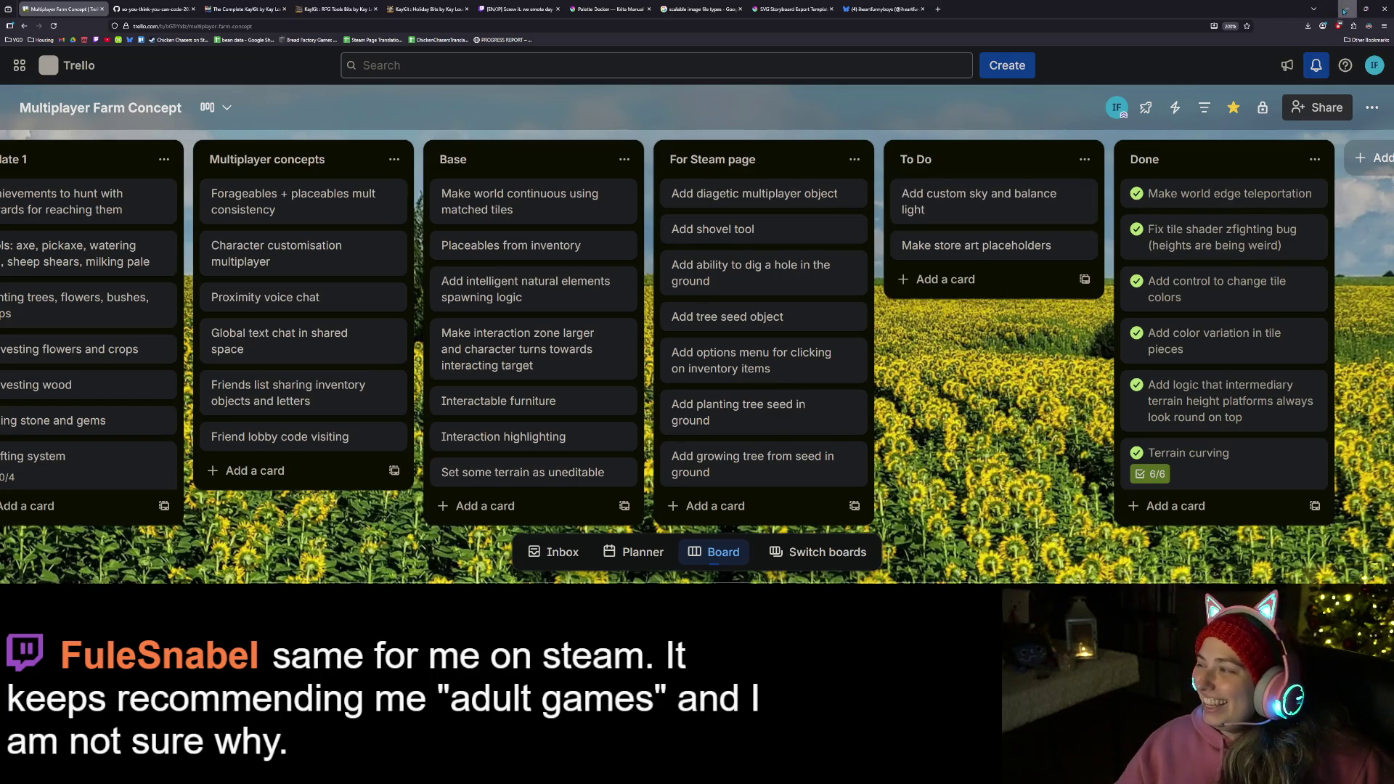
- Switch from the Trello board to the Krita window with the Hexery capsule
key("alt+Tab")
scroll(801, 403, "up", 2)
scroll(708, 414, "down", 2)
scroll(649, 422, "up", 1)
scroll(668, 417, "down", 1)
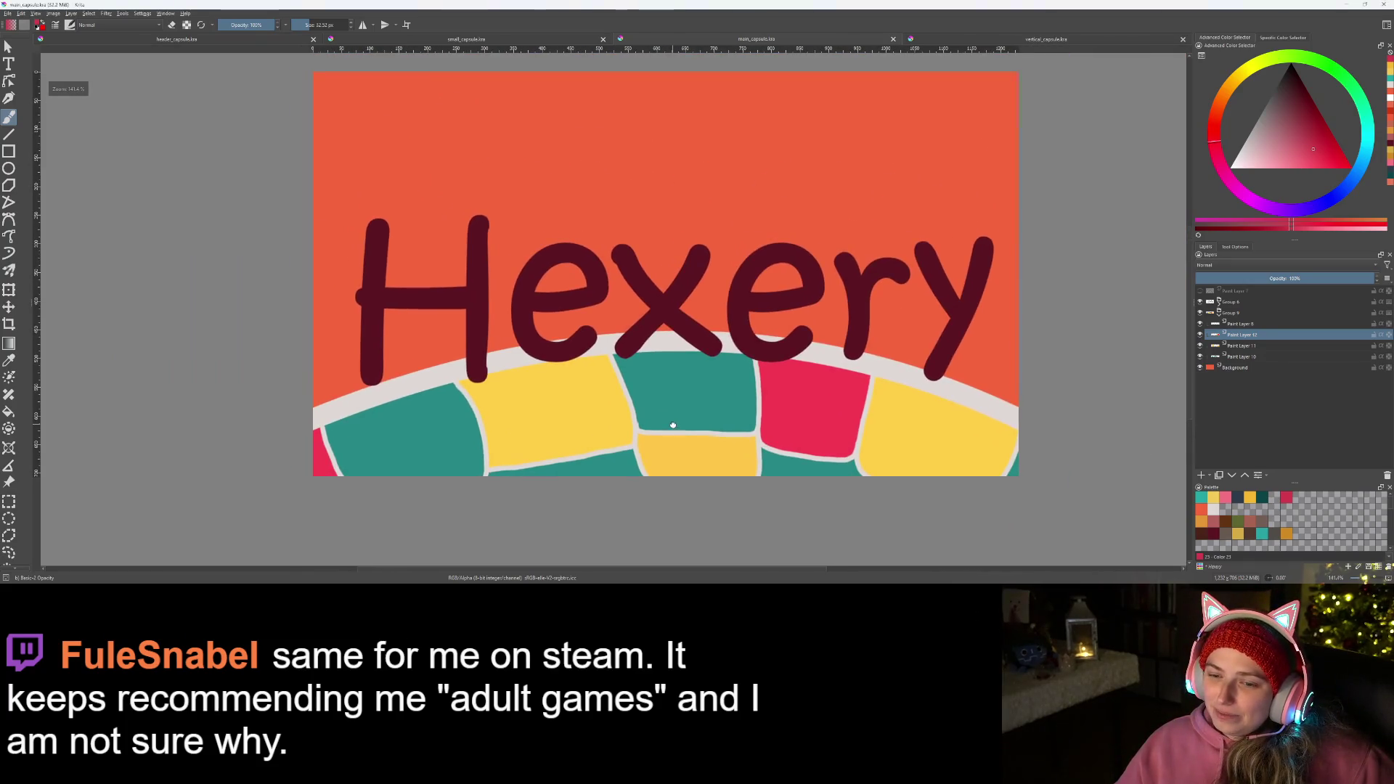
scroll(756, 445, "up", 1)
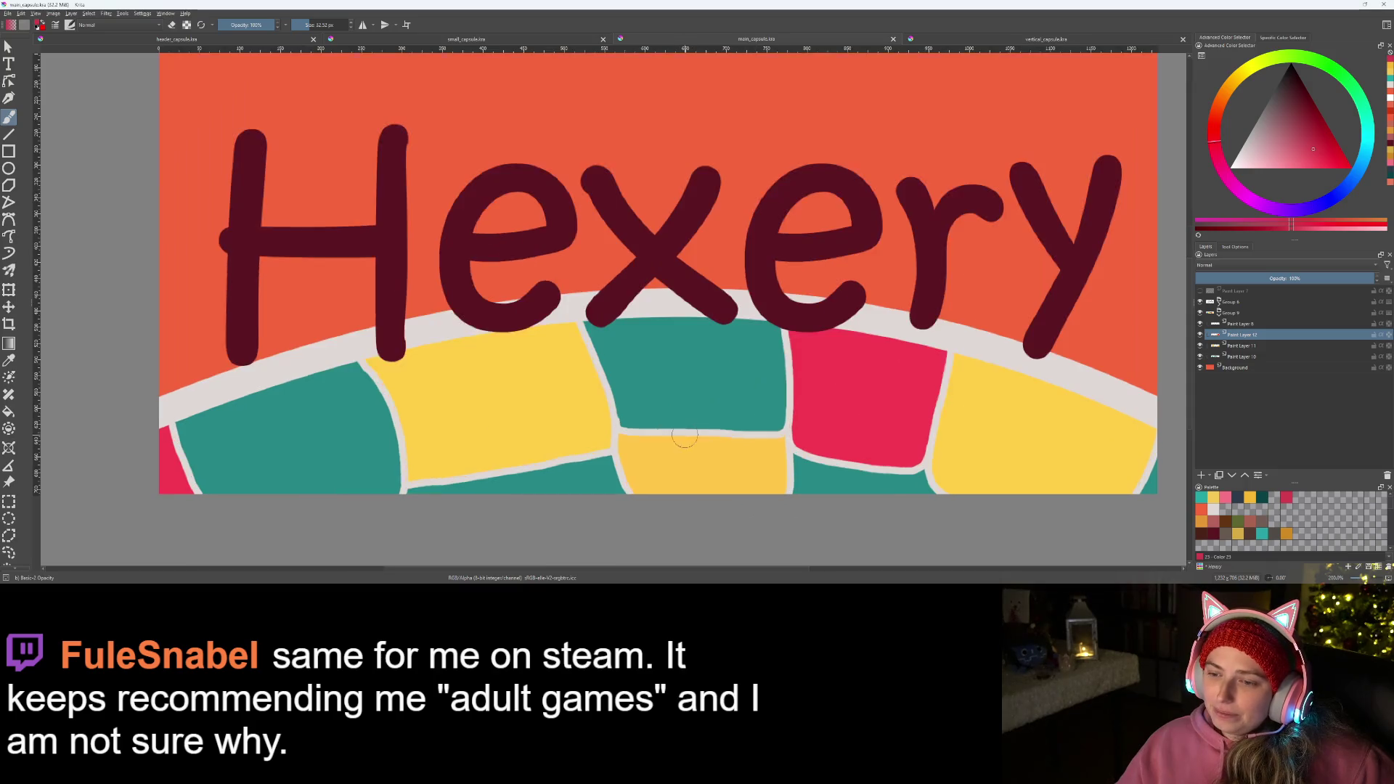
scroll(920, 419, "down", 1)
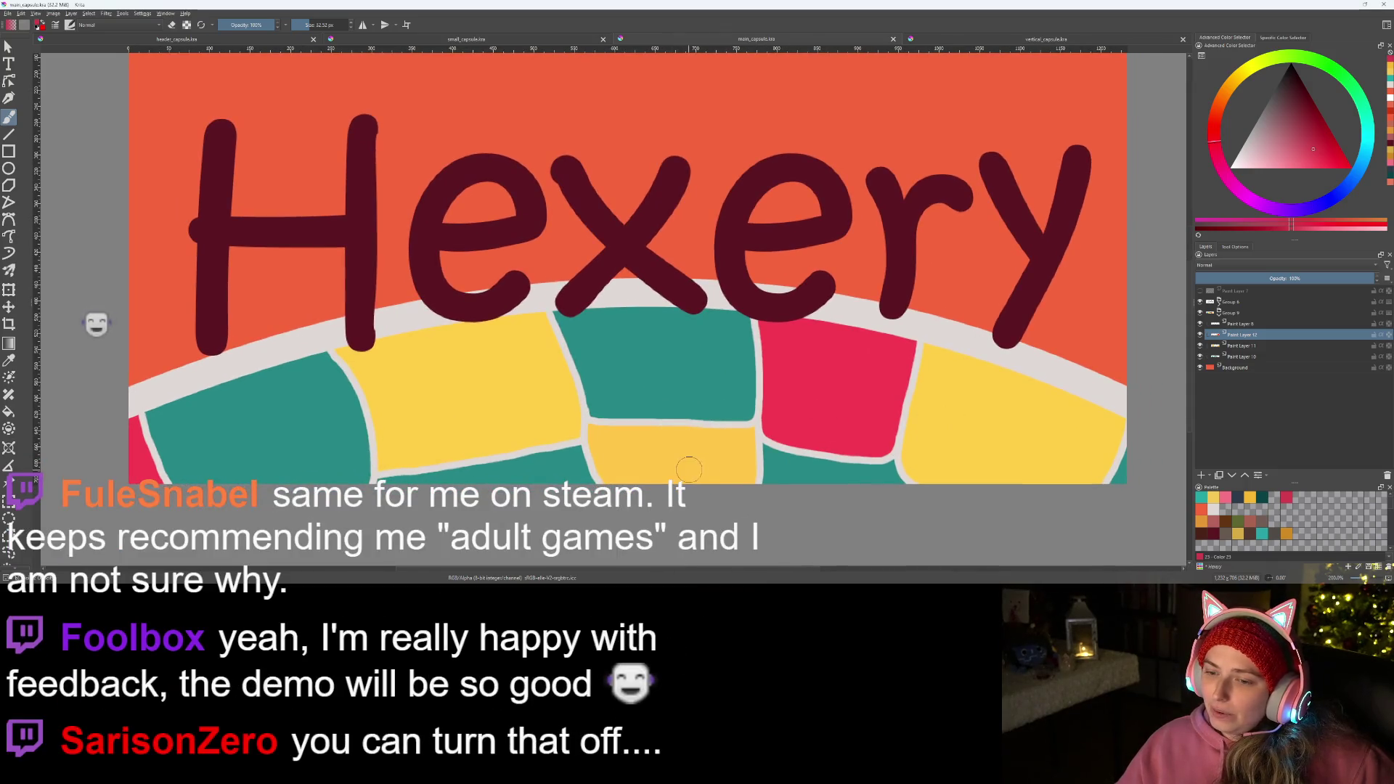
- Clear the red and lower yellow tile fills on Paint Layer 12, then go to the header_capsule document
left_click(1247, 346)
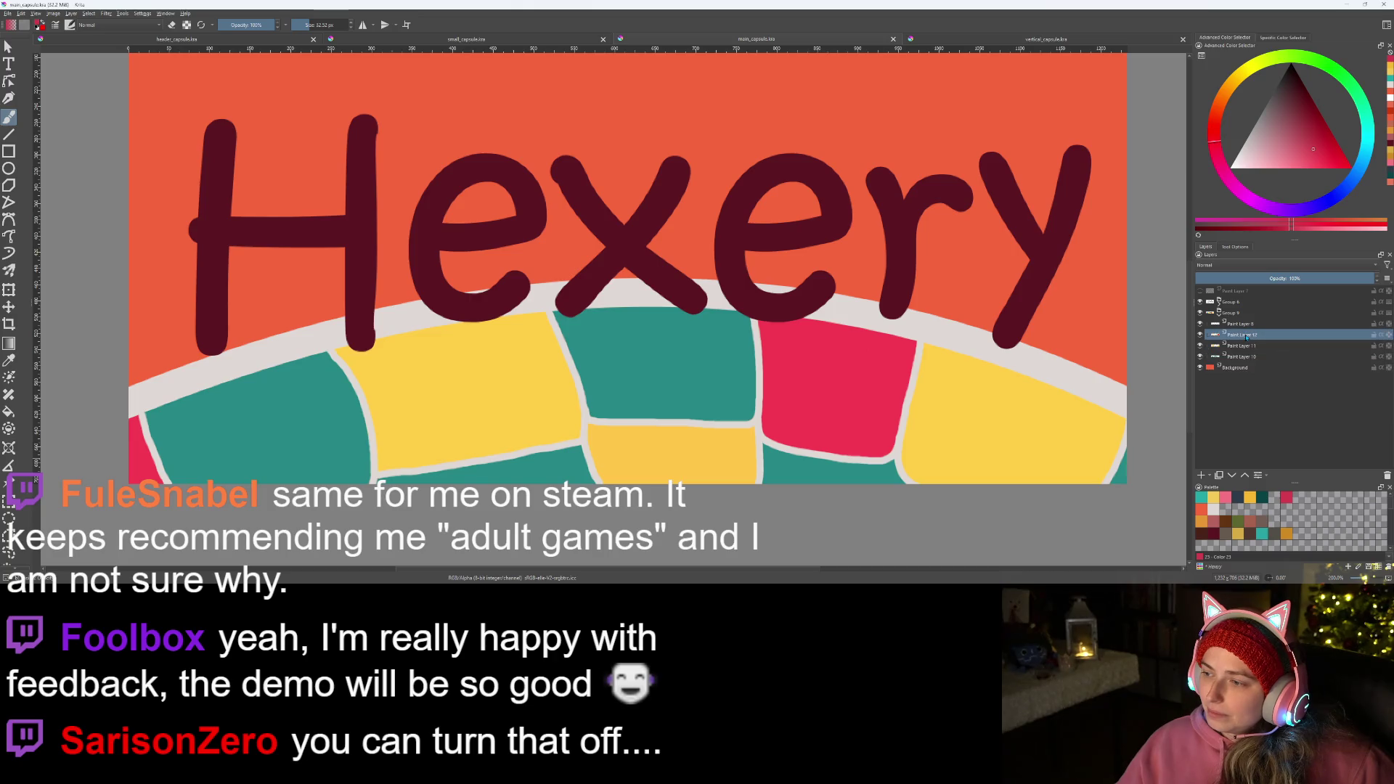
left_click(1242, 334)
key("Delete")
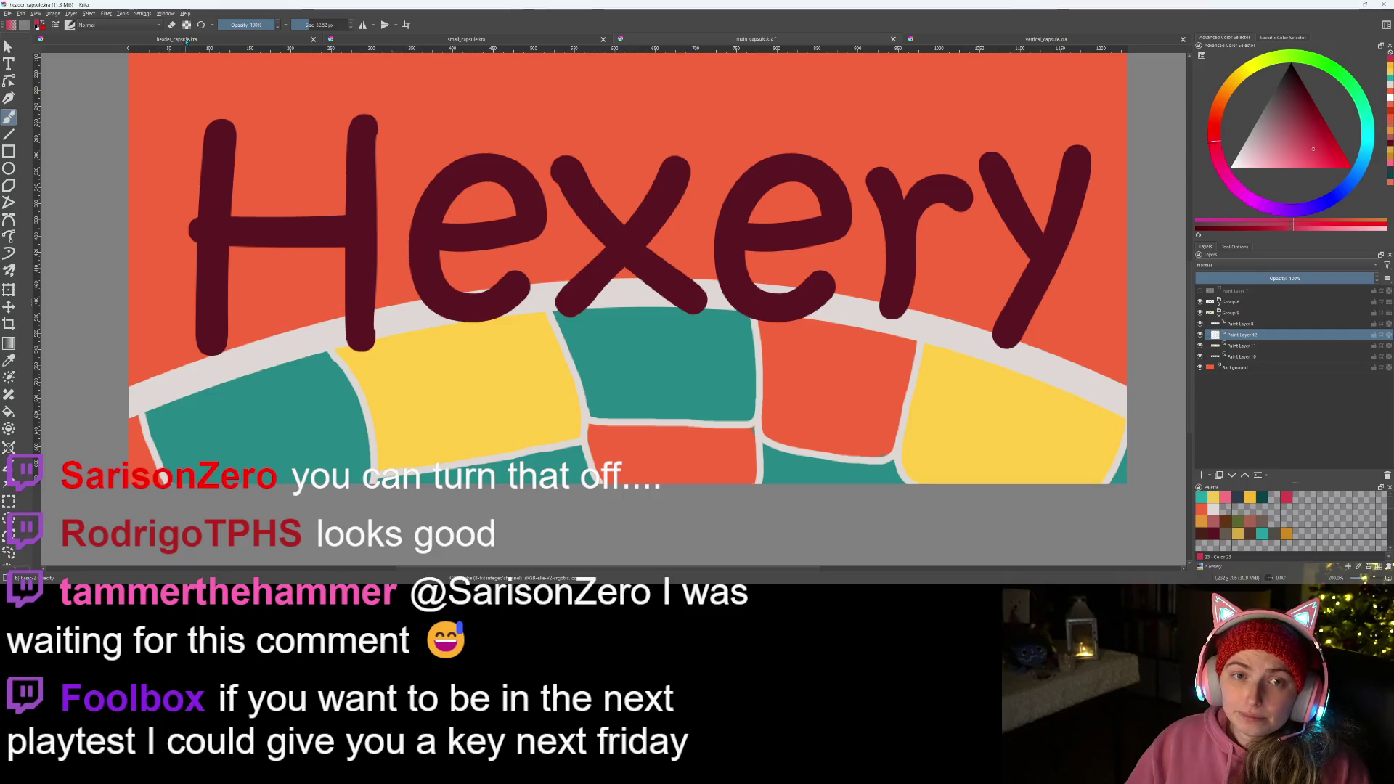
key("ctrl+Tab")
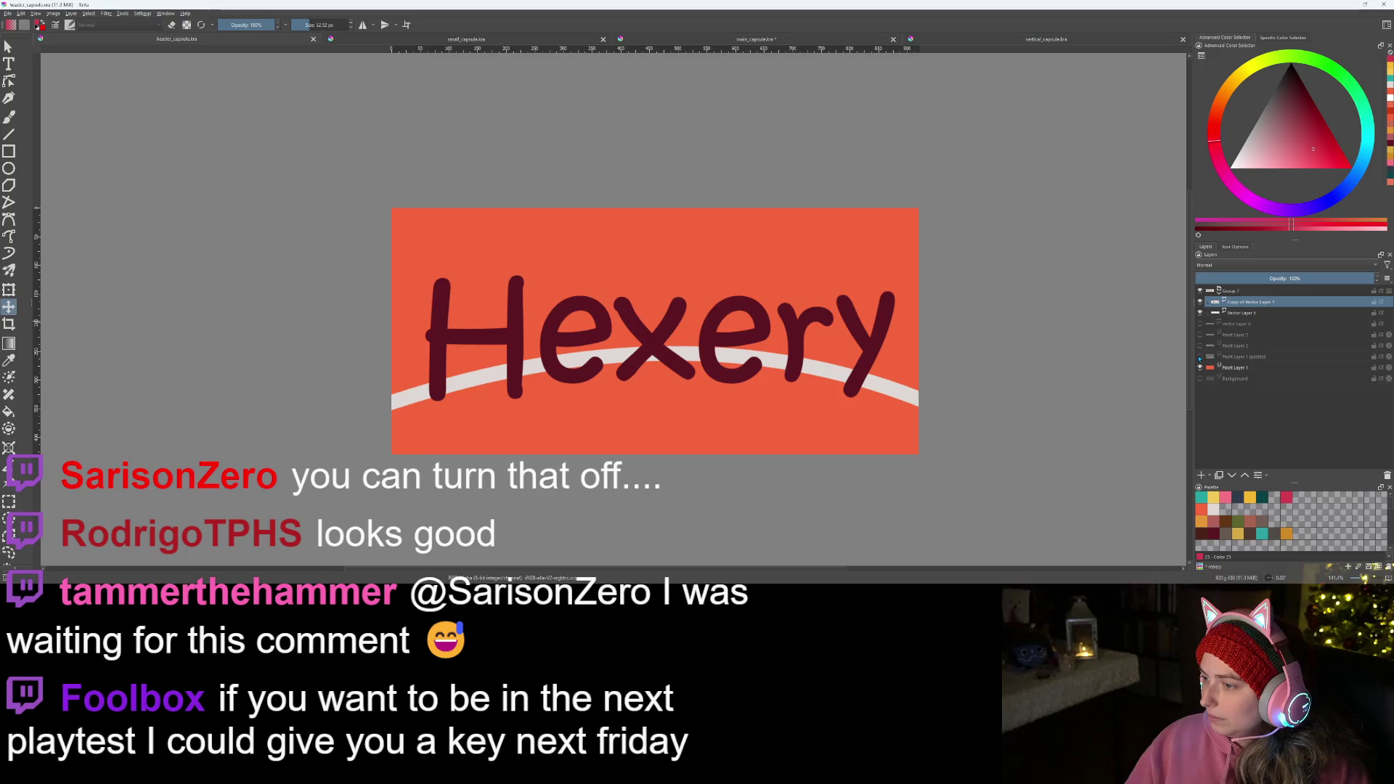
- Make the game screenshot layer visible at 100% opacity and sample its yellow tile colour
left_click(1201, 356)
left_click_drag(1336, 280, 1382, 281)
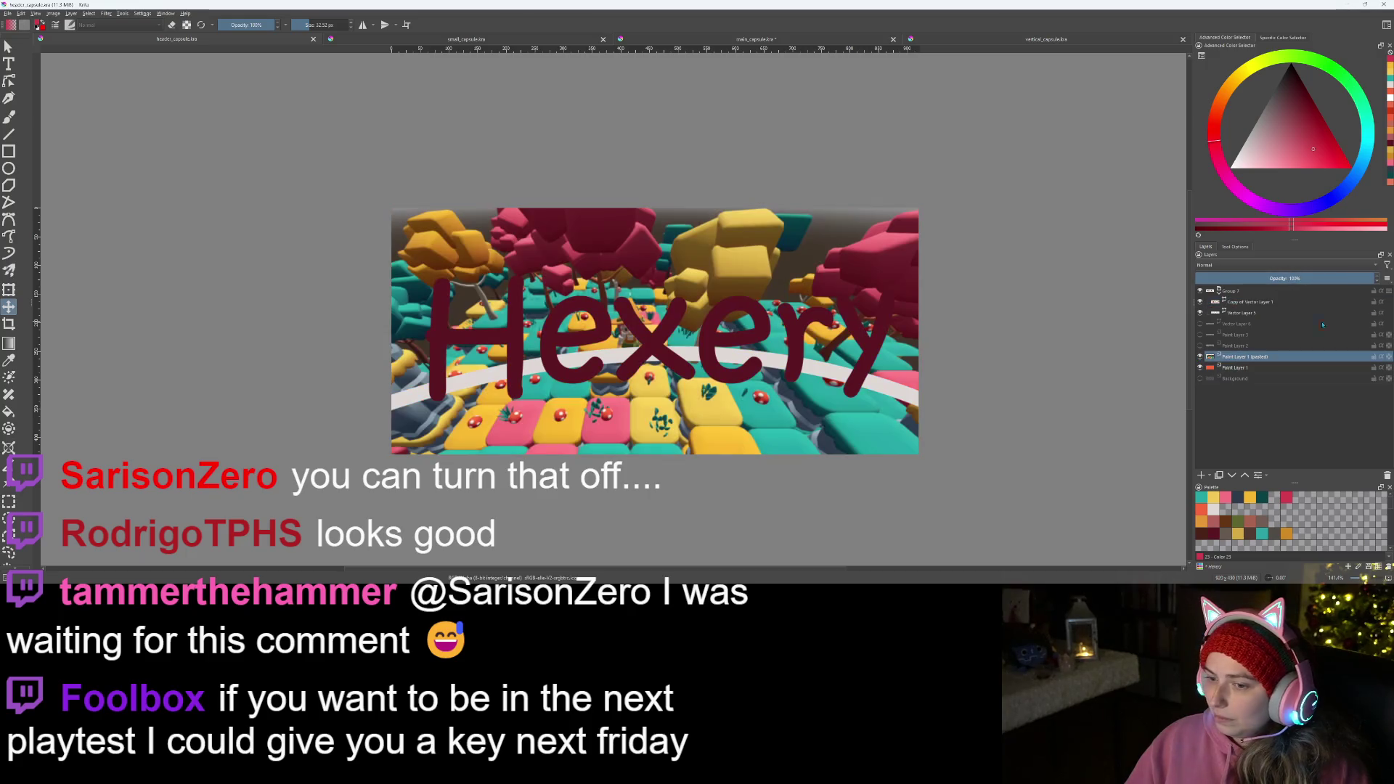
scroll(654, 469, "up", 2)
scroll(433, 371, "up", 1)
scroll(434, 371, "up", 1)
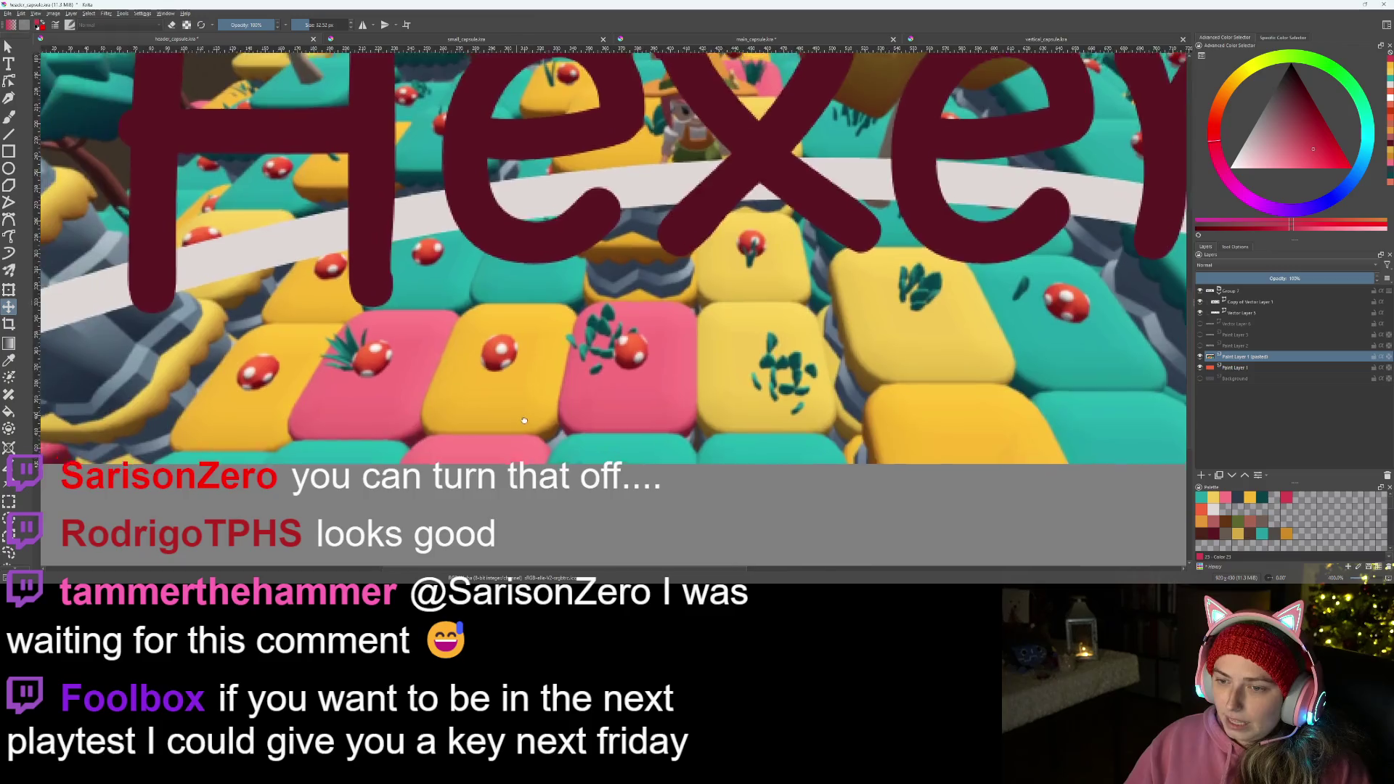
scroll(434, 371, "up", 1)
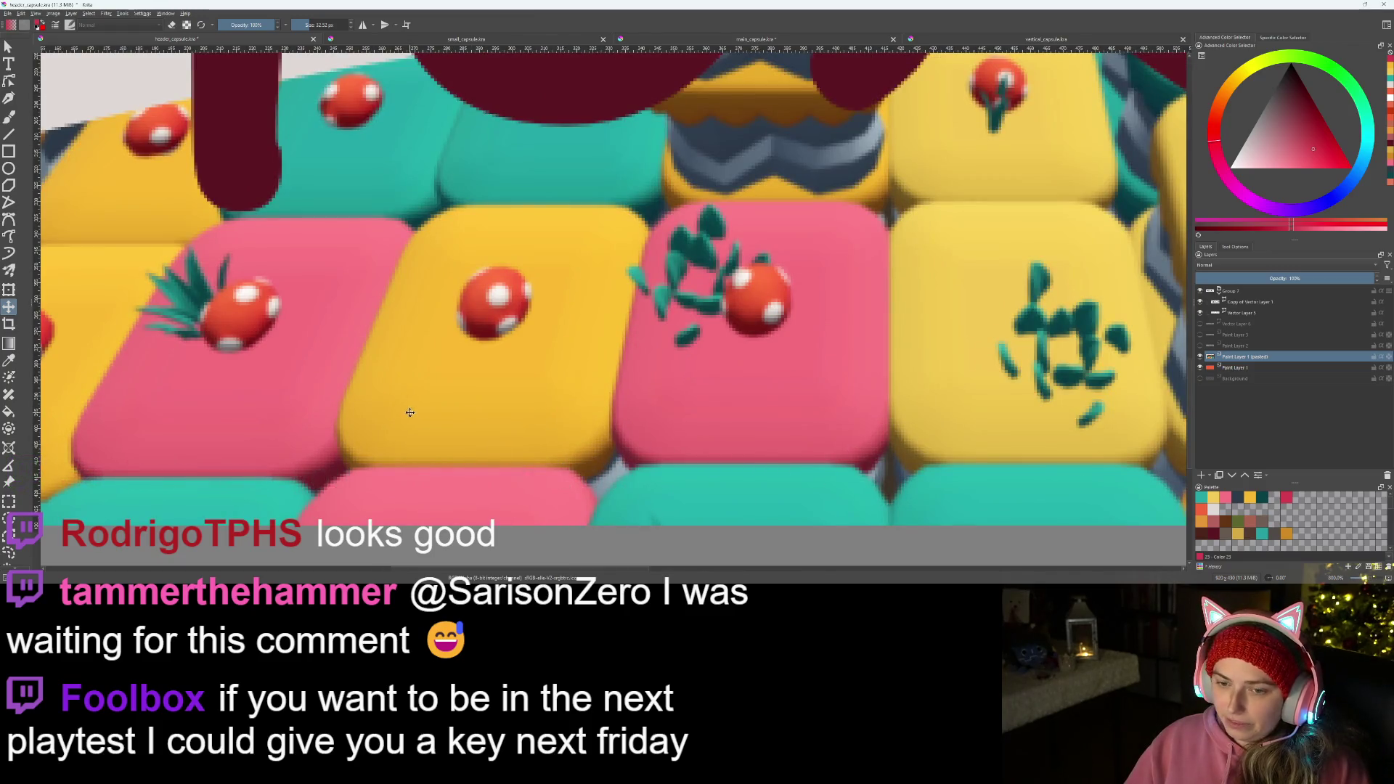
key("b")
left_click(500, 385, "ctrl")
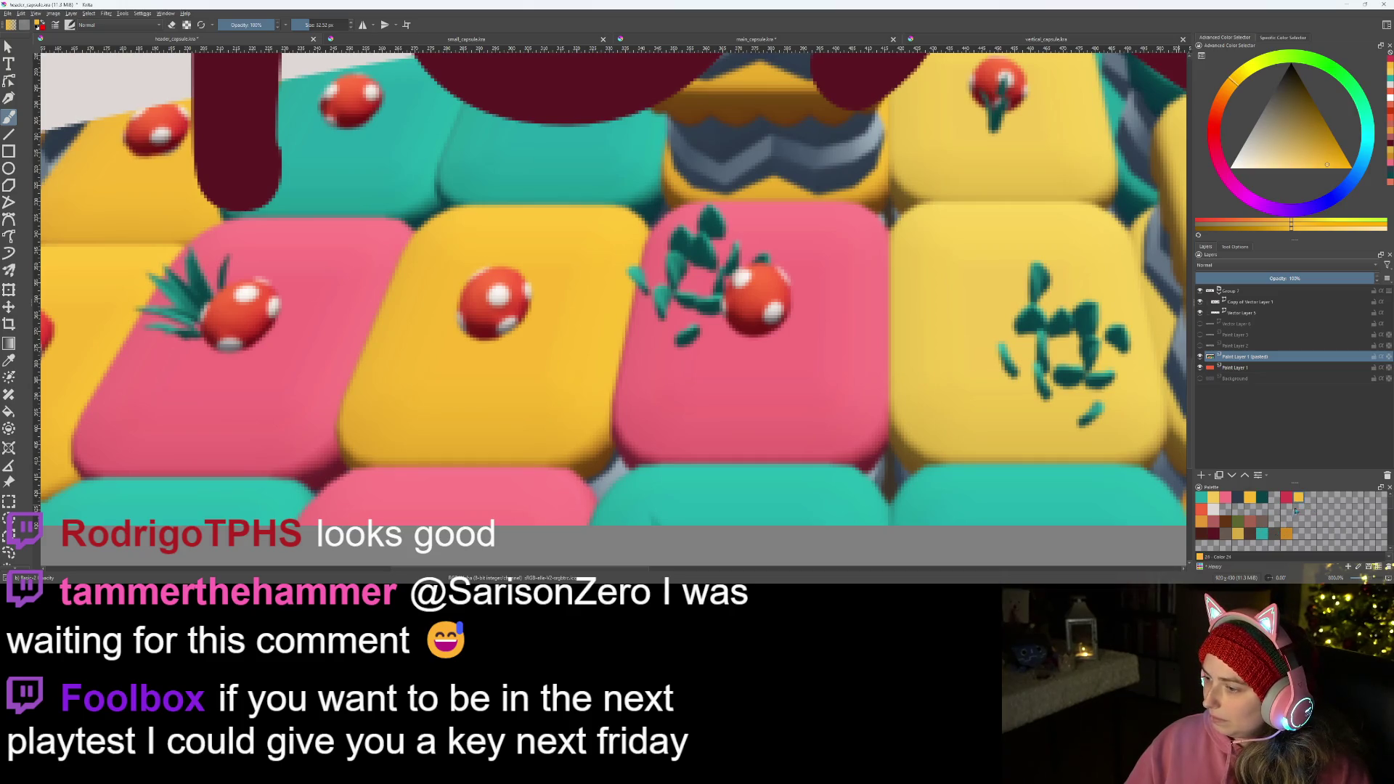
left_click(958, 333, "ctrl")
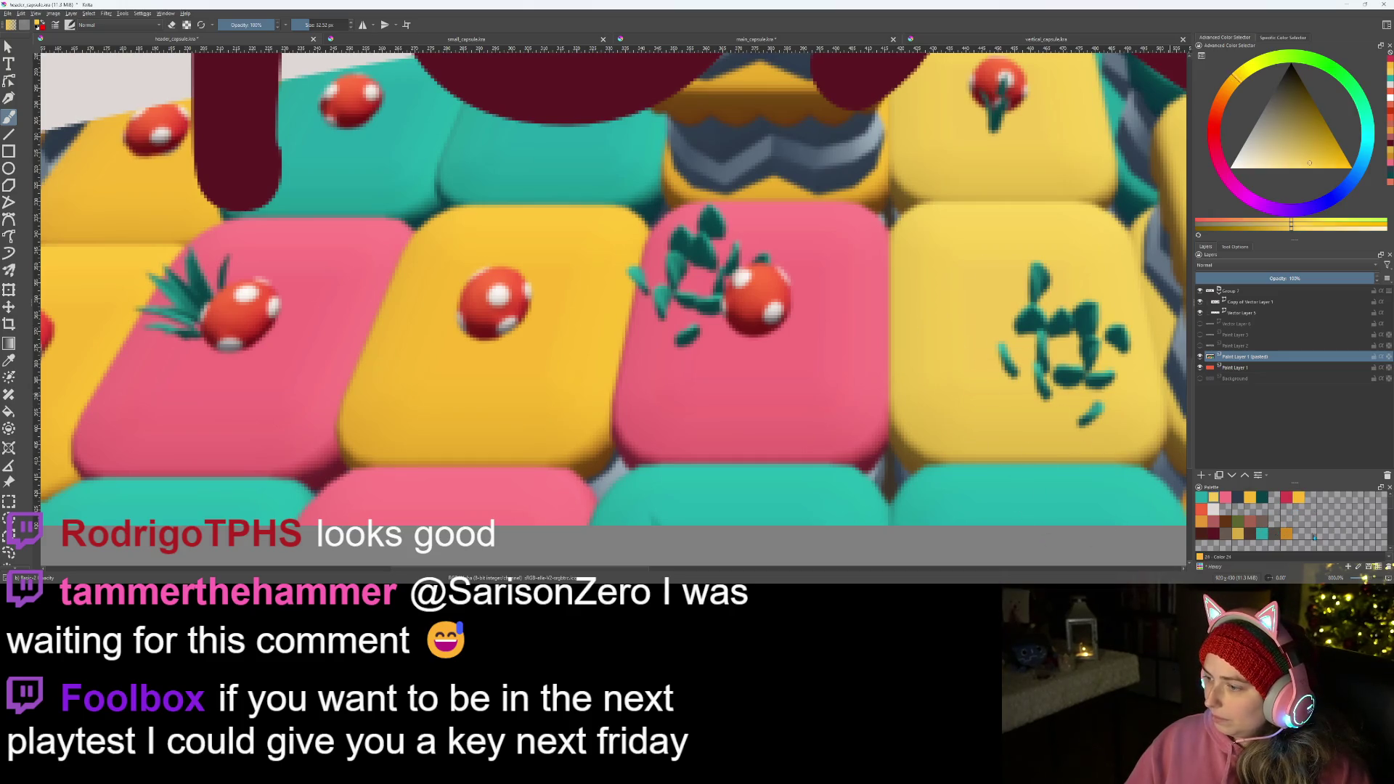
- Sample the pink and teal tile colours, drop an unwanted pink swatch, and return to main_capsule
left_click(855, 397, "ctrl")
left_click(1285, 500)
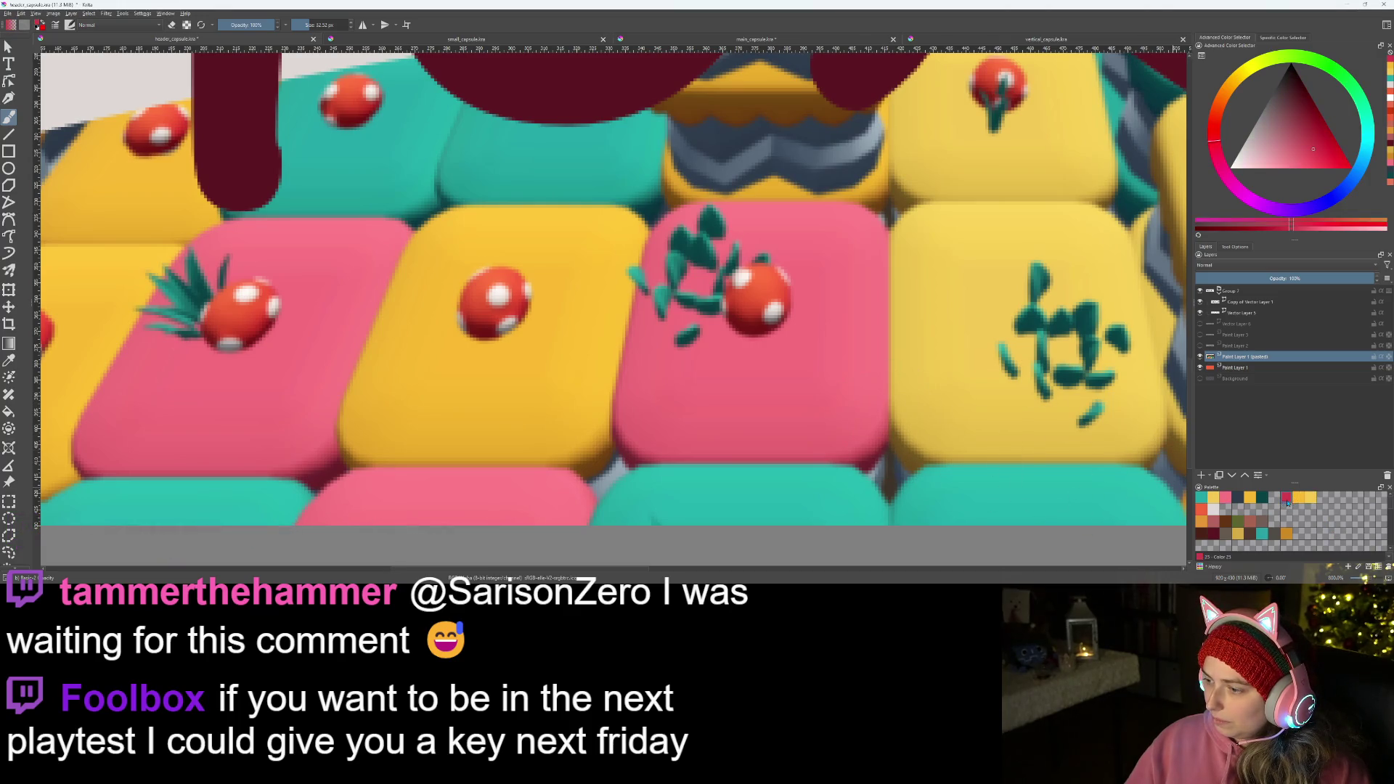
left_click(1299, 519)
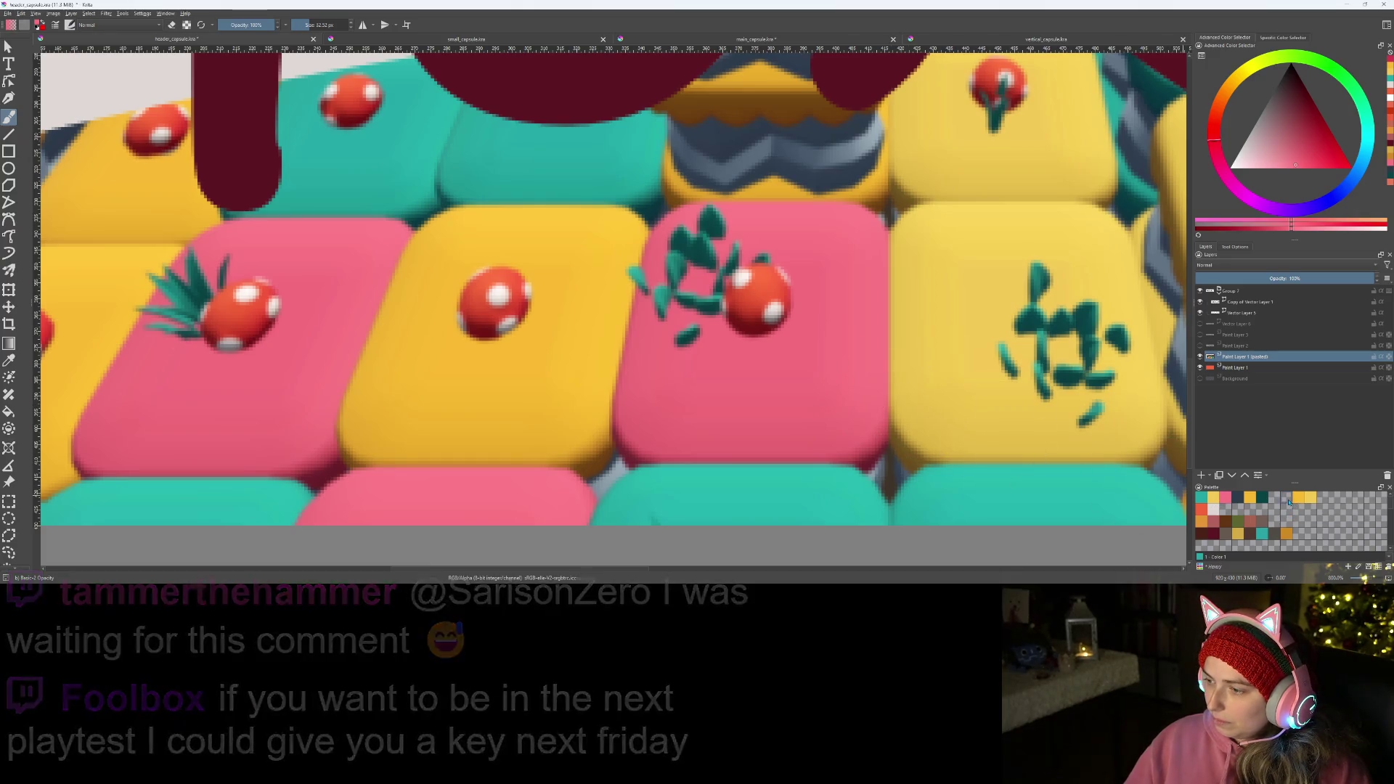
scroll(793, 390, "down", 1)
left_click(794, 479, "ctrl")
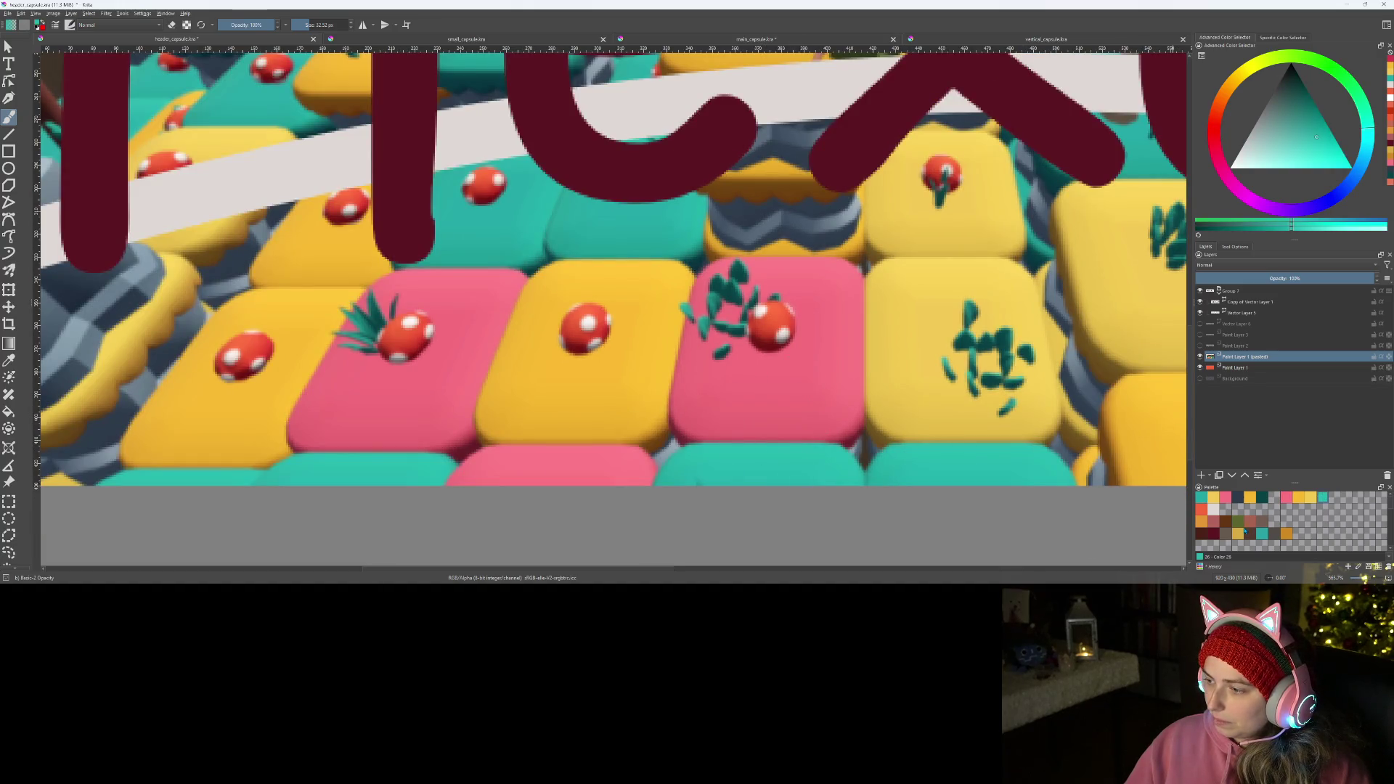
left_click(756, 39)
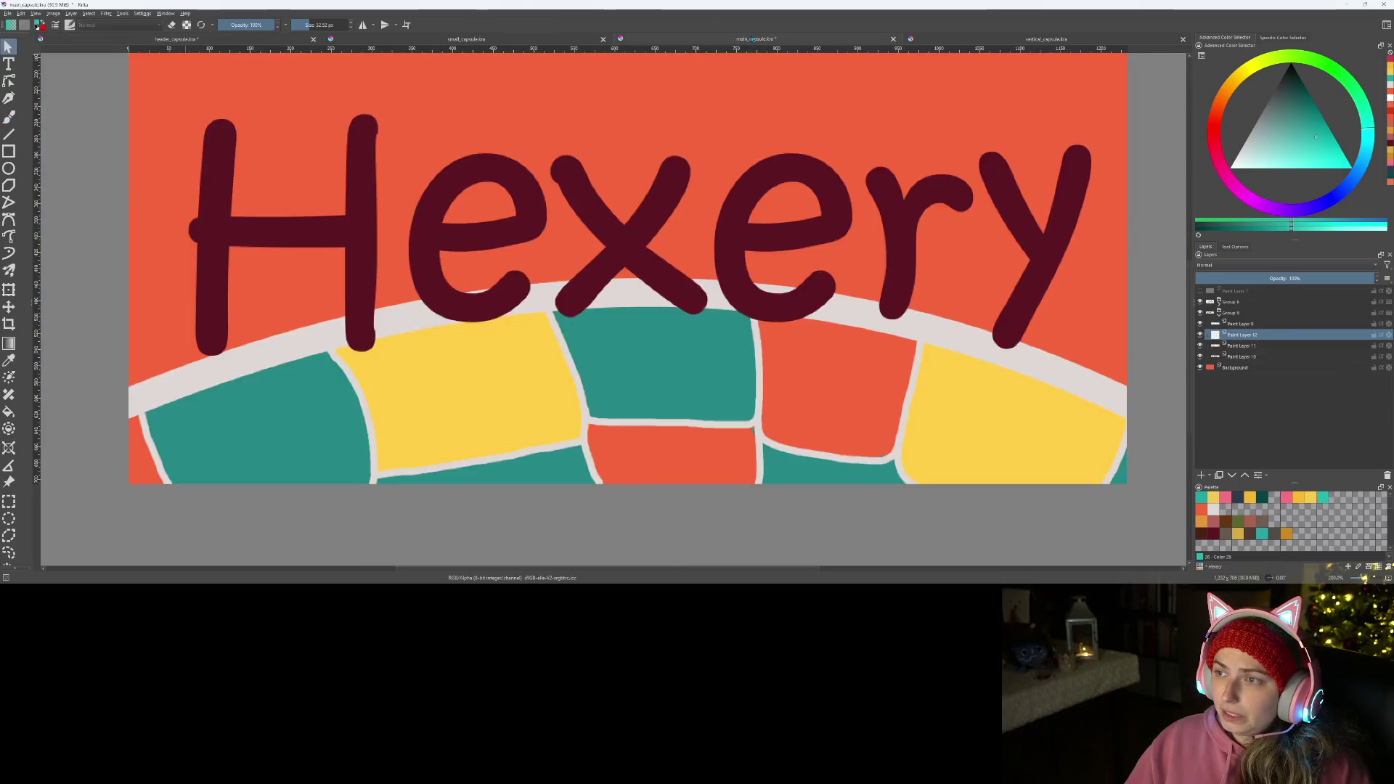
- Clear the teal and yellow tile fills and add a new empty paint layer above Paint Layer 12
key("b")
left_click(1241, 346)
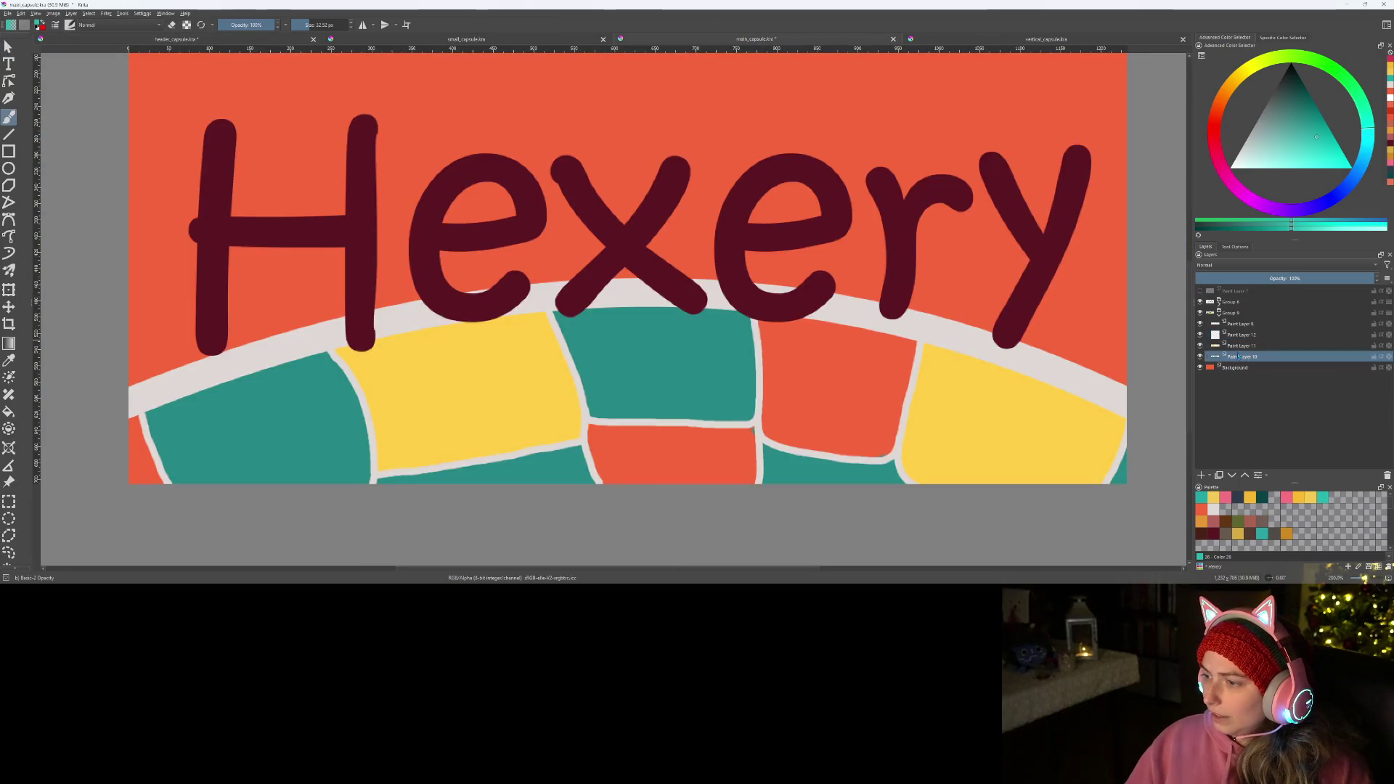
key("Delete")
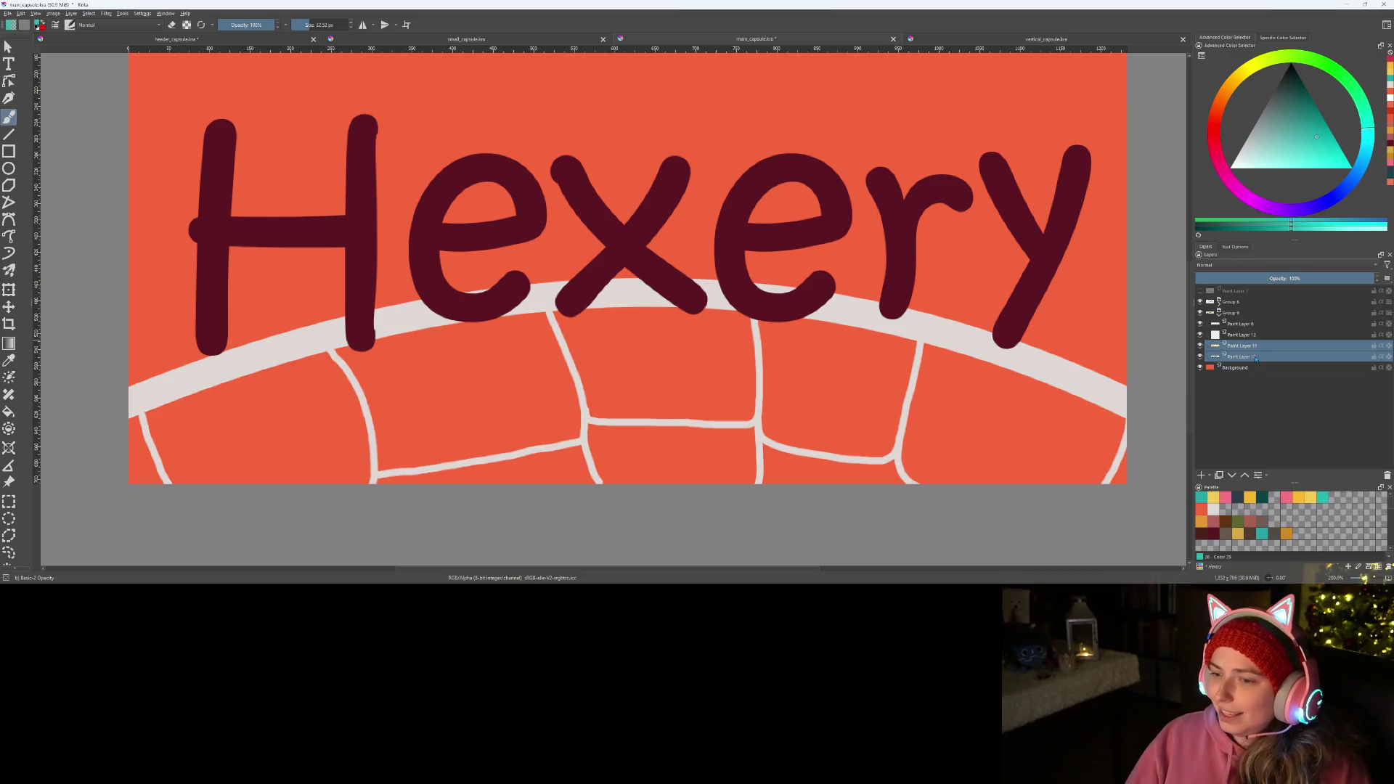
left_click(1202, 475)
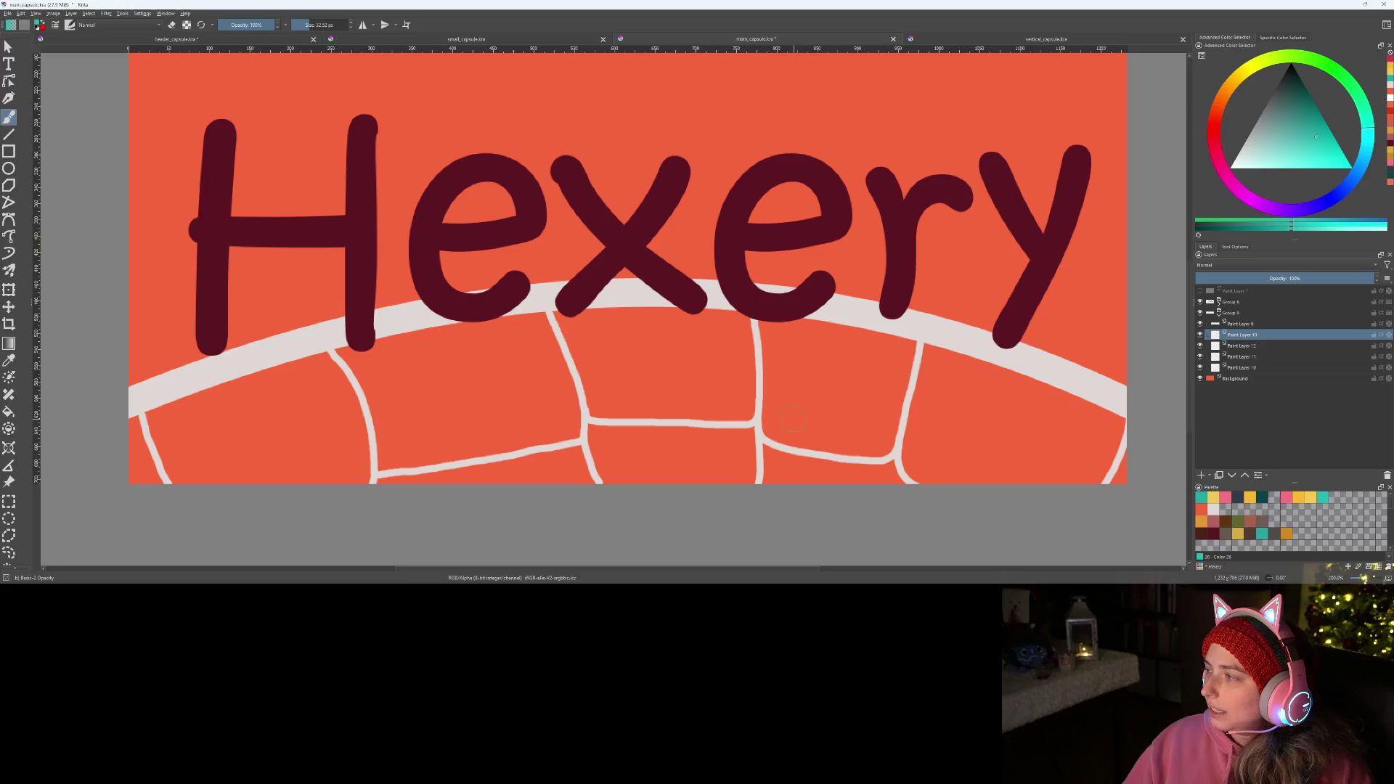
scroll(790, 418, "up", 2)
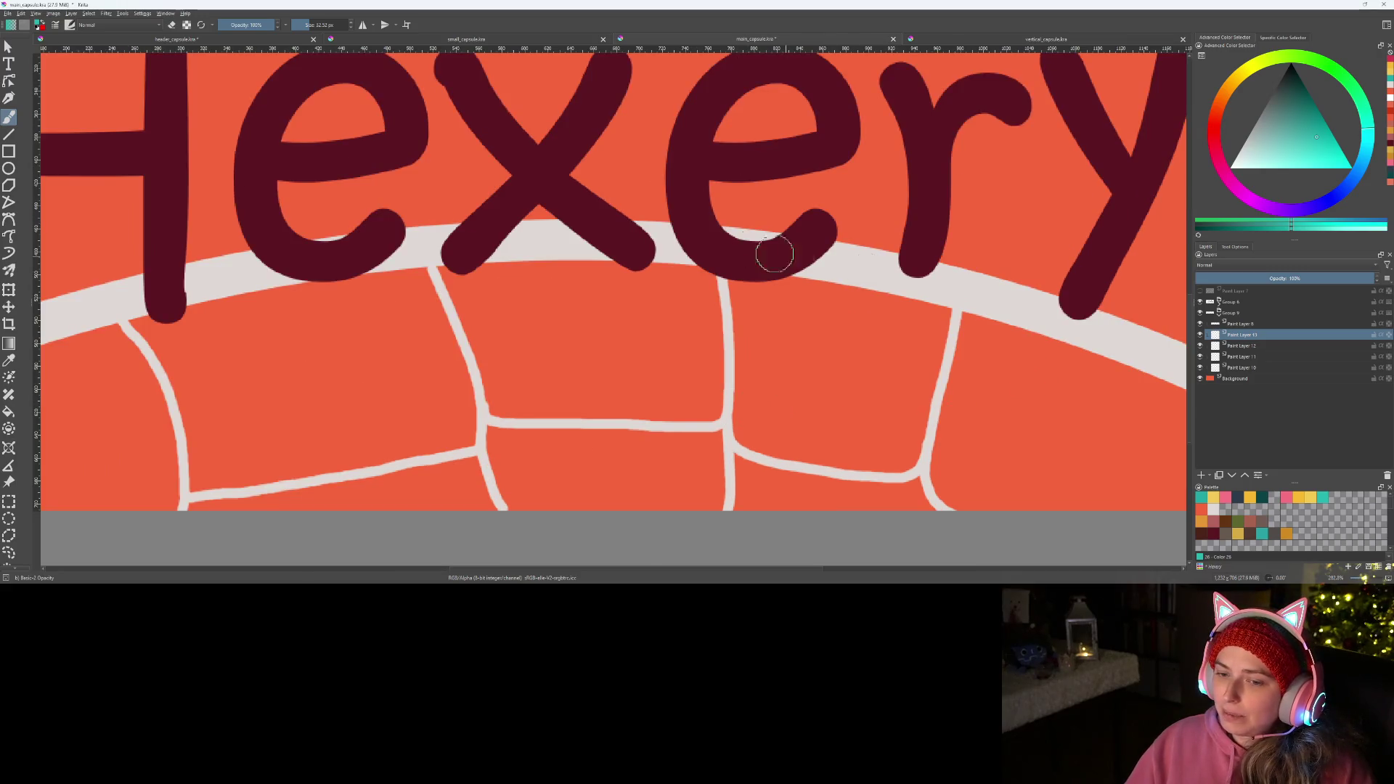
scroll(688, 403, "up", 2)
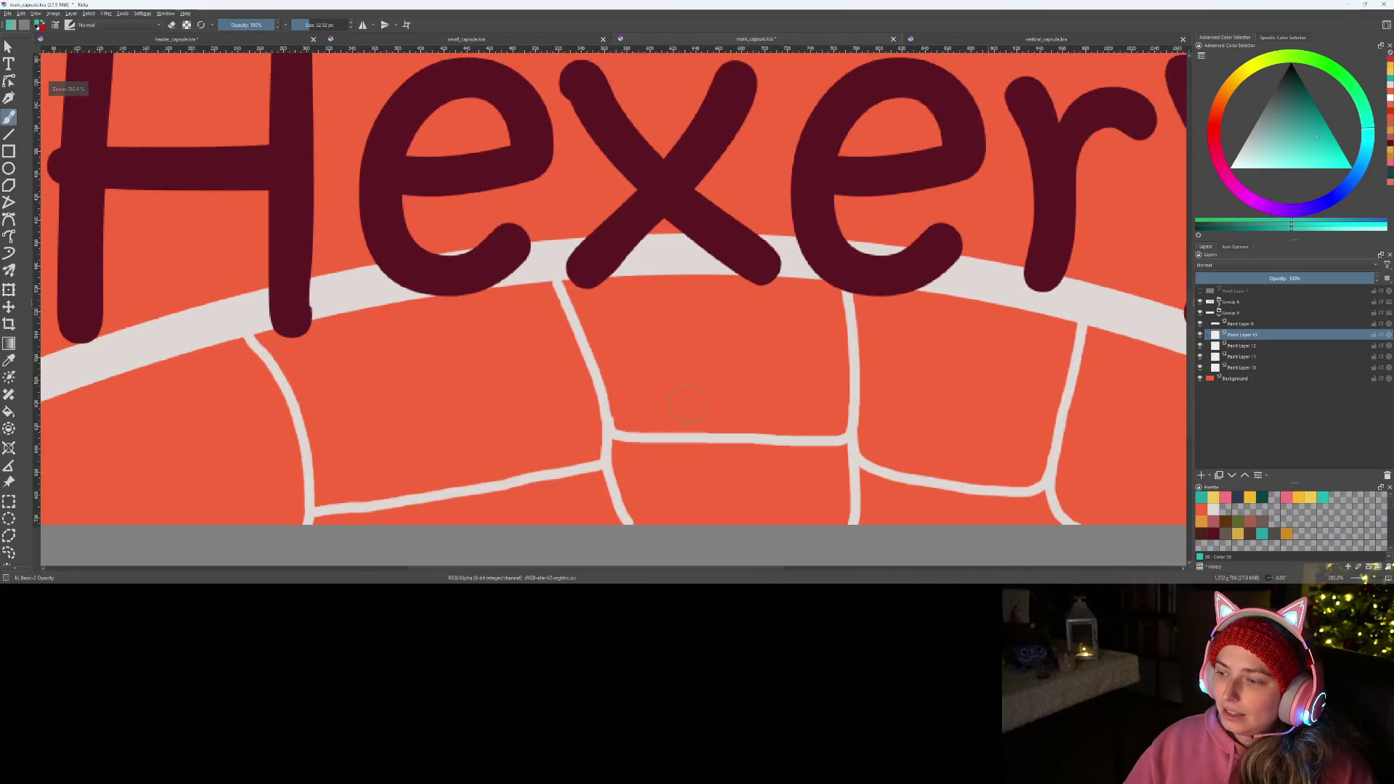
- Paint the tile under the H and e pink and start filling a lower cell pink
left_click_drag(687, 404, 648, 396)
left_click(1288, 500)
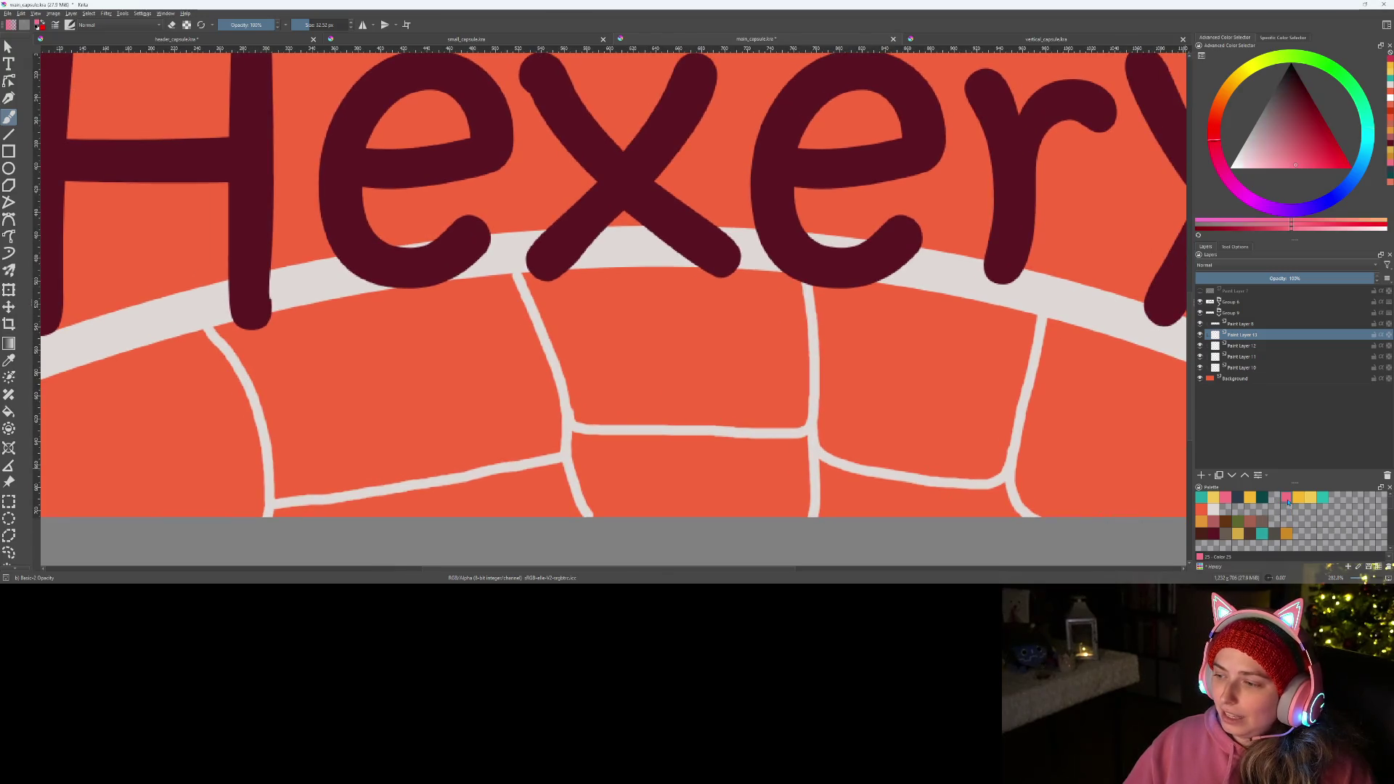
mouse_move(240, 316)
left_mouse_down()
mouse_move(281, 490)
mouse_move(545, 448)
mouse_move(506, 285)
mouse_move(387, 286)
mouse_move(289, 308)
mouse_move(263, 329)
mouse_move(315, 461)
mouse_move(507, 430)
mouse_move(517, 398)
mouse_move(488, 311)
mouse_move(311, 332)
mouse_move(297, 376)
mouse_move(338, 444)
mouse_move(490, 425)
mouse_move(487, 365)
mouse_move(452, 329)
mouse_move(327, 355)
mouse_move(332, 397)
mouse_move(403, 437)
mouse_move(473, 398)
mouse_move(431, 354)
mouse_move(350, 376)
mouse_move(361, 400)
mouse_move(449, 387)
left_mouse_up()
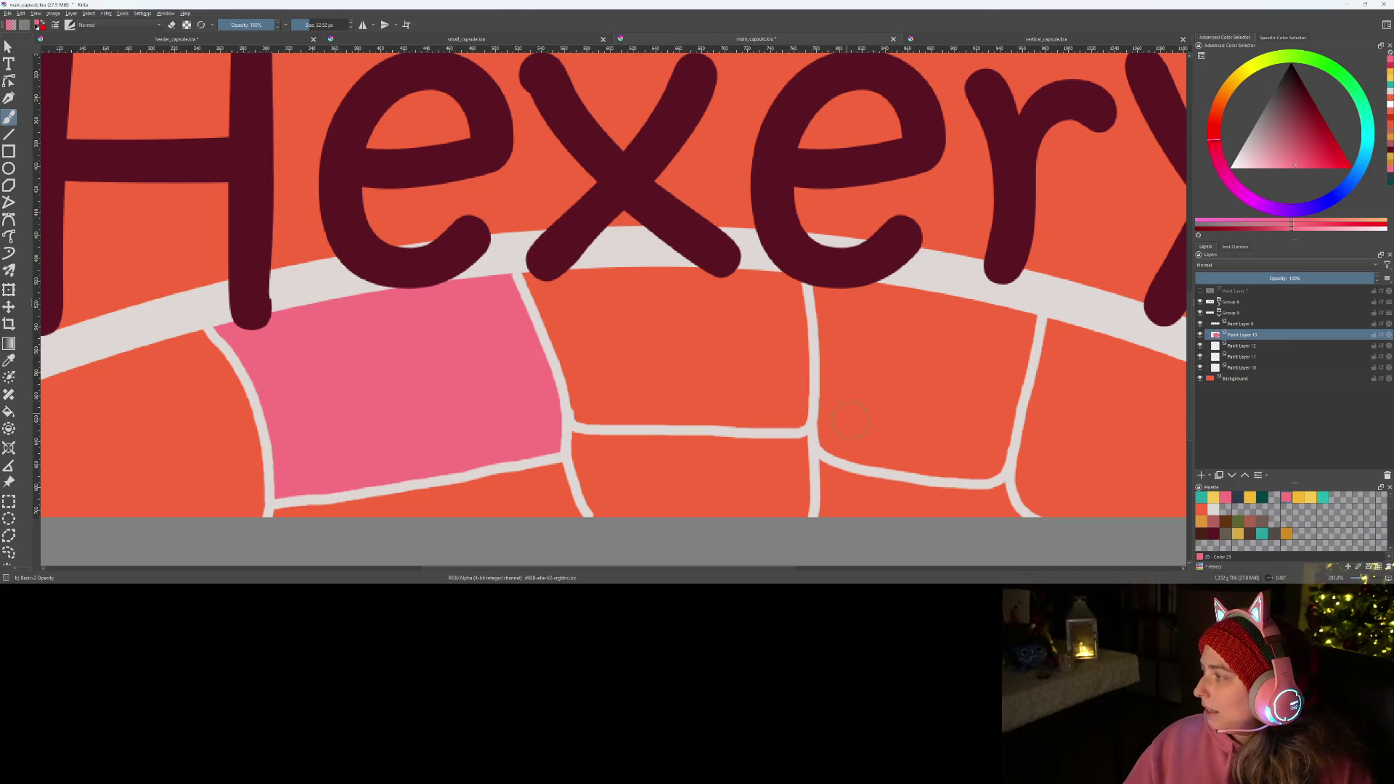
left_click_drag(849, 420, 763, 447)
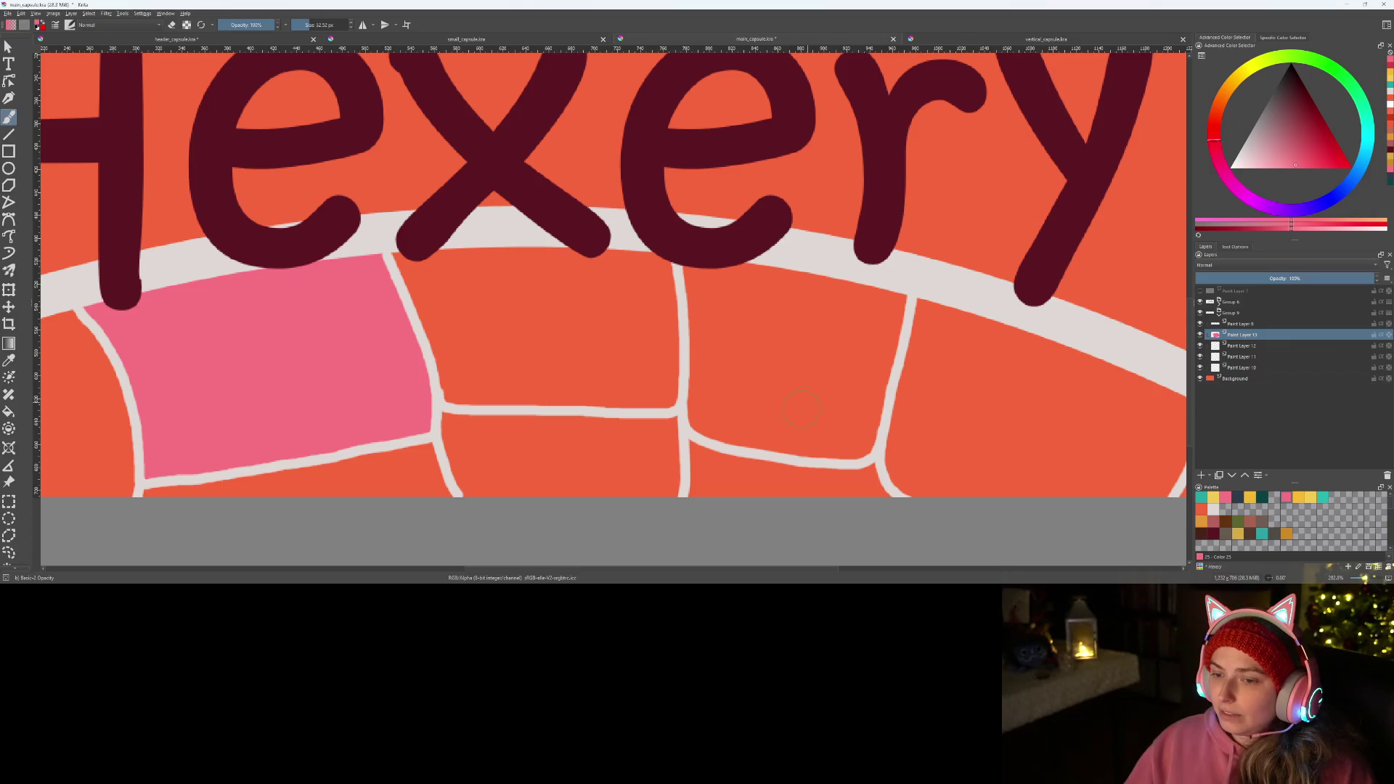
scroll(800, 412, "up", 5)
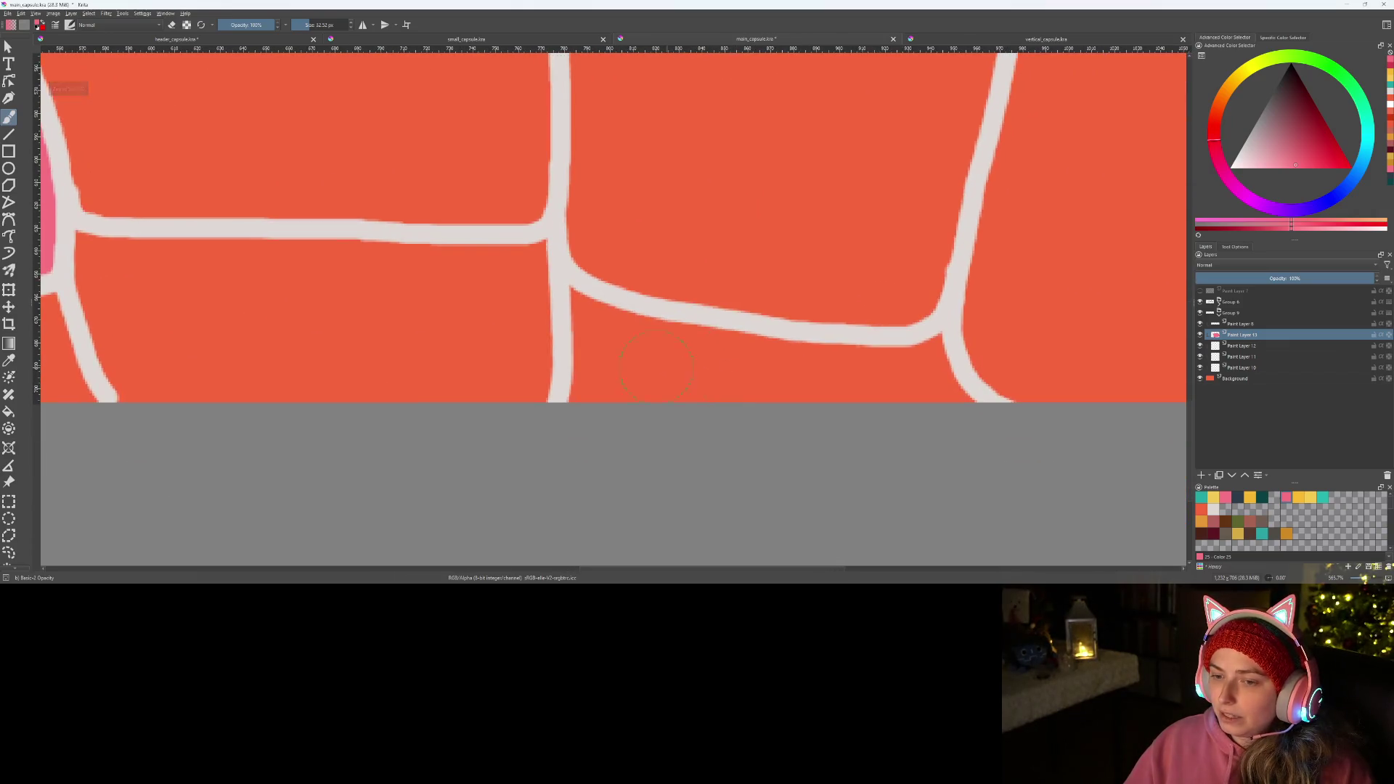
mouse_move(594, 303)
left_mouse_down()
mouse_move(586, 398)
mouse_move(648, 333)
mouse_move(928, 363)
mouse_move(976, 387)
mouse_move(638, 381)
left_mouse_up()
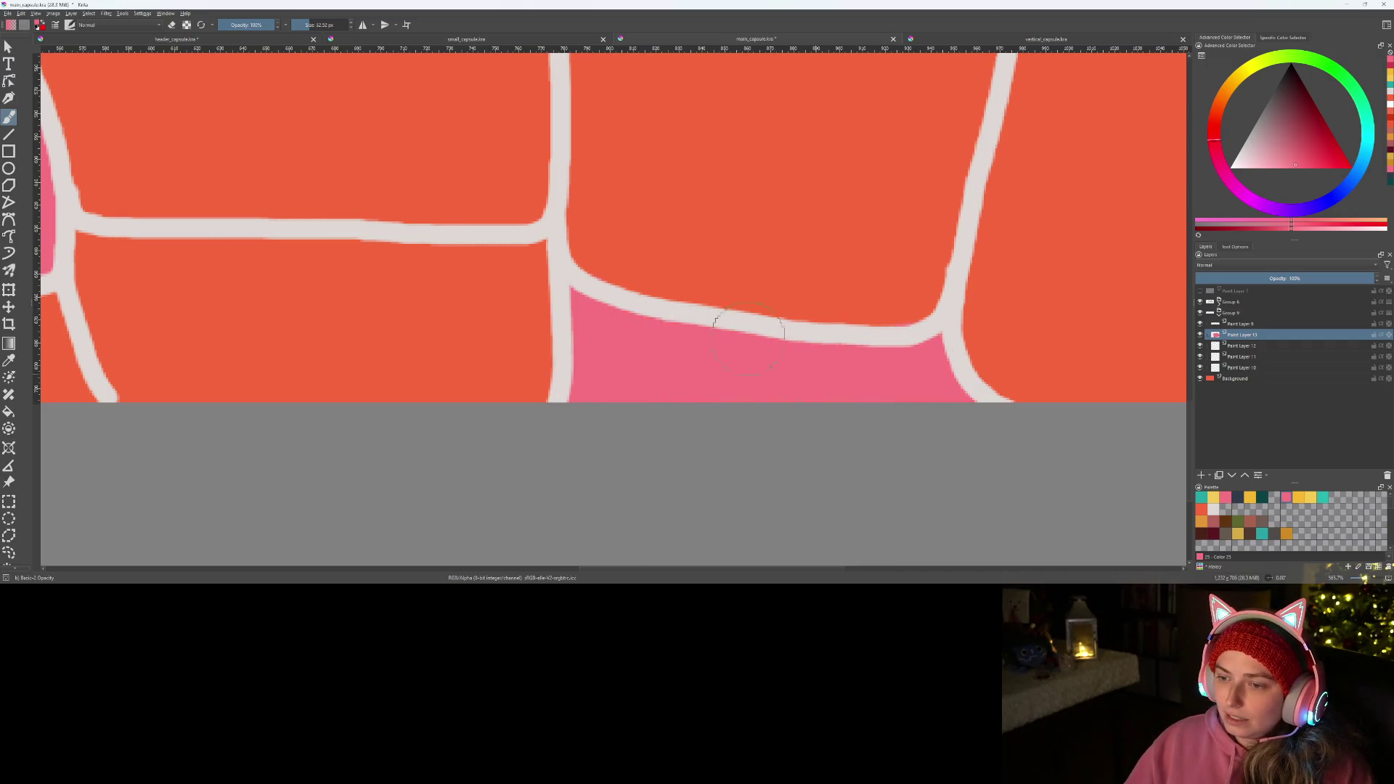
scroll(728, 325, "down", 3)
scroll(654, 349, "down", 2)
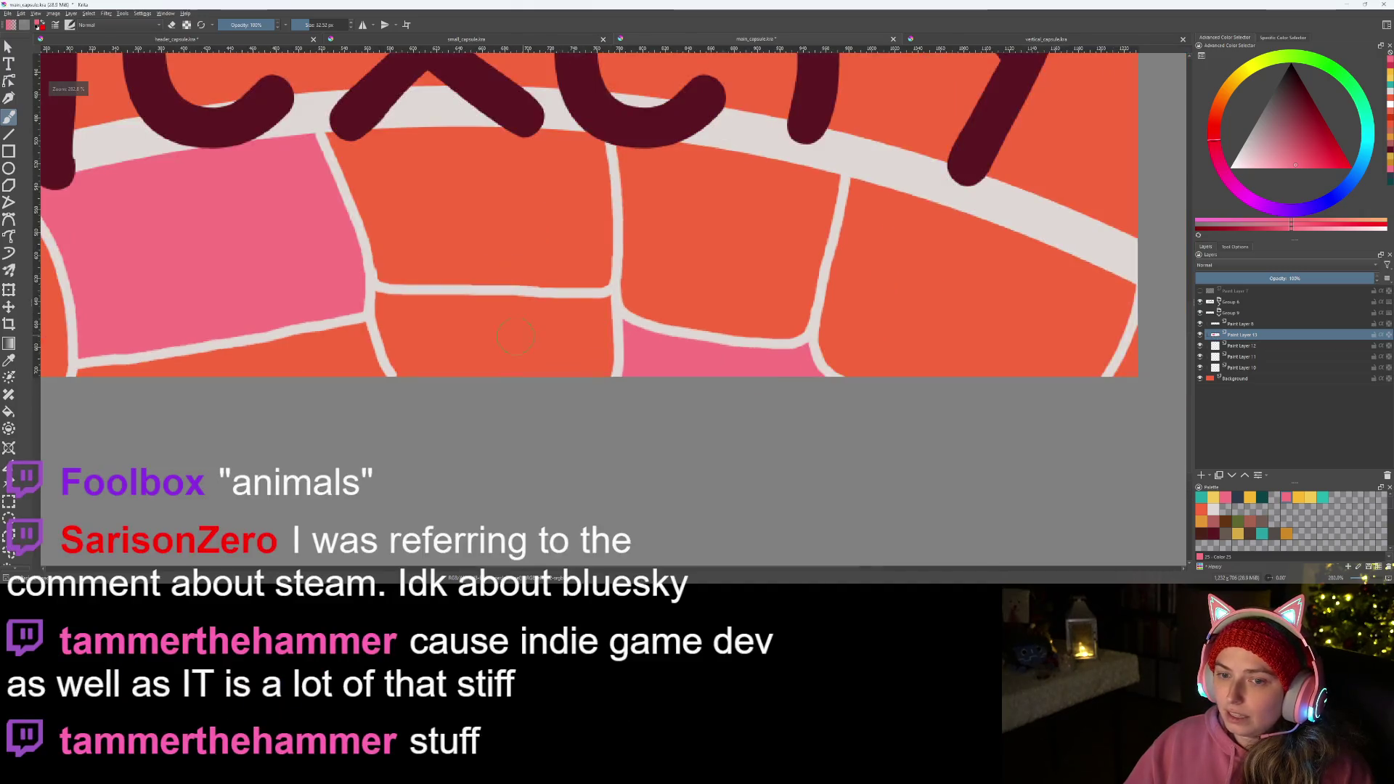
scroll(610, 375, "down", 2)
scroll(594, 386, "up", 1)
scroll(595, 386, "up", 1)
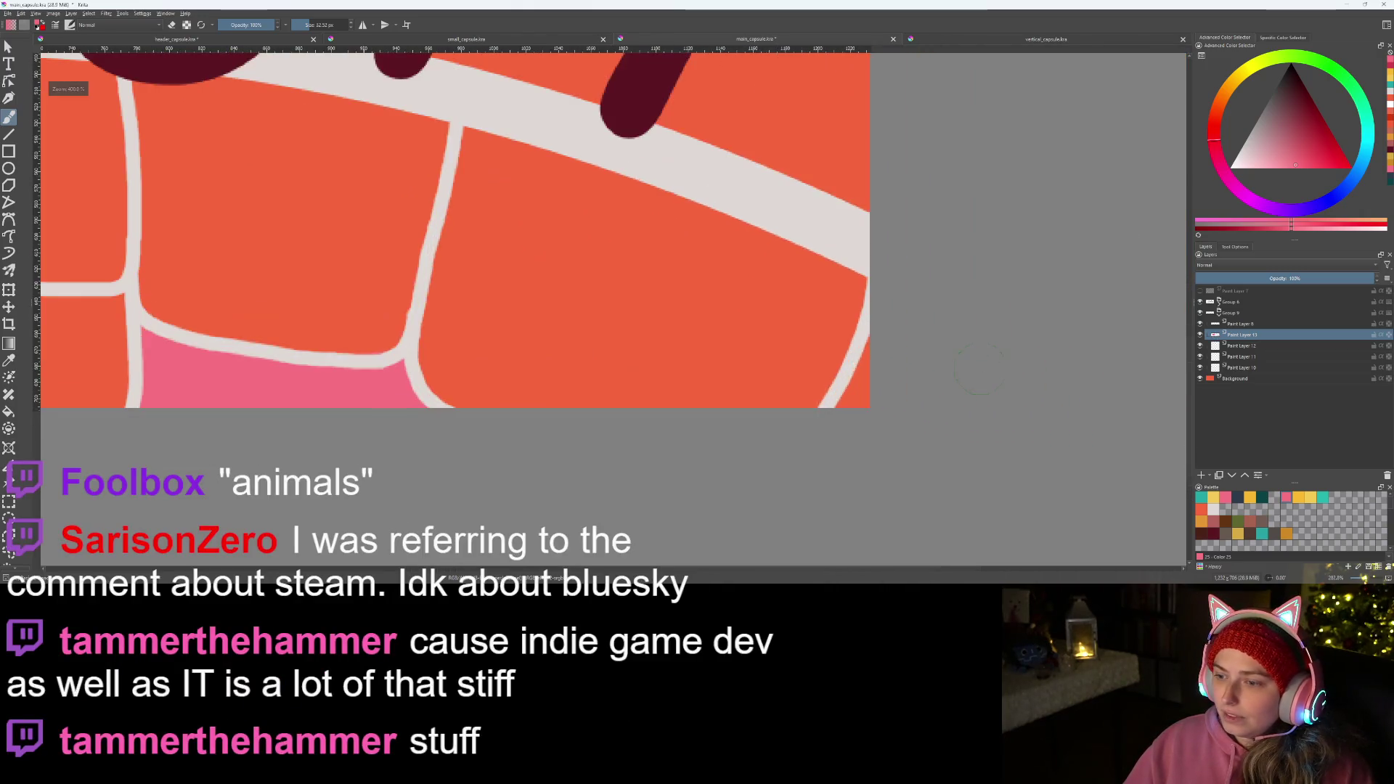
left_click_drag(845, 410, 893, 327)
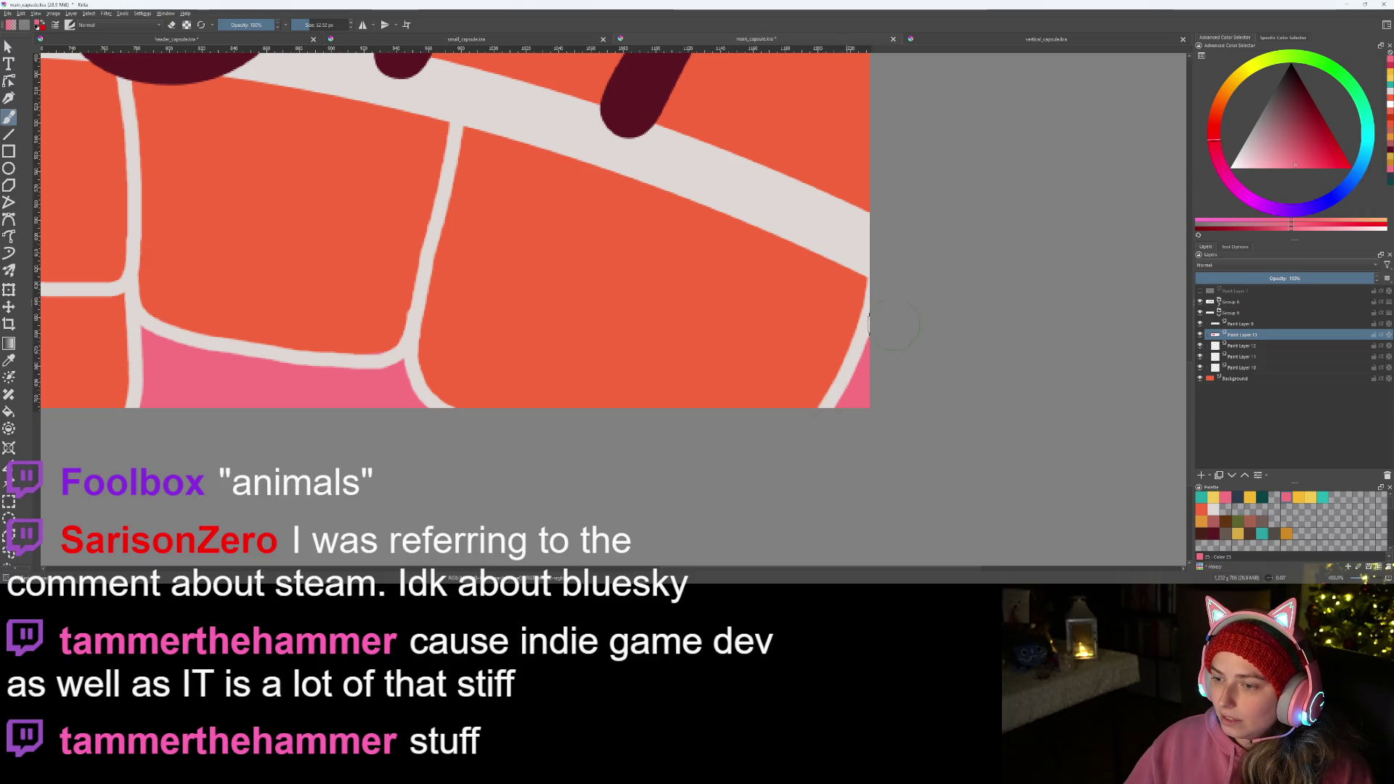
scroll(741, 387, "down", 1)
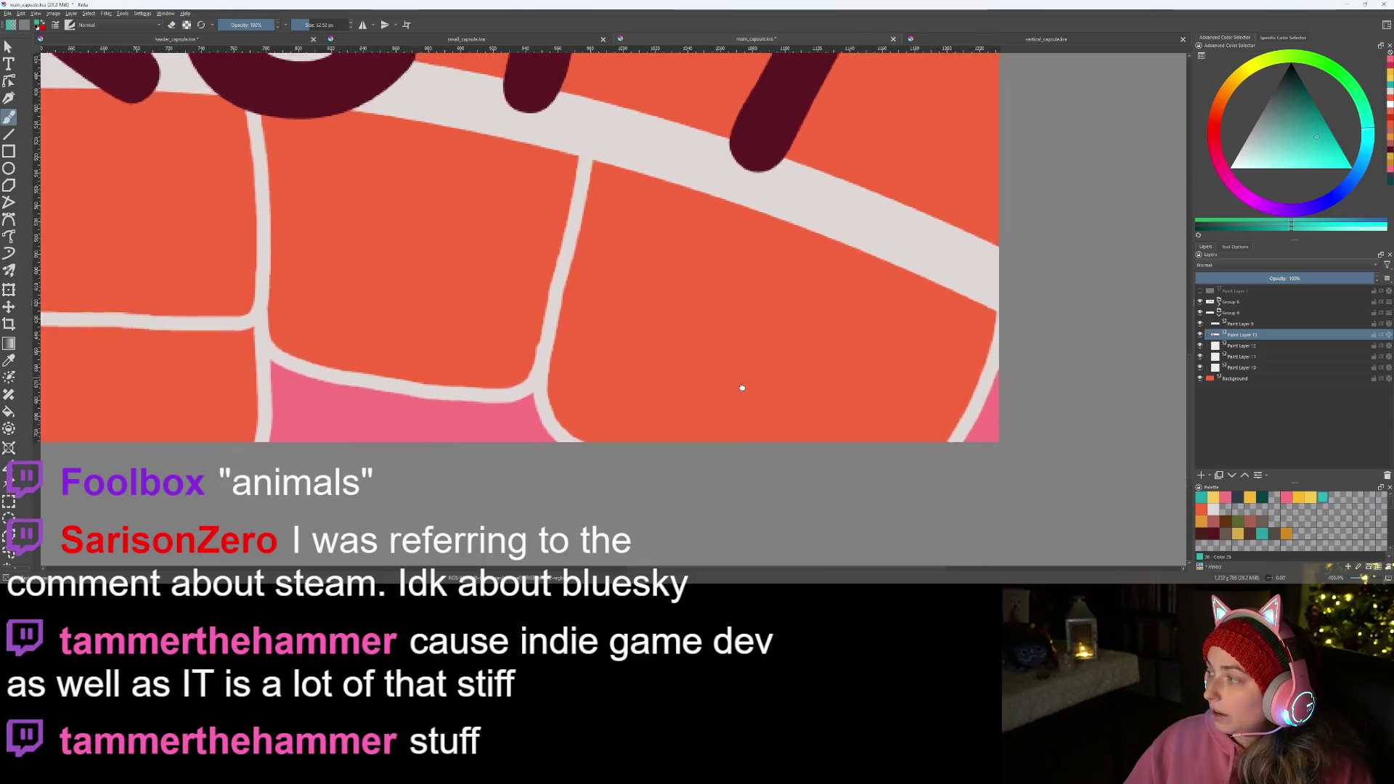
scroll(752, 398, "down", 1)
scroll(759, 413, "down", 1)
scroll(714, 425, "down", 1)
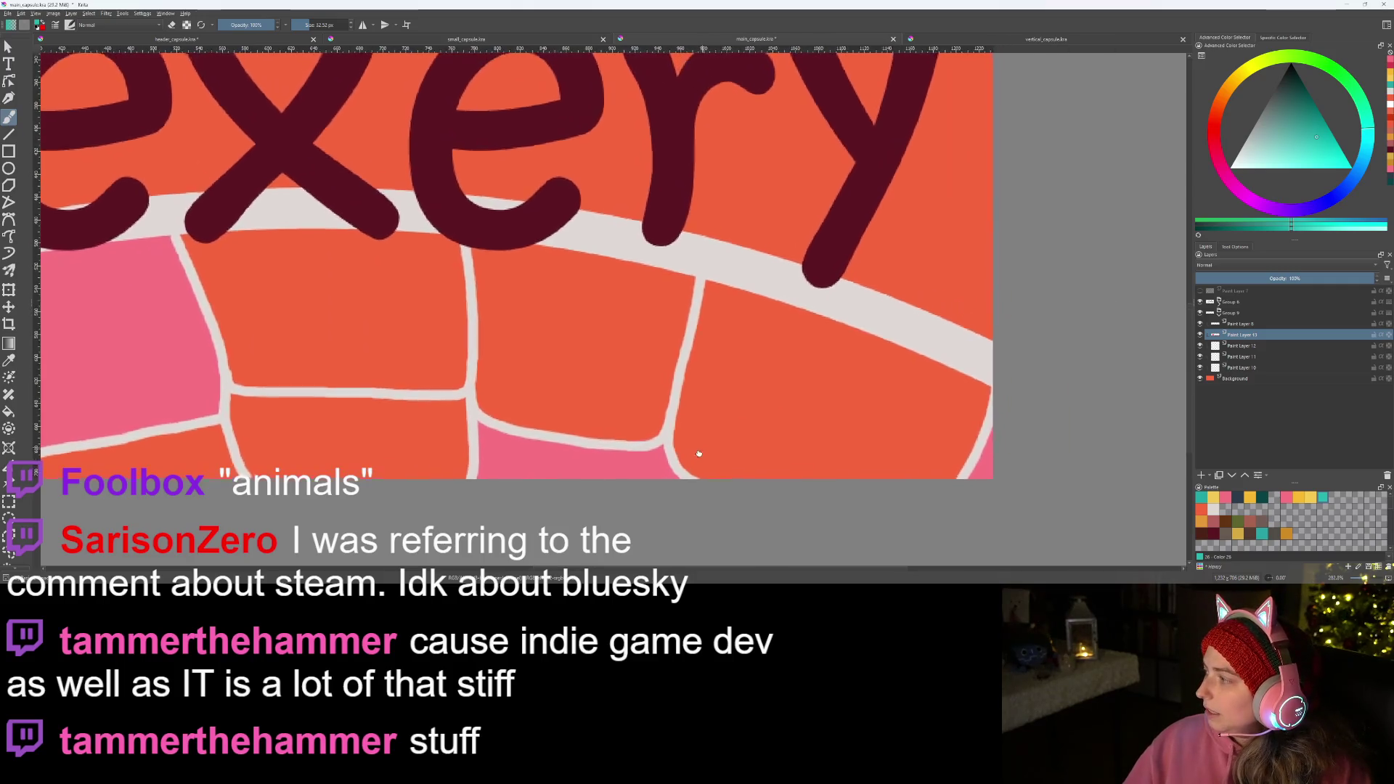
scroll(698, 458, "down", 1)
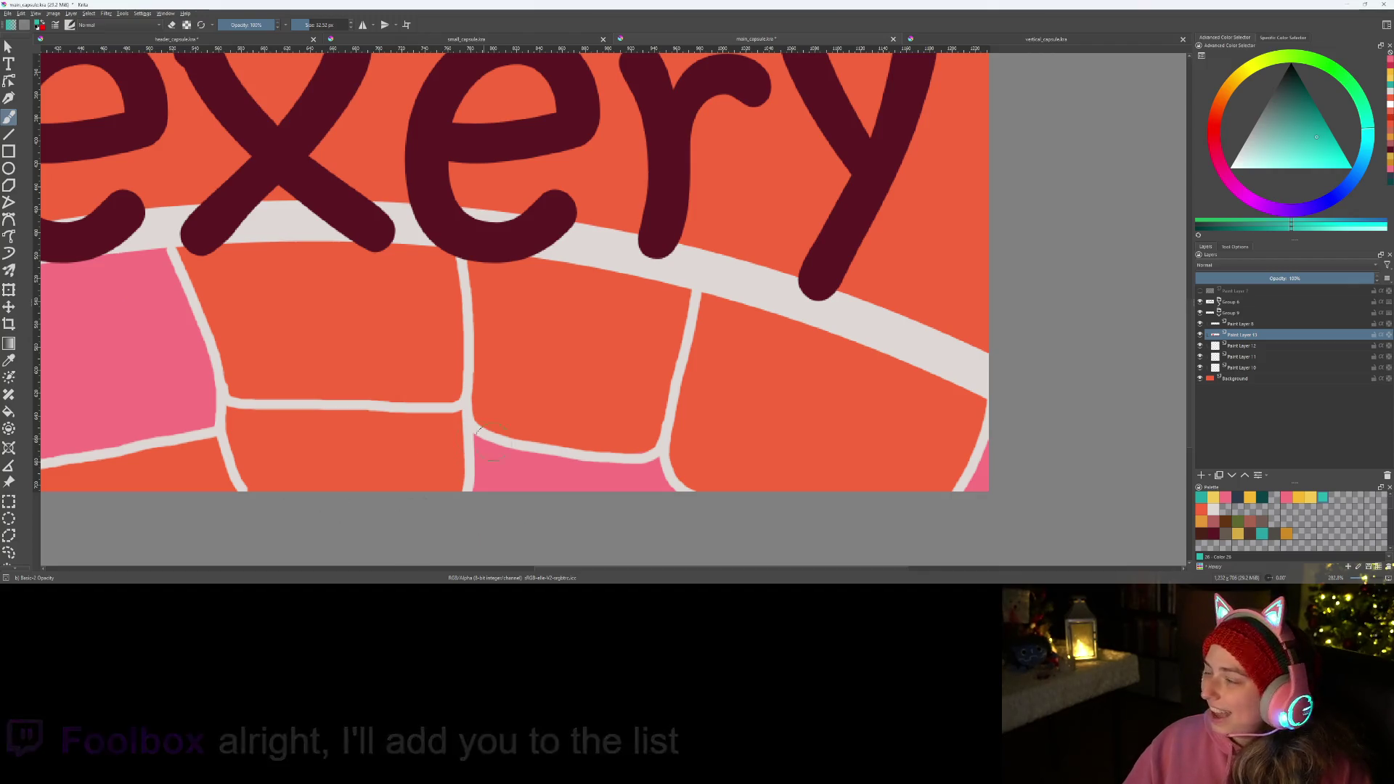
scroll(671, 461, "left", 5)
scroll(669, 461, "left", 3)
scroll(490, 403, "left", 3)
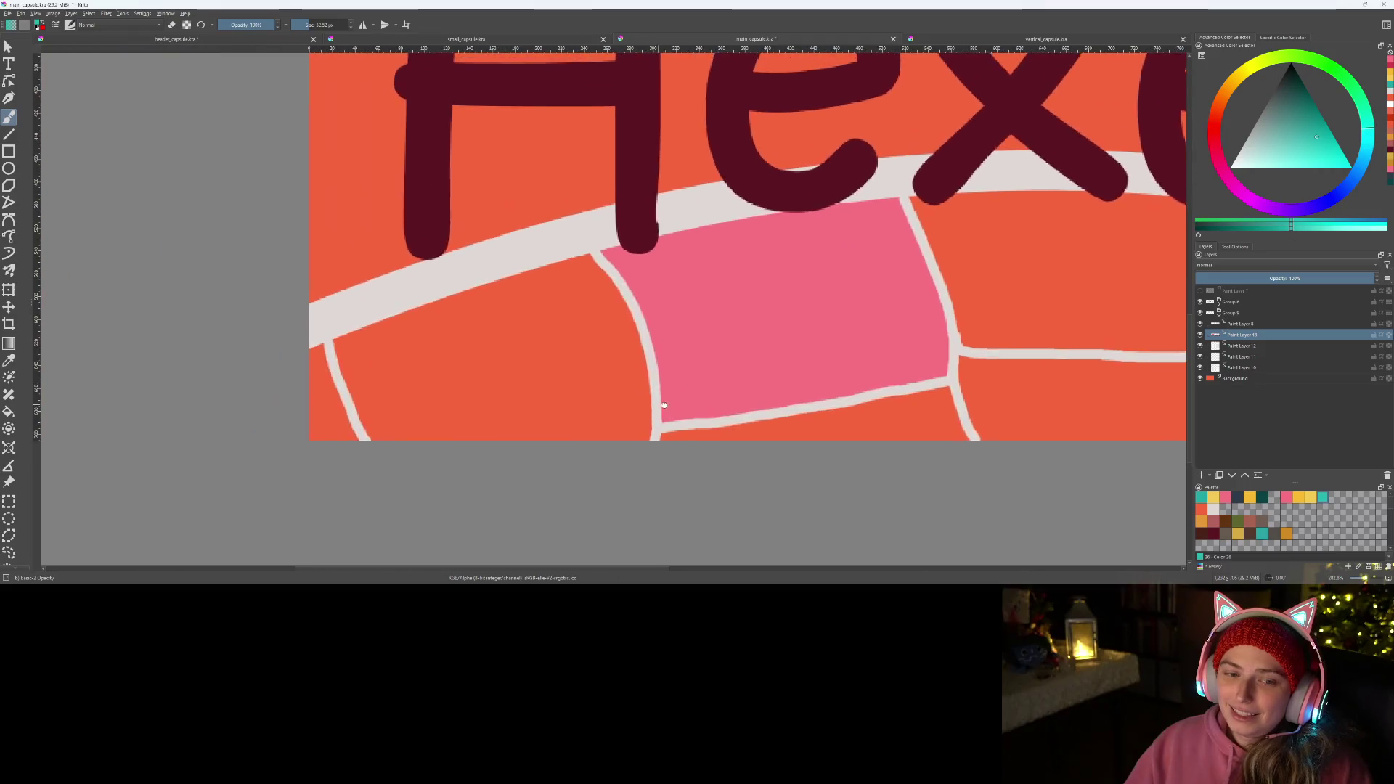
- Paint teal along the lower-left and pink tiles' edges, undo it and move to the layer below
left_click_drag(338, 355, 346, 405)
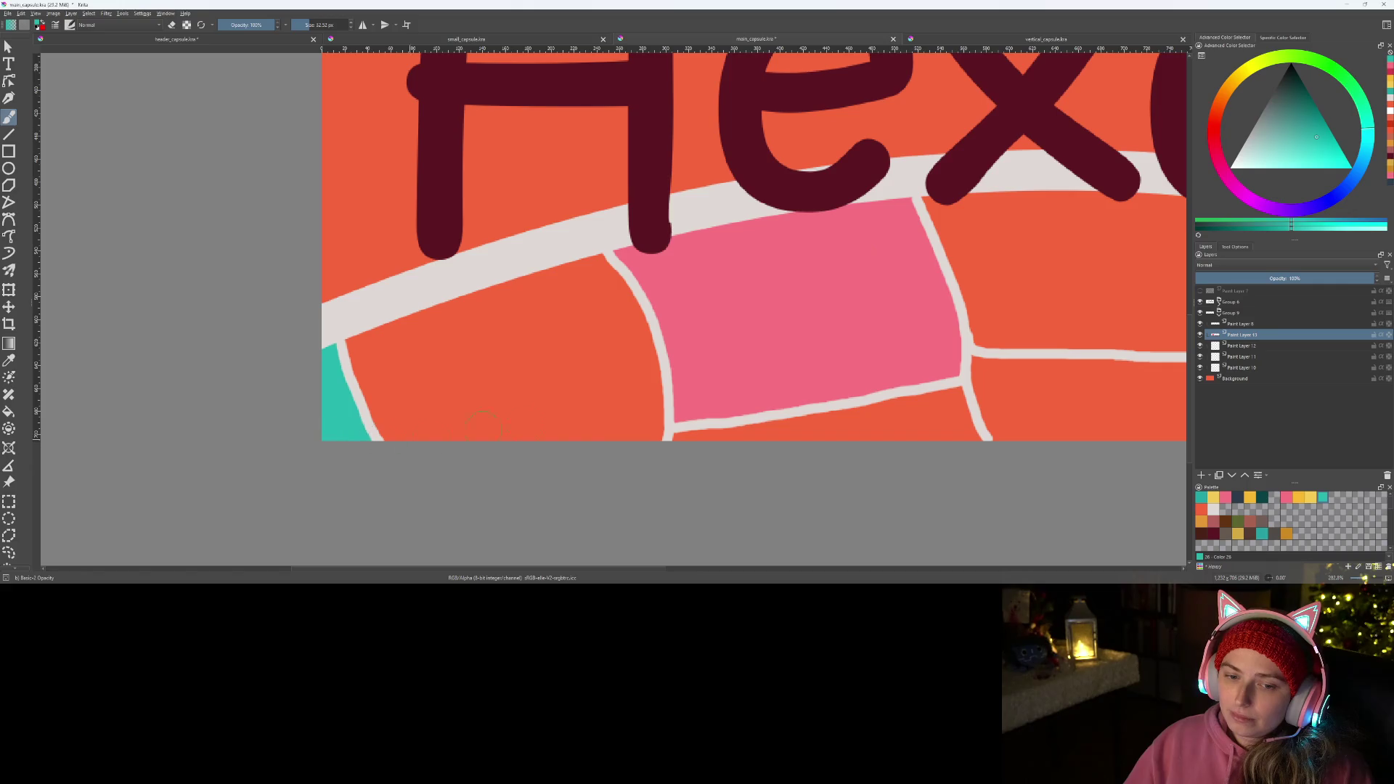
left_click_drag(837, 469, 610, 497)
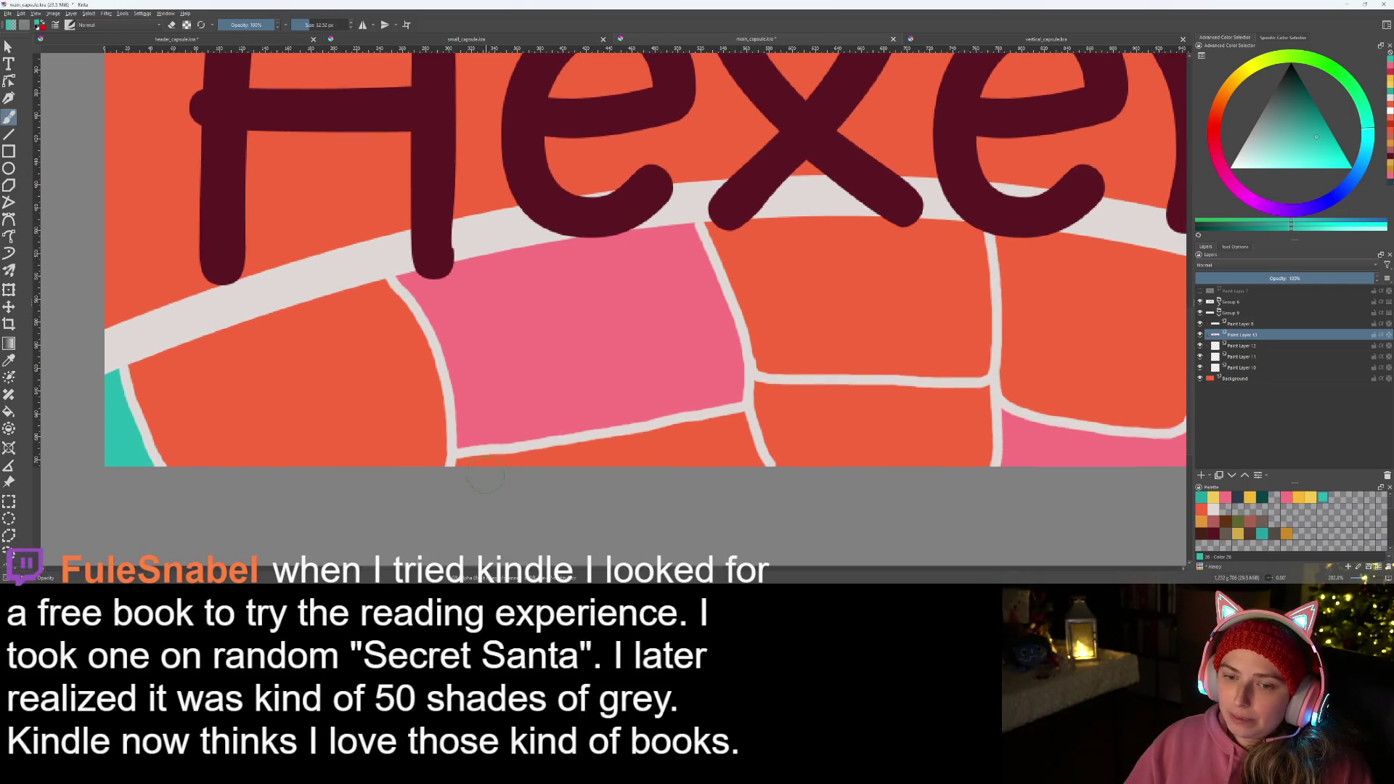
mouse_move(458, 463)
left_mouse_down()
mouse_move(742, 425)
mouse_move(642, 459)
left_mouse_up()
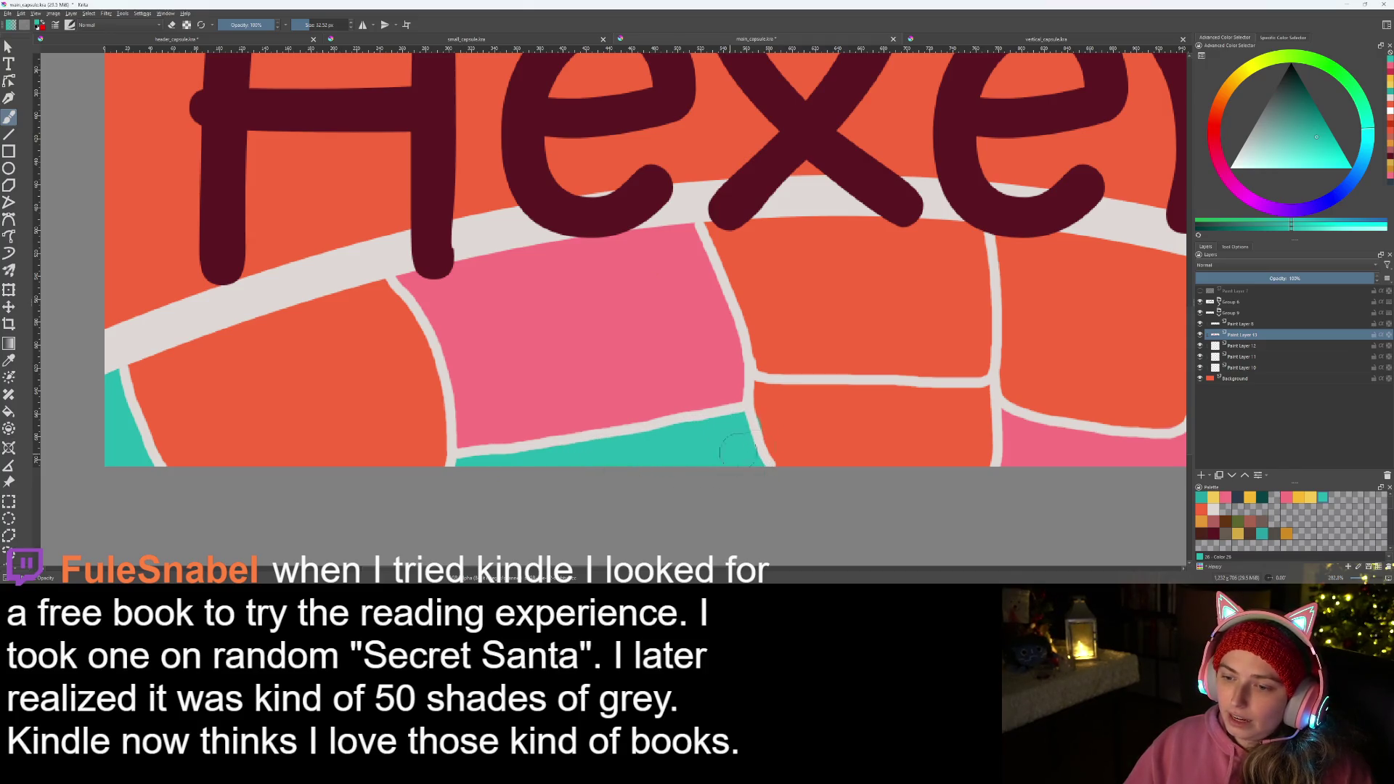
scroll(763, 436, "up", 1)
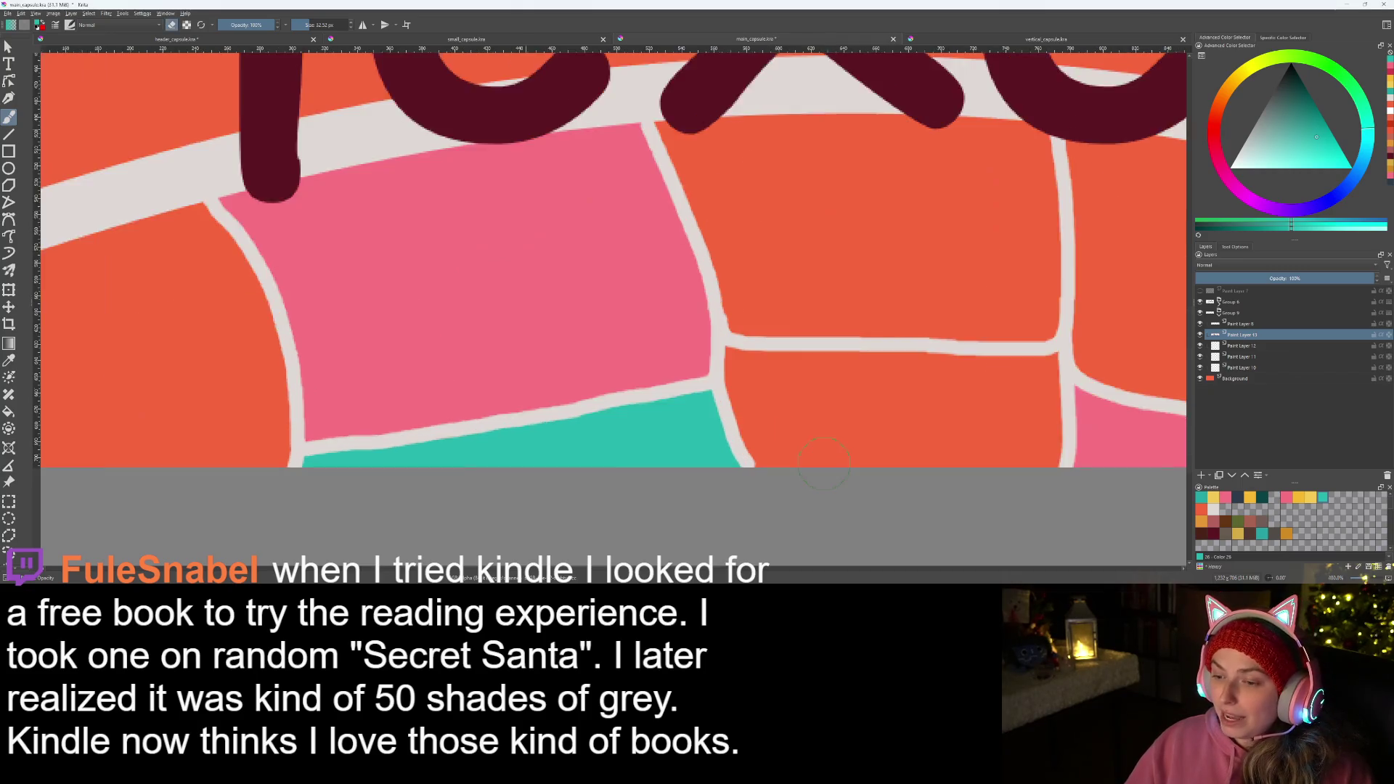
scroll(764, 435, "up", 1)
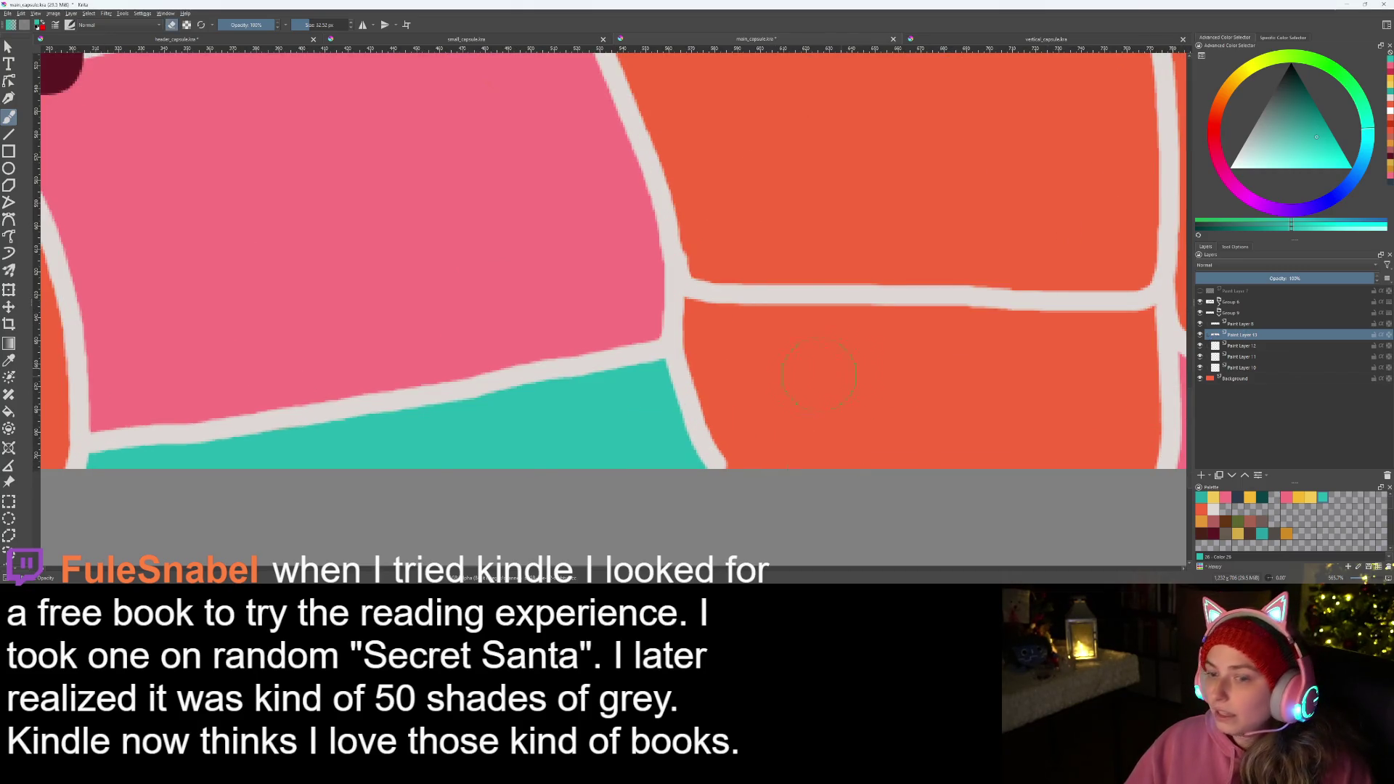
scroll(787, 406, "down", 2)
scroll(730, 409, "down", 1)
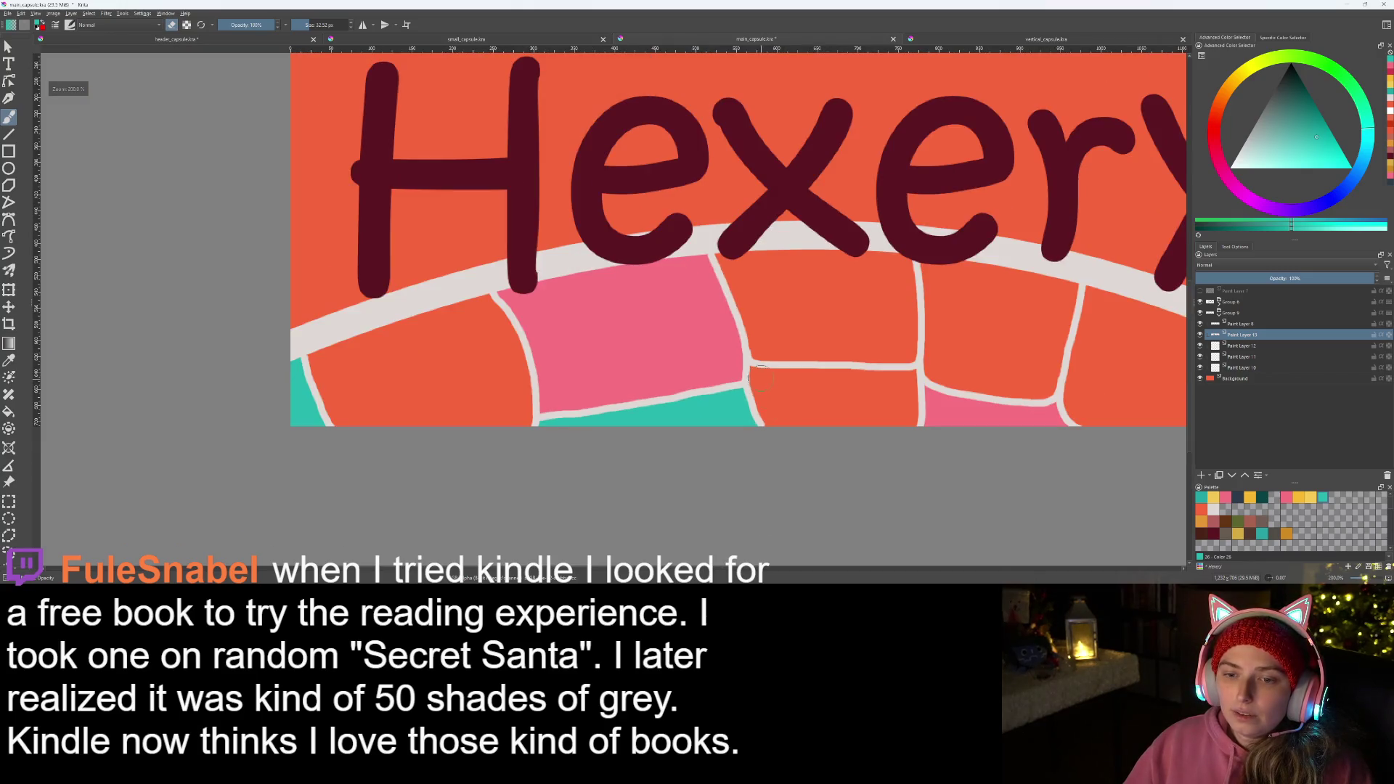
scroll(654, 412, "down", 1)
scroll(560, 415, "down", 1)
scroll(560, 415, "up", 1)
scroll(561, 415, "up", 1)
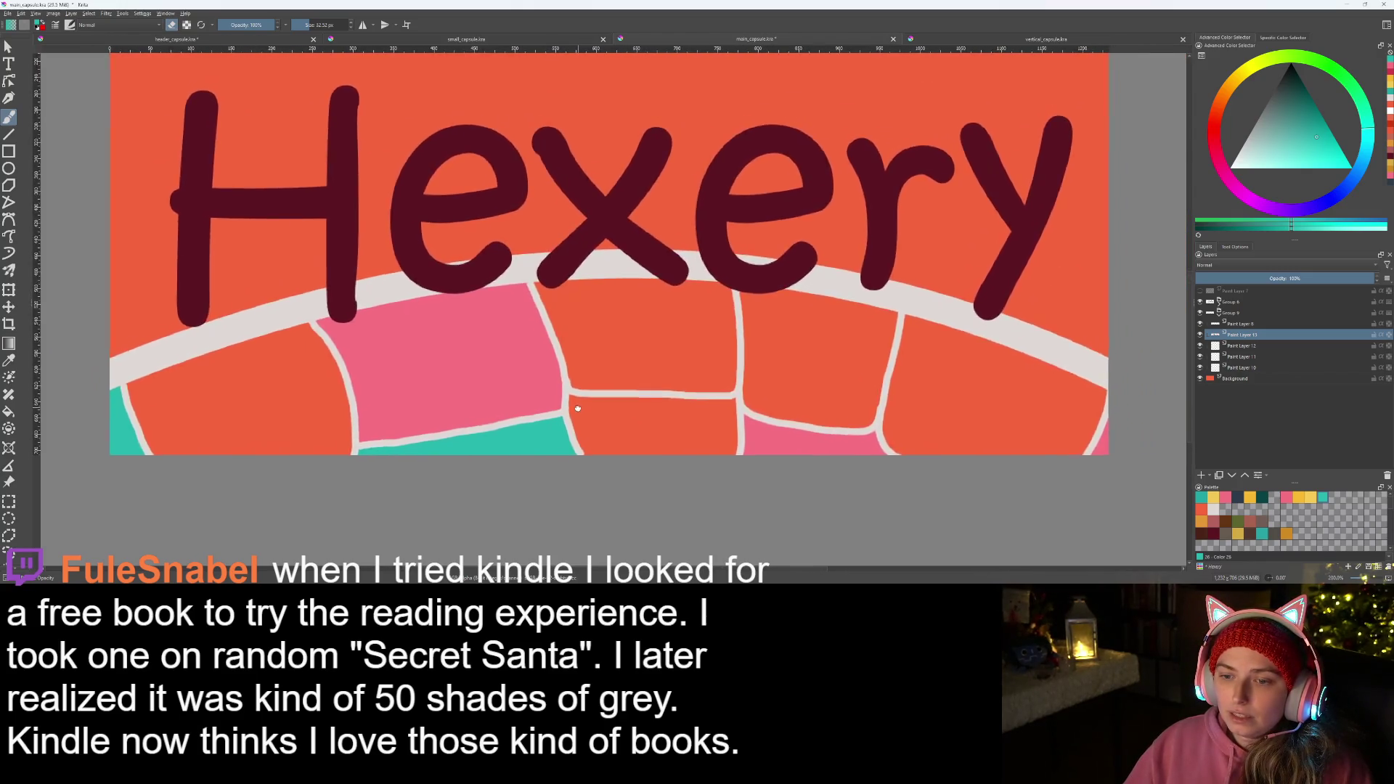
scroll(561, 310, "up", 2)
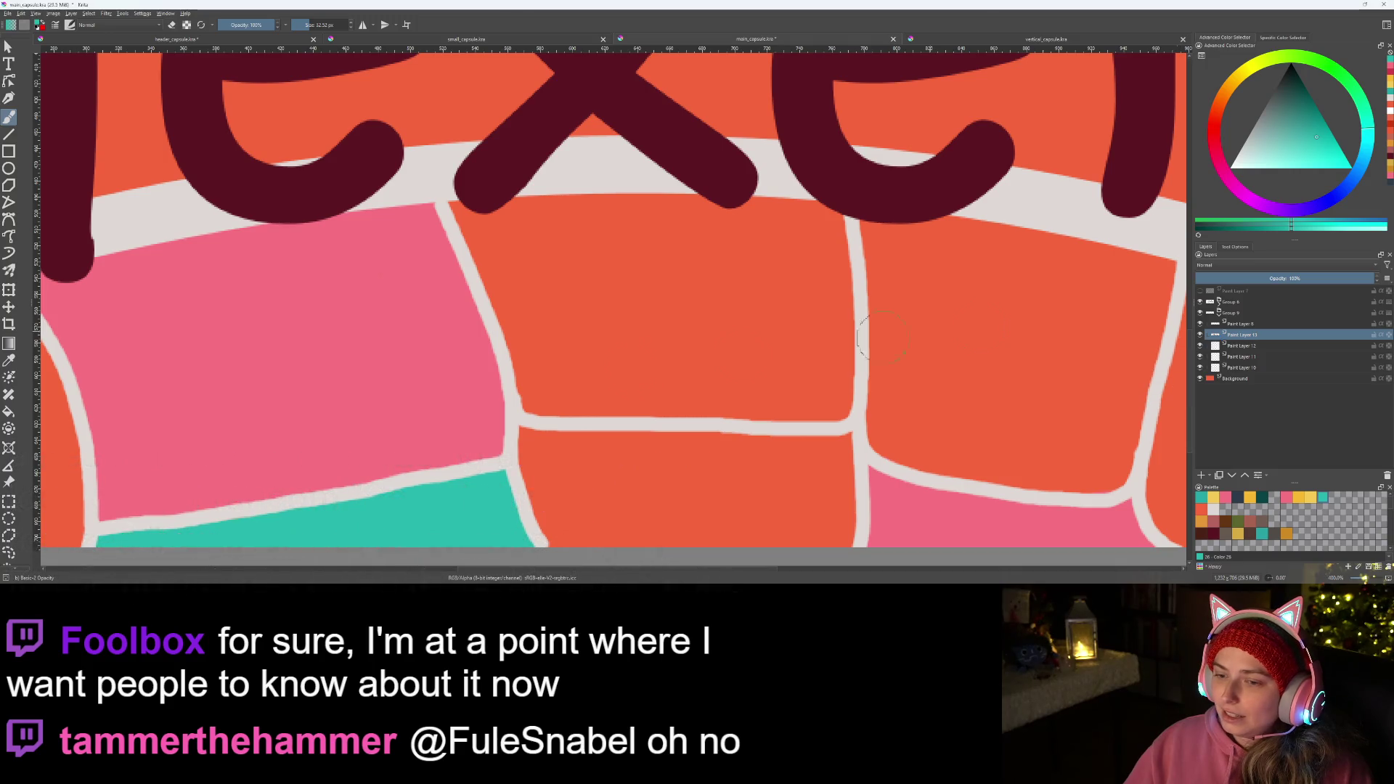
key("minus")
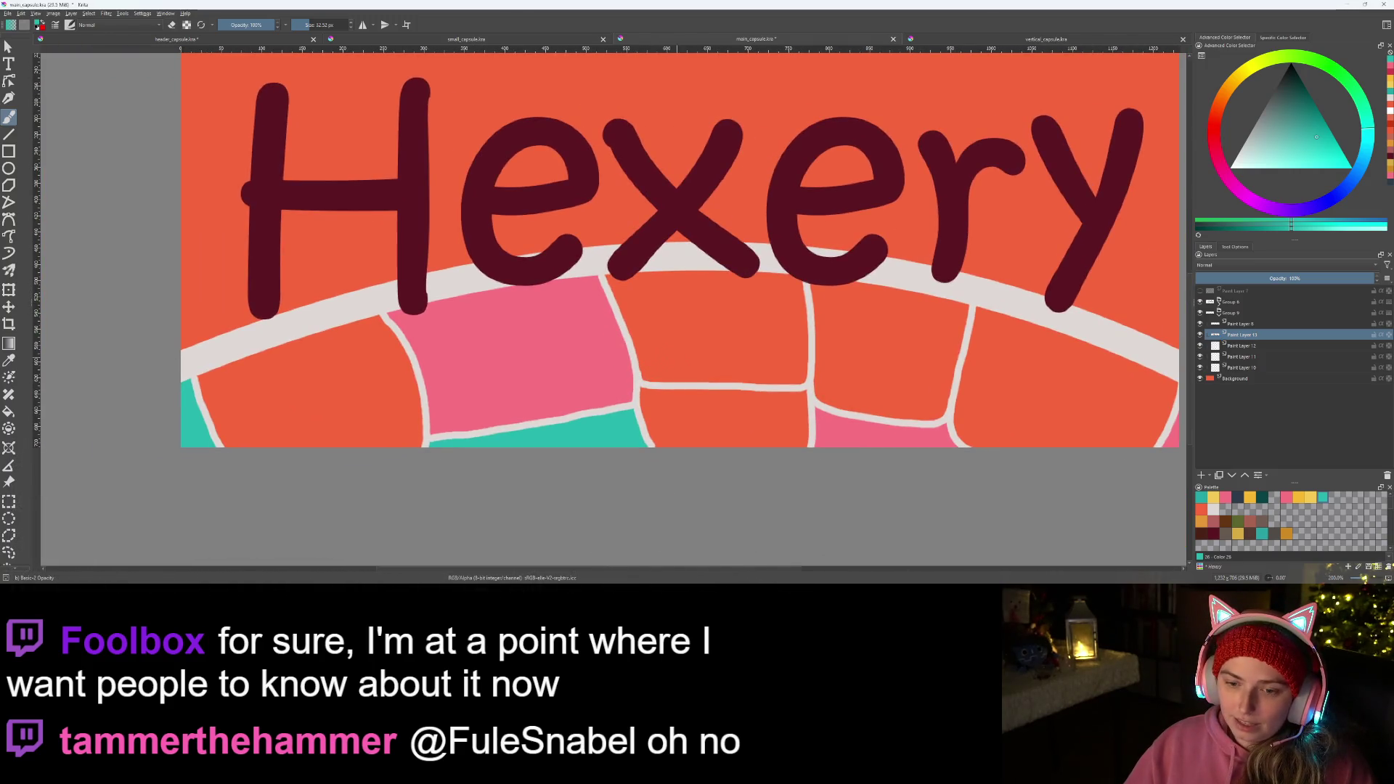
key("ctrl+z")
key("ctrl+z")
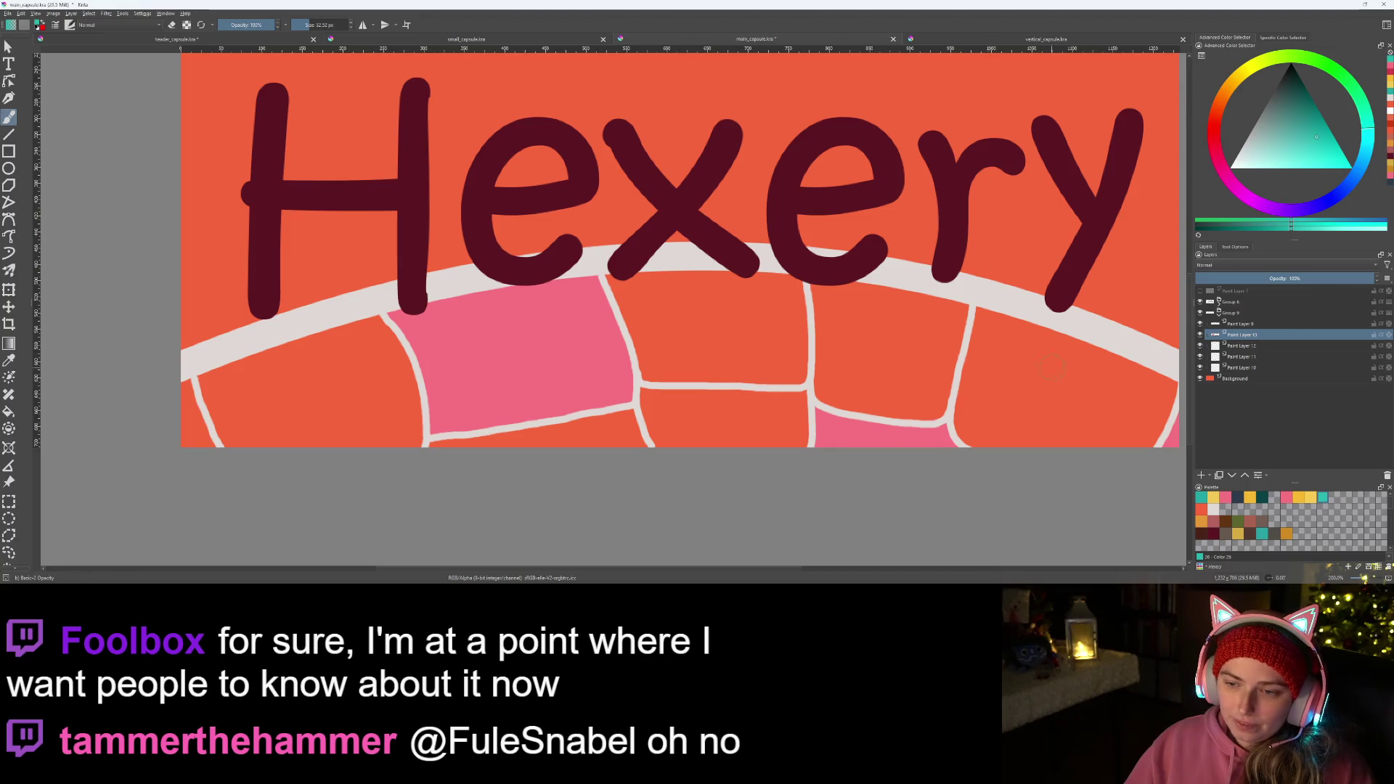
key("Page_Down")
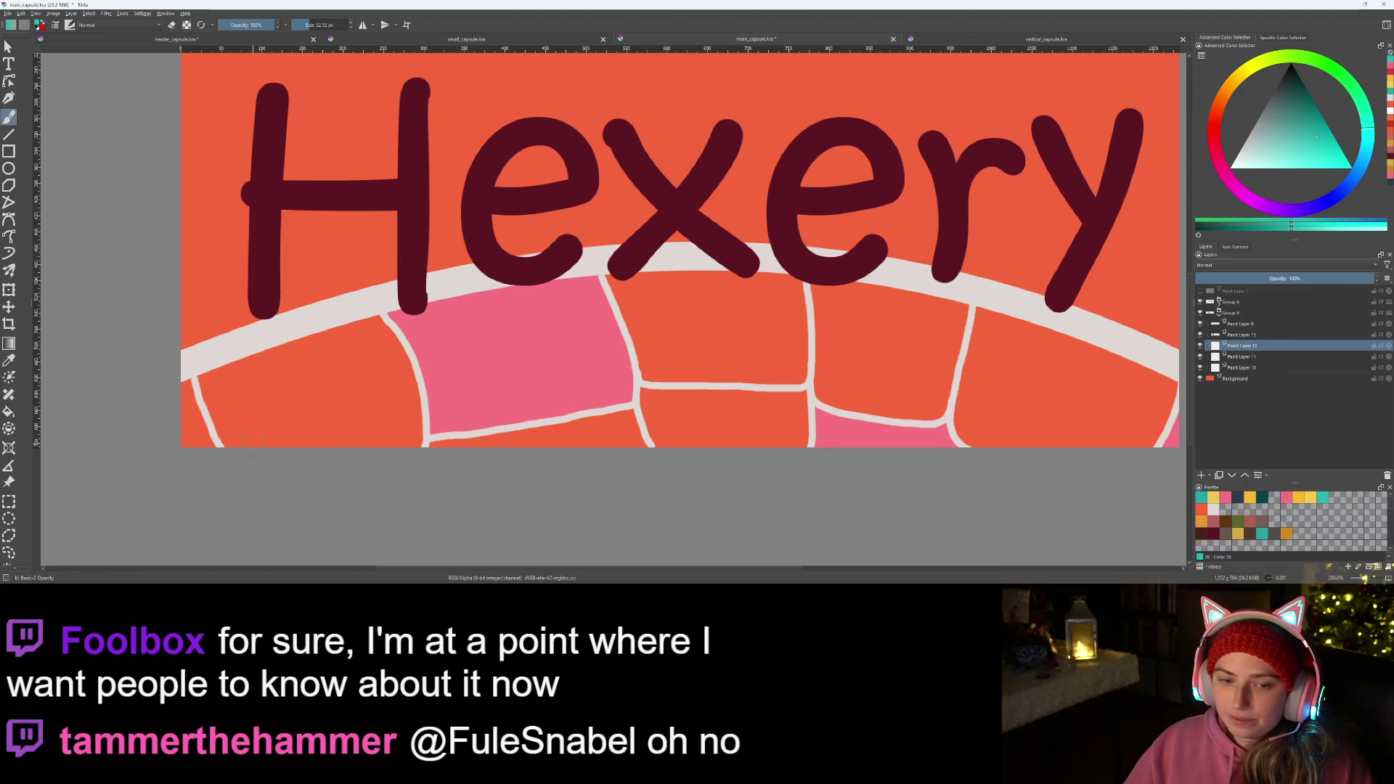
scroll(480, 327, "up", 2)
- Fill the lower-left tile, bottom strip and right-hand tile with teal on the lower layer
mouse_move(458, 311)
left_mouse_down()
mouse_move(496, 405)
mouse_move(751, 411)
mouse_move(747, 292)
mouse_move(703, 238)
mouse_move(742, 339)
left_mouse_up()
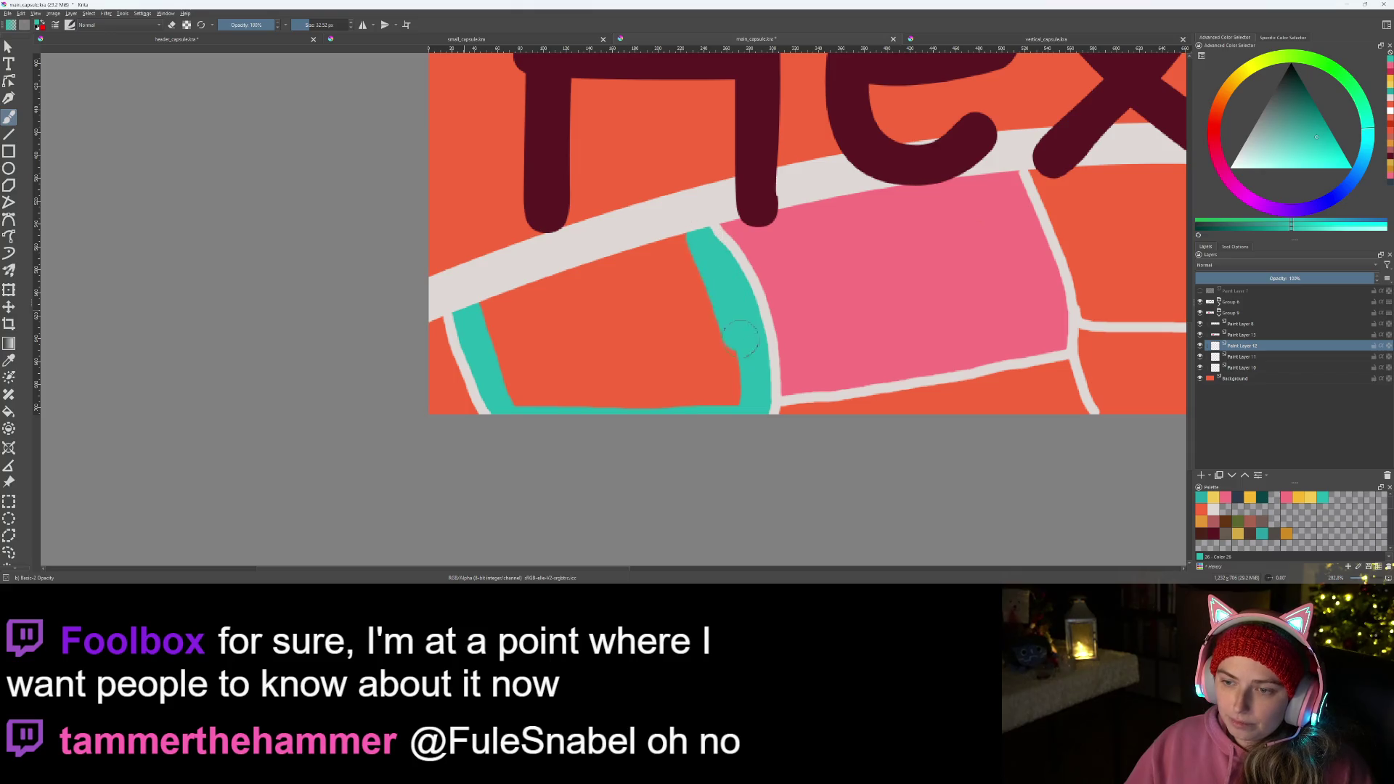
mouse_move(731, 401)
left_mouse_down()
mouse_move(691, 218)
mouse_move(483, 289)
mouse_move(501, 368)
mouse_move(604, 401)
mouse_move(698, 392)
mouse_move(679, 281)
mouse_move(593, 288)
mouse_move(512, 318)
mouse_move(627, 382)
mouse_move(686, 370)
mouse_move(653, 311)
mouse_move(549, 328)
mouse_move(658, 321)
mouse_move(570, 373)
mouse_move(653, 365)
mouse_move(469, 419)
left_mouse_up()
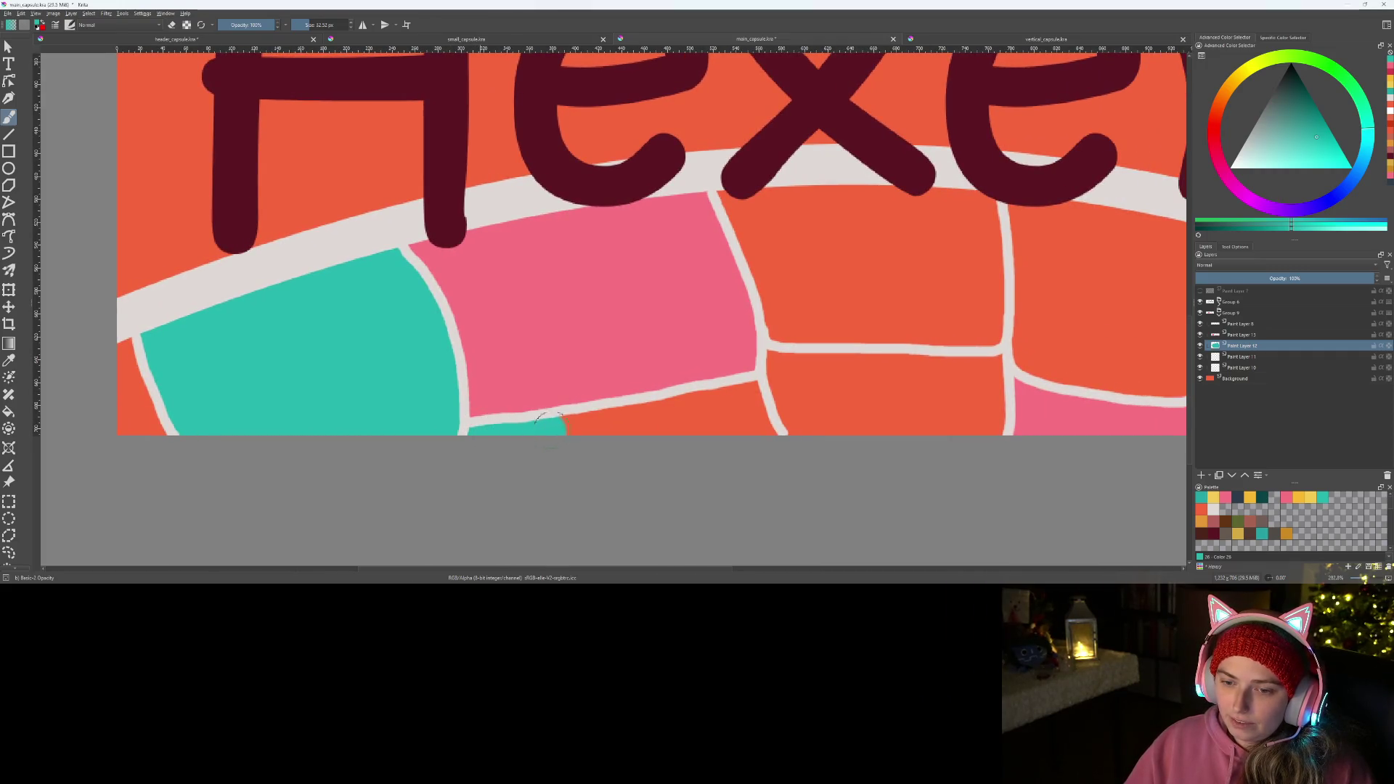
mouse_move(591, 423)
left_mouse_down()
mouse_move(741, 390)
mouse_move(768, 442)
mouse_move(684, 427)
left_mouse_up()
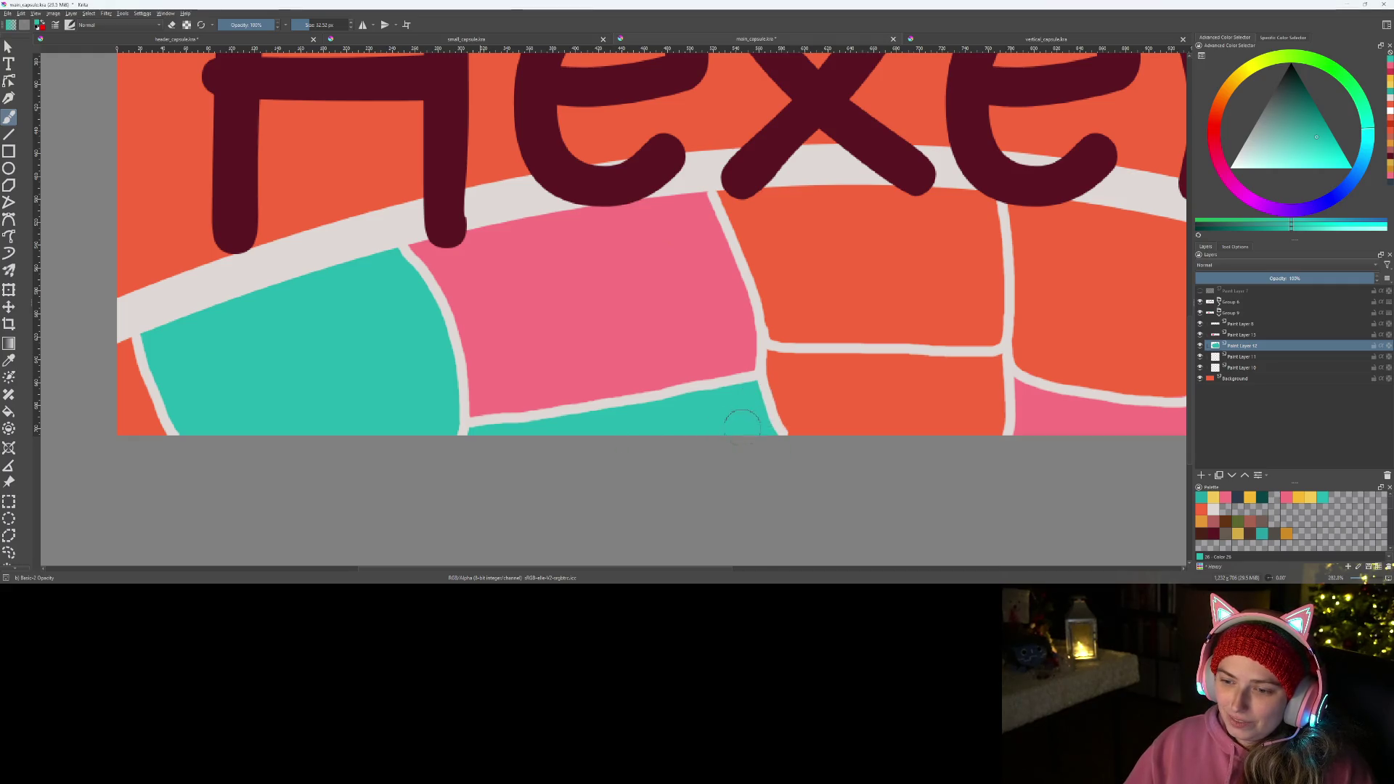
scroll(629, 441, "down", 5)
scroll(564, 464, "up", 1)
scroll(564, 464, "up", 4)
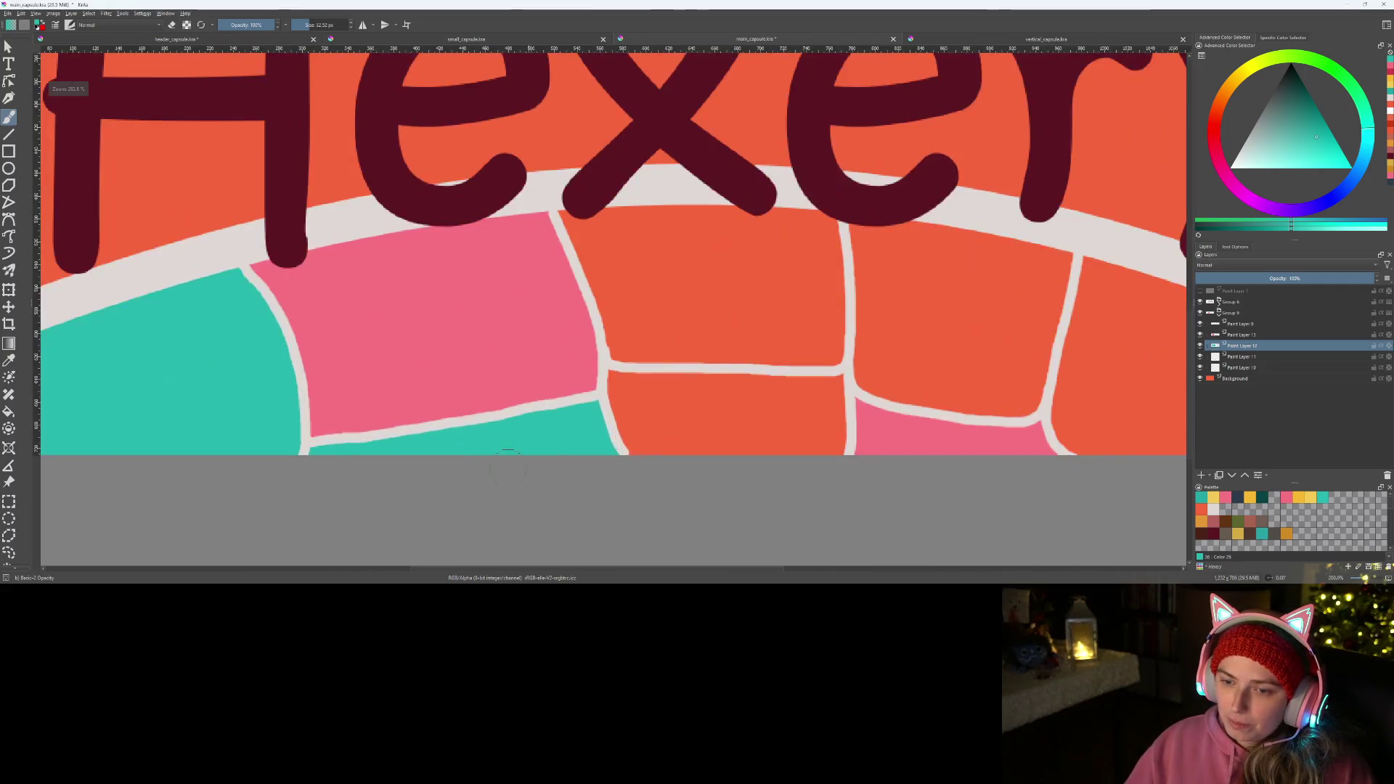
scroll(700, 391, "up", 2)
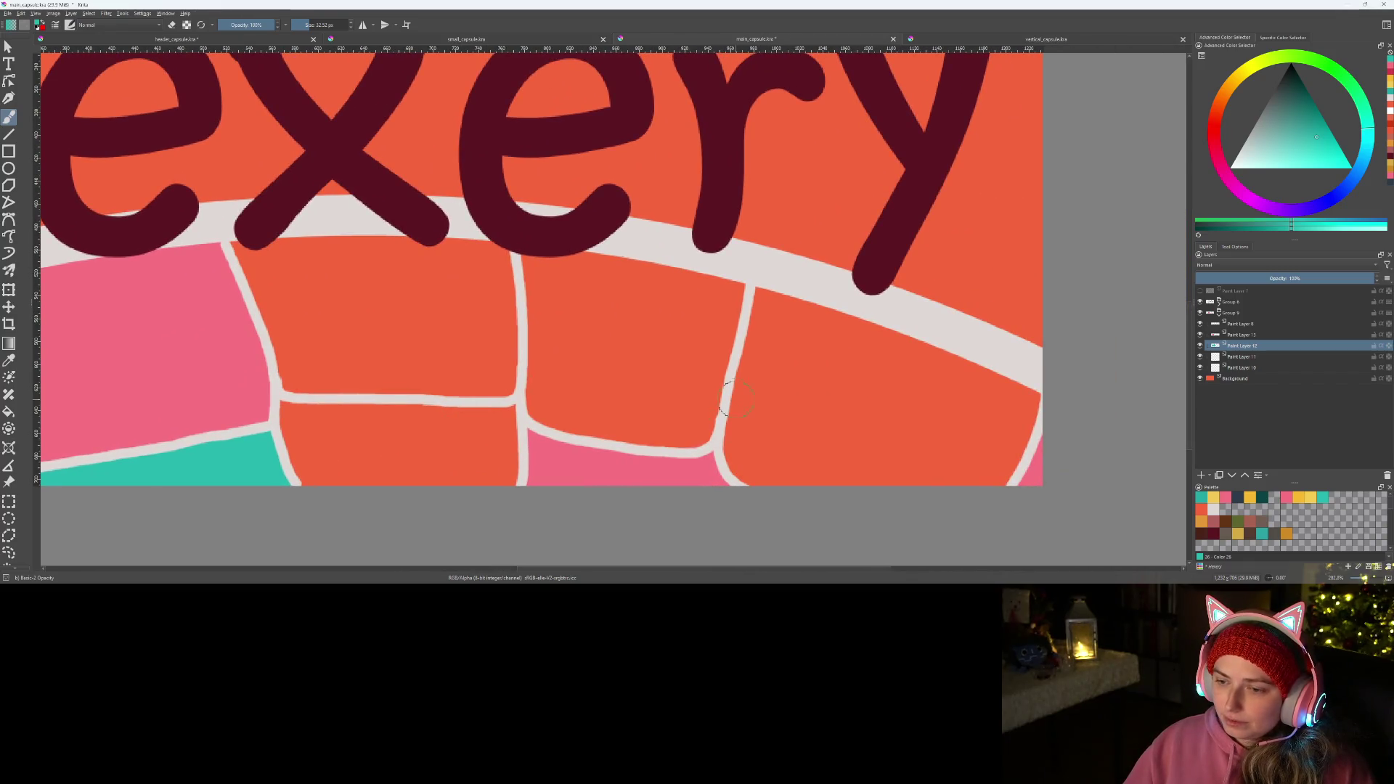
mouse_move(766, 290)
left_mouse_down()
mouse_move(734, 425)
mouse_move(764, 468)
mouse_move(1025, 414)
mouse_move(760, 406)
mouse_move(833, 345)
mouse_move(820, 451)
mouse_move(887, 480)
mouse_move(983, 447)
mouse_move(1003, 400)
mouse_move(851, 380)
left_mouse_up()
mouse_move(837, 450)
left_mouse_down()
mouse_move(953, 445)
mouse_move(927, 408)
mouse_move(868, 391)
mouse_move(933, 429)
left_mouse_up()
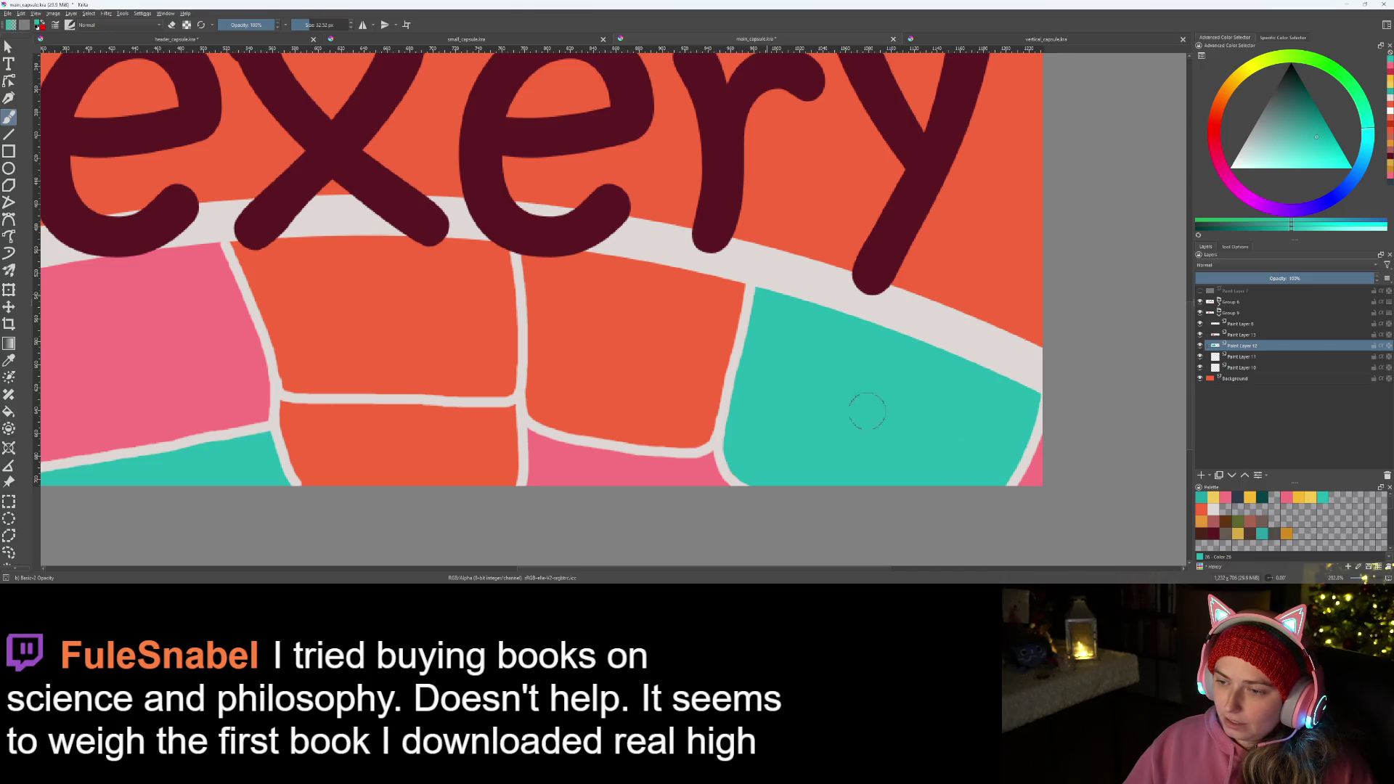
scroll(855, 433, "down", 5)
scroll(763, 469, "up", 1)
scroll(762, 468, "up", 2)
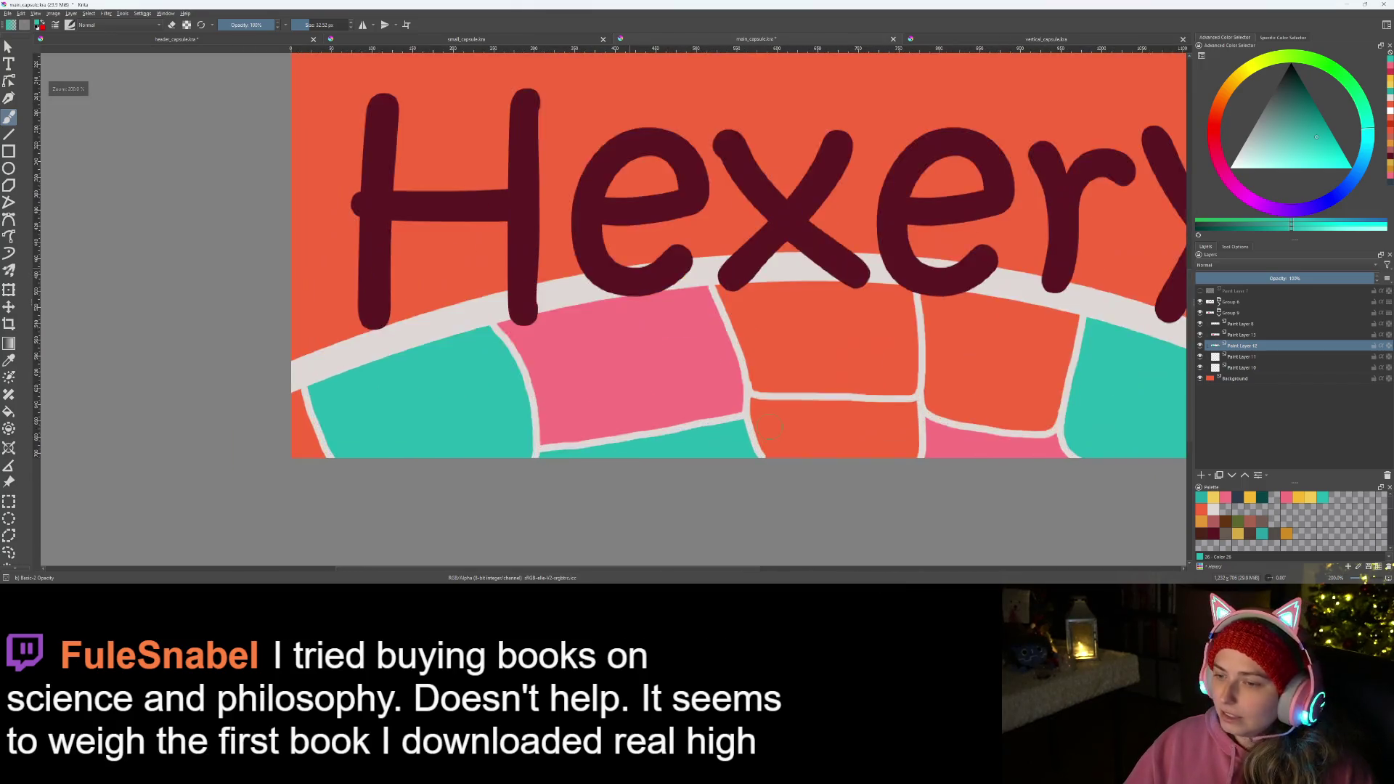
scroll(763, 470, "up", 1)
scroll(772, 425, "up", 1)
scroll(762, 428, "up", 1)
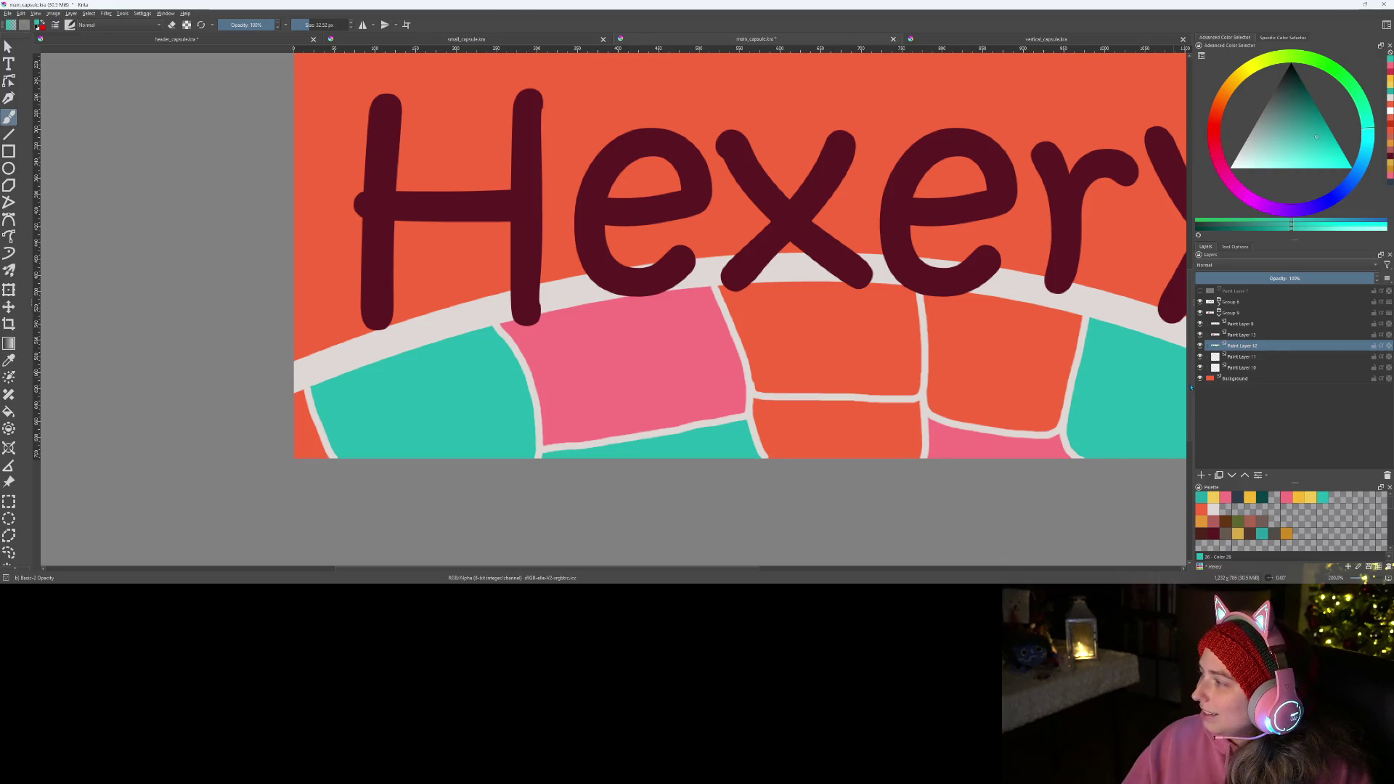
left_click(1311, 499)
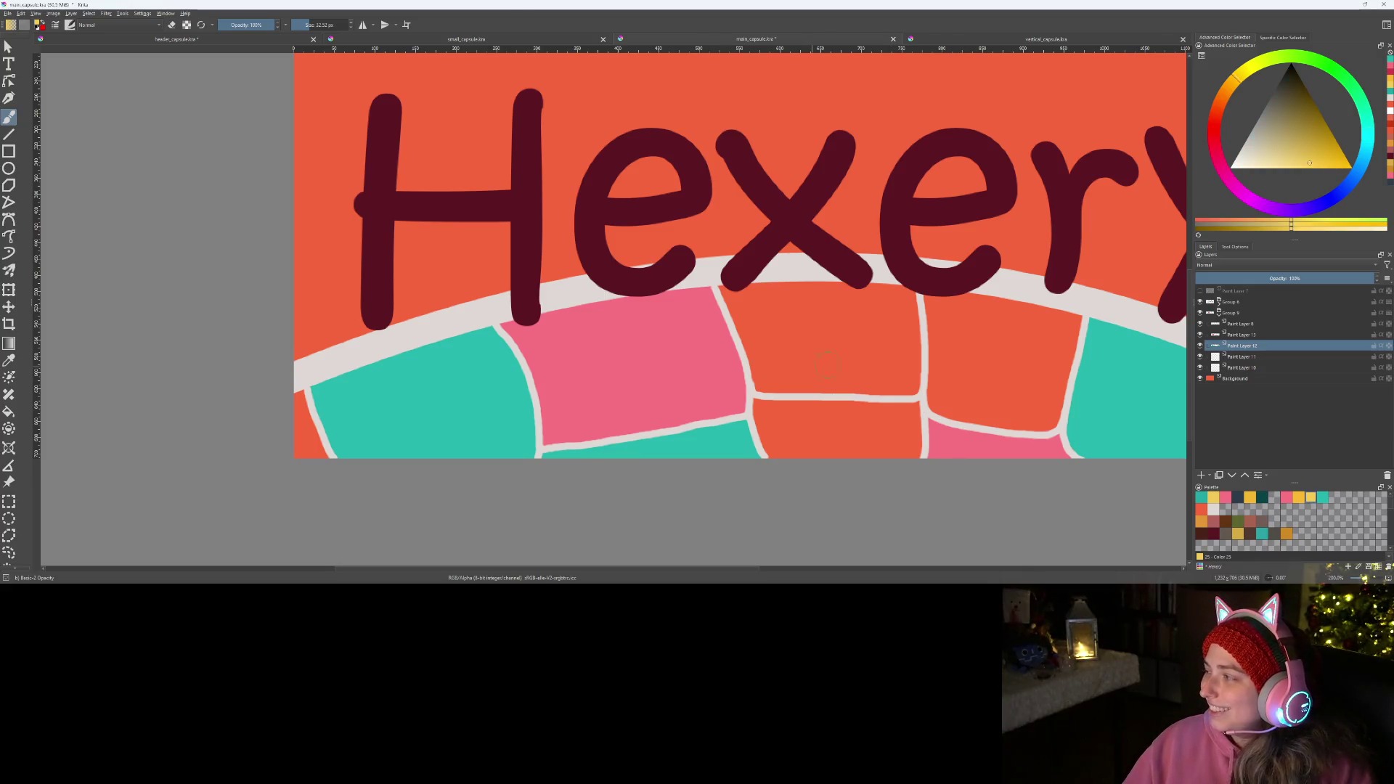
- On Paint Layer 11, paint the tile under the x yellow and a deeper yellow down the gap beside it
left_click(1235, 356)
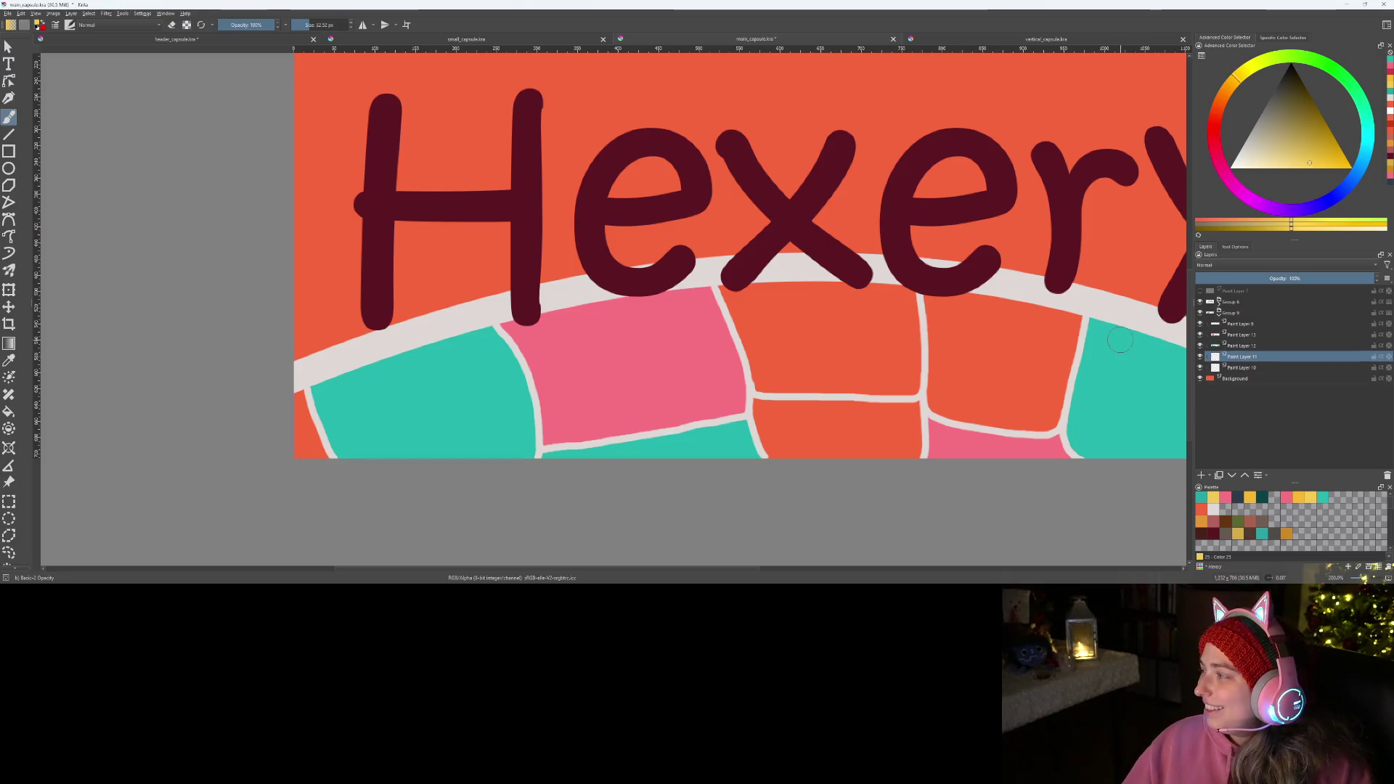
scroll(1095, 346, "down", 1)
scroll(1067, 354, "up", 1)
scroll(1035, 365, "up", 1)
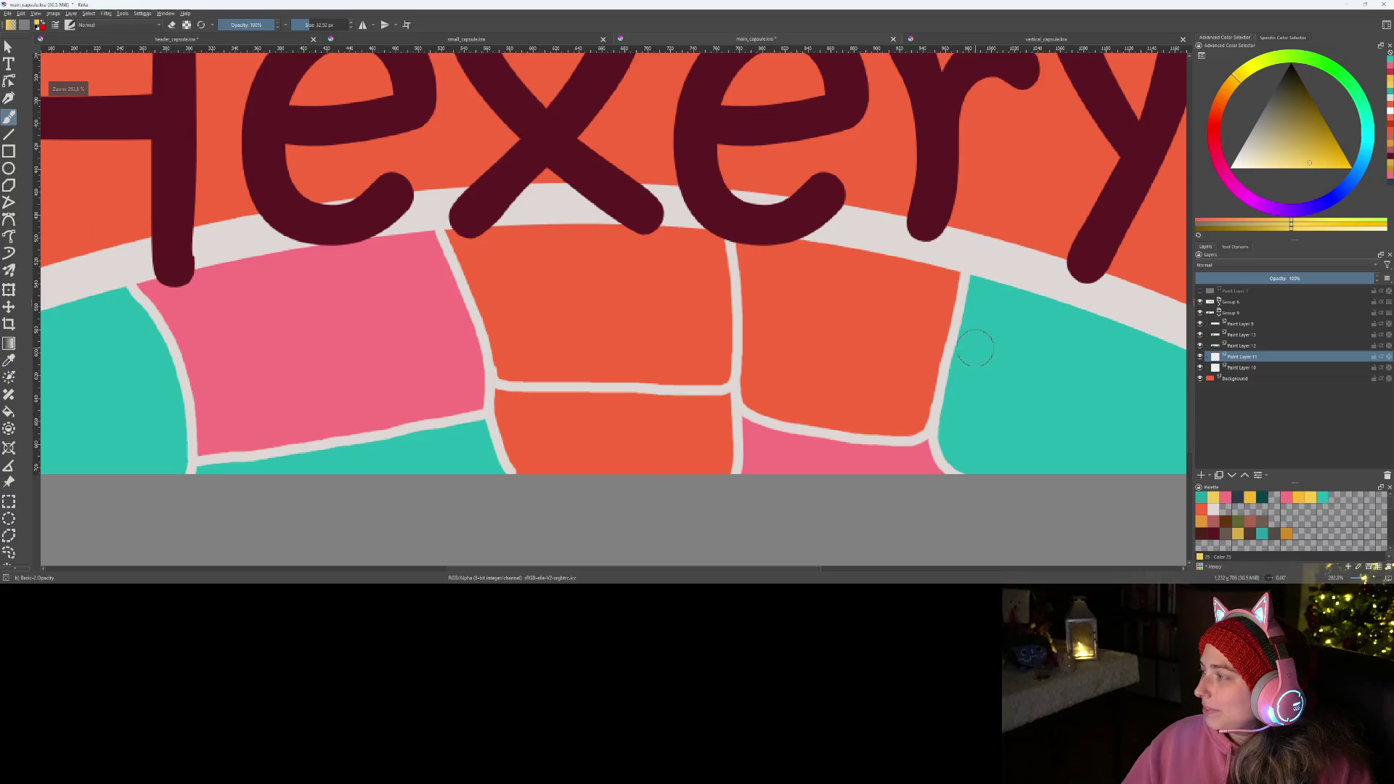
scroll(984, 377, "up", 1)
left_click_drag(983, 378, 1051, 390)
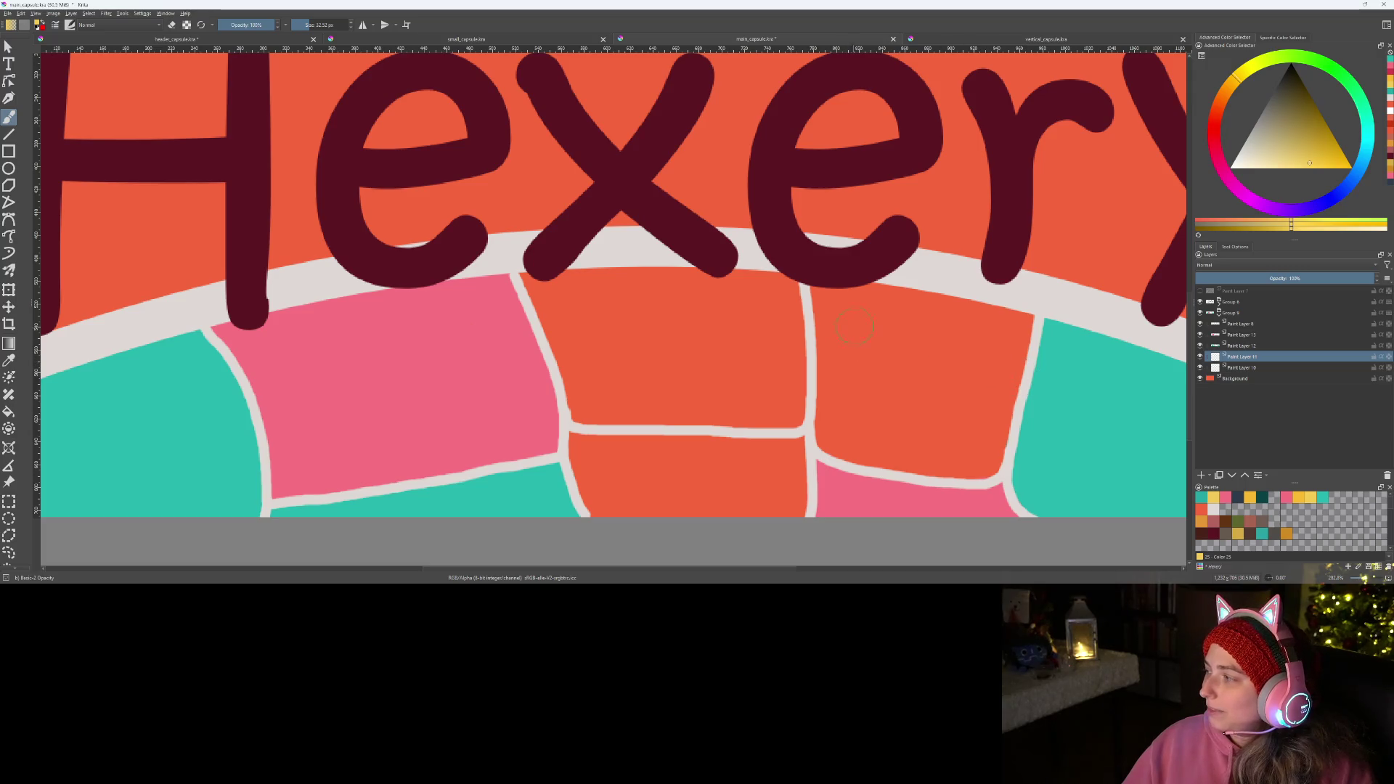
mouse_move(546, 292)
left_mouse_down()
mouse_move(589, 408)
mouse_move(793, 412)
mouse_move(790, 287)
mouse_move(571, 267)
mouse_move(611, 376)
mouse_move(577, 302)
mouse_move(665, 291)
mouse_move(767, 311)
mouse_move(756, 398)
mouse_move(622, 396)
mouse_move(601, 321)
mouse_move(623, 373)
mouse_move(748, 364)
mouse_move(723, 312)
mouse_move(622, 317)
mouse_move(692, 344)
mouse_move(678, 349)
mouse_move(613, 307)
left_mouse_up()
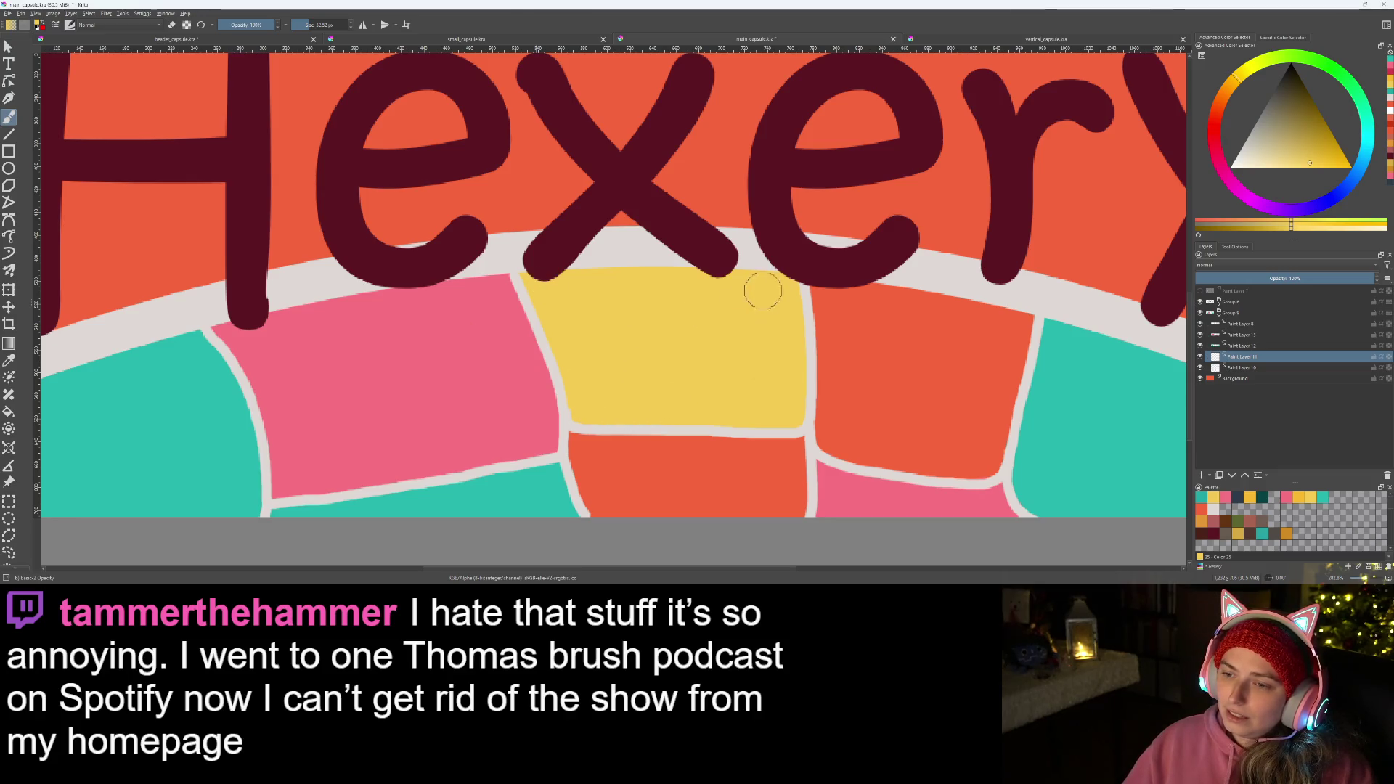
scroll(752, 317, "down", 3)
scroll(690, 426, "up", 2)
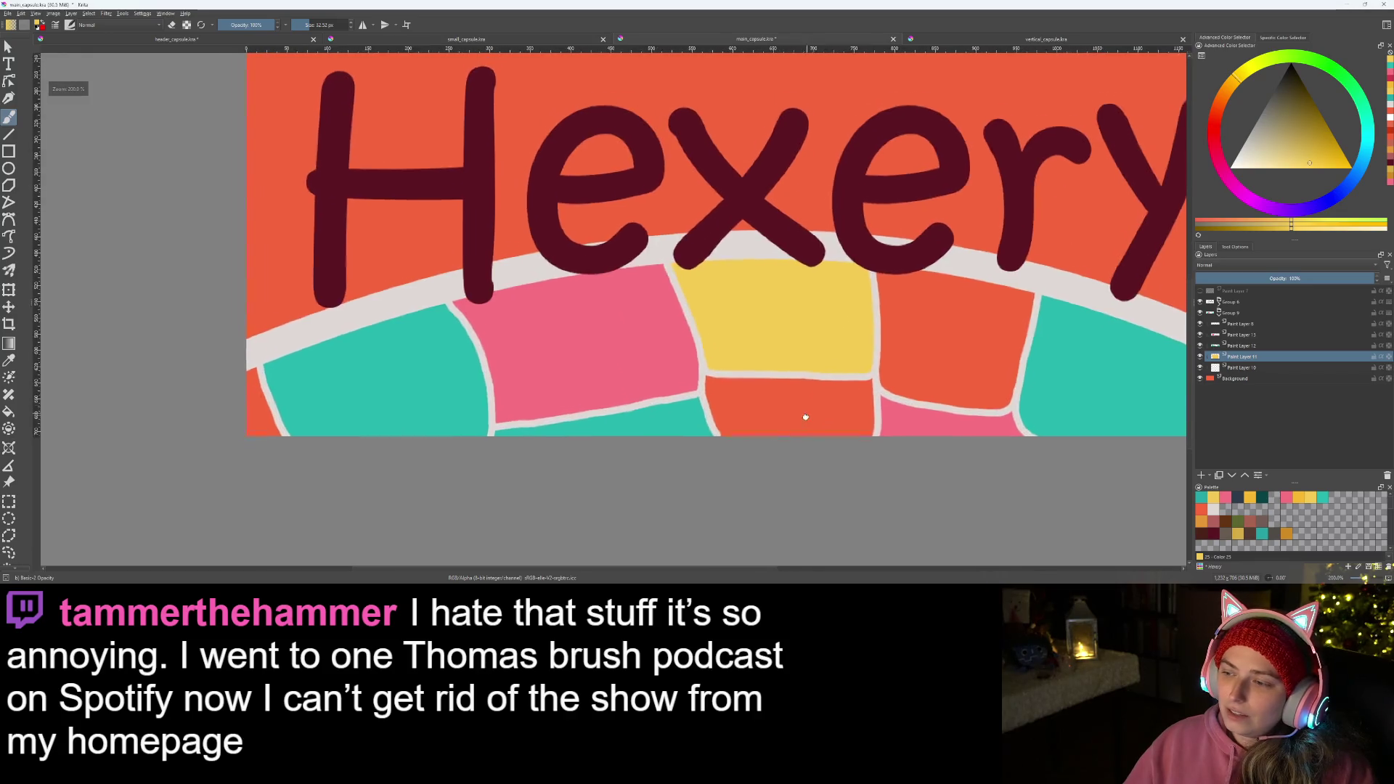
scroll(804, 414, "up", 1)
left_click(1299, 497)
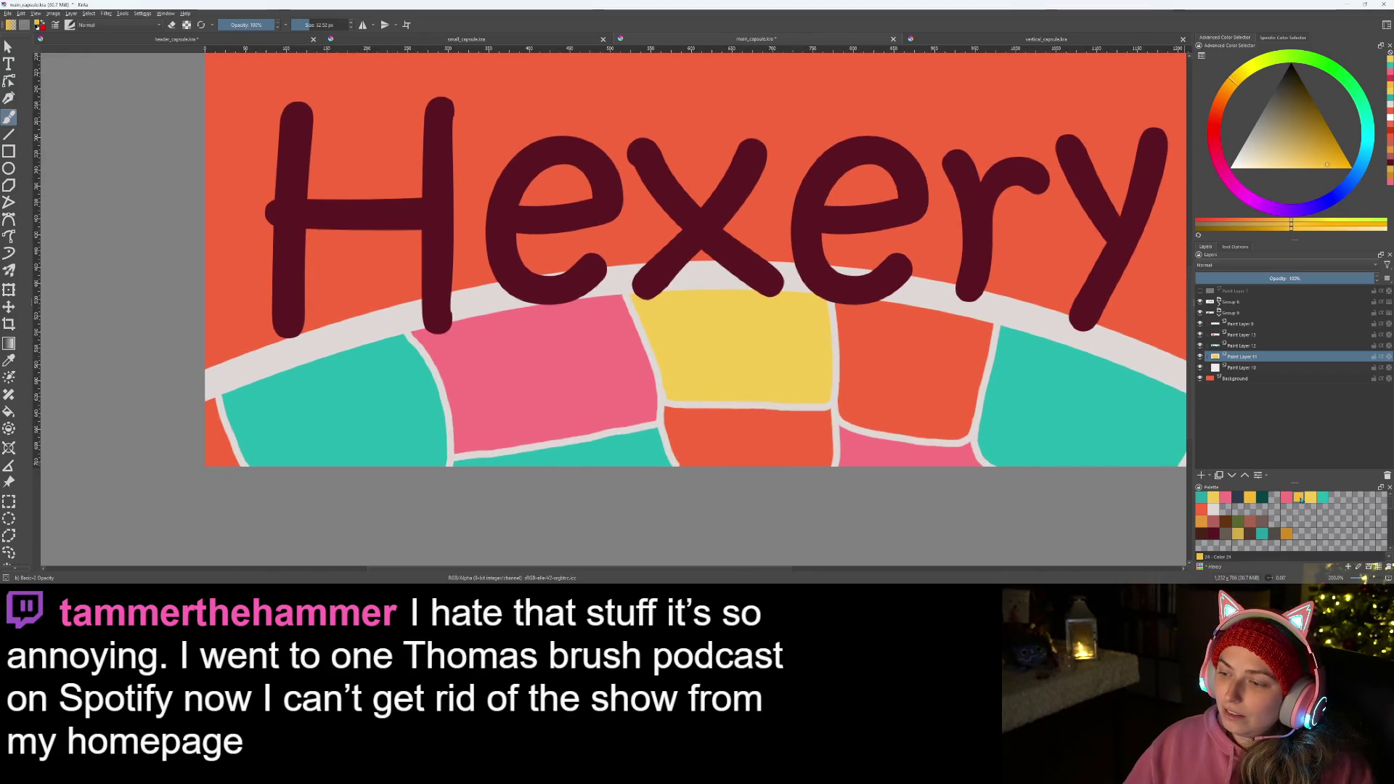
scroll(698, 327, "up", 1)
scroll(853, 392, "up", 1)
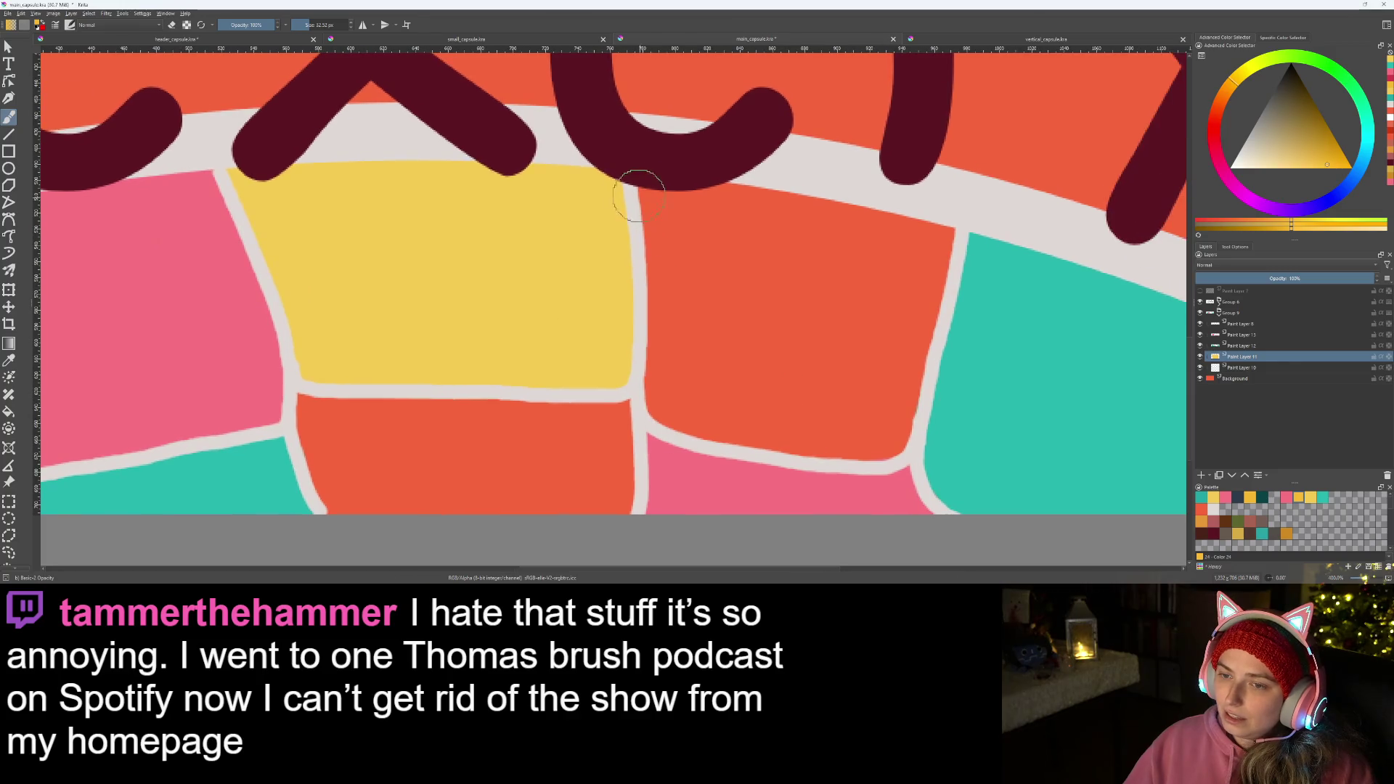
left_click_drag(649, 169, 668, 391)
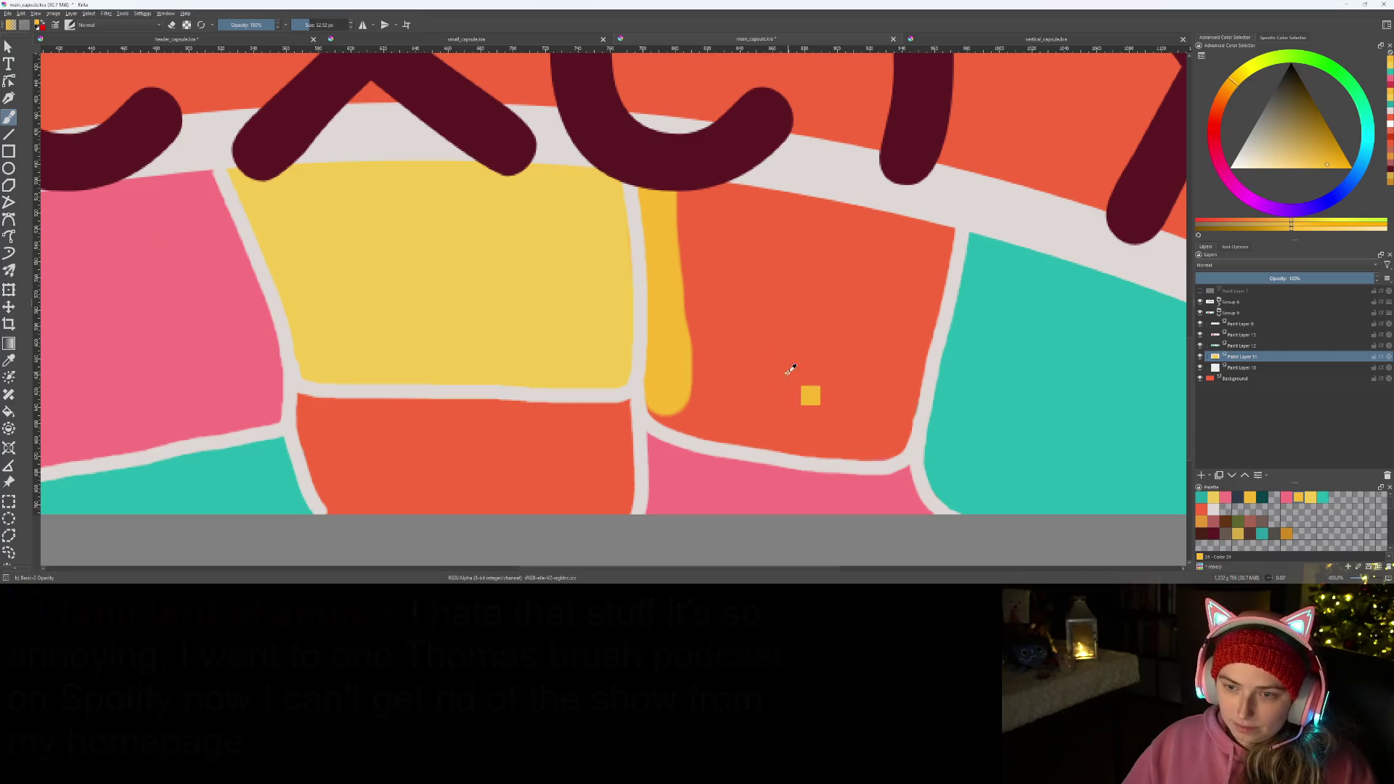
- Redo the yellow gap stroke on the layer below and fill the teal tile's left-edge gap yellow
key("ctrl+z")
key("Page_Down")
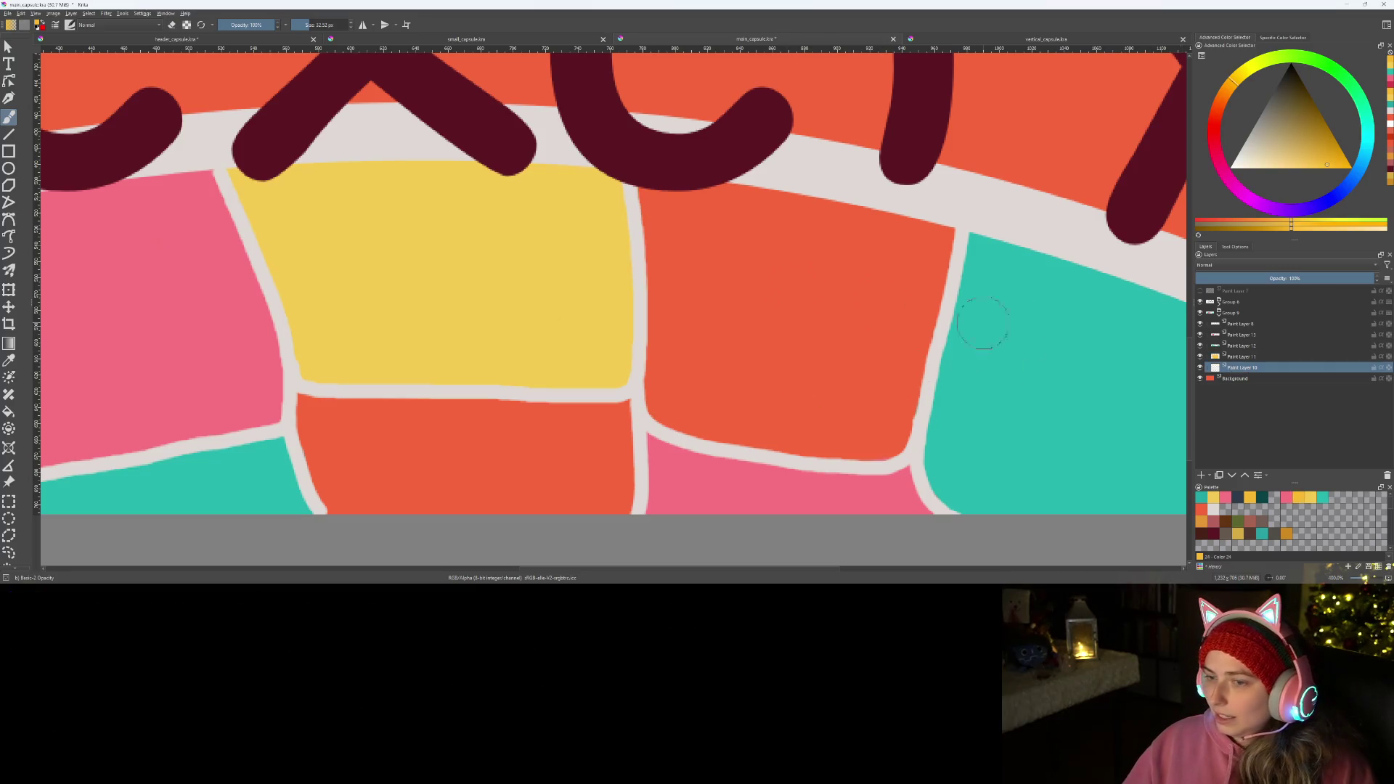
mouse_move(658, 169)
left_mouse_down()
mouse_move(711, 418)
mouse_move(835, 436)
mouse_move(887, 420)
mouse_move(939, 248)
mouse_move(691, 180)
mouse_move(697, 384)
mouse_move(856, 404)
mouse_move(896, 255)
mouse_move(825, 358)
mouse_move(851, 246)
mouse_move(804, 342)
mouse_move(809, 249)
mouse_move(772, 318)
mouse_move(764, 249)
mouse_move(731, 302)
mouse_move(722, 265)
mouse_move(737, 302)
left_mouse_up()
scroll(757, 374, "down", 2)
scroll(757, 374, "down", 1)
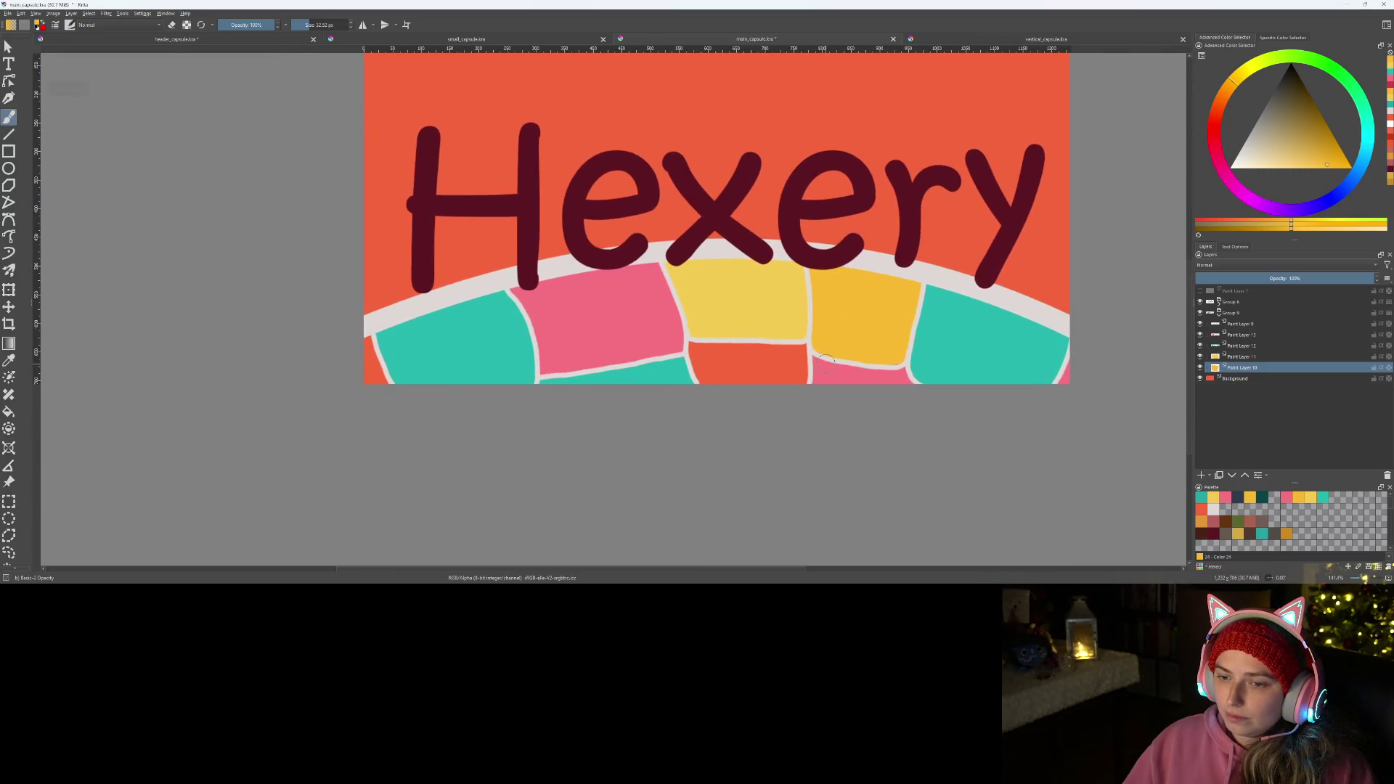
scroll(636, 336, "up", 2)
scroll(629, 337, "up", 1)
scroll(498, 317, "up", 1)
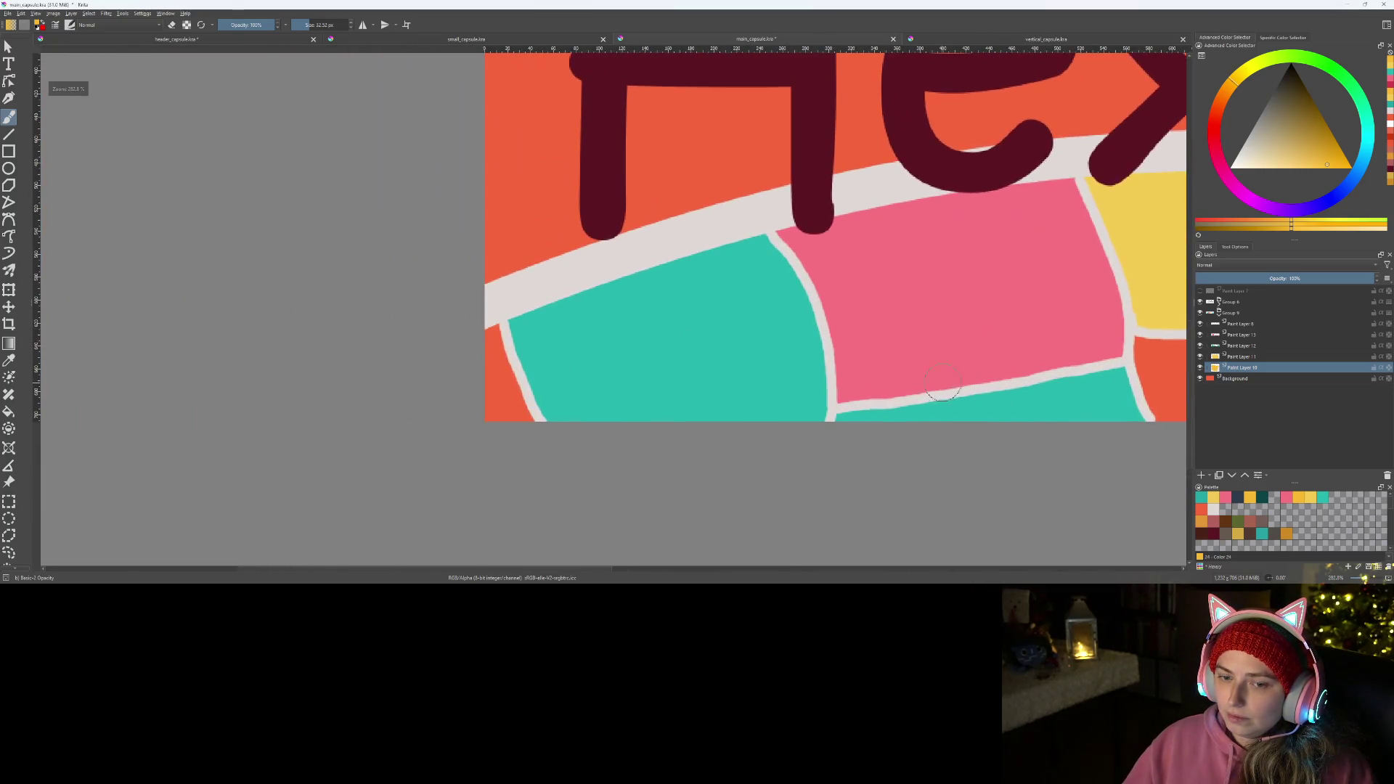
left_click_drag(497, 318, 521, 414)
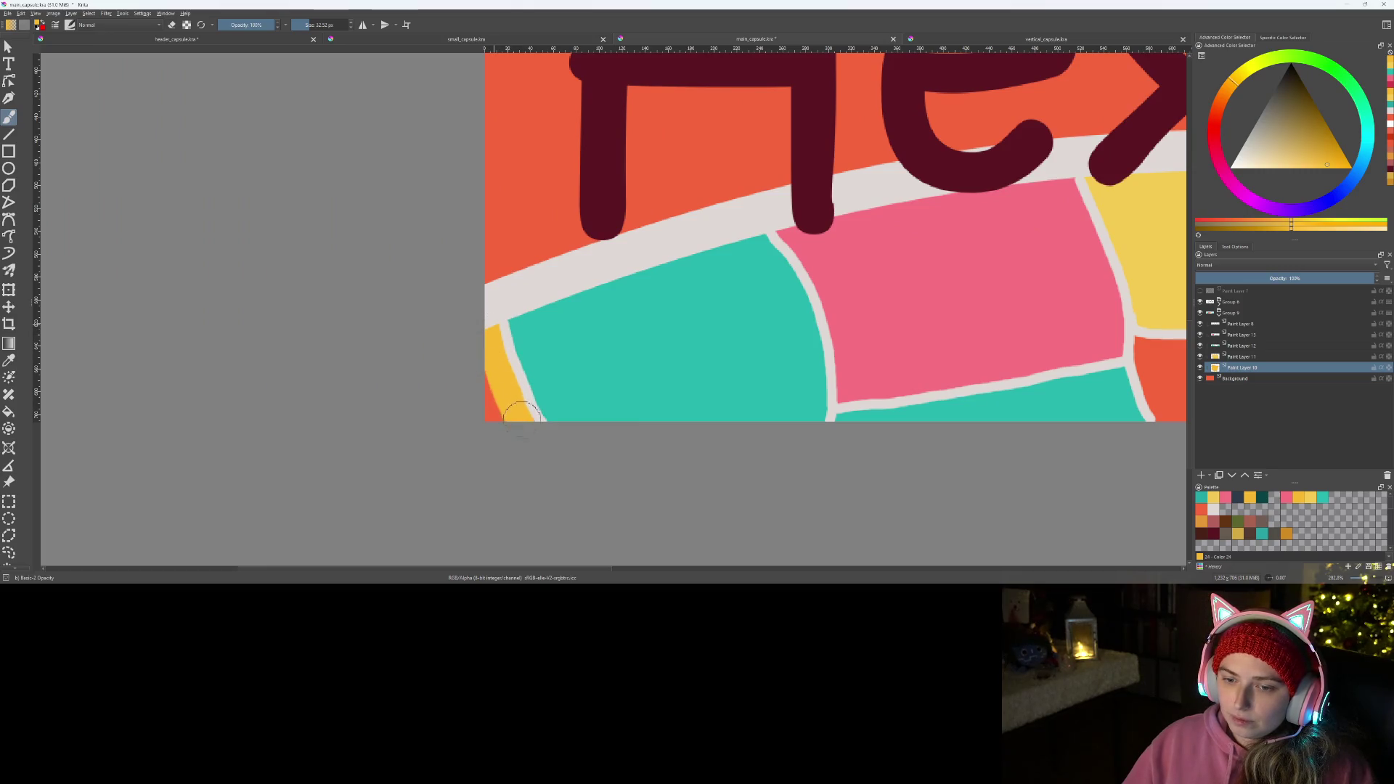
scroll(492, 319, "down", 1)
scroll(545, 349, "down", 1)
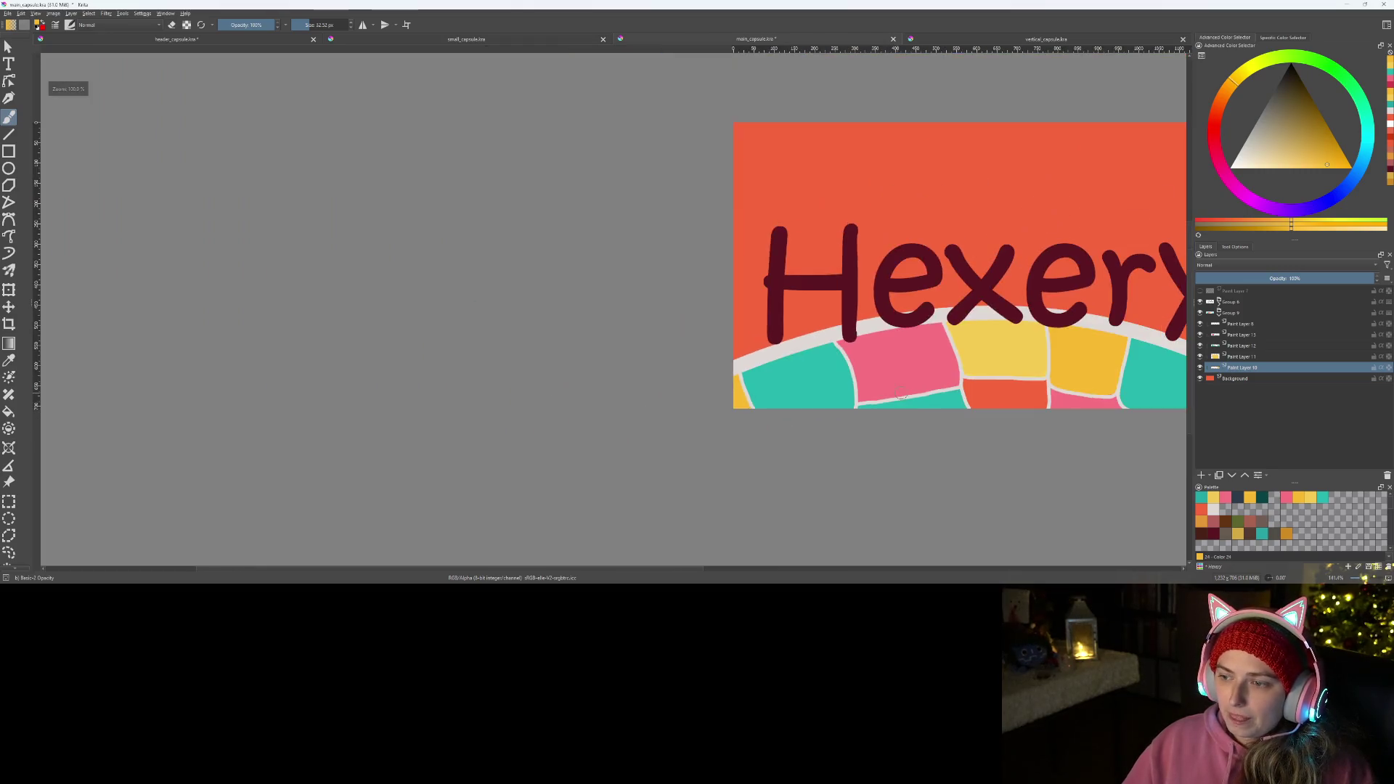
scroll(601, 379, "up", 1)
scroll(601, 379, "up", 2)
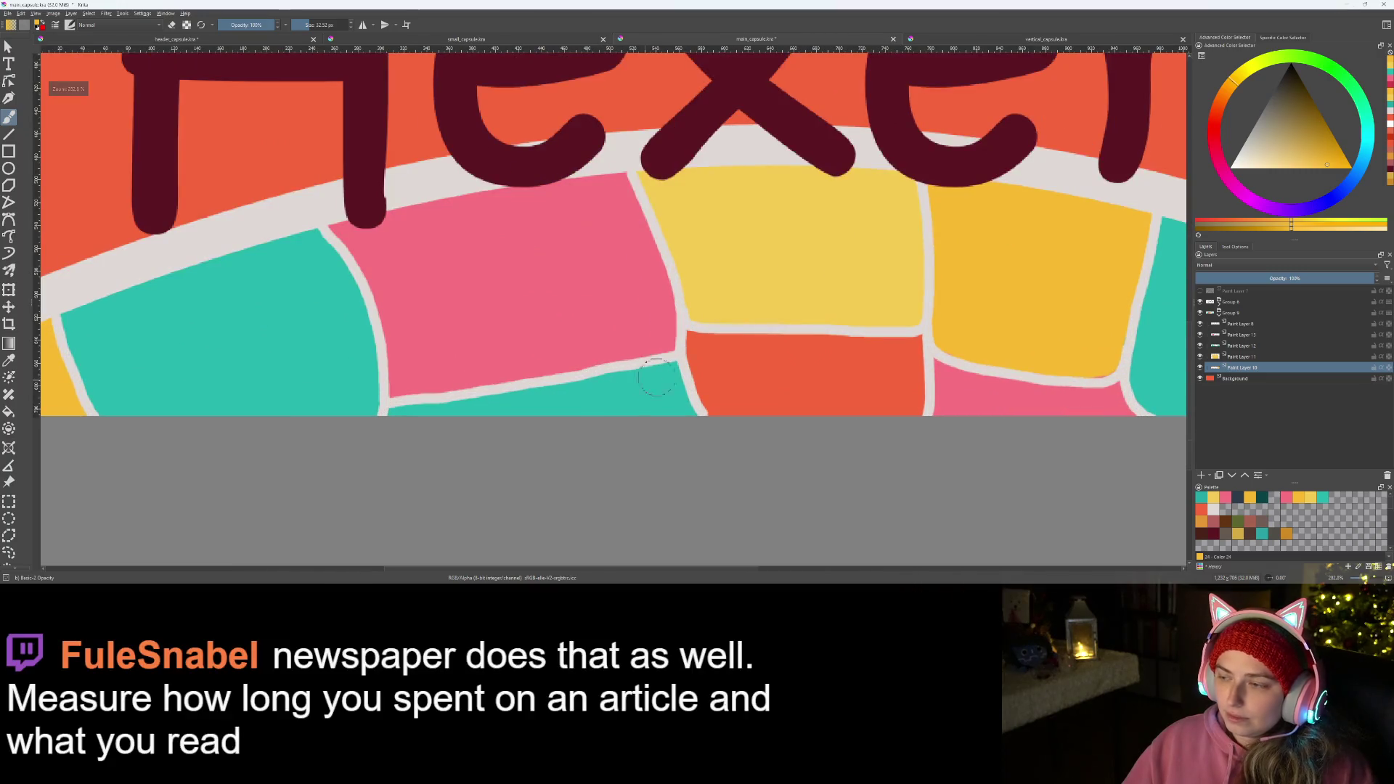
key("Page_Up")
key("Page_Up")
- Brush teal over the orange tile's left edge and top until it reads as solid teal
left_click(654, 406, "ctrl")
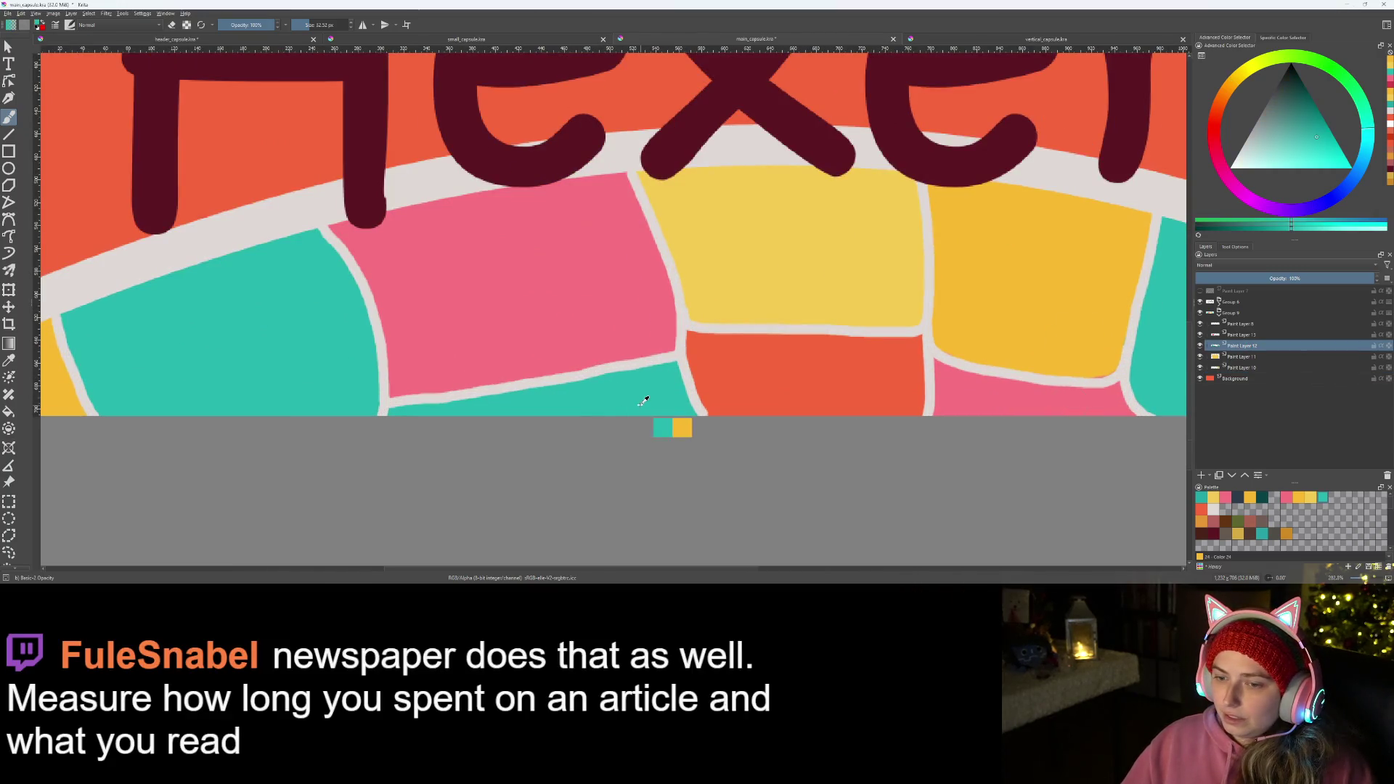
left_click_drag(697, 332, 705, 413)
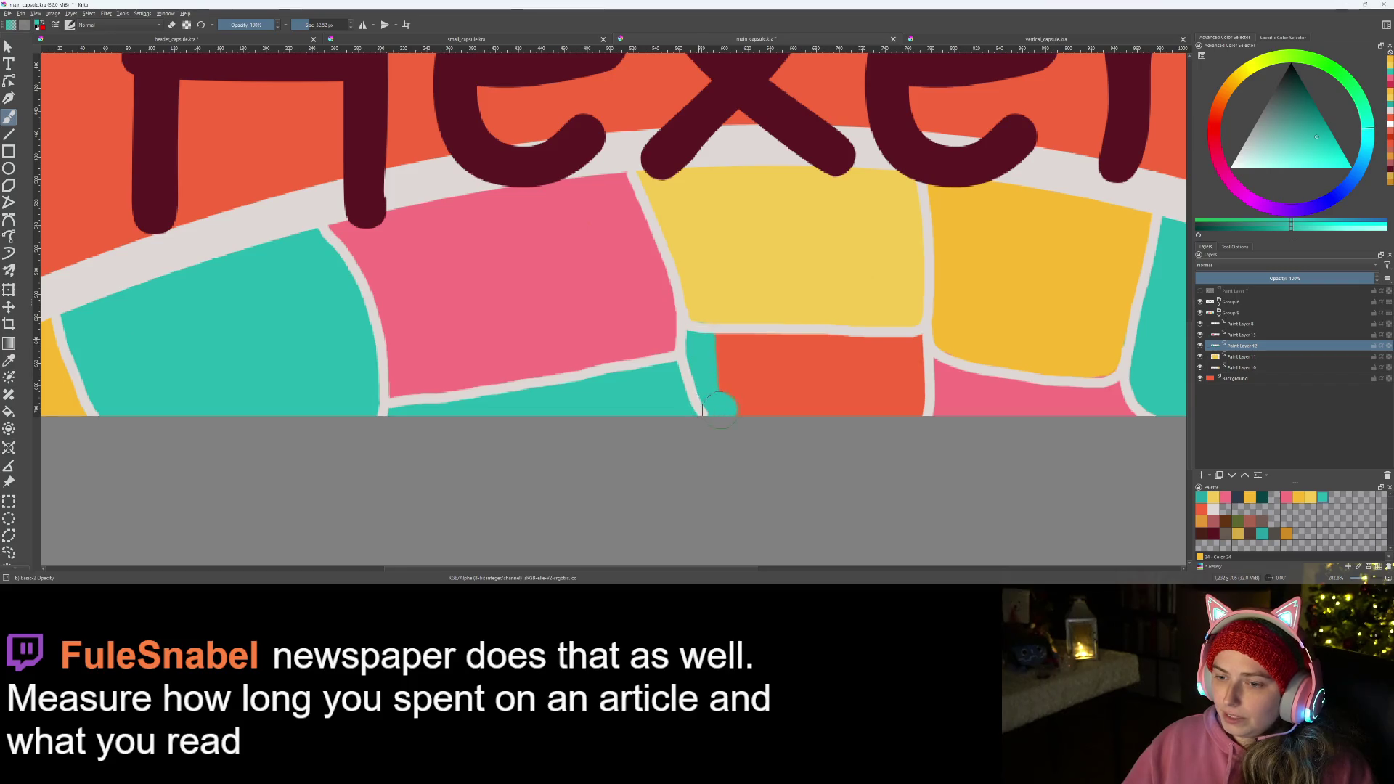
scroll(719, 406, "up", 2)
left_click_drag(709, 256, 992, 262)
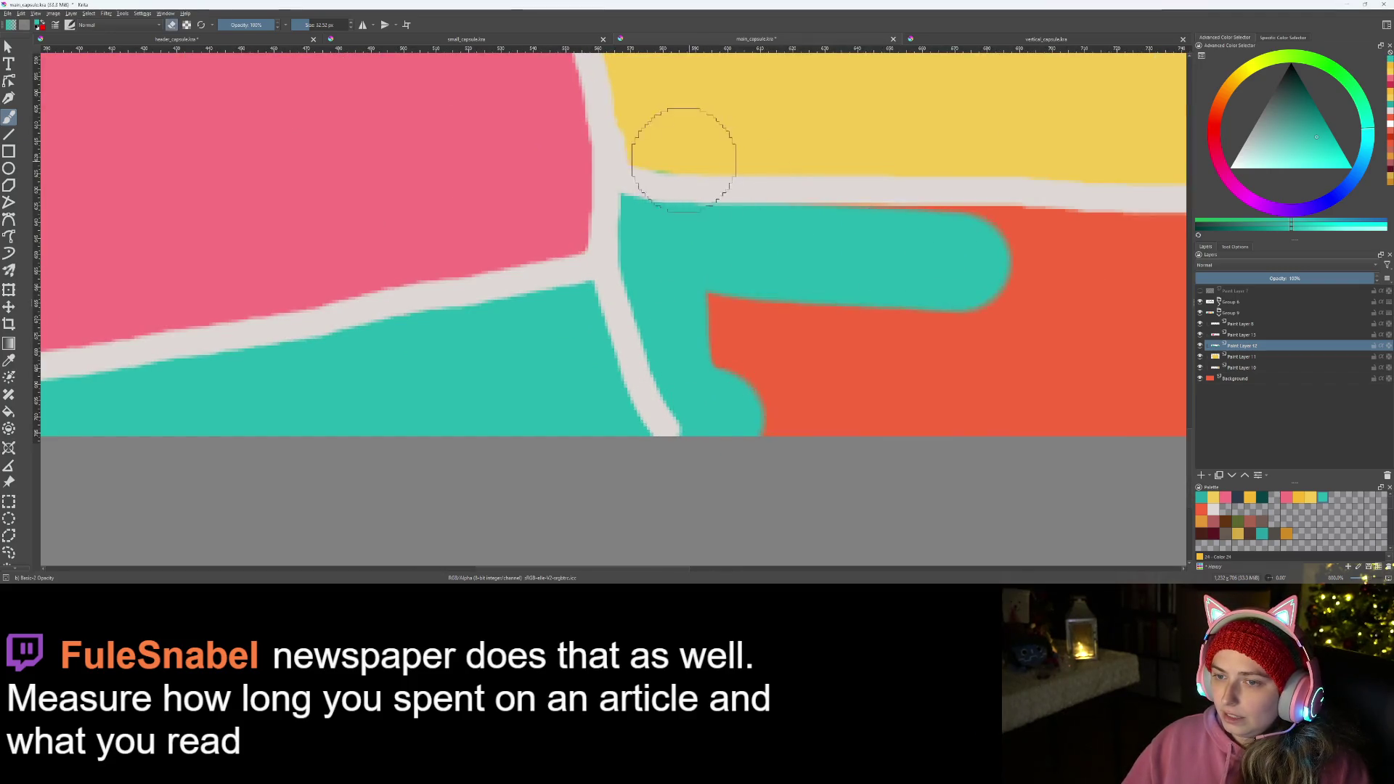
scroll(716, 211, "down", 2)
scroll(667, 385, "down", 1)
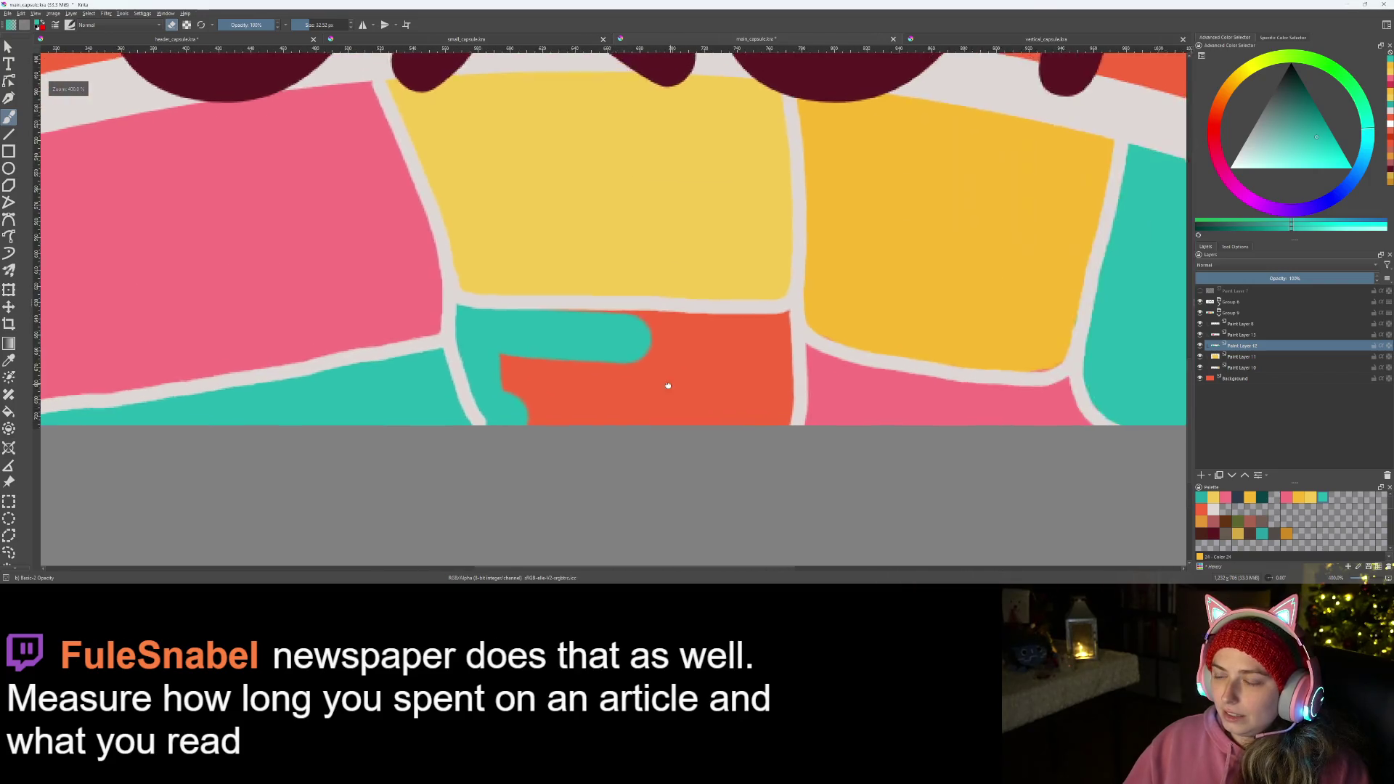
scroll(668, 385, "up", 1)
mouse_move(535, 312)
left_mouse_down()
mouse_move(794, 308)
mouse_move(807, 327)
mouse_move(796, 420)
mouse_move(485, 420)
mouse_move(444, 395)
mouse_move(436, 364)
mouse_move(727, 387)
mouse_move(716, 337)
mouse_move(503, 330)
left_mouse_up()
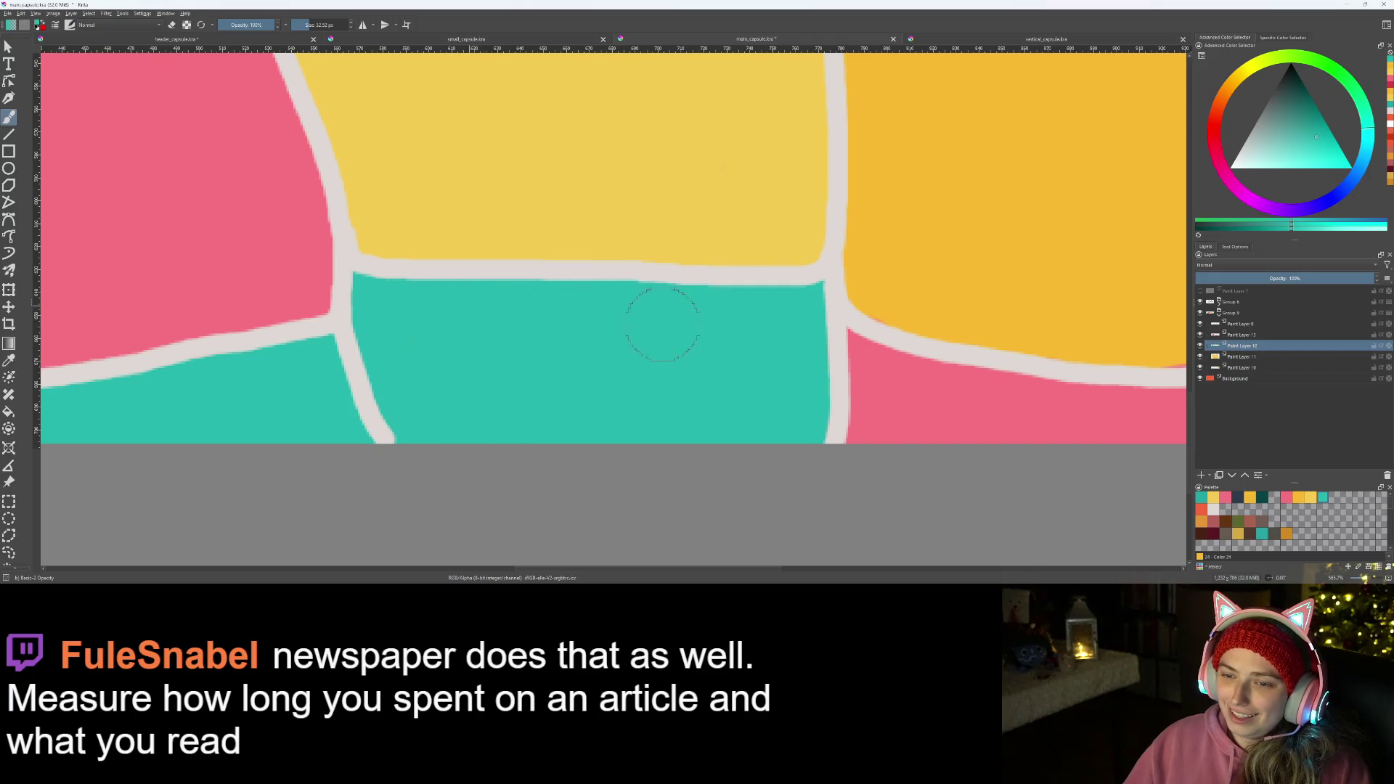
scroll(801, 388, "down", 2)
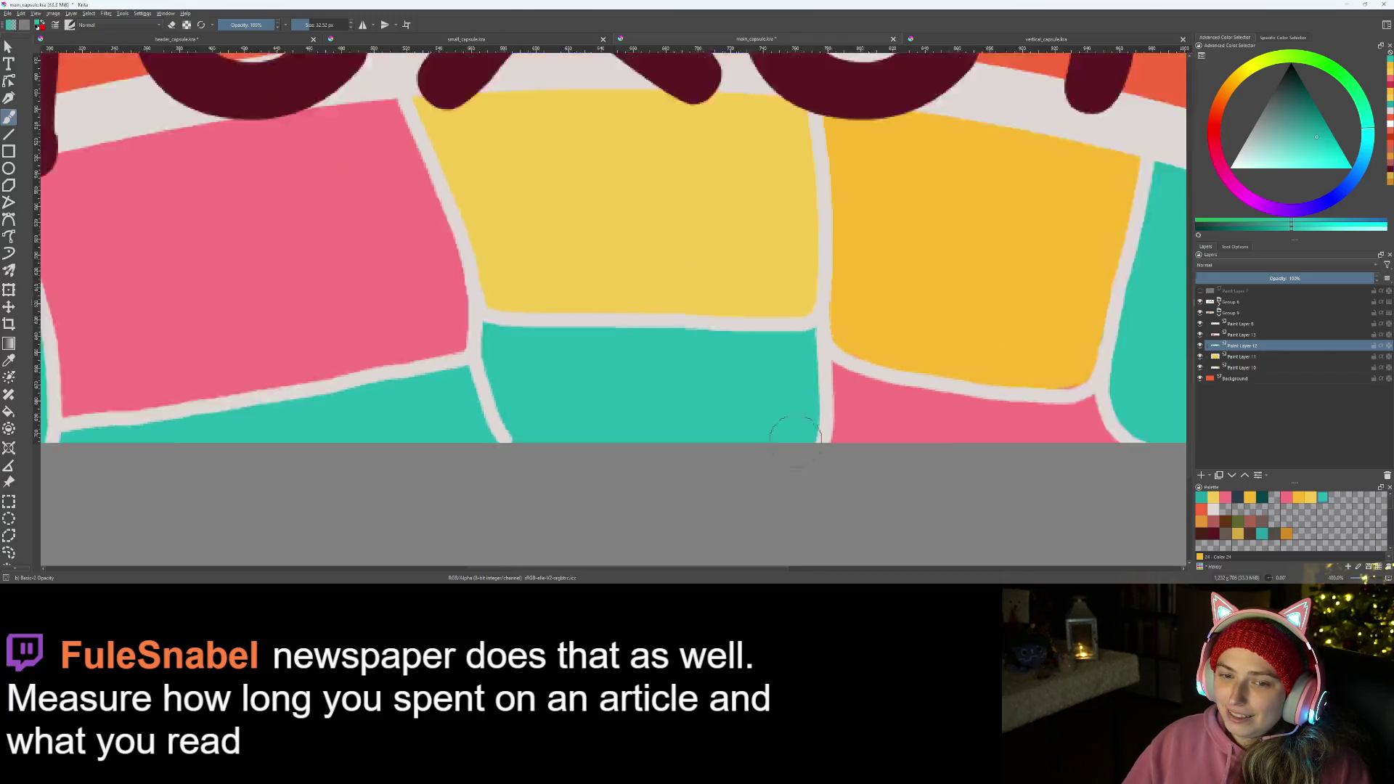
scroll(804, 403, "down", 2)
scroll(806, 419, "down", 1)
scroll(809, 439, "down", 1)
mouse_move(810, 438)
left_mouse_down()
mouse_move(791, 461)
mouse_move(921, 470)
mouse_move(808, 419)
left_mouse_up()
scroll(921, 469, "down", 1)
scroll(942, 452, "down", 1)
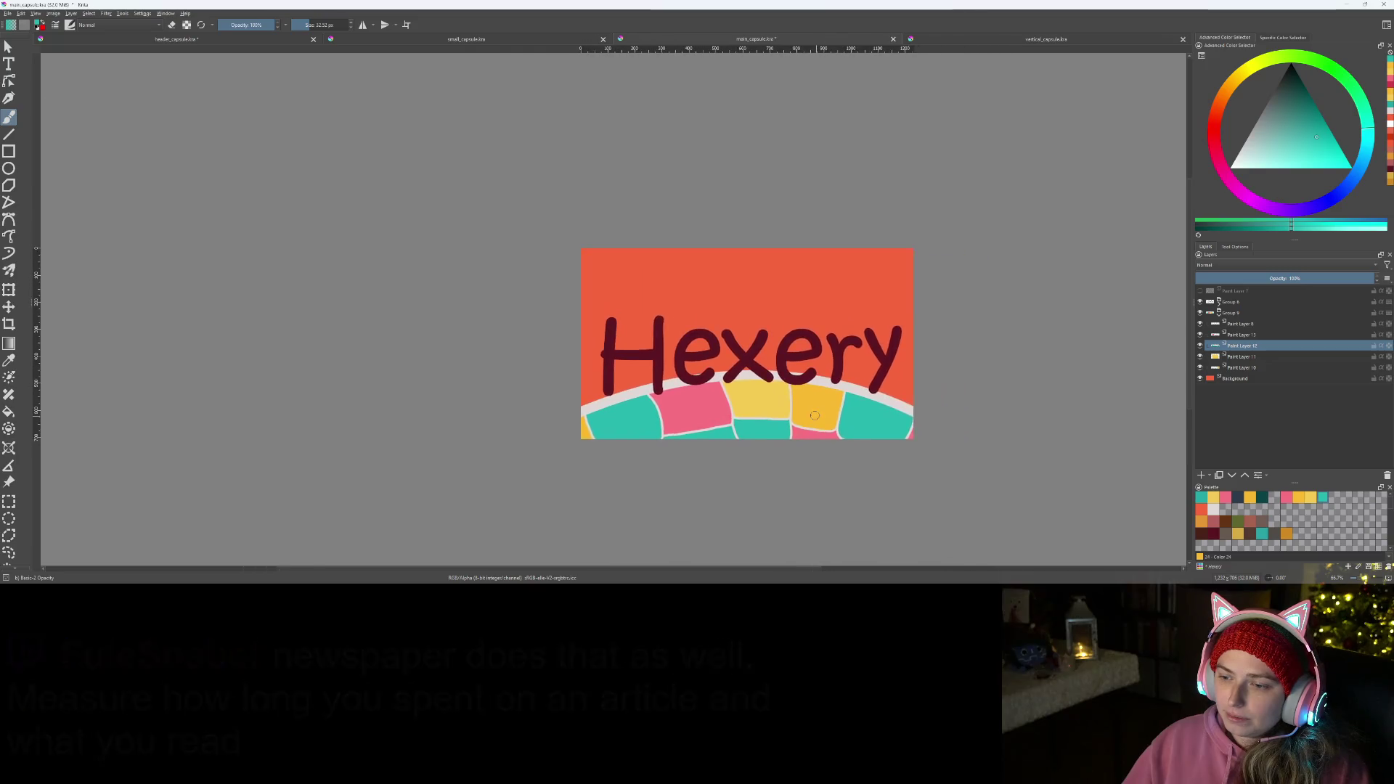
scroll(808, 418, "up", 1)
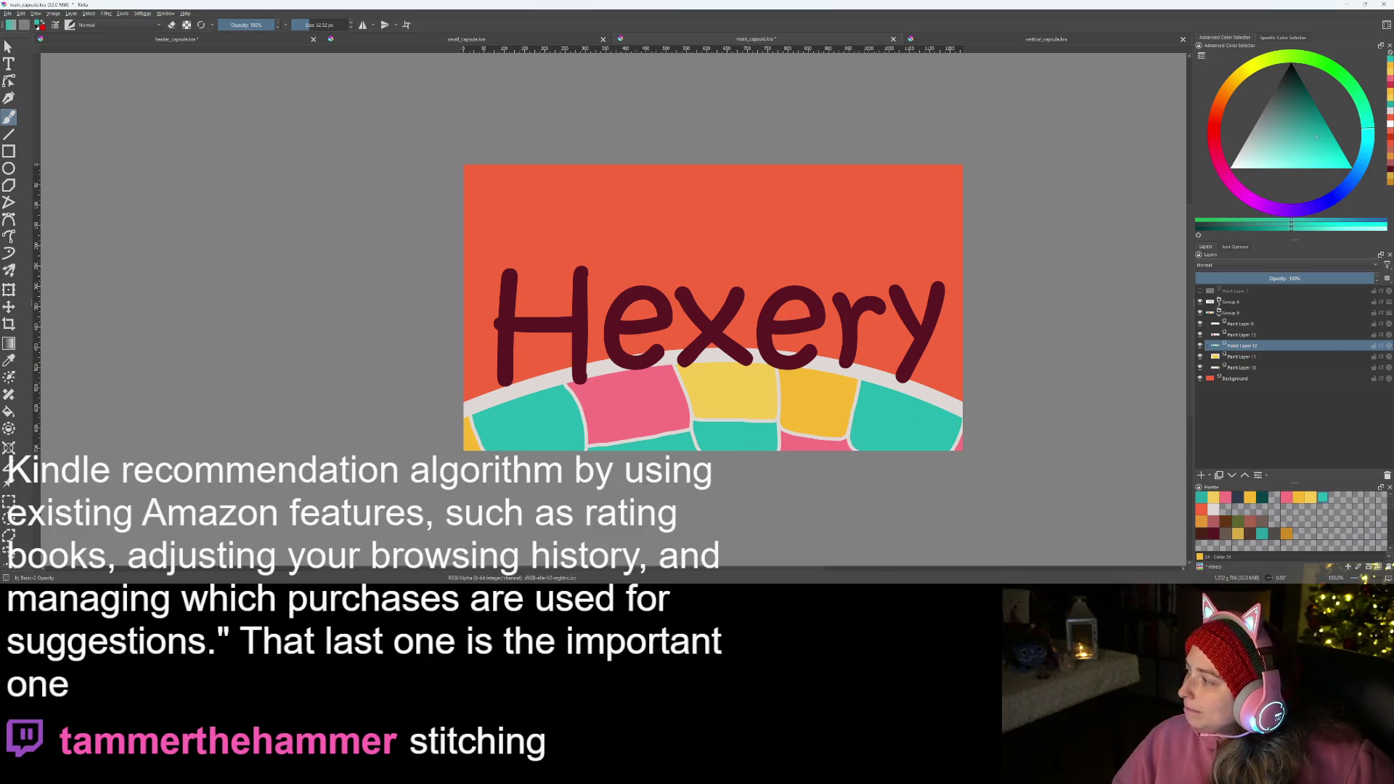
scroll(676, 435, "up", 2, "ctrl")
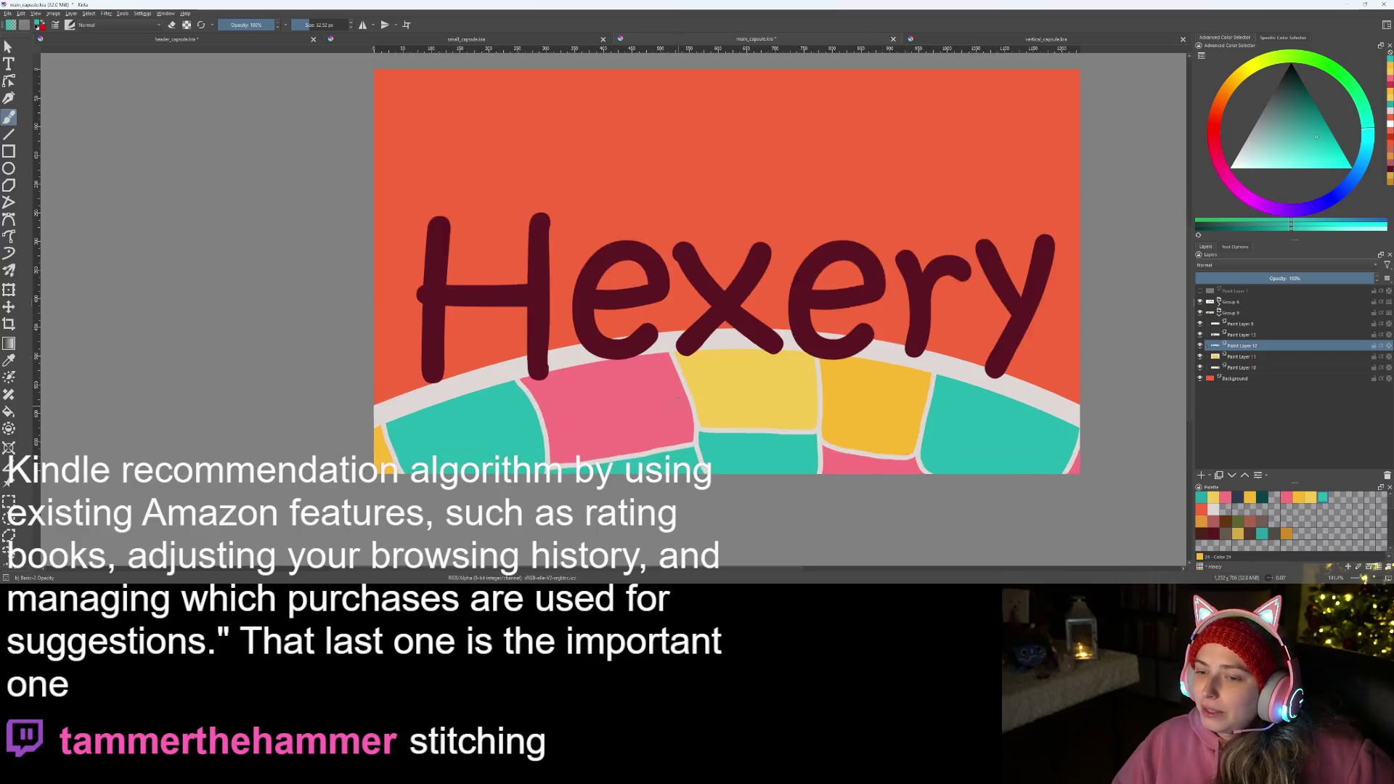
scroll(676, 437, "up", 3, "ctrl")
scroll(675, 438, "up", 1, "ctrl")
scroll(674, 439, "up", 1, "ctrl")
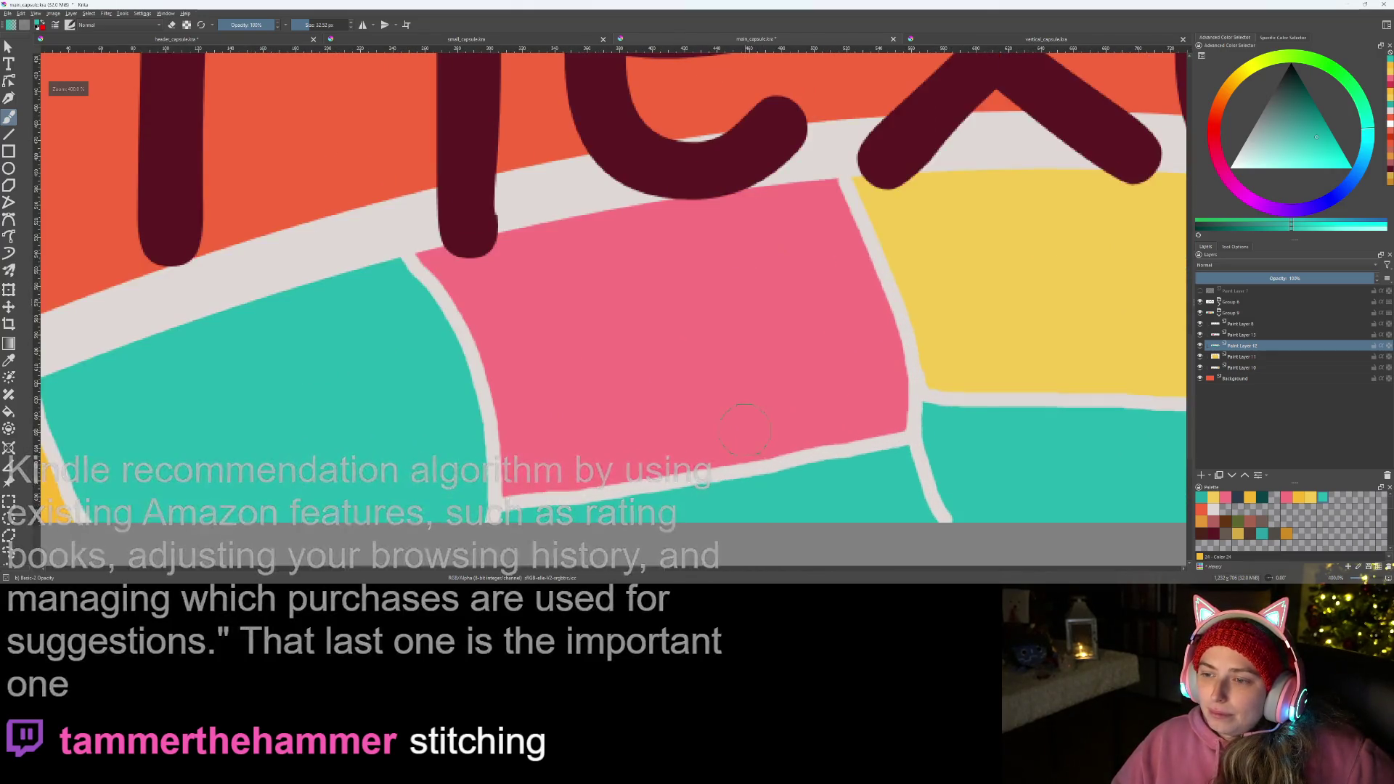
scroll(886, 398, "up", 1, "ctrl")
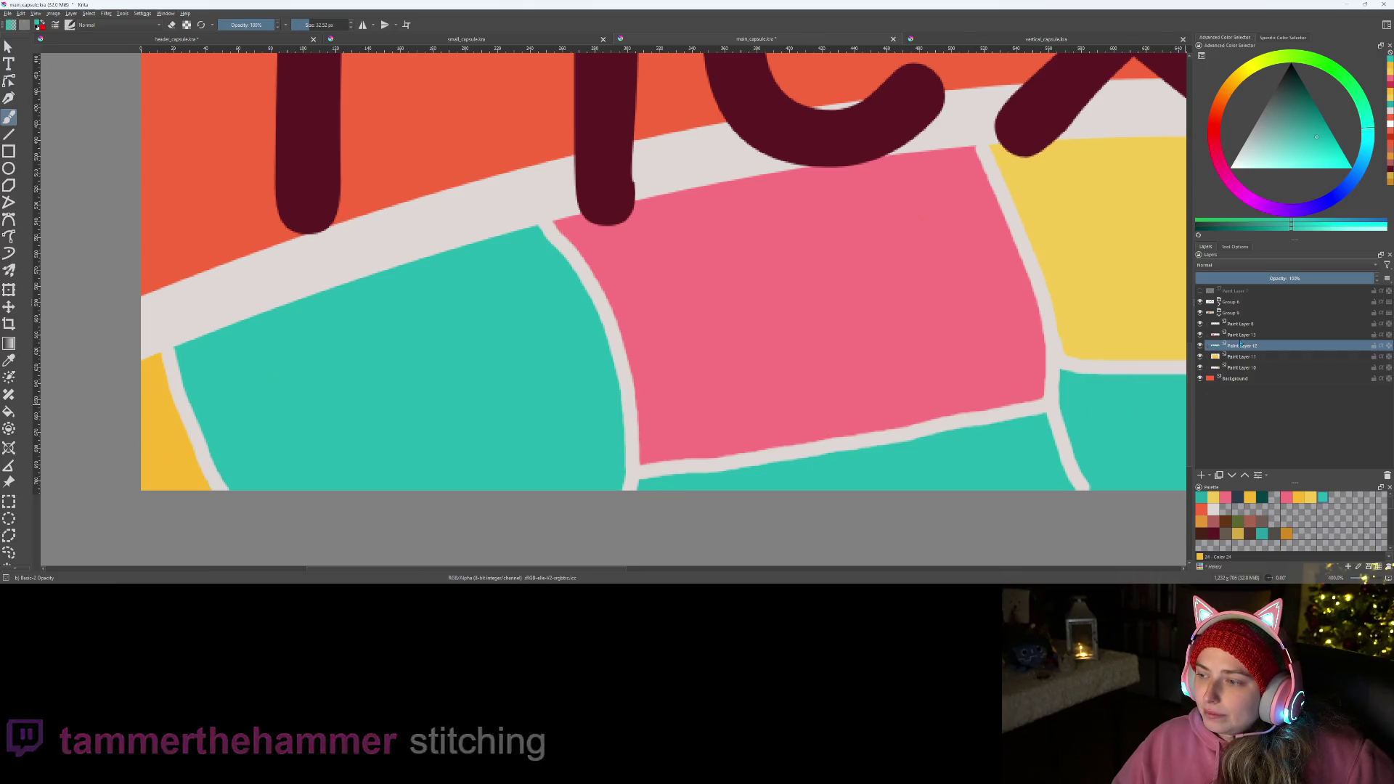
left_click(1219, 302)
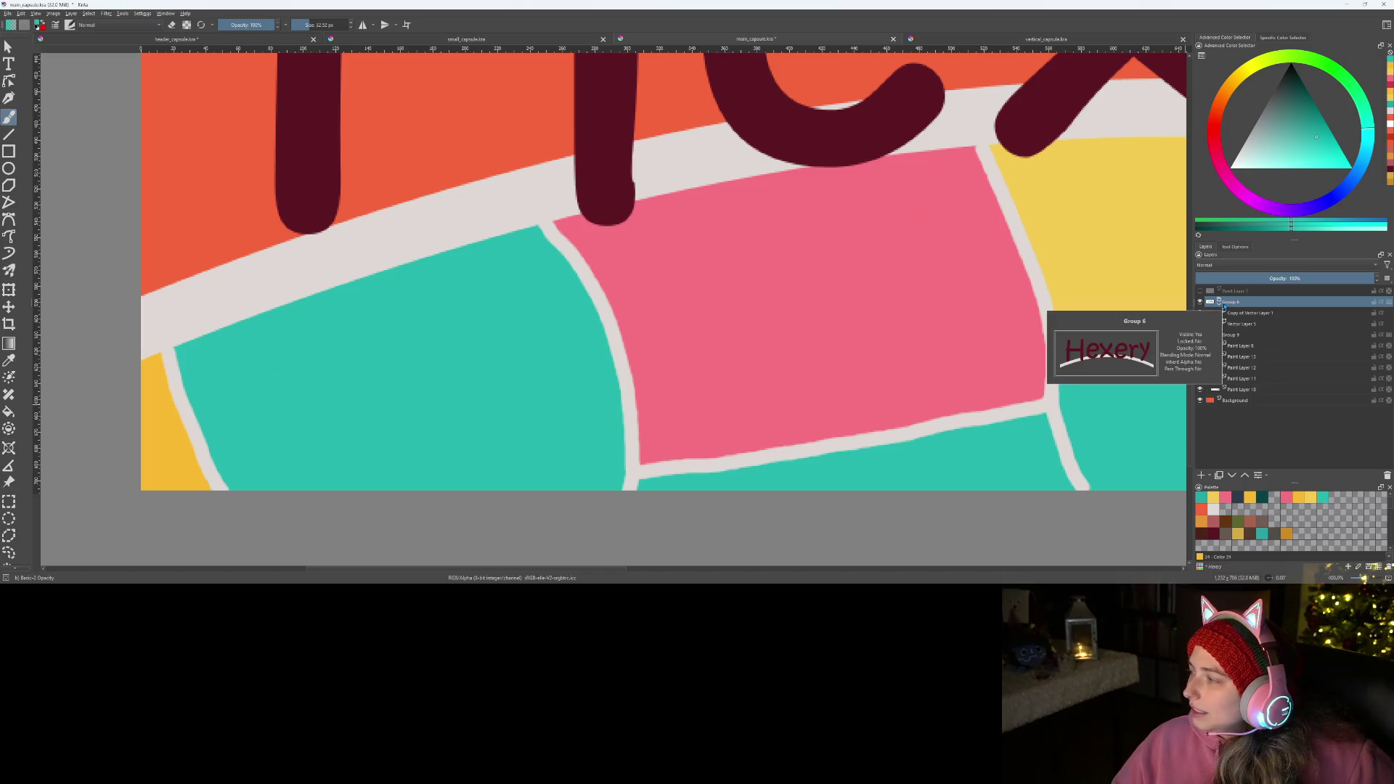
- On Paint Layer 8, paint a short light cream stitch dash on the teal tile beside the pink one
left_click(1236, 349)
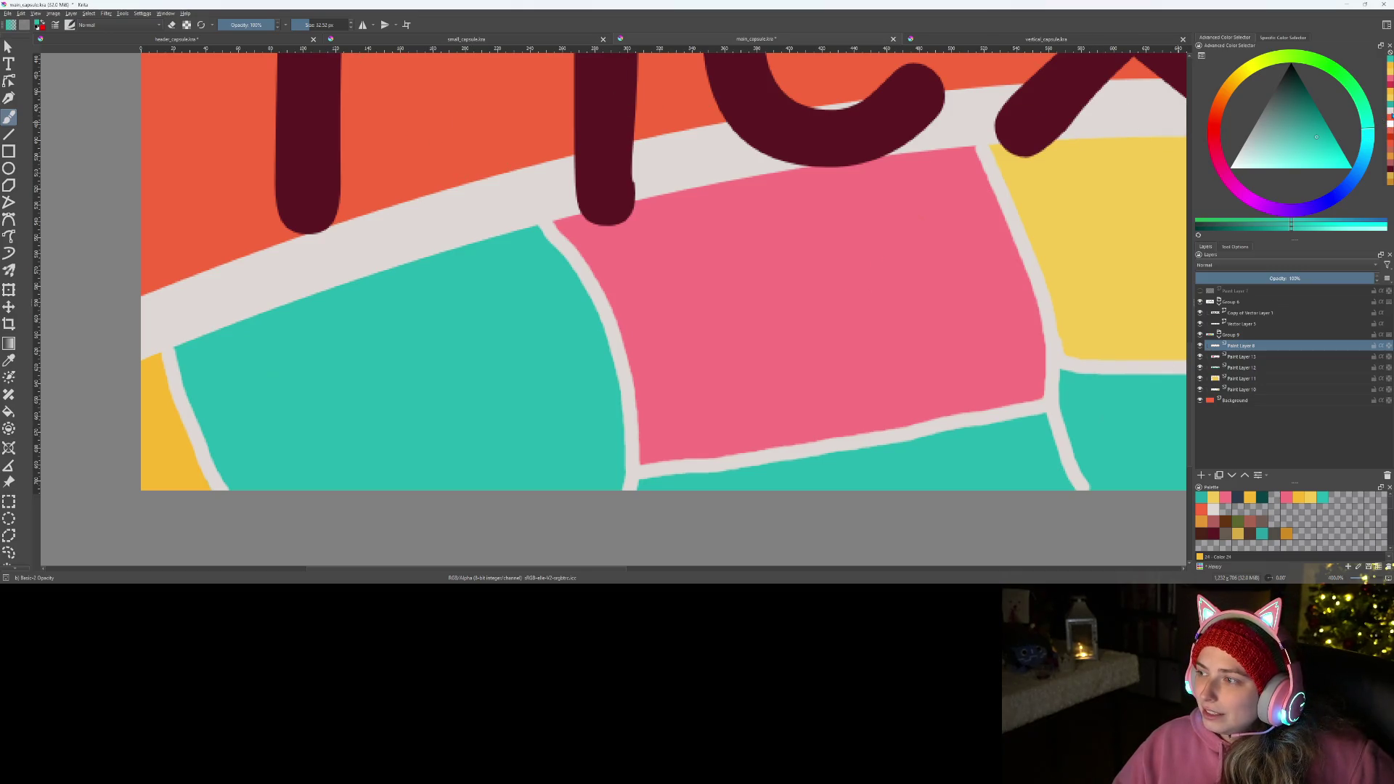
left_click(1214, 510)
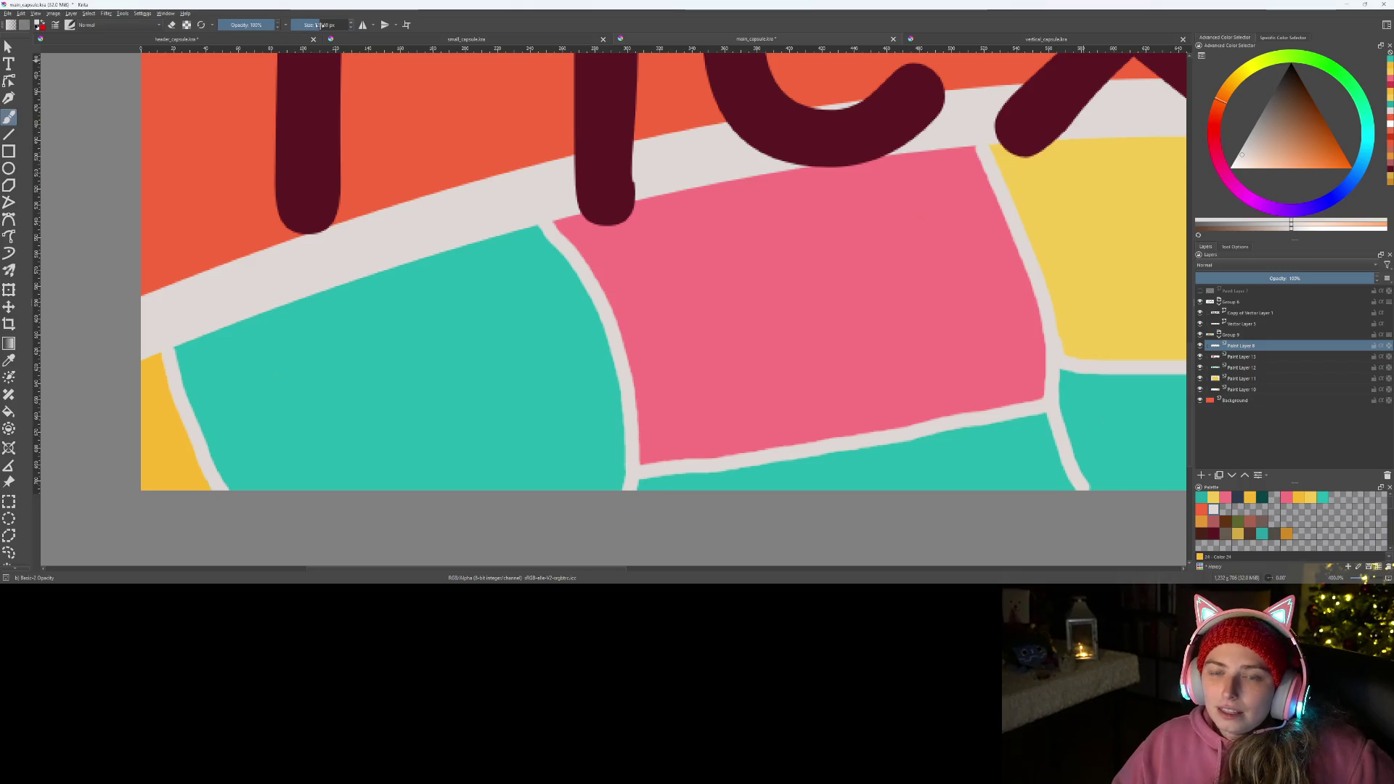
scroll(540, 230, "up", 2)
scroll(550, 293, "up", 1)
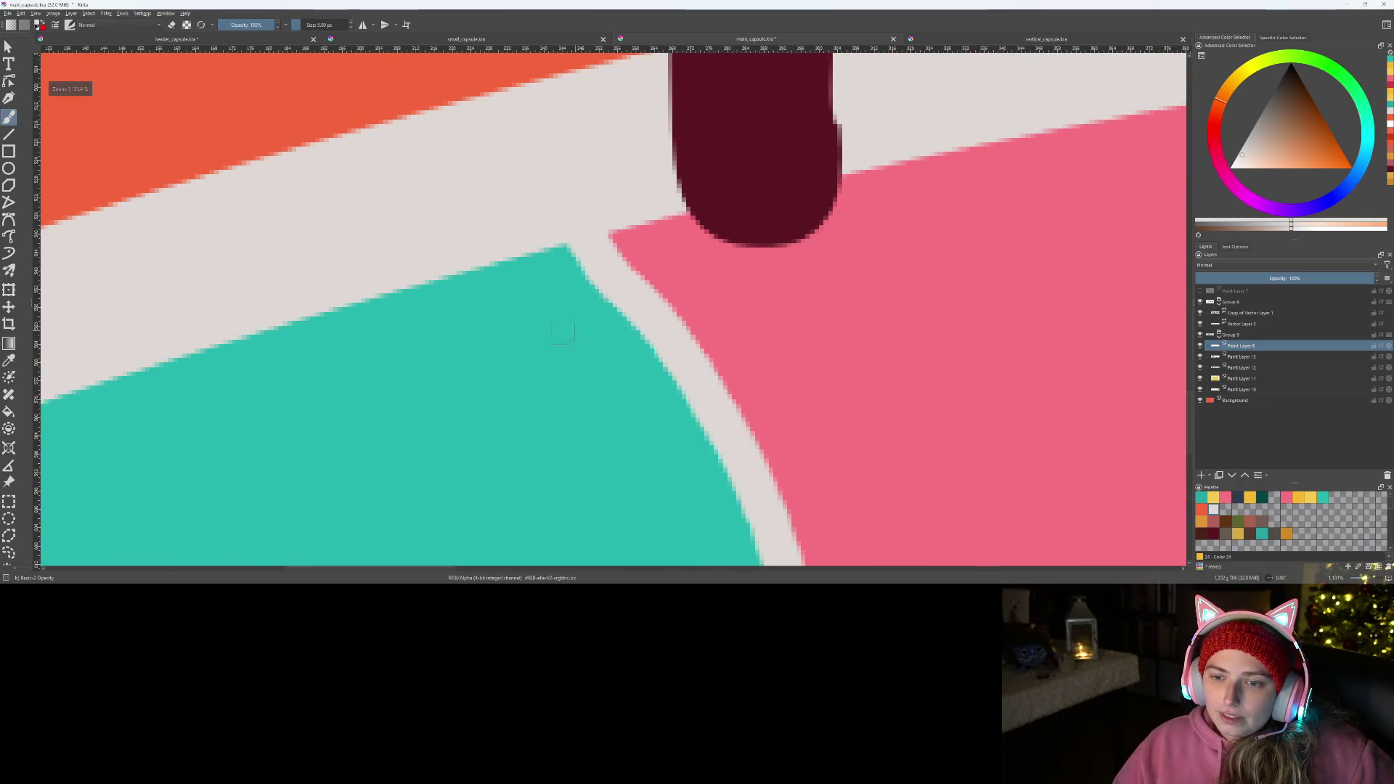
left_click_drag(550, 295, 638, 398)
- On a new paint layer, paint the first cream stitch dashes along the teal patch's curved edge, redoing misplaced ones
key("ctrl+z")
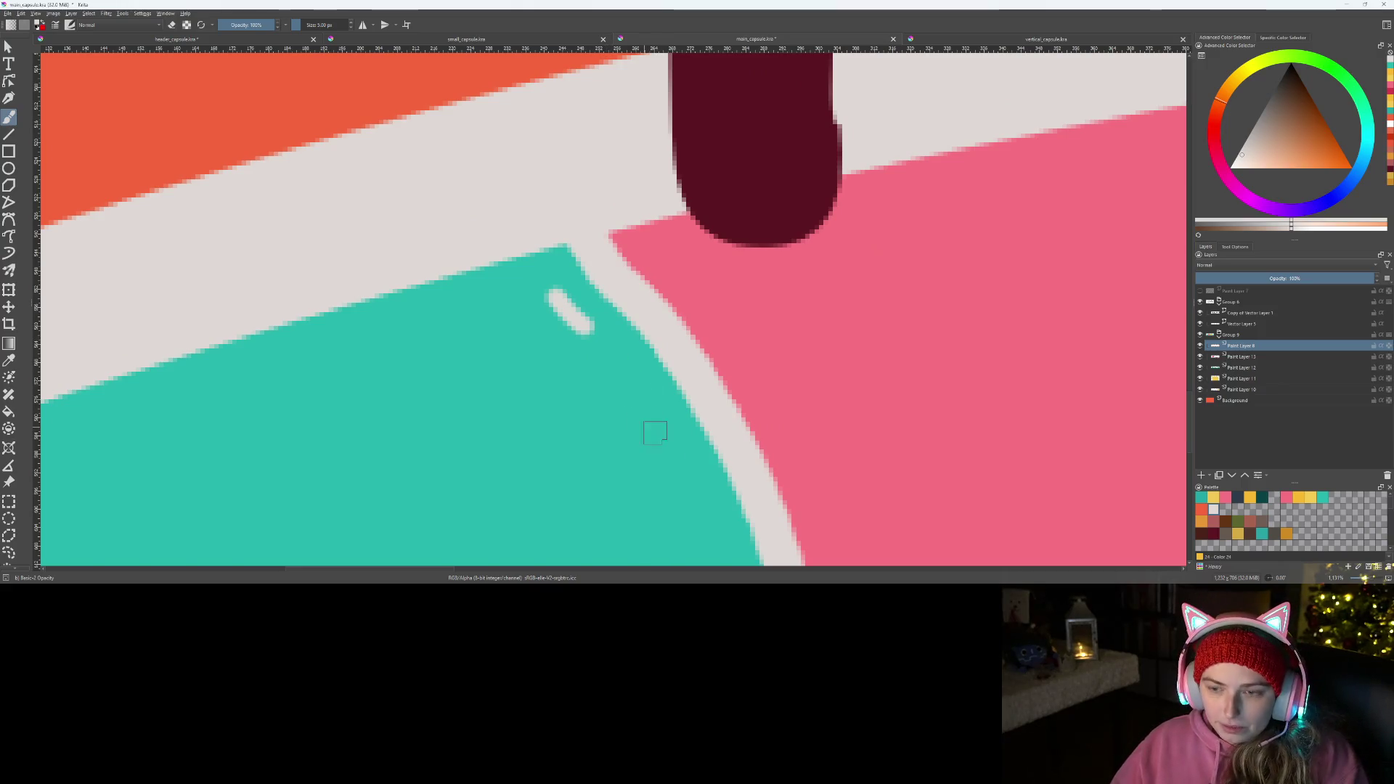
key("ctrl+z")
key("Insert")
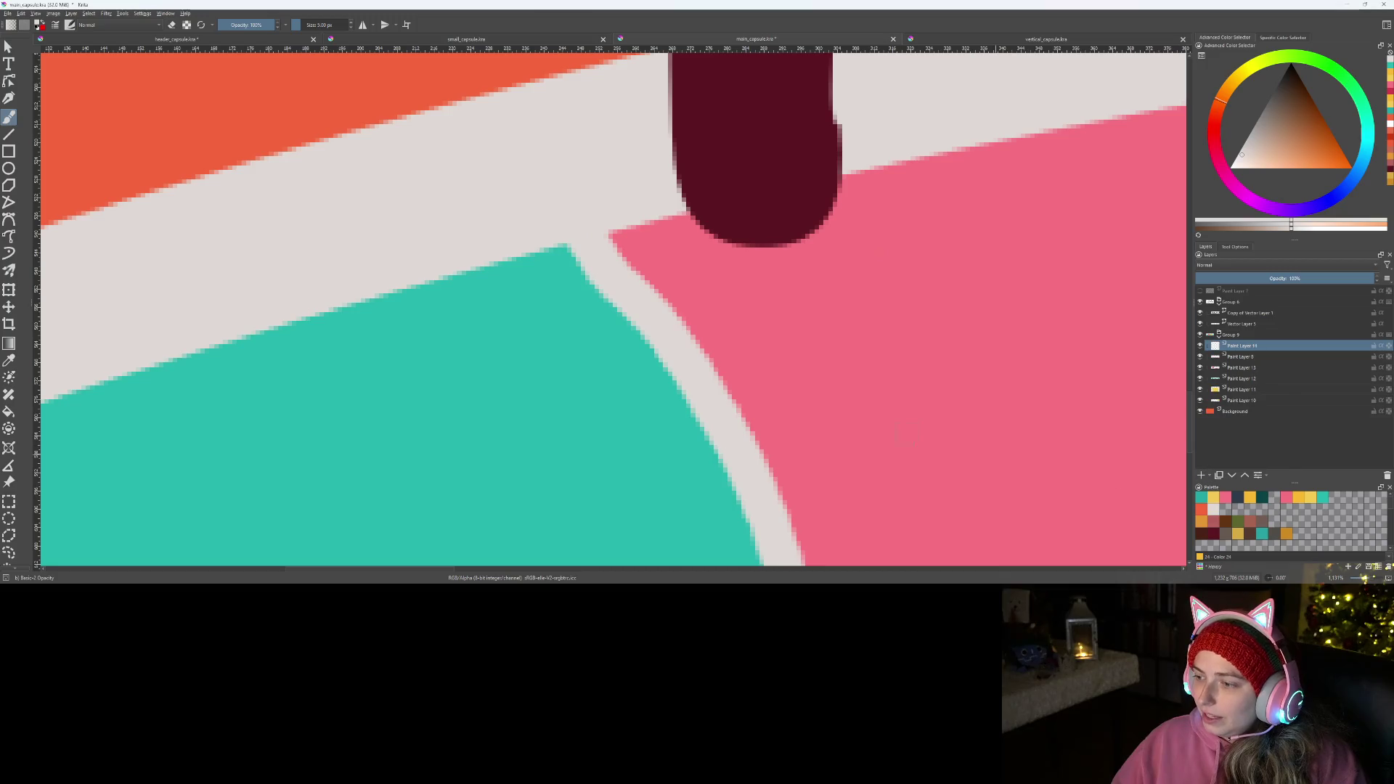
left_click_drag(762, 441, 685, 331)
left_click_drag(475, 172, 558, 255)
mouse_move(569, 303)
left_mouse_down()
mouse_move(632, 403)
mouse_move(667, 213)
mouse_move(644, 249)
mouse_move(674, 355)
left_mouse_up()
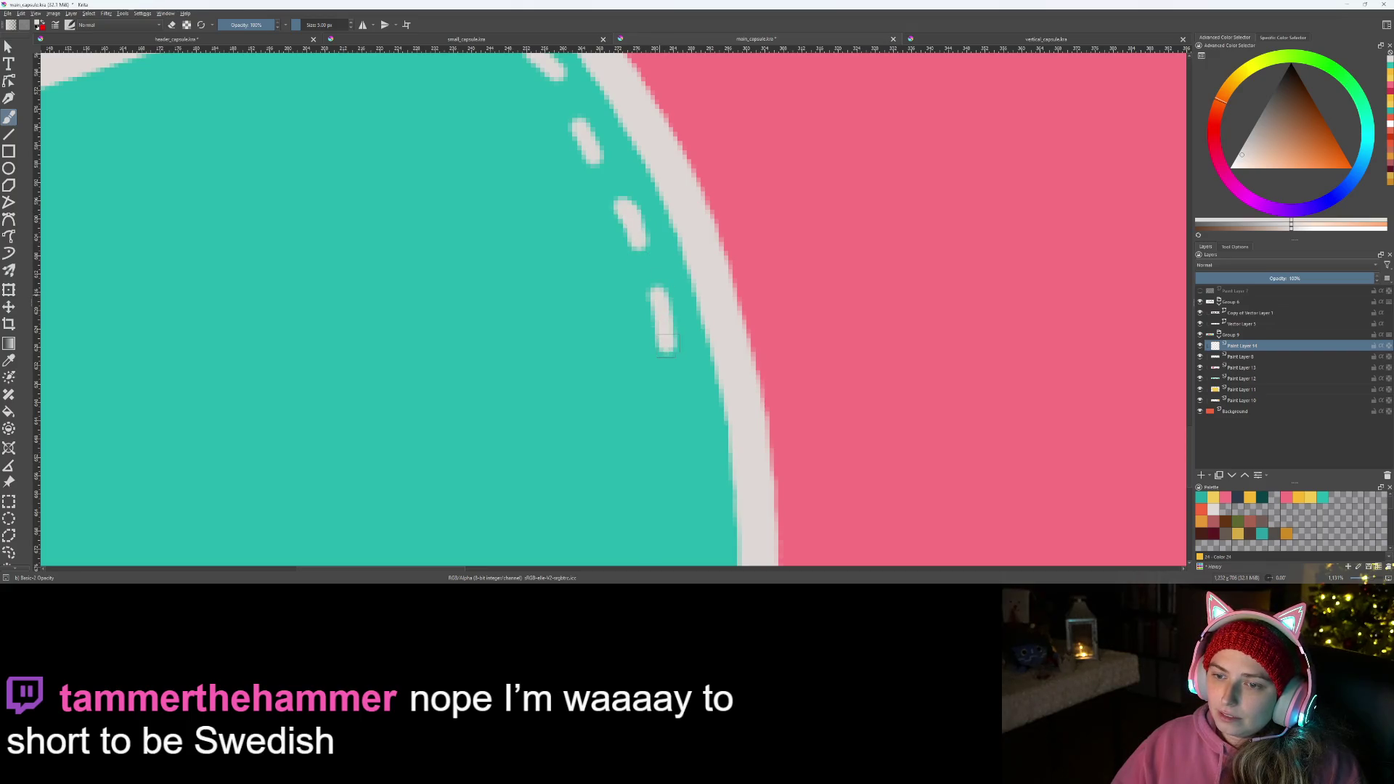
key("ctrl+z")
left_click_drag(657, 305, 716, 461)
key("ctrl+z")
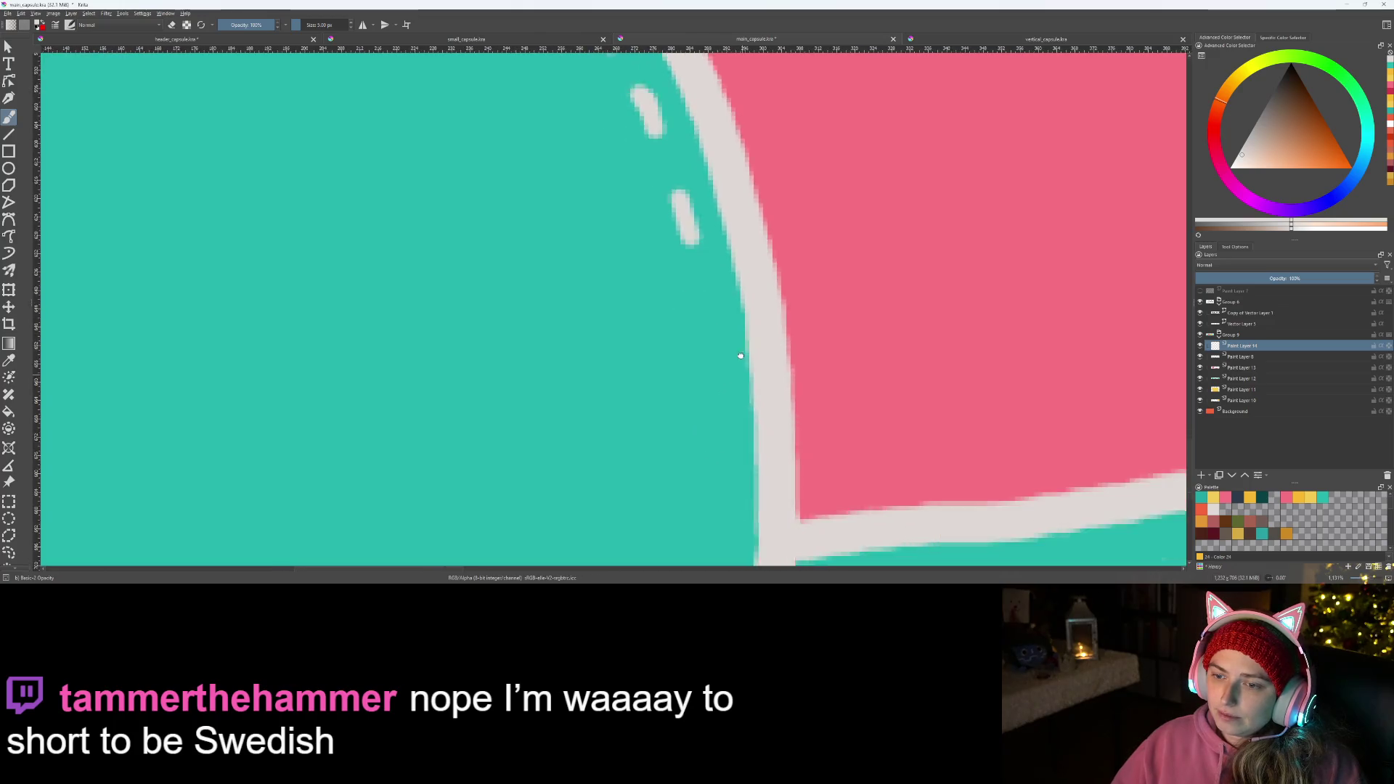
scroll(721, 481, "down", 3)
left_click_drag(692, 260, 697, 307)
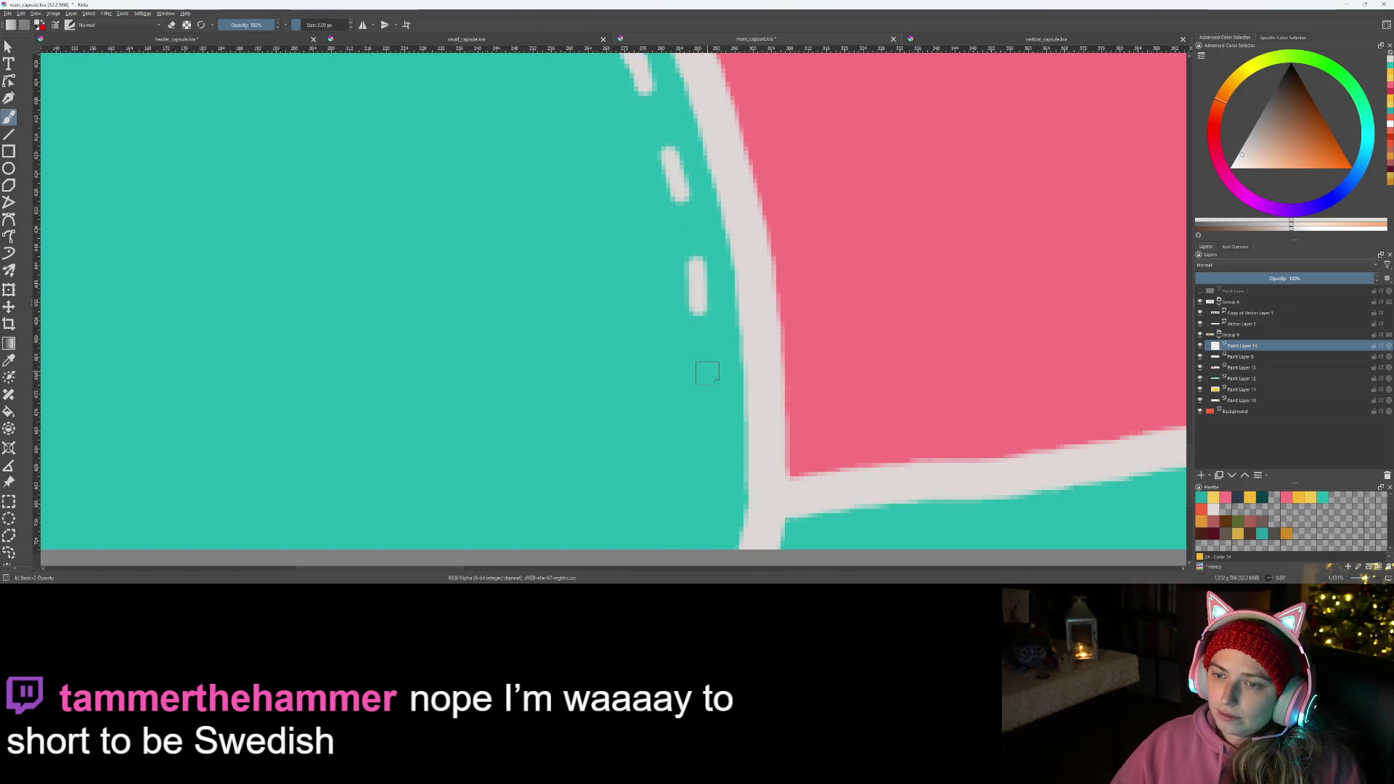
mouse_move(710, 363)
left_mouse_down()
mouse_move(710, 398)
mouse_move(796, 213)
left_mouse_up()
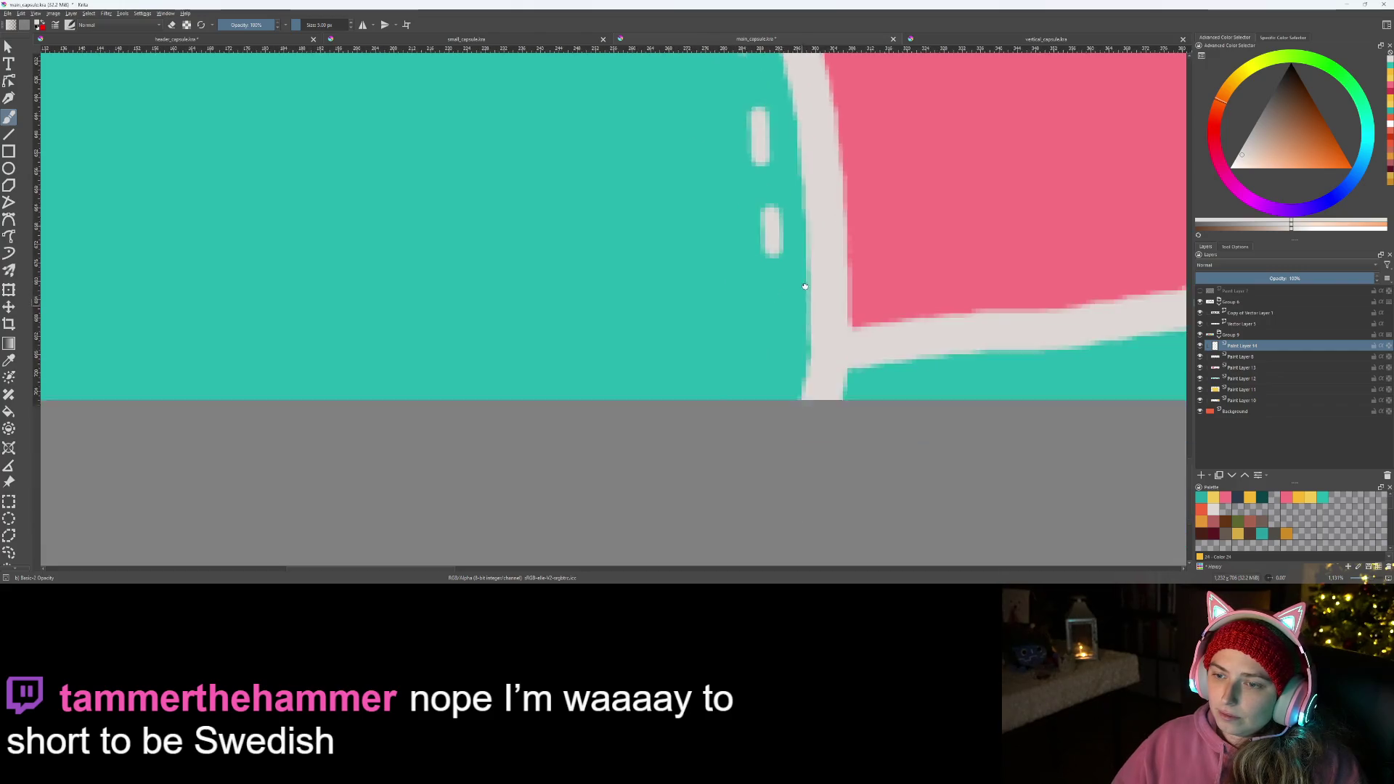
key("ctrl+z")
left_click_drag(781, 163, 781, 218)
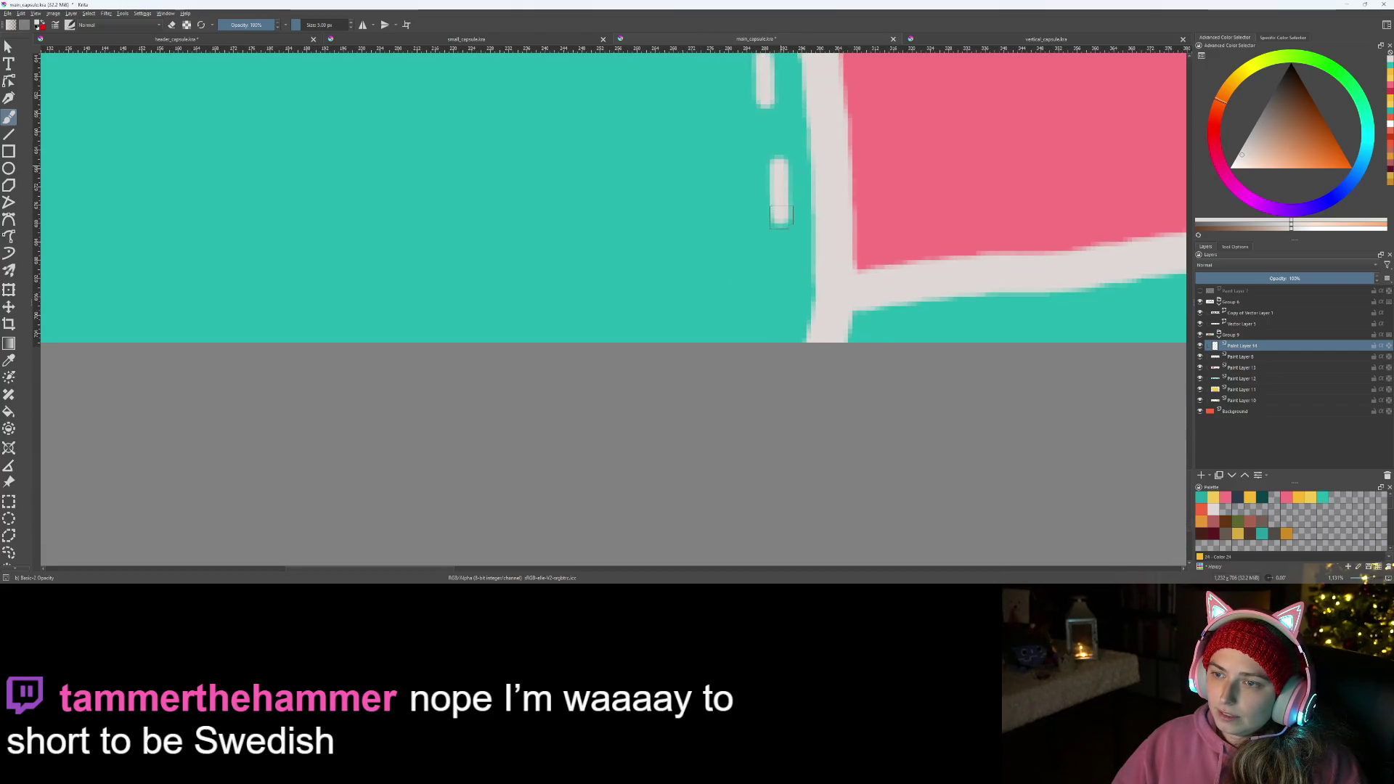
left_click_drag(780, 274, 781, 307)
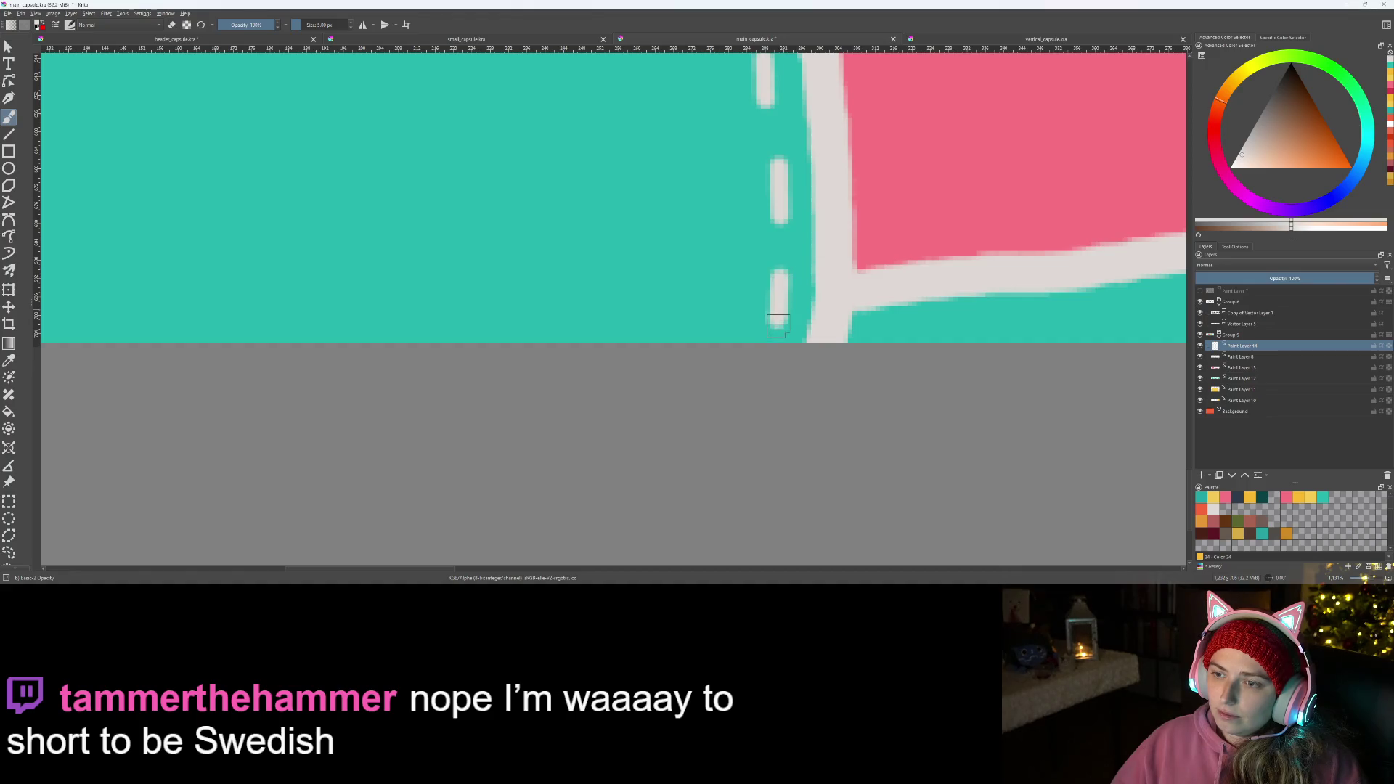
scroll(663, 290, "down", 2)
scroll(513, 303, "down", 2)
- Continue the cream dashes along the teal top edge to its right corner, undoing uneven strokes
left_click_drag(513, 302, 697, 386)
scroll(699, 386, "up", 2)
mouse_move(461, 305)
left_mouse_down()
mouse_move(561, 219)
mouse_move(549, 214)
mouse_move(589, 339)
left_mouse_up()
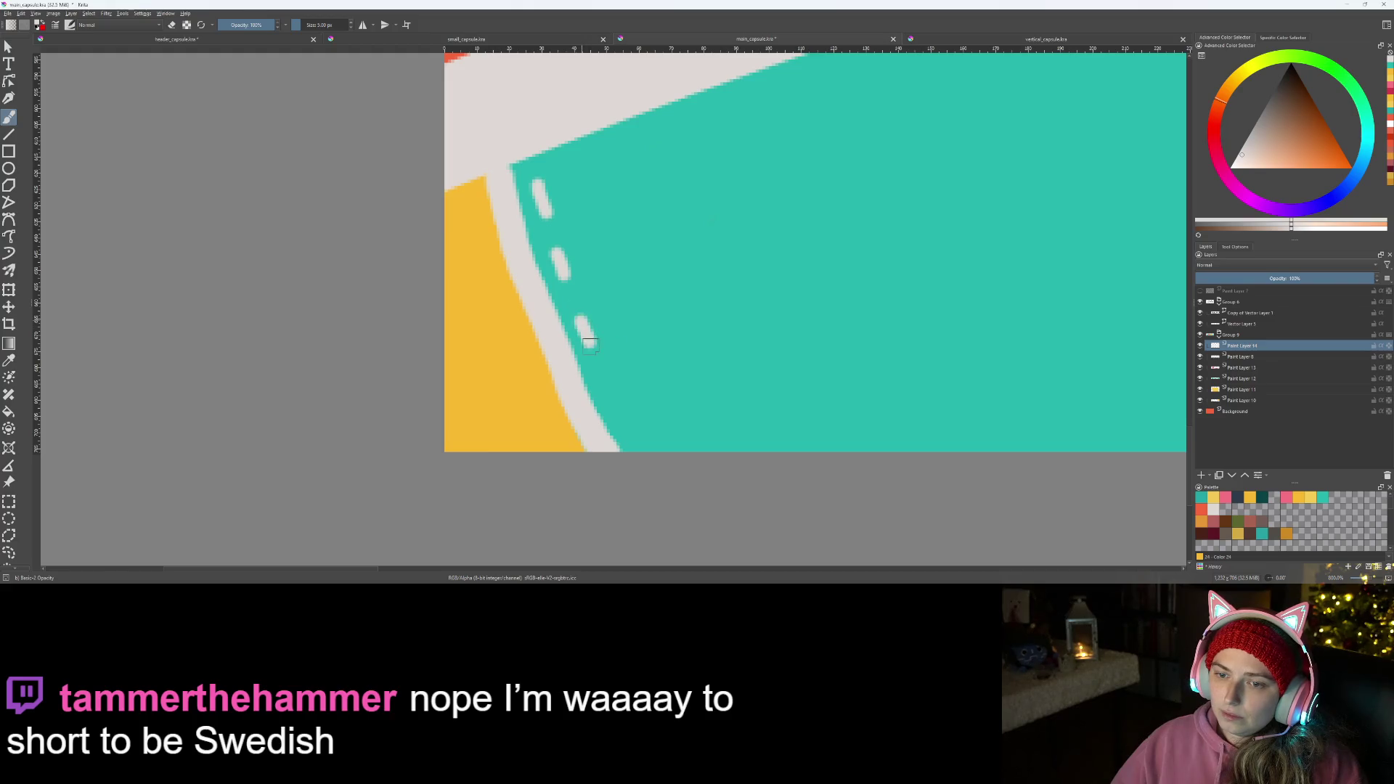
left_click_drag(602, 378, 640, 444)
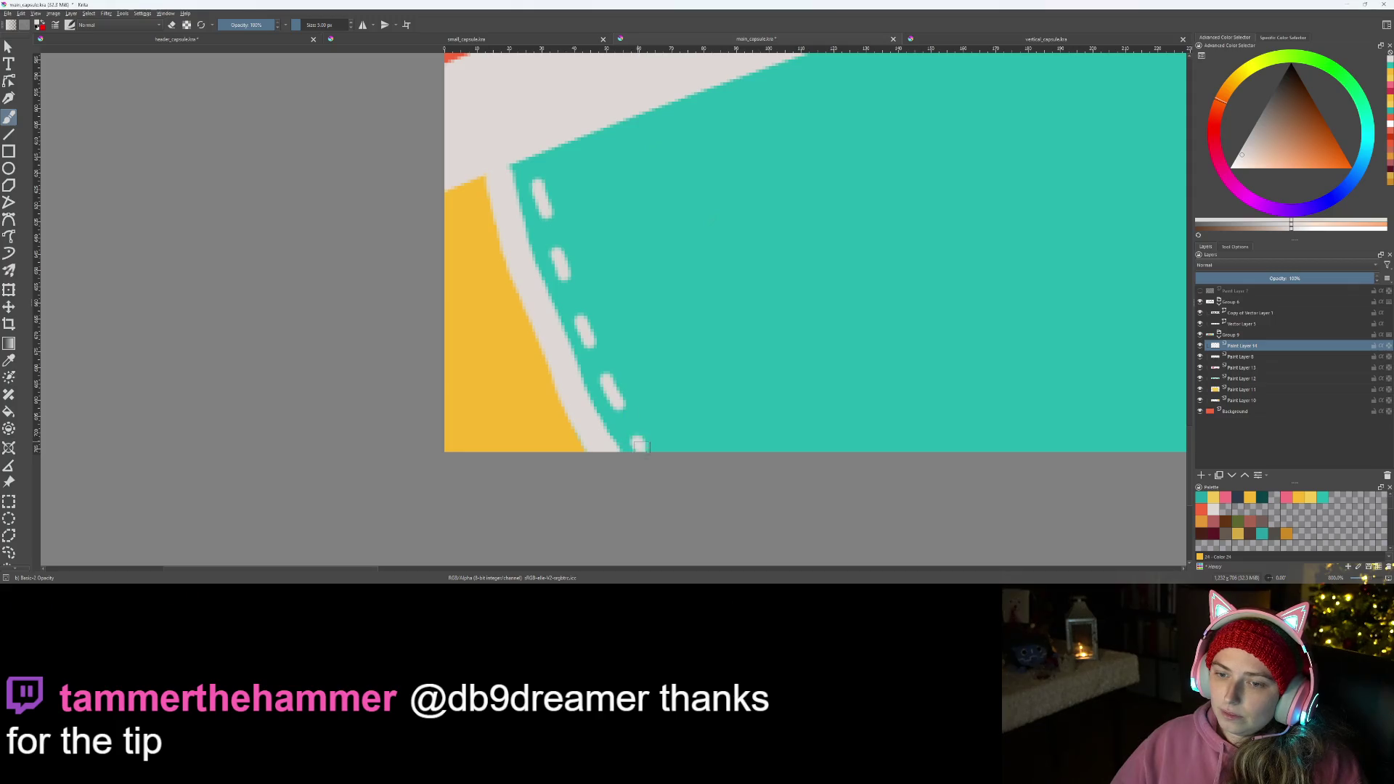
scroll(571, 496, "up", 3)
scroll(543, 348, "up", 3)
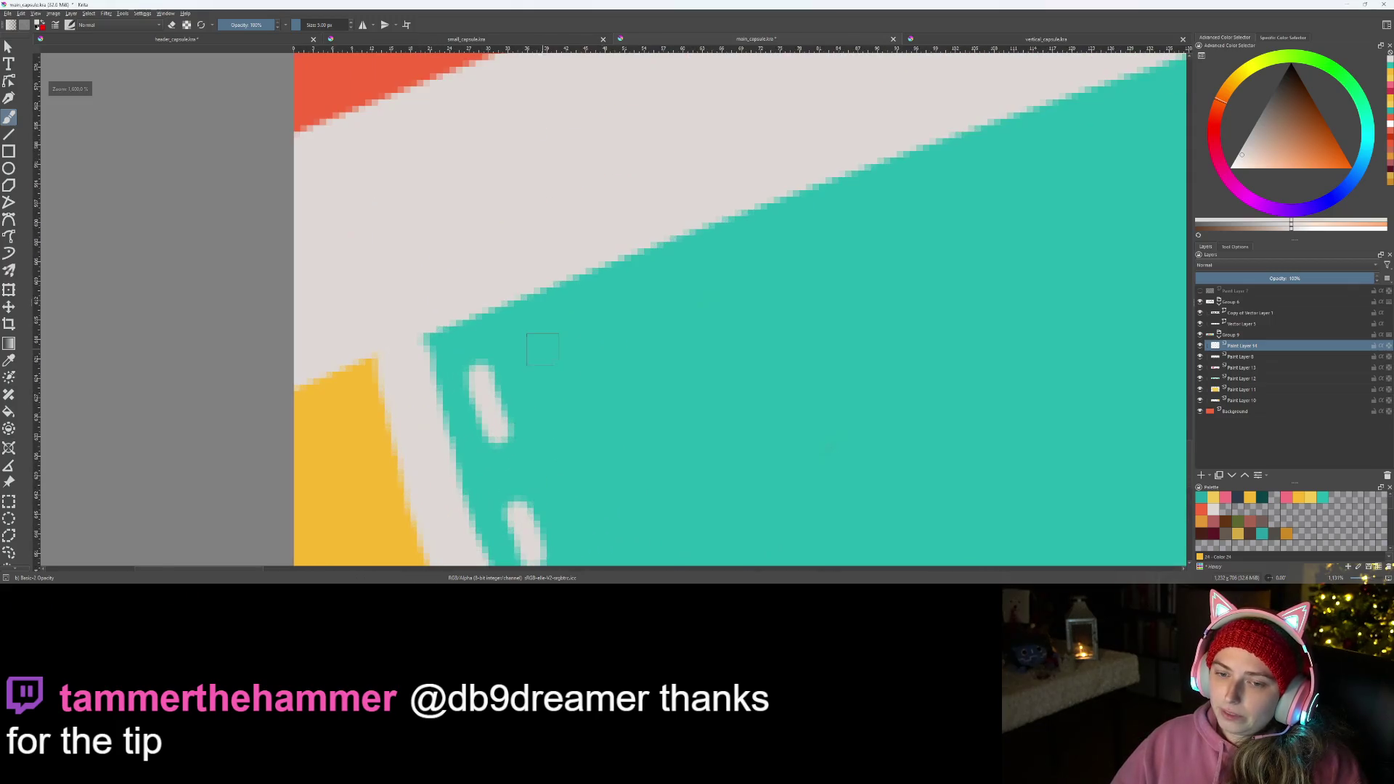
mouse_move(545, 327)
left_mouse_down()
mouse_move(631, 303)
mouse_move(664, 399)
mouse_move(487, 377)
mouse_move(557, 361)
left_mouse_up()
left_click(636, 343)
key("ctrl+z")
key("ctrl+z")
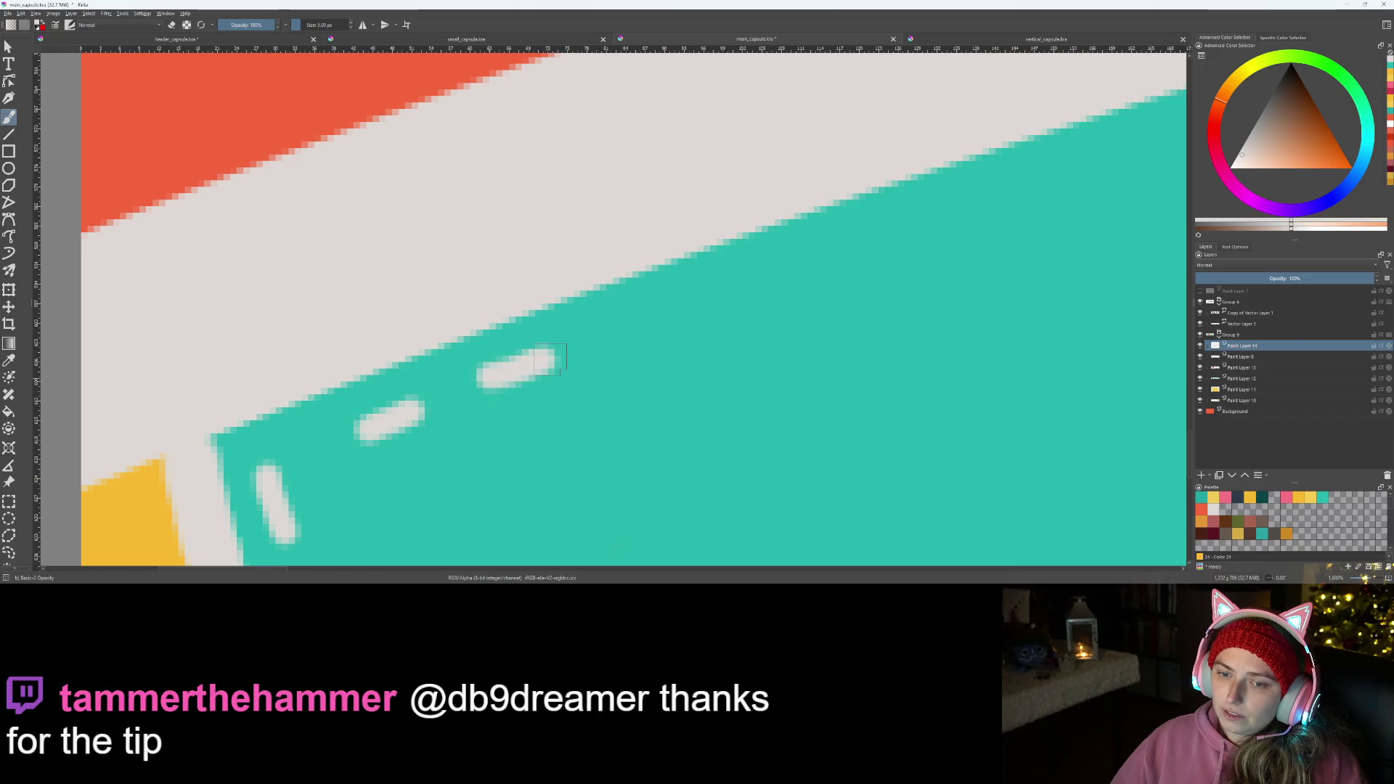
mouse_move(741, 343)
left_mouse_down()
mouse_move(473, 386)
mouse_move(507, 362)
mouse_move(644, 340)
mouse_move(645, 323)
left_mouse_up()
key("ctrl+z")
left_click_drag(794, 382, 520, 445)
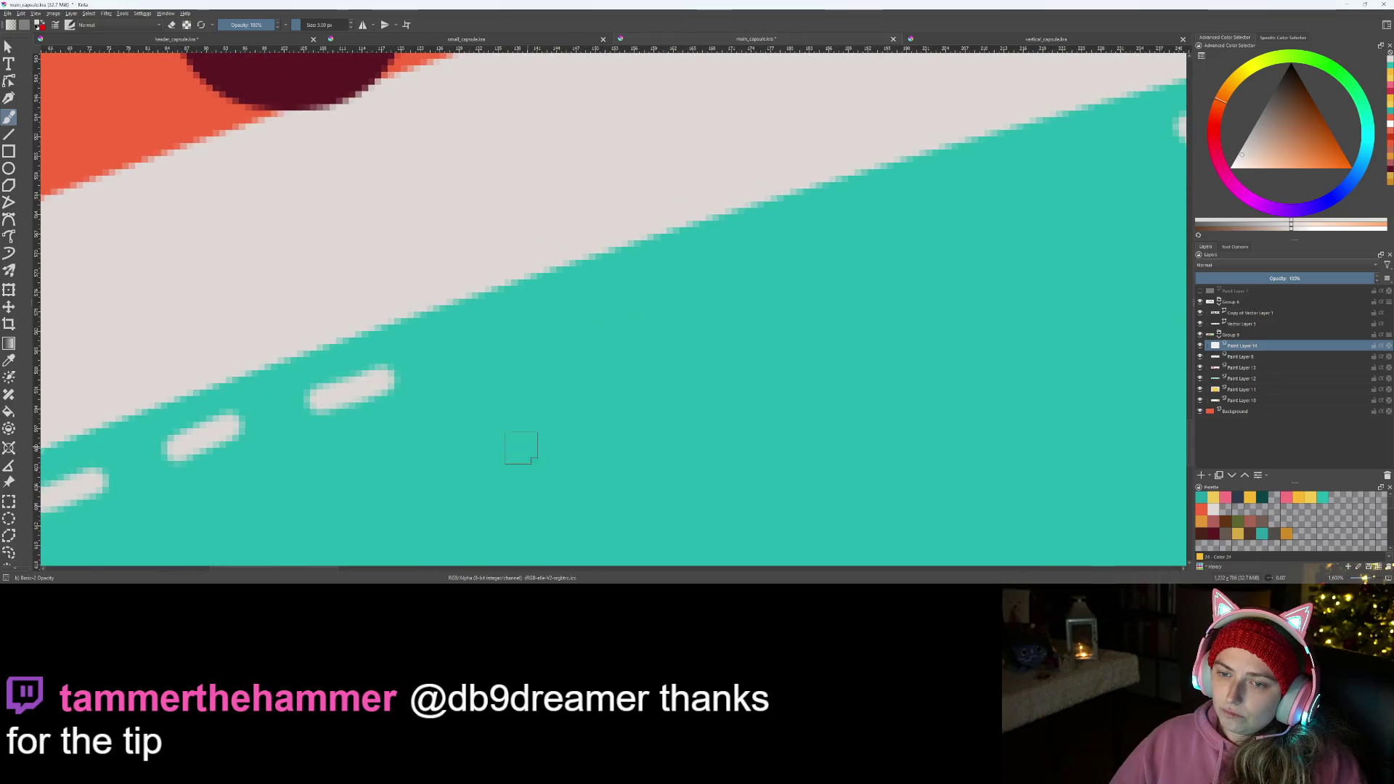
left_click_drag(472, 349, 553, 329)
key("ctrl+z")
left_click_drag(781, 344, 533, 436)
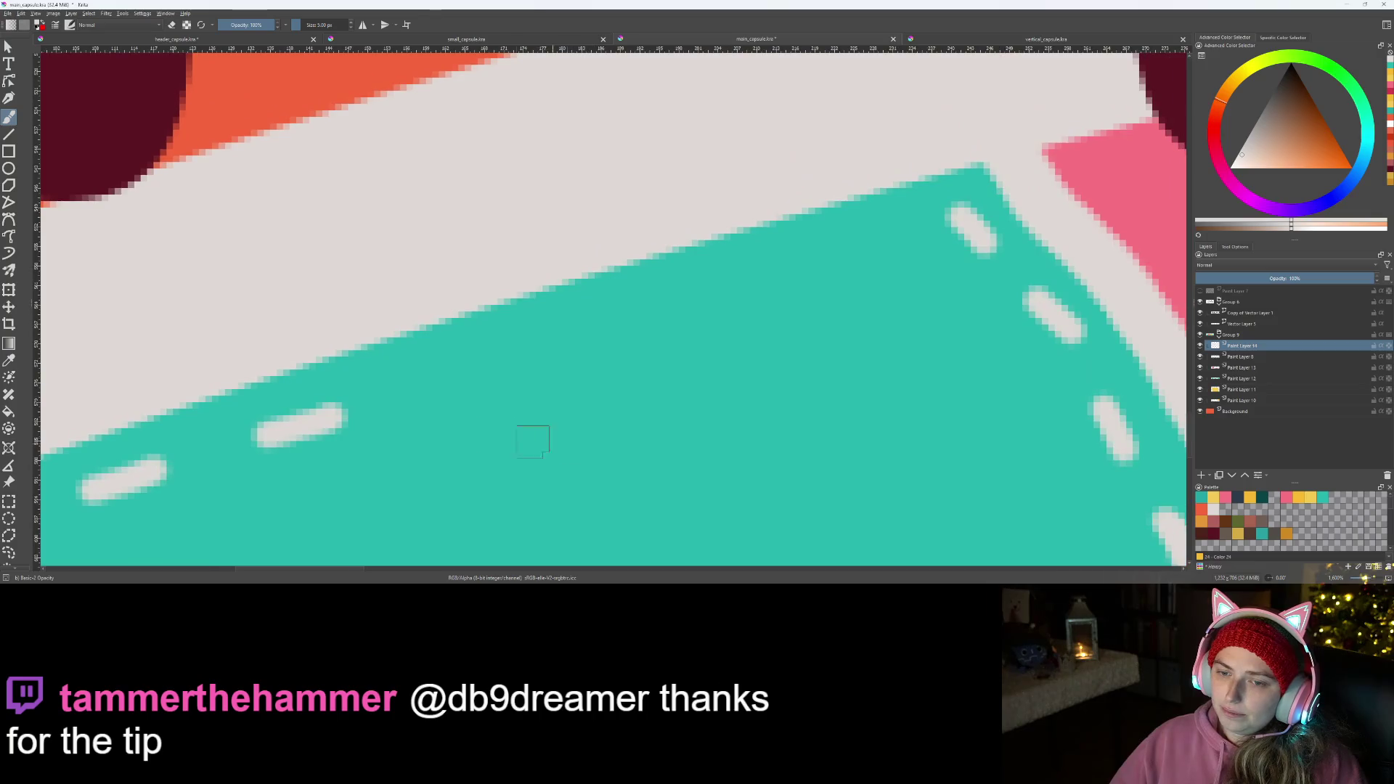
left_click_drag(423, 384, 738, 285)
left_click_drag(824, 253, 884, 233)
scroll(709, 306, "down", 5)
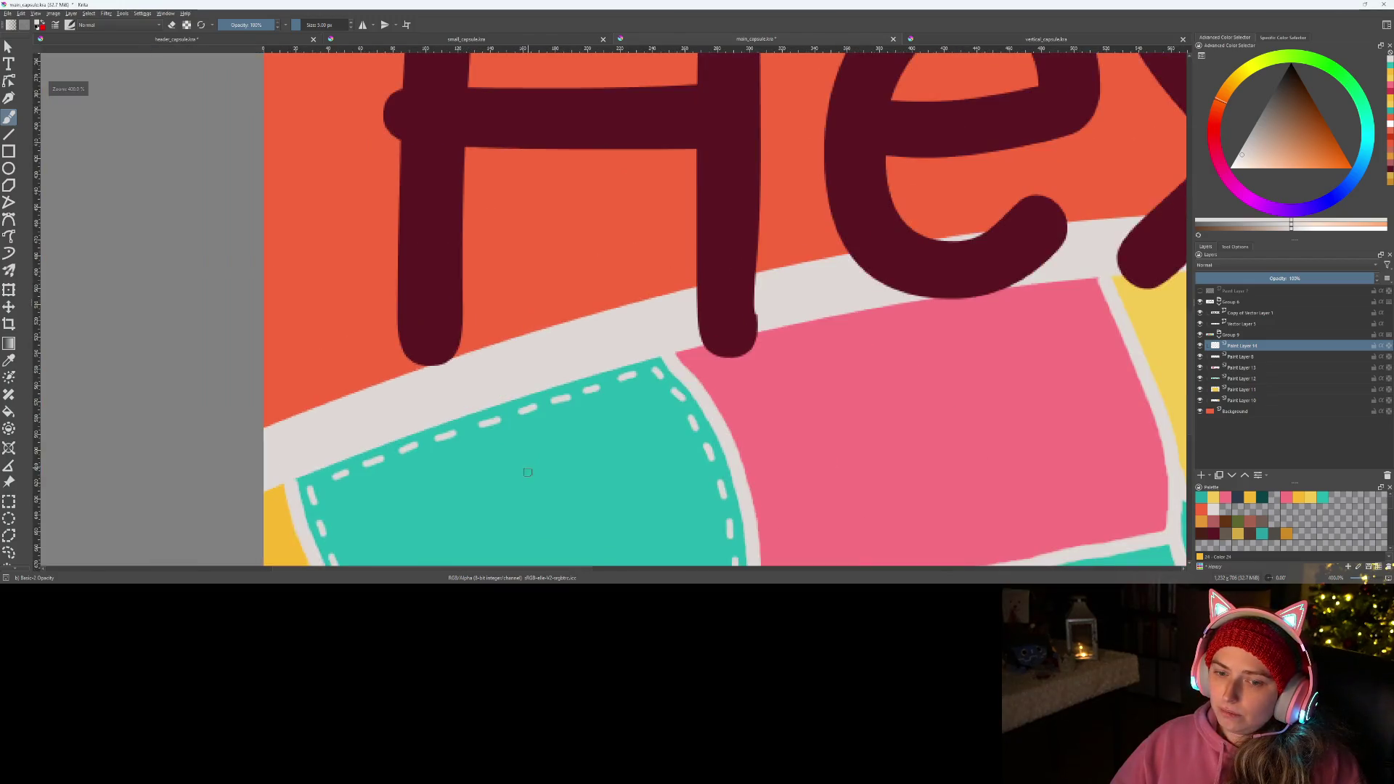
scroll(655, 321, "down", 5)
scroll(654, 320, "down", 2)
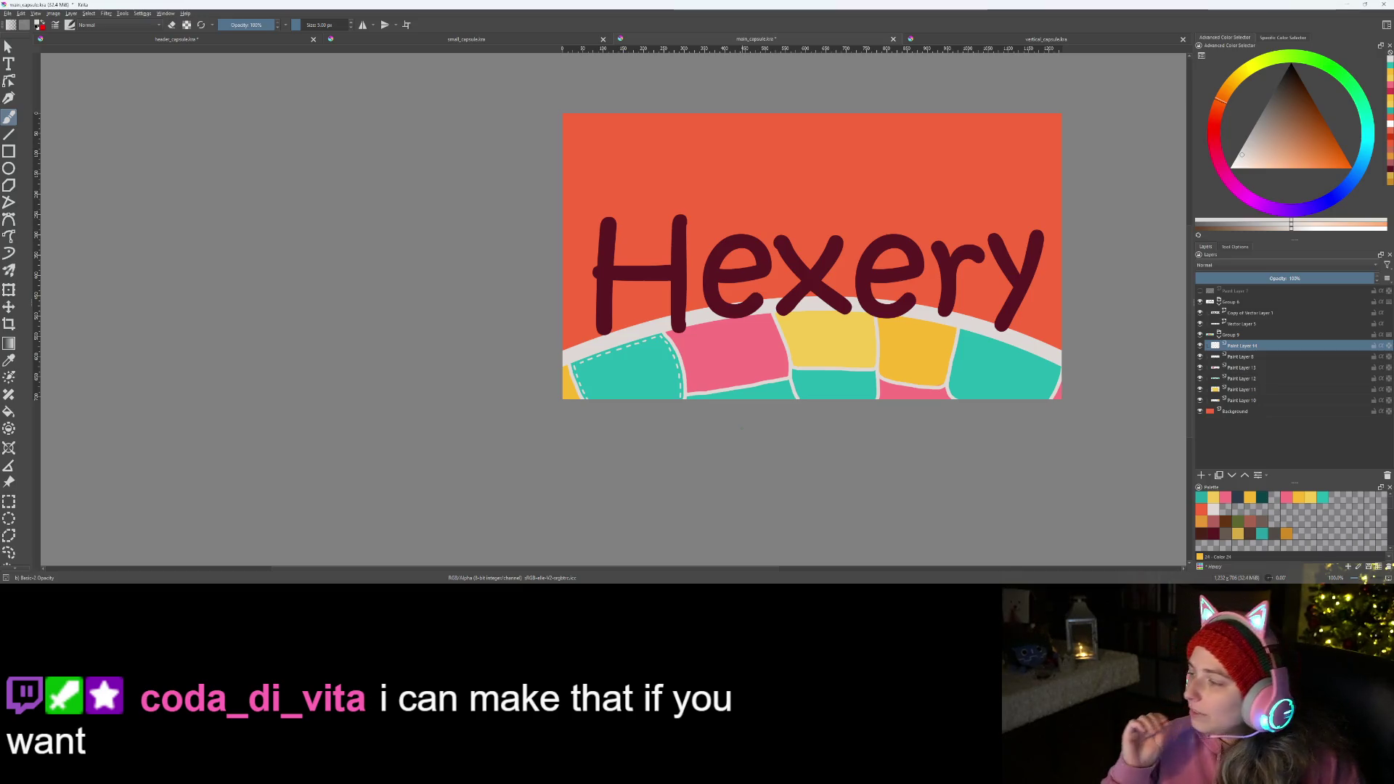
scroll(742, 414, "up", 1)
scroll(722, 287, "up", 1)
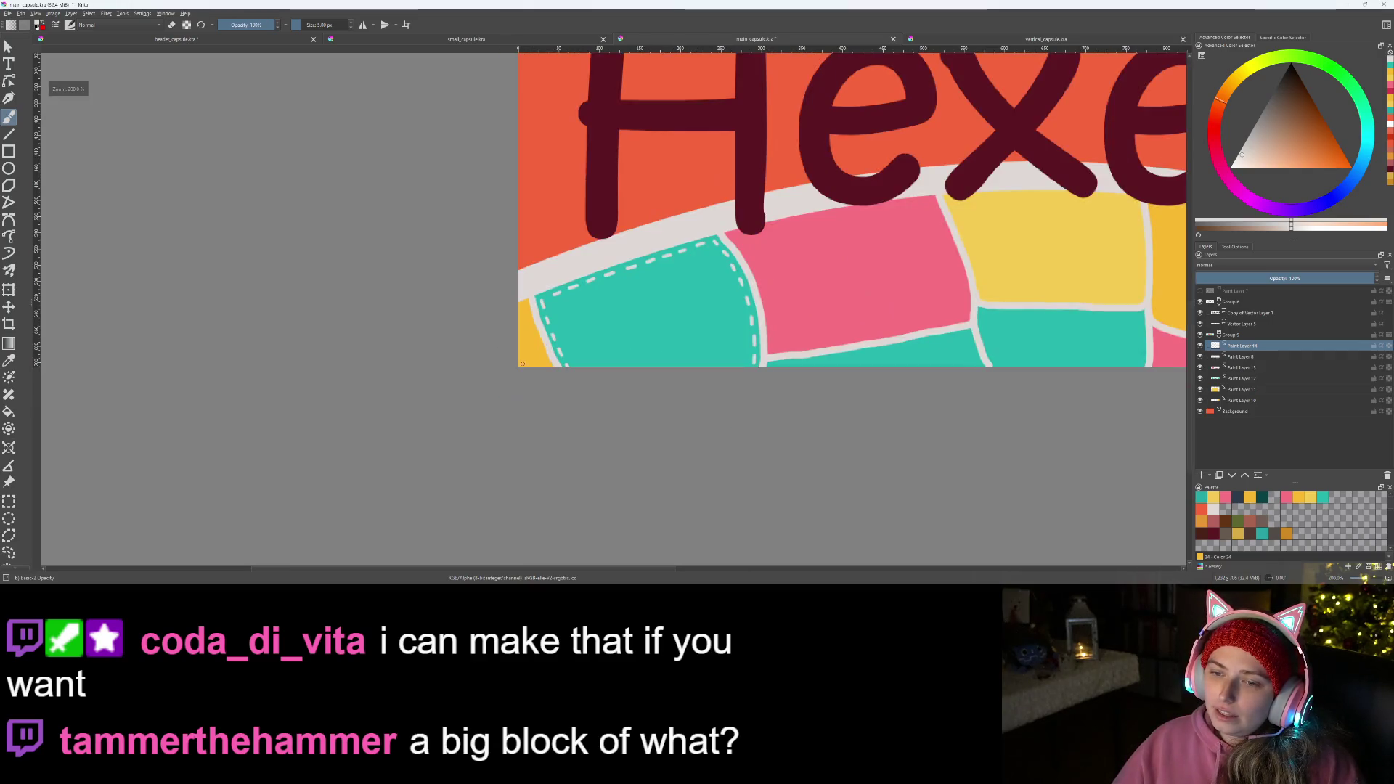
scroll(722, 287, "up", 1)
scroll(764, 296, "up", 1)
- Paint light-grey stitch dashes down the pink patch's left edge, removing the last uneven one
left_click_drag(764, 297, 517, 159)
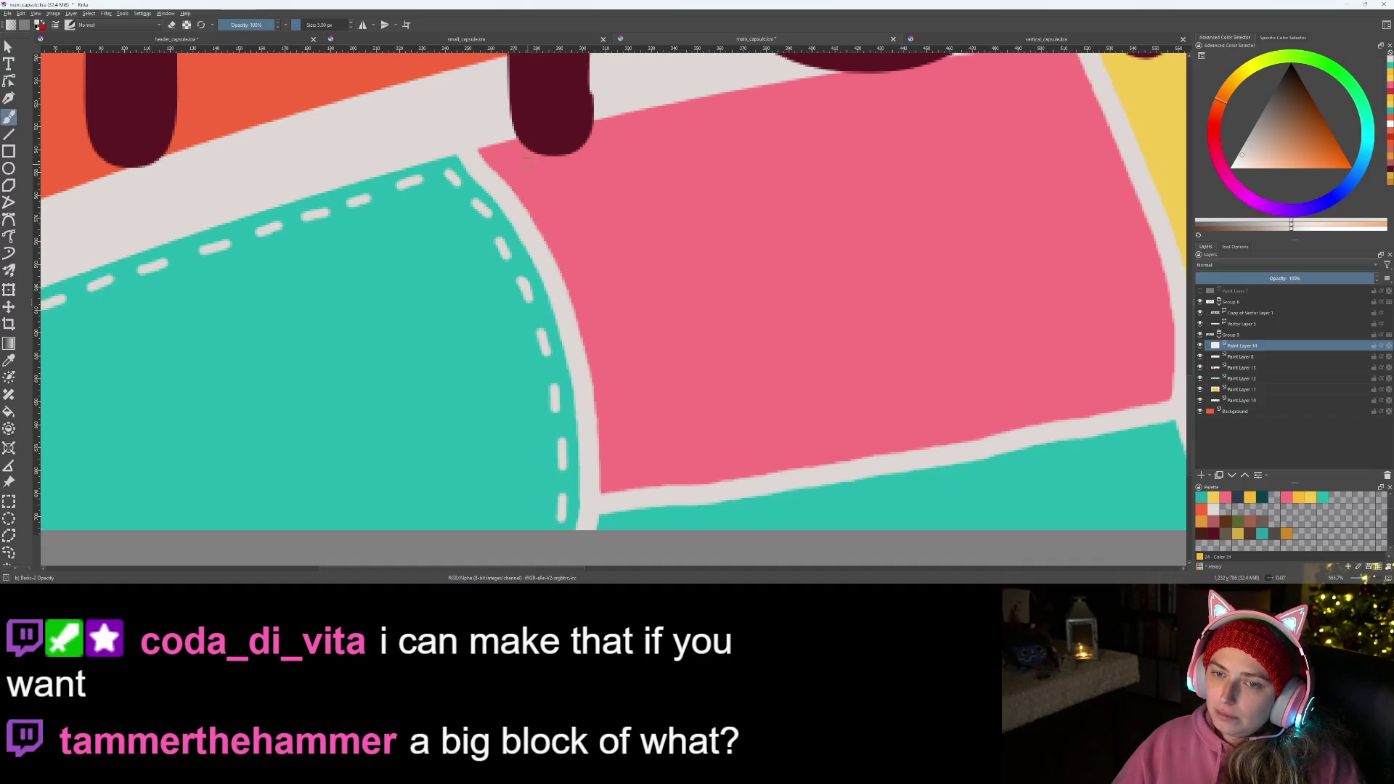
left_click_drag(529, 174, 566, 230)
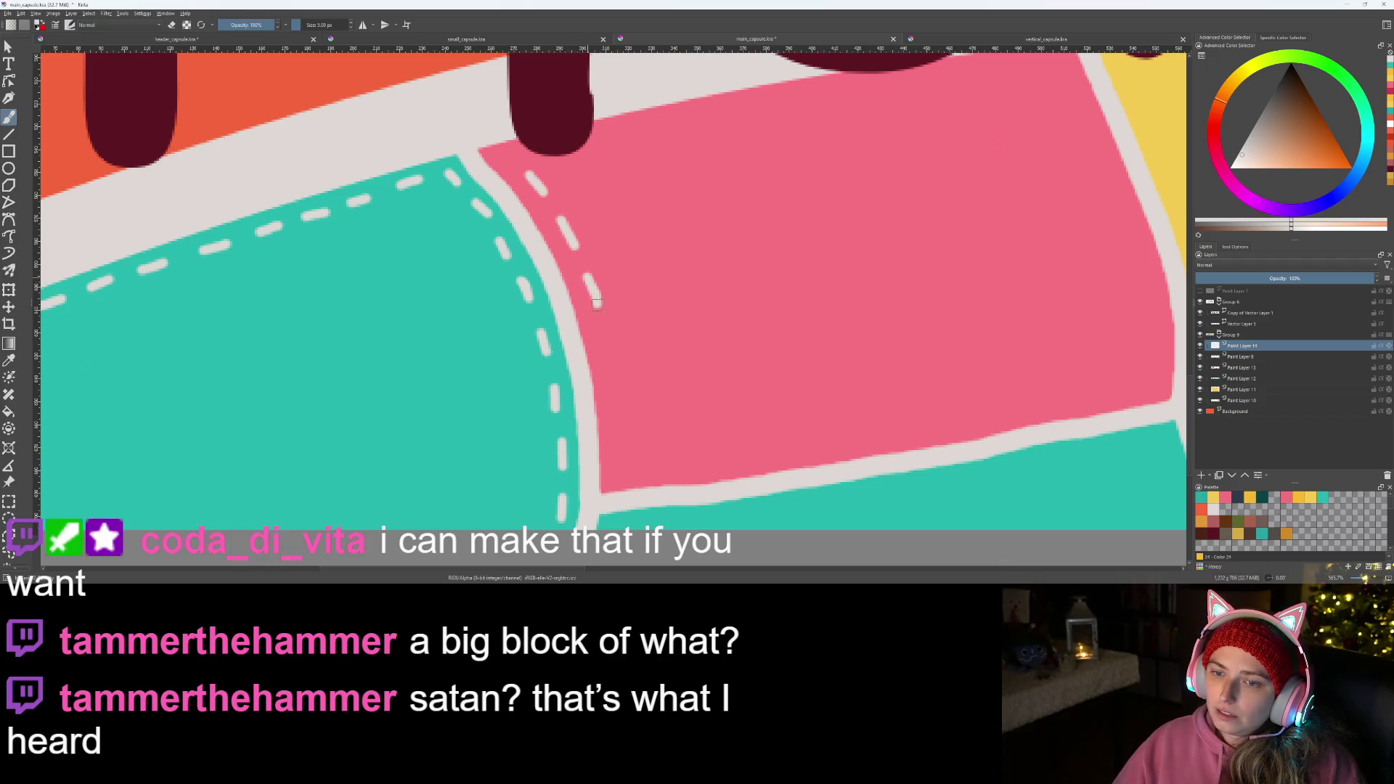
mouse_move(607, 342)
left_mouse_down()
mouse_move(621, 435)
mouse_move(691, 466)
mouse_move(673, 462)
mouse_move(743, 458)
mouse_move(598, 467)
left_mouse_up()
key("ctrl+z")
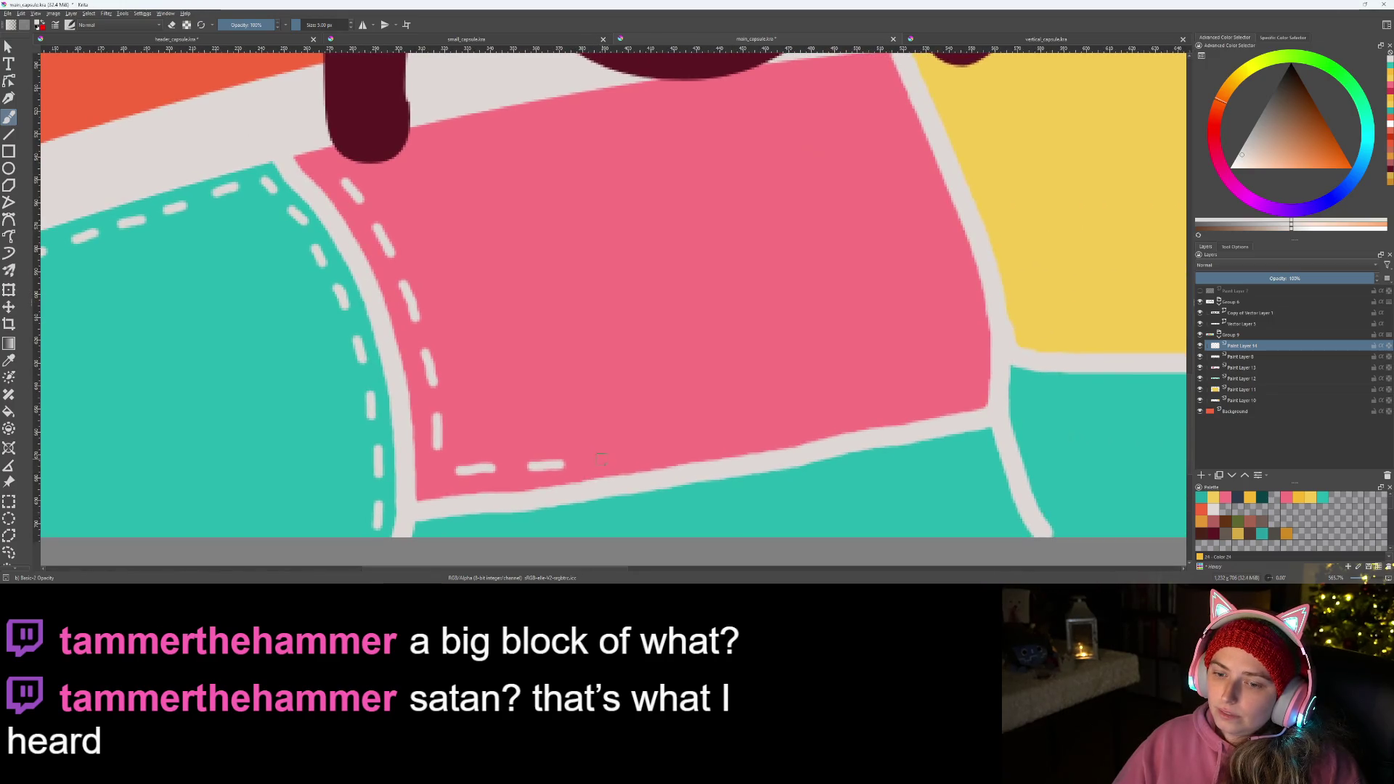
- Stitch along the pink patch's bottom edge, redoing the uneven and rightmost dashes
left_click_drag(601, 452, 931, 397)
key("ctrl+z")
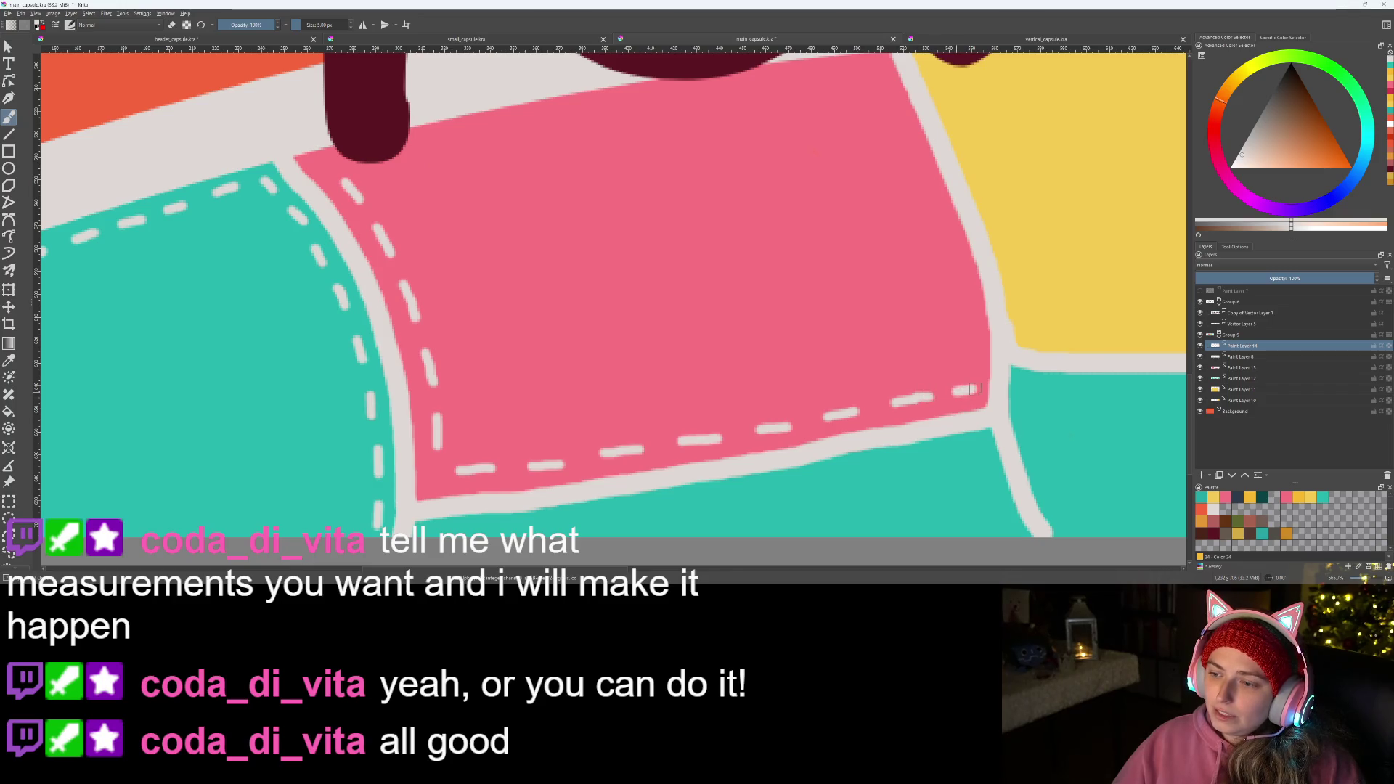
key("ctrl+z")
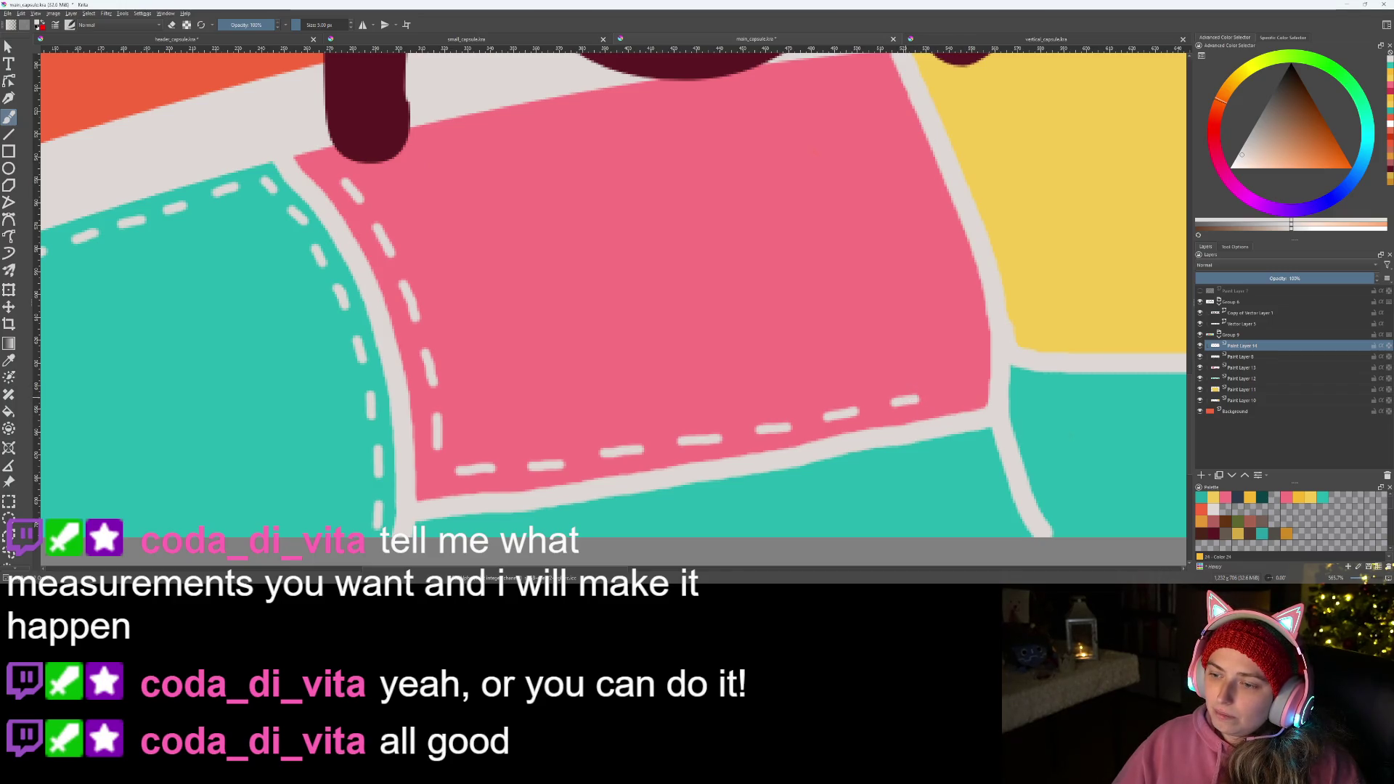
key("ctrl+z")
mouse_move(882, 406)
left_mouse_down()
mouse_move(963, 392)
mouse_move(971, 300)
left_mouse_up()
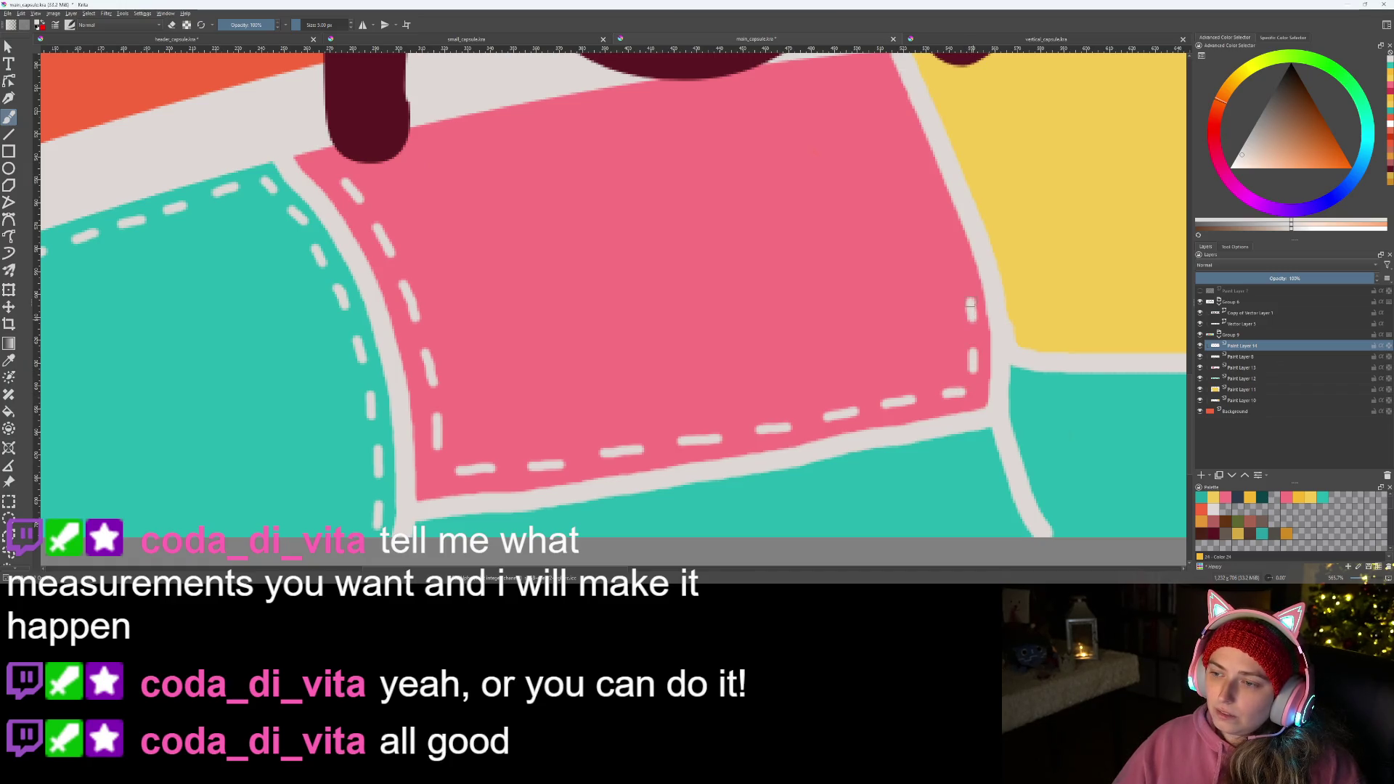
scroll(954, 263, "left", 10)
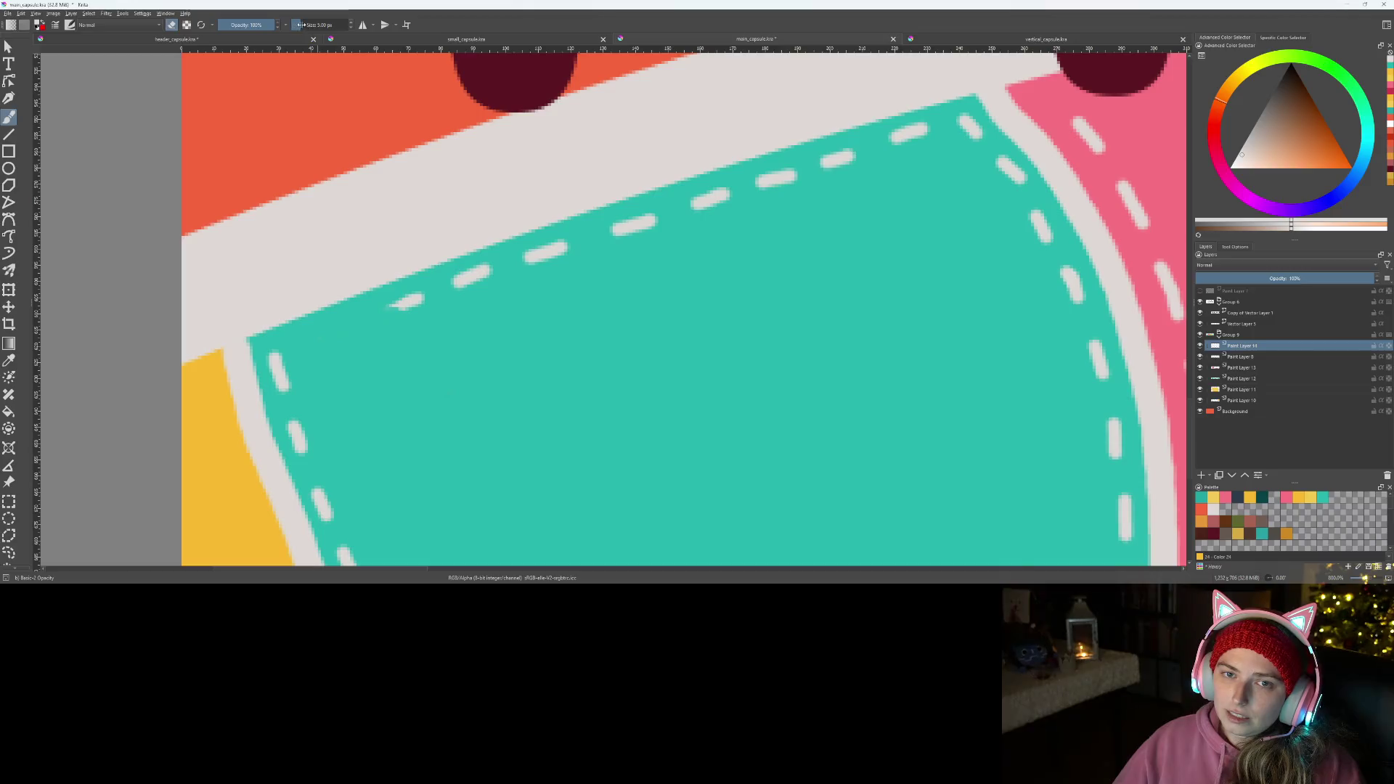
- Erase the teal patch's top stitch dashes and change the brush size for repainting them
left_click_drag(404, 302, 899, 120)
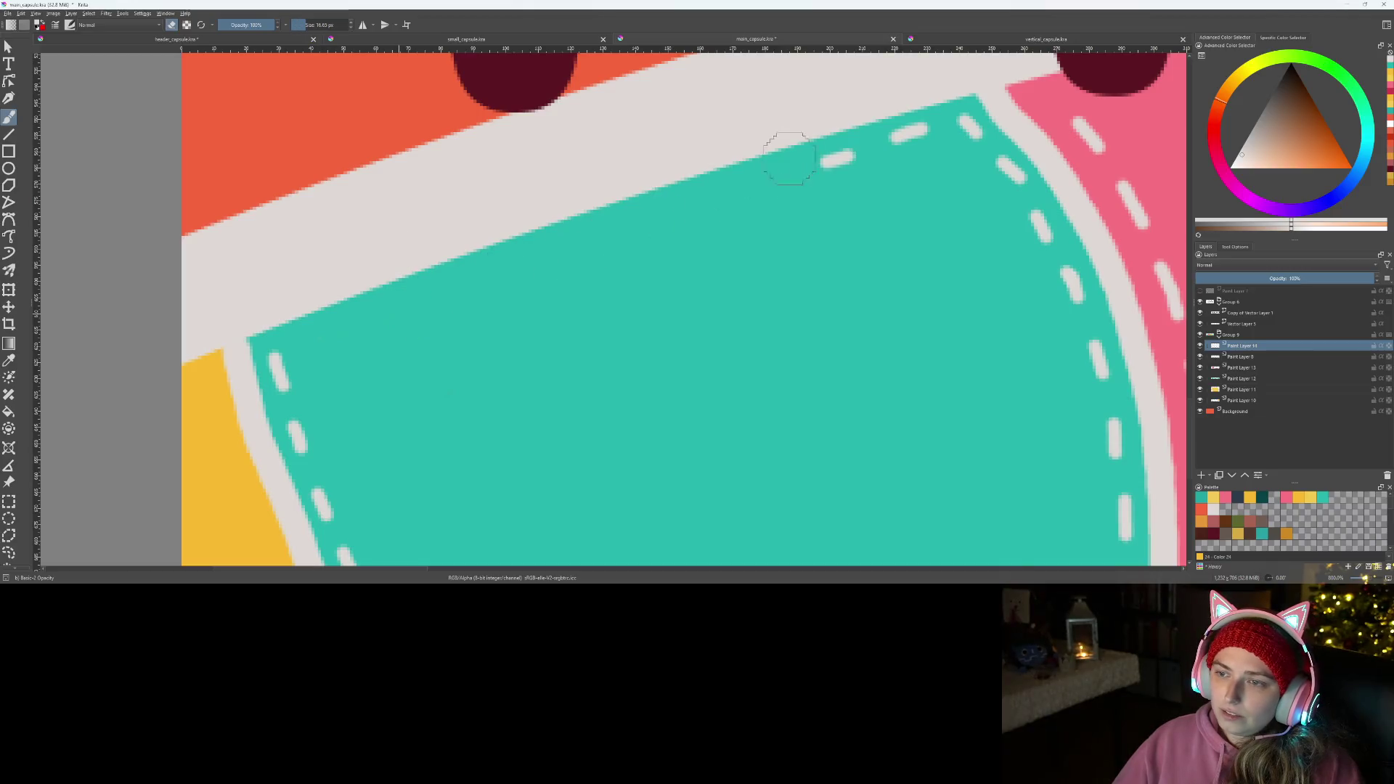
left_click(841, 162)
scroll(639, 389, "down", 3)
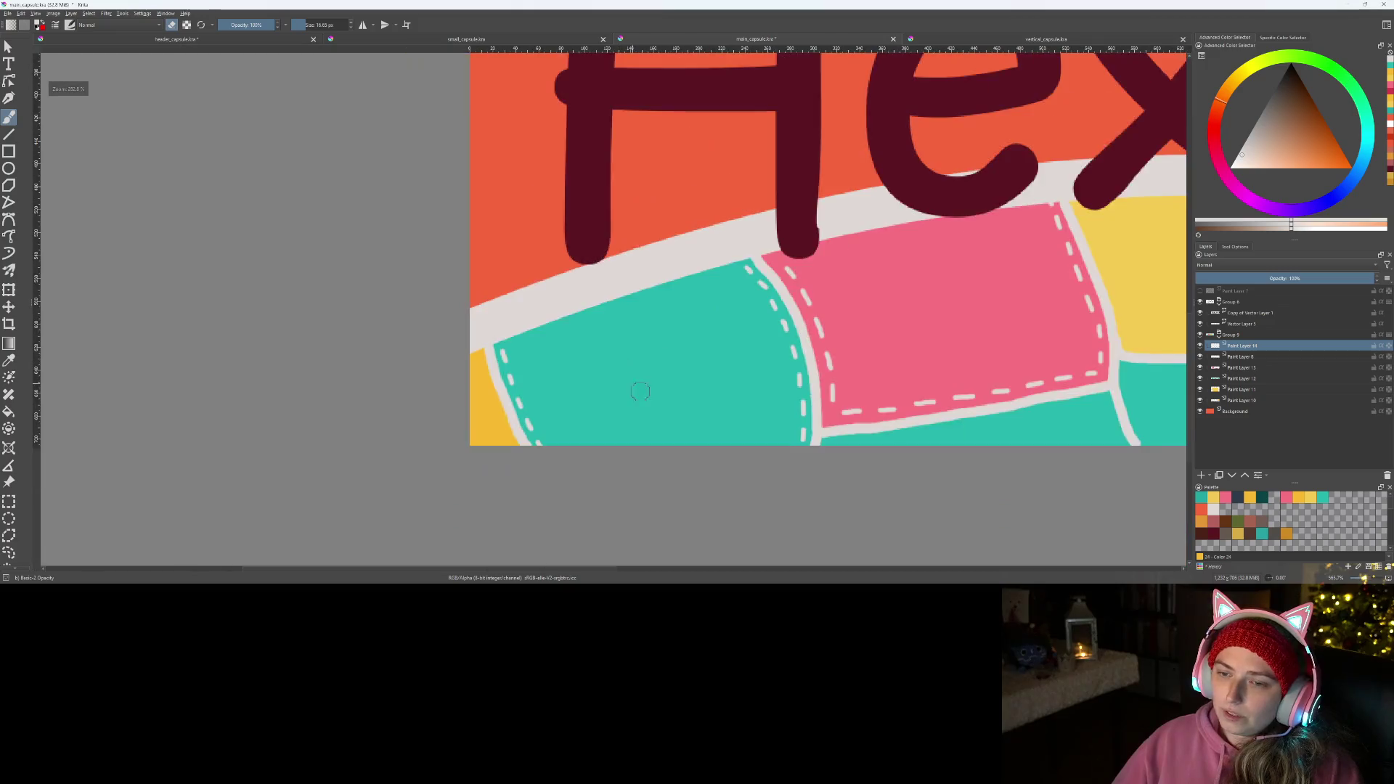
scroll(597, 394, "right", 5)
scroll(596, 394, "up", 2)
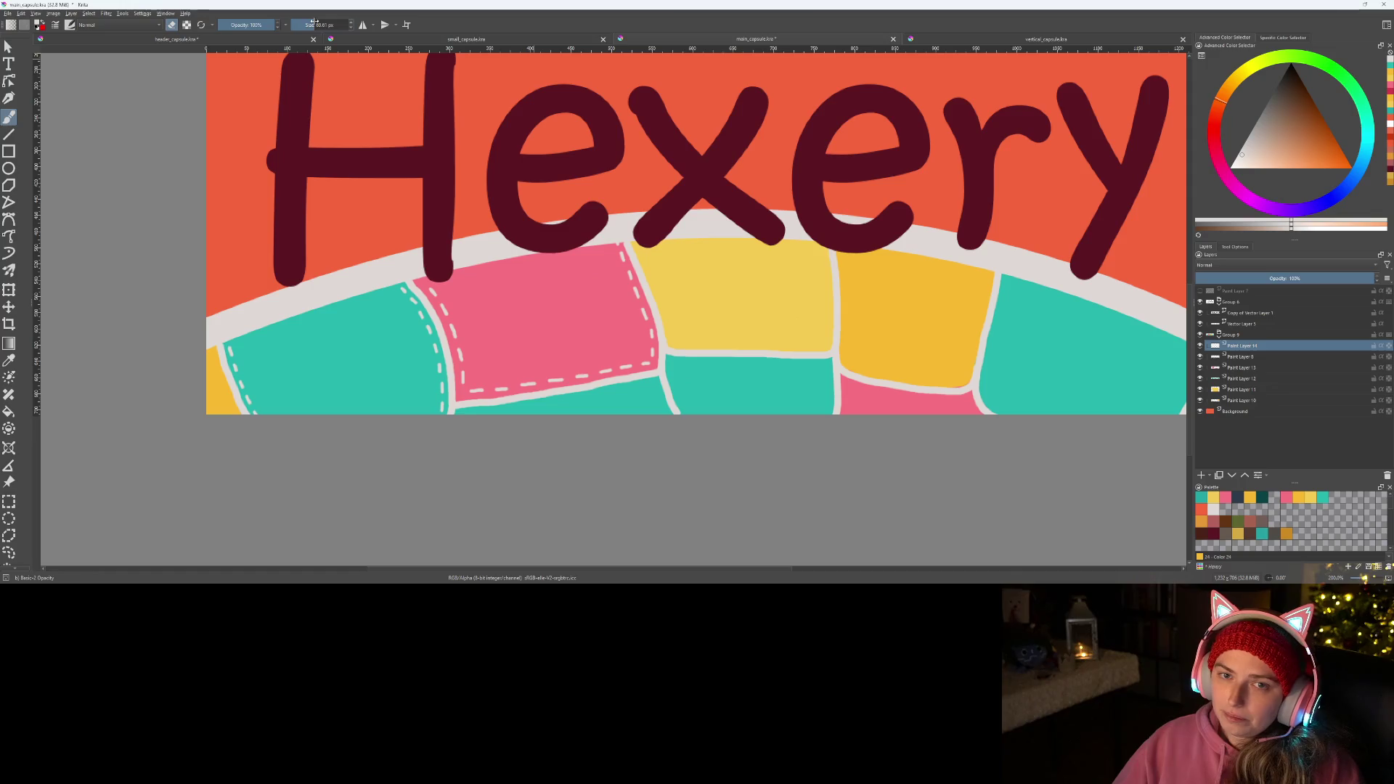
left_click(306, 24)
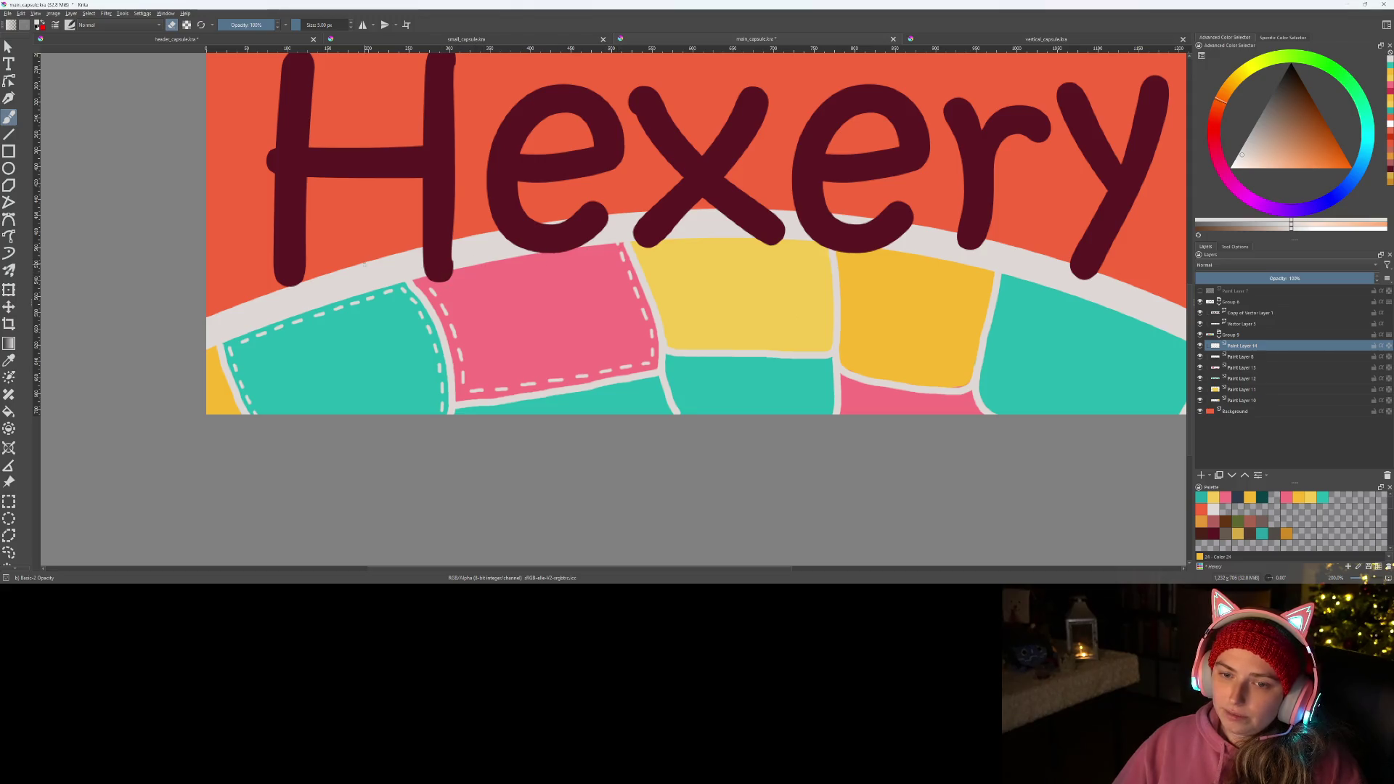
scroll(534, 336, "up", 3)
scroll(535, 335, "up", 2)
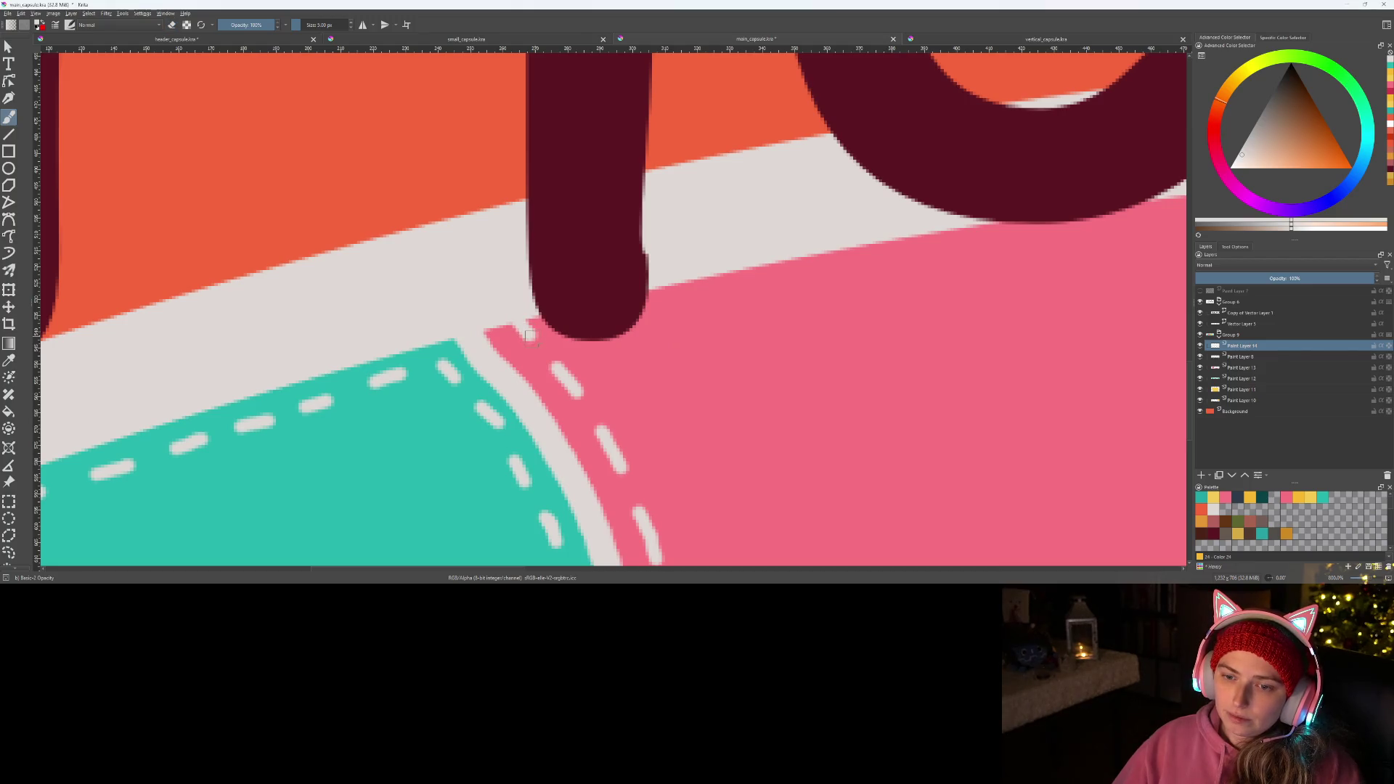
scroll(530, 336, "down", 3)
scroll(531, 335, "down", 2)
scroll(531, 335, "up", 3)
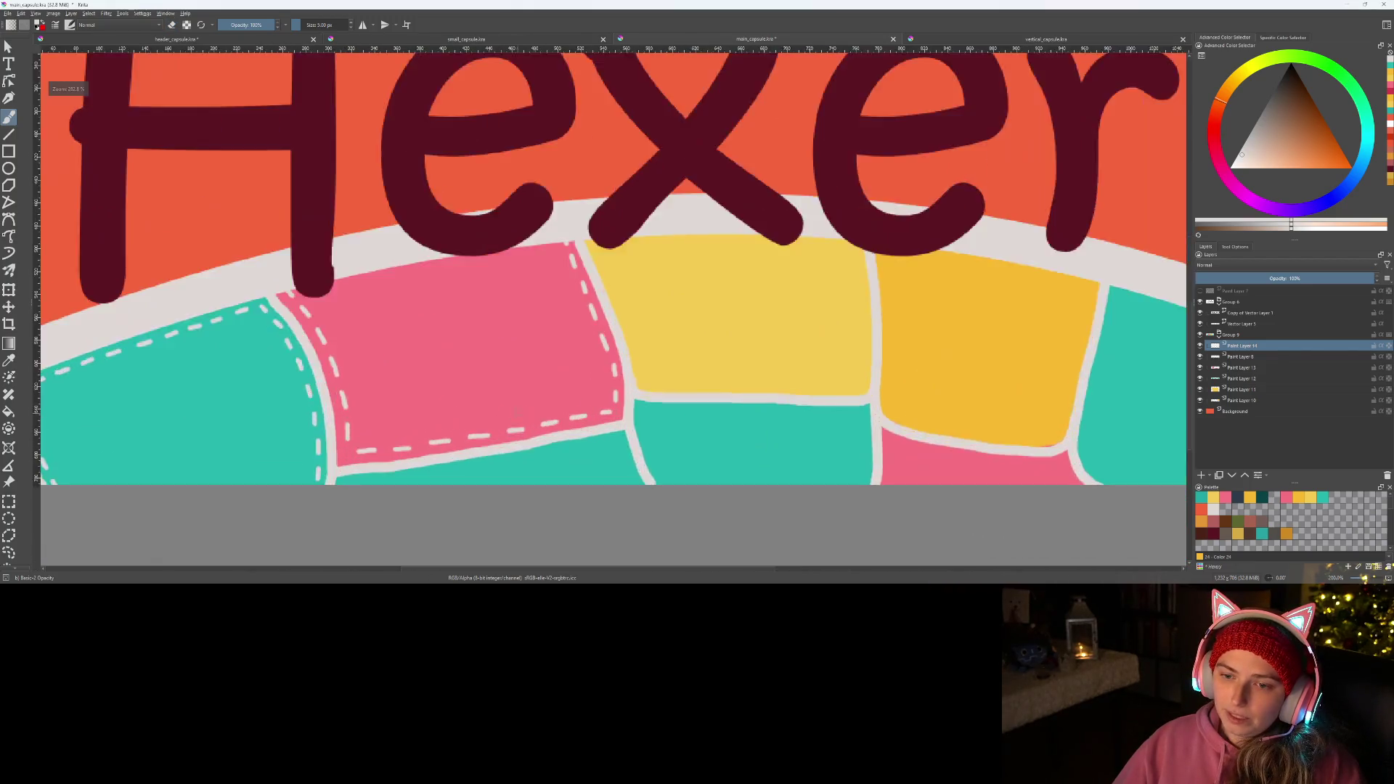
scroll(585, 379, "down", 2)
scroll(586, 378, "down", 2)
scroll(586, 379, "up", 4)
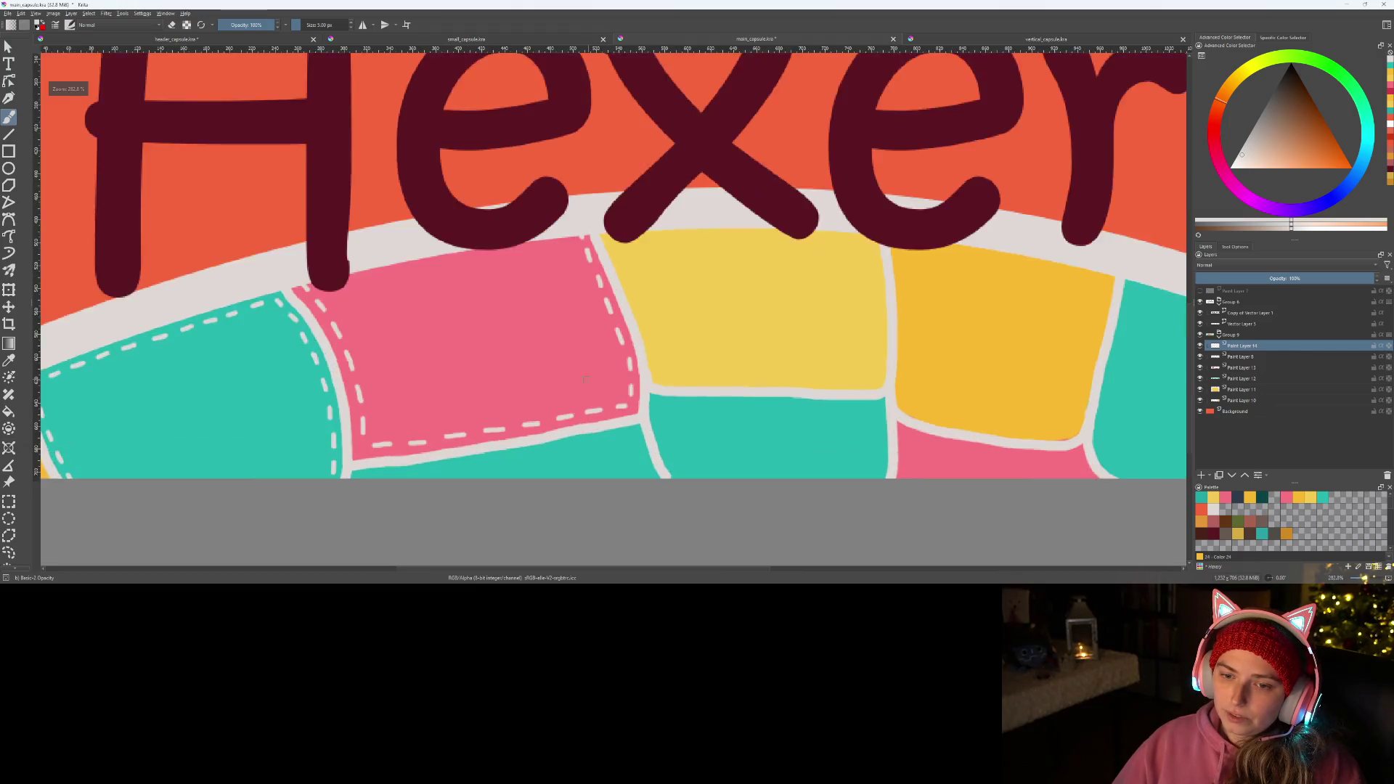
scroll(585, 378, "up", 1)
scroll(493, 393, "up", 2)
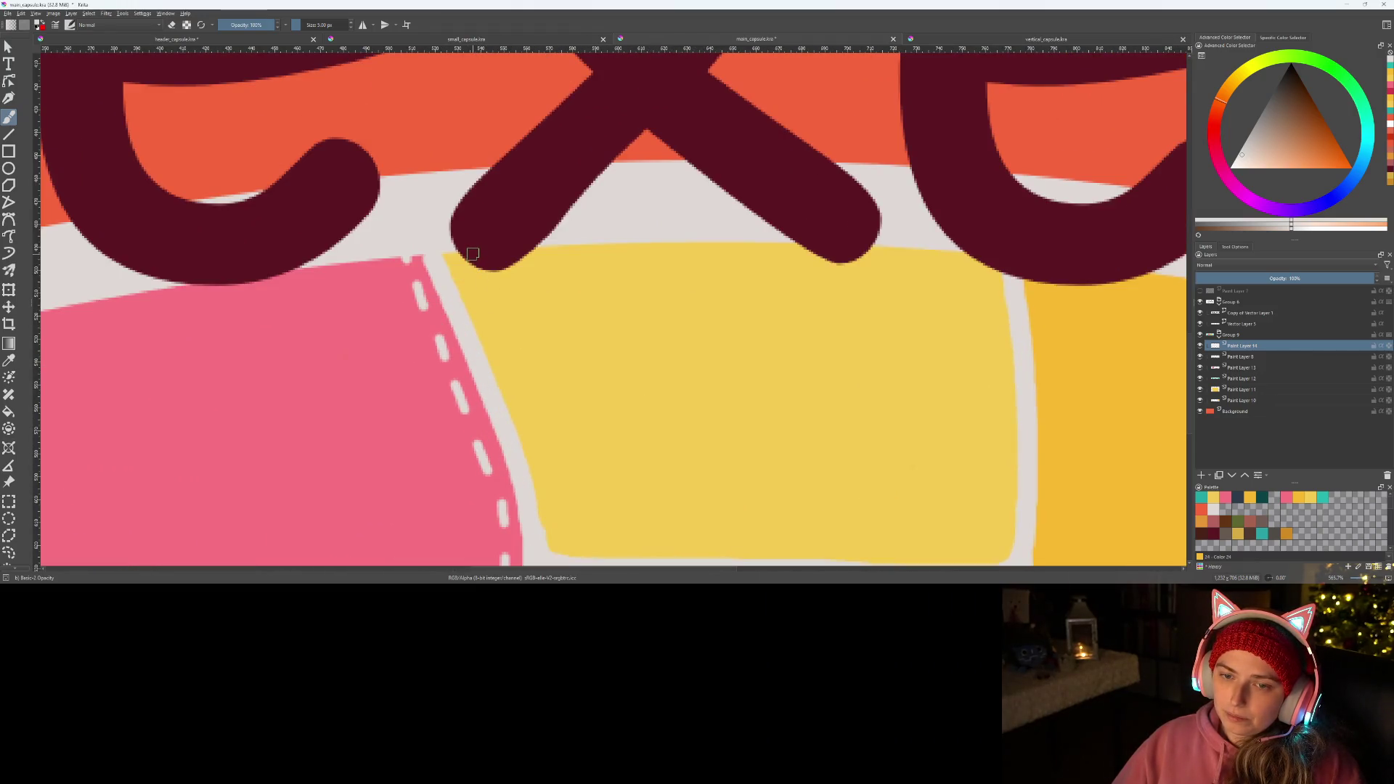
- Paint white stitch dashes down the lighter yellow patch's left edge, undoing the last one
left_click_drag(496, 310, 501, 324)
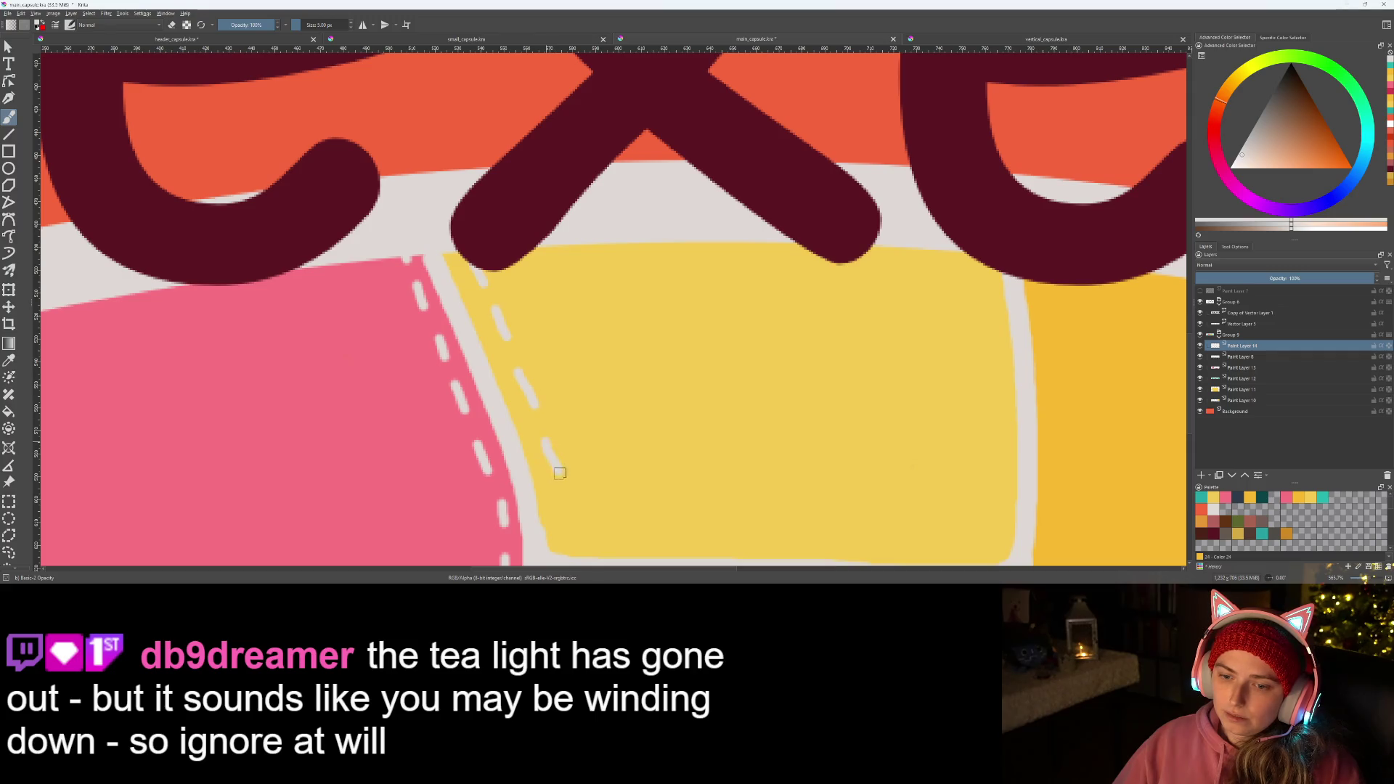
scroll(551, 463, "down", 3)
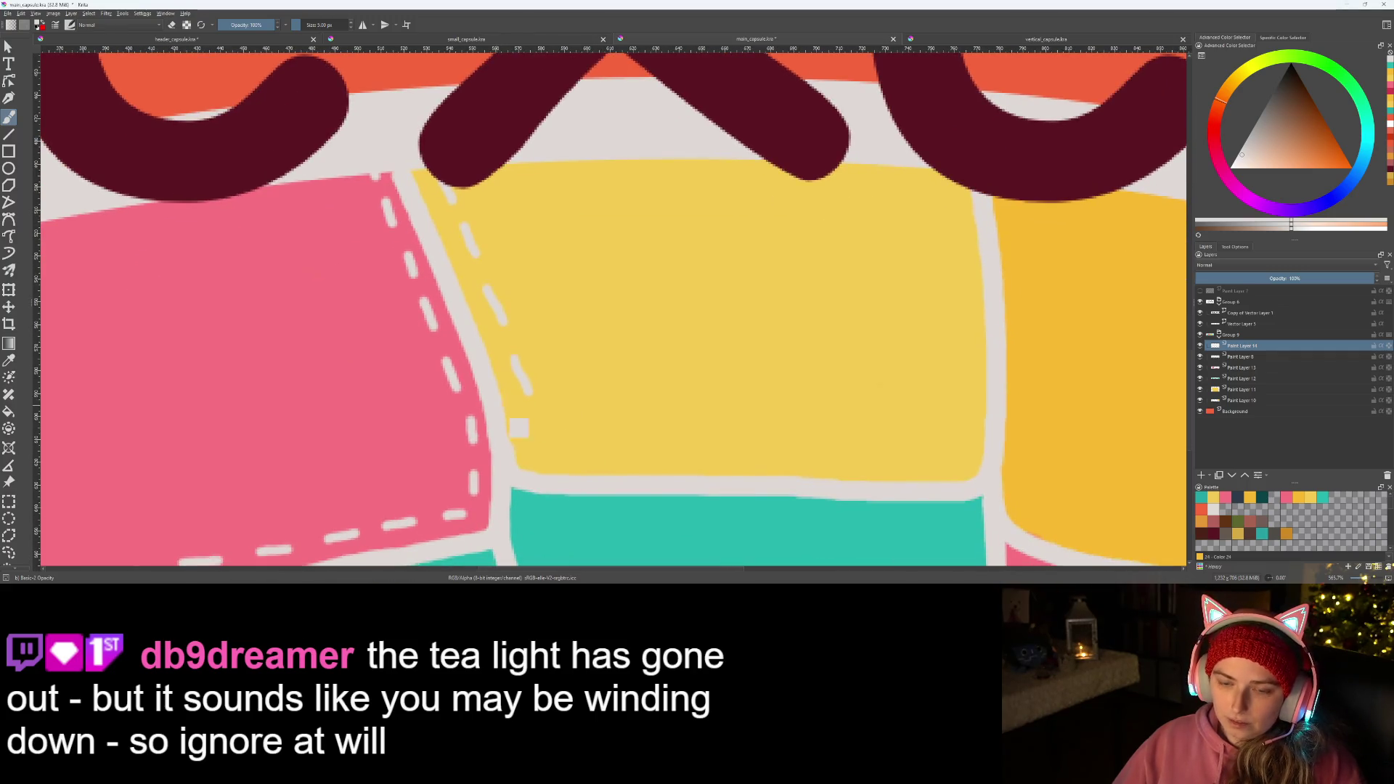
scroll(518, 427, "up", 1)
scroll(360, 262, "up", 1)
left_click_drag(368, 268, 381, 302)
mouse_move(392, 368)
left_mouse_down()
mouse_move(401, 399)
mouse_move(499, 411)
mouse_move(1006, 430)
mouse_move(1017, 351)
mouse_move(911, 432)
mouse_move(911, 395)
left_mouse_up()
key("ctrl+z")
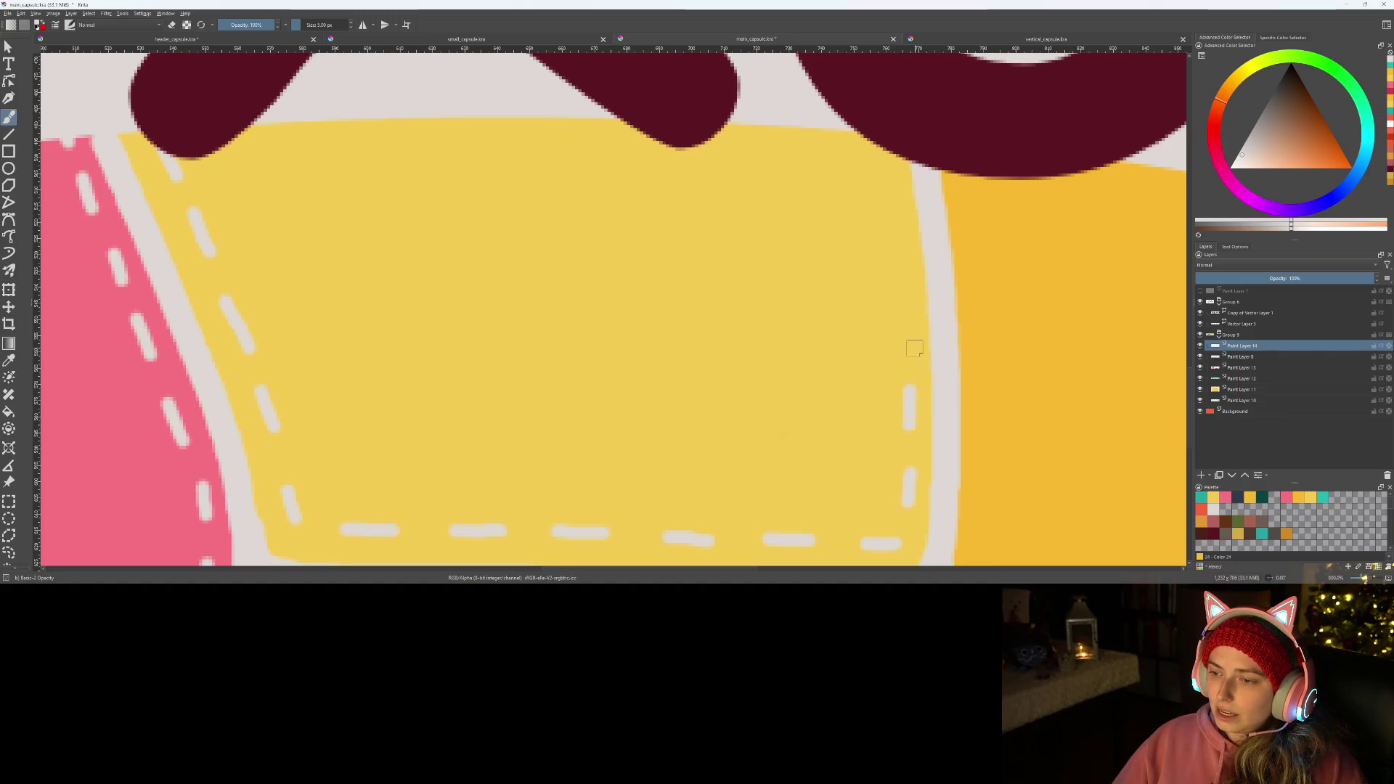
- Stitch up the yellow patch's right edge, redoing the top dash, then view the whole banner
left_click_drag(908, 336, 904, 307)
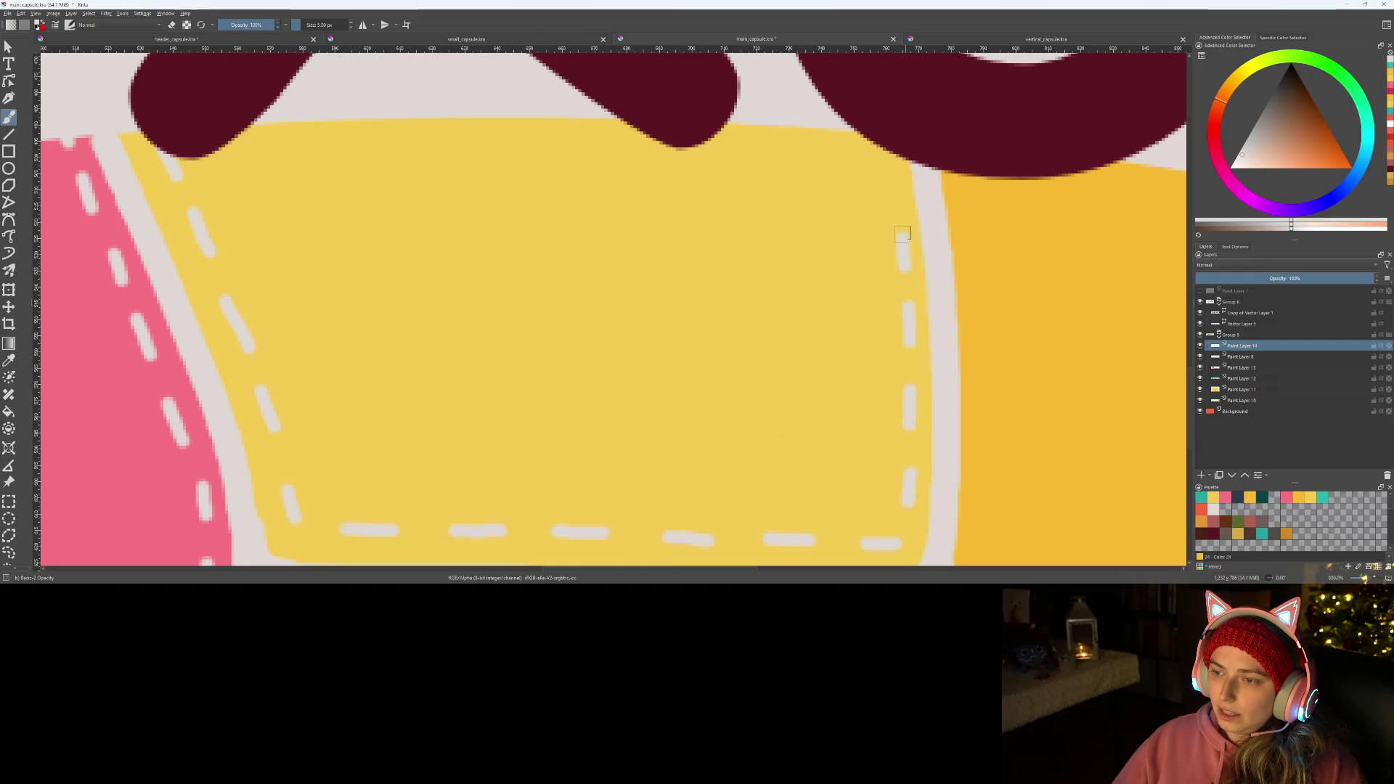
left_click_drag(896, 191, 894, 158)
key("ctrl+z")
left_click_drag(894, 193, 890, 170)
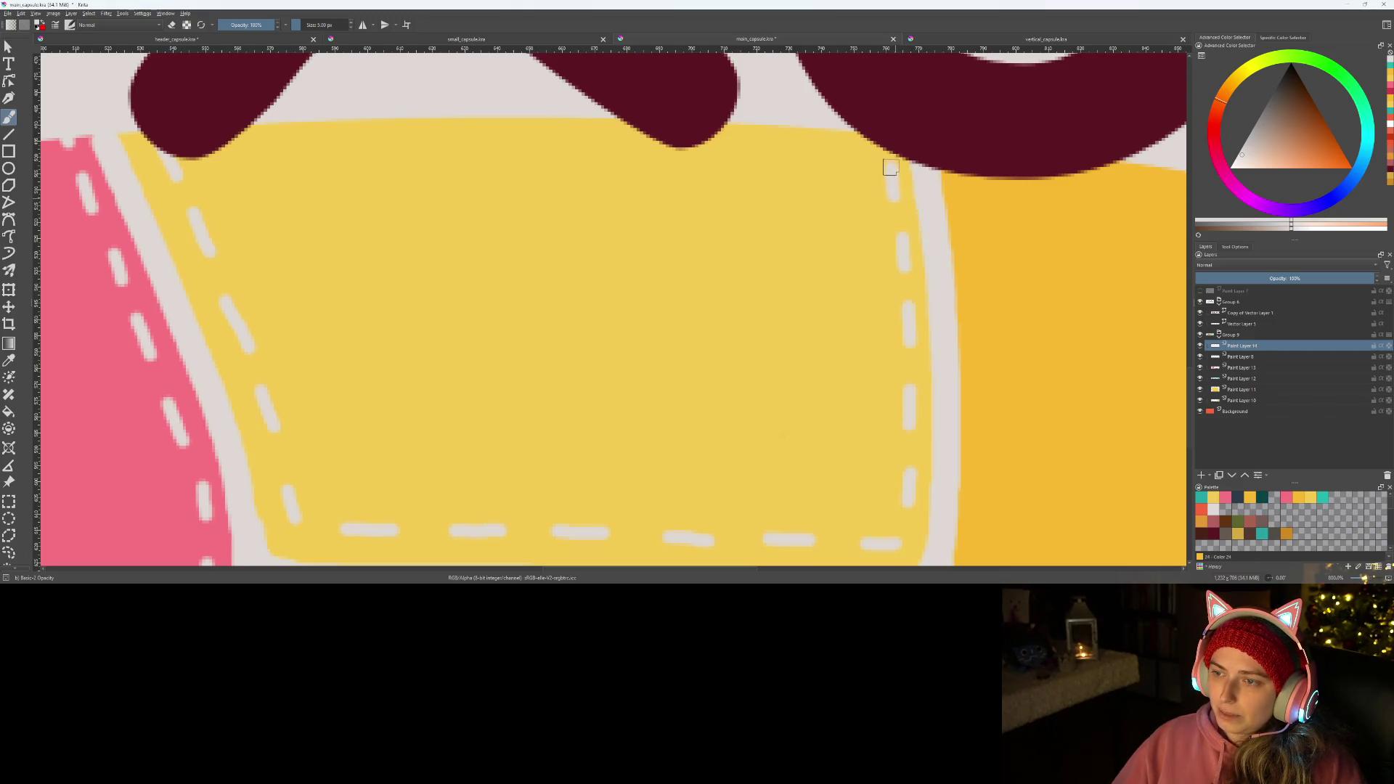
scroll(977, 312, "down", 1)
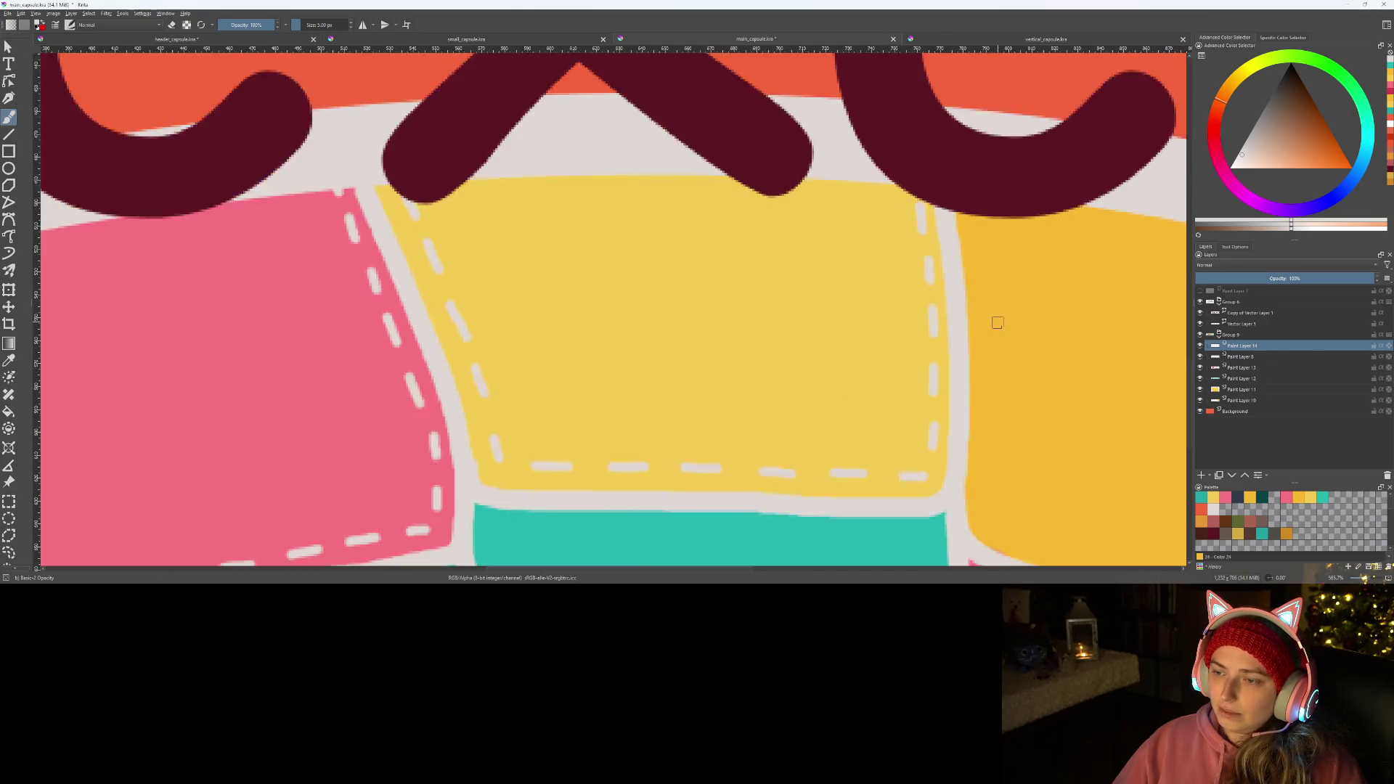
scroll(981, 328, "down", 1)
left_click_drag(982, 403, 693, 353)
scroll(701, 351, "up", 1)
scroll(691, 343, "down", 3)
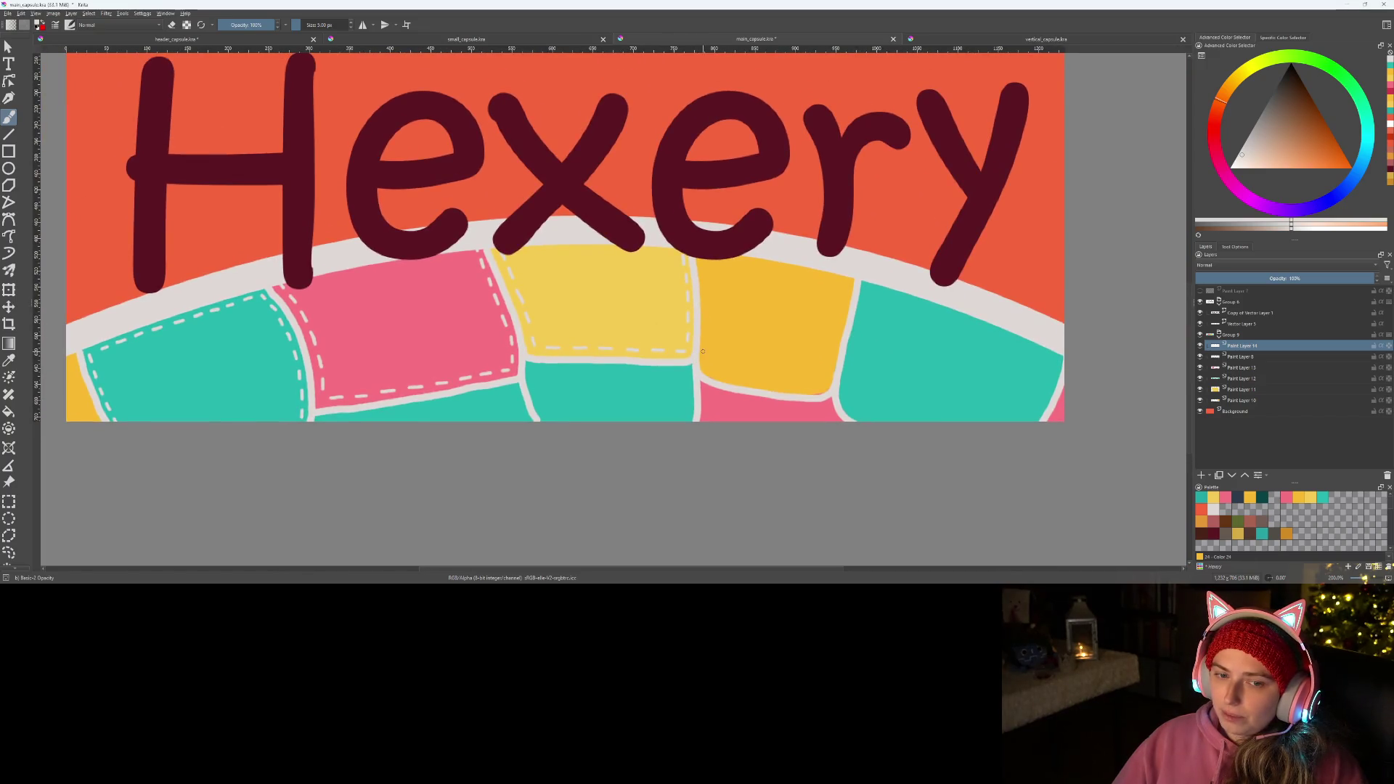
scroll(702, 351, "up", 1)
scroll(640, 194, "up", 1)
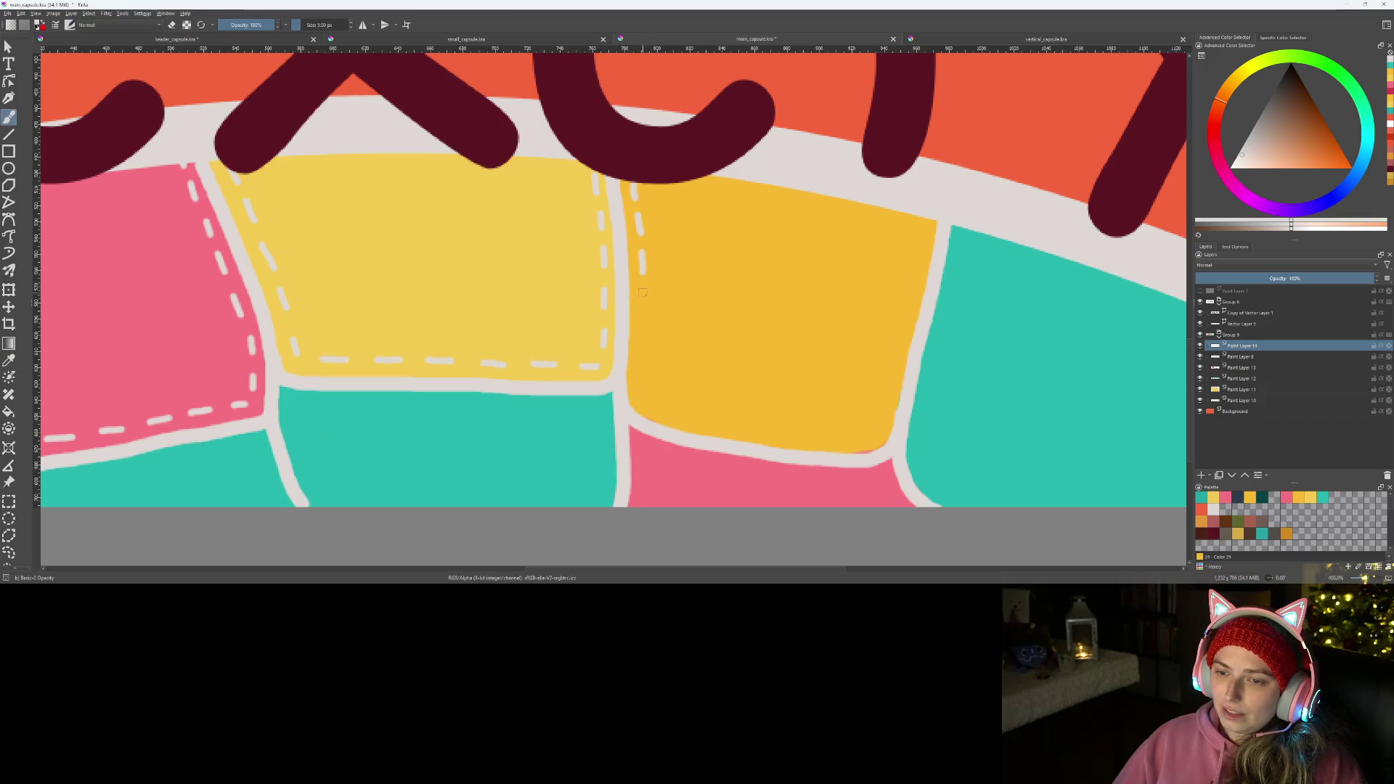
scroll(643, 310, "up", 2)
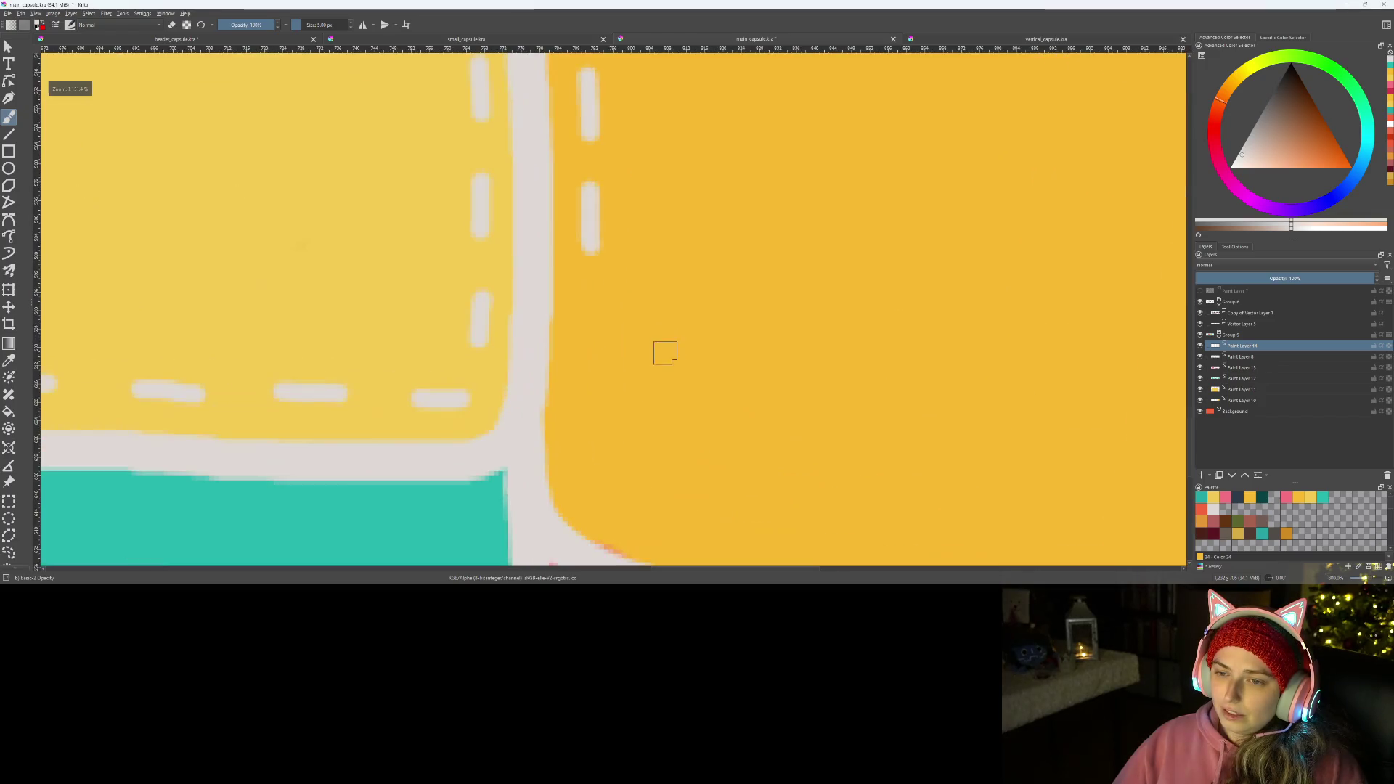
scroll(664, 352, "up", 1)
scroll(566, 272, "up", 1)
- Stitch the darker yellow patch's left edge and settle on Paint Layer 14 as the active layer
left_click_drag(519, 214, 519, 262)
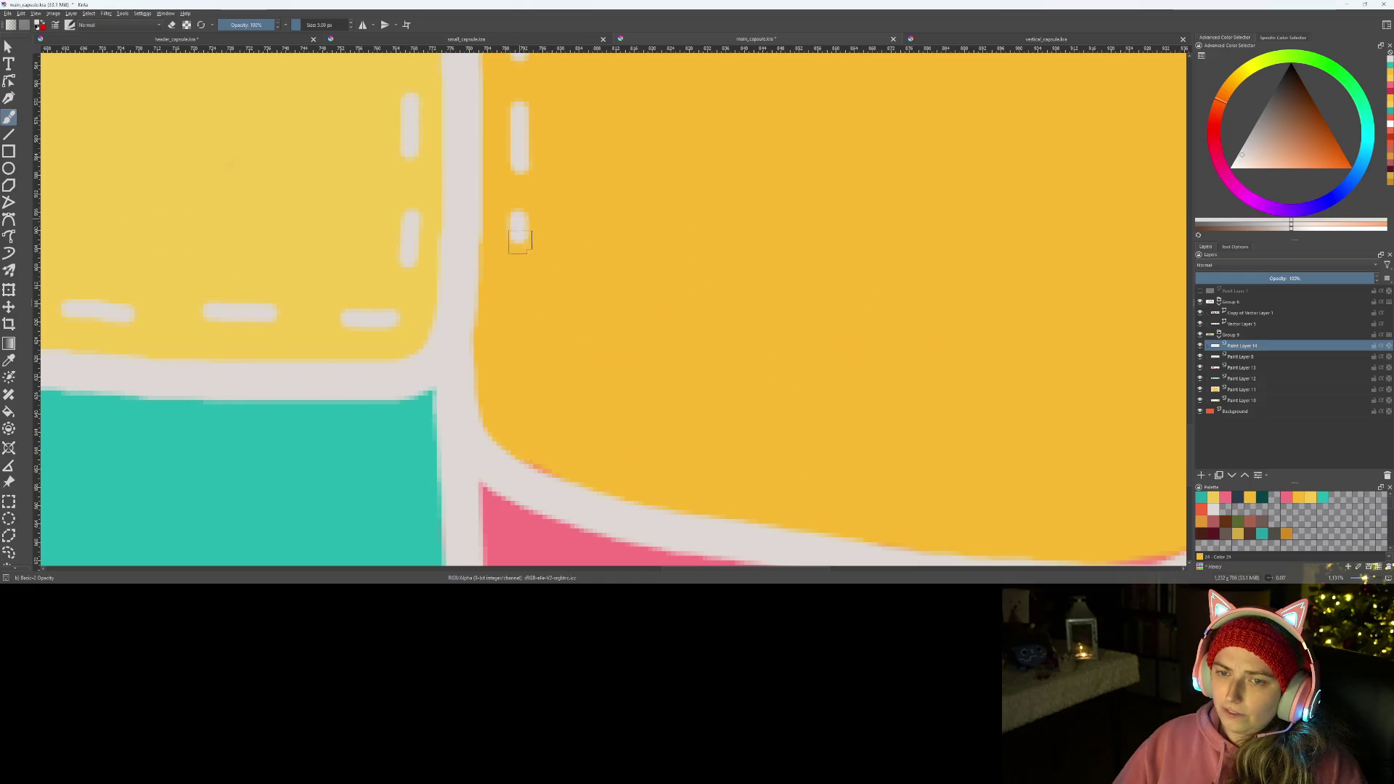
mouse_move(516, 318)
left_mouse_down()
mouse_move(517, 373)
mouse_move(569, 434)
mouse_move(582, 441)
mouse_move(565, 418)
mouse_move(595, 436)
left_mouse_up()
key("ctrl+z")
key("ctrl+z")
key("ctrl+z")
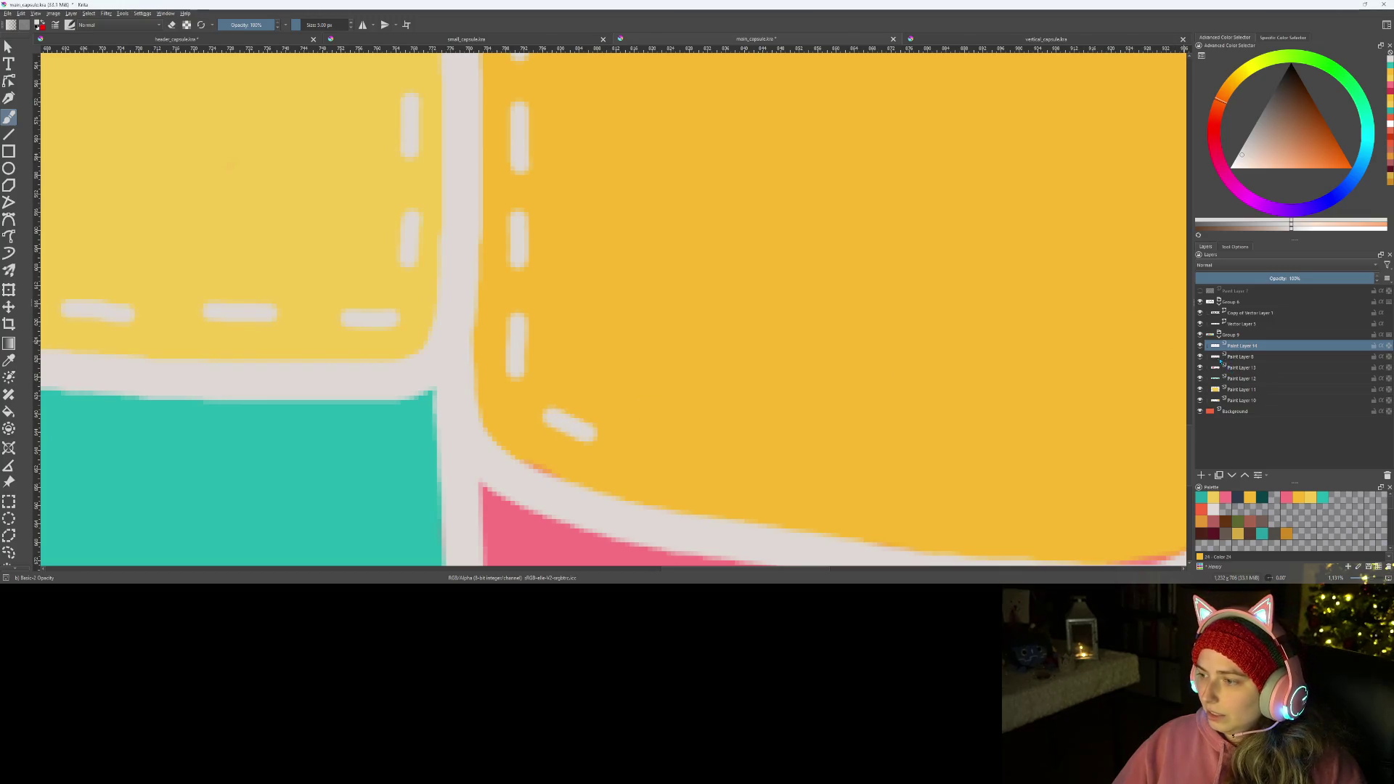
mouse_move(1242, 367)
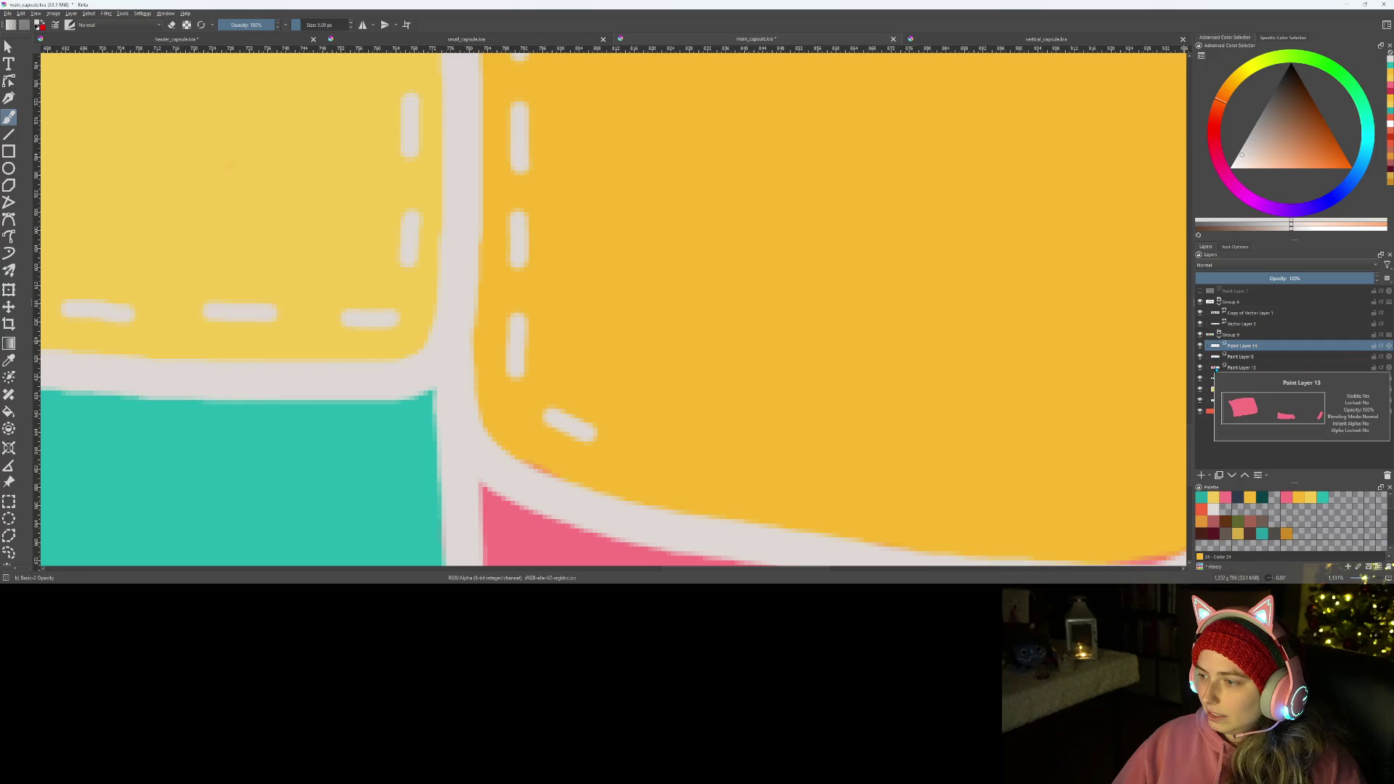
left_click(1231, 369)
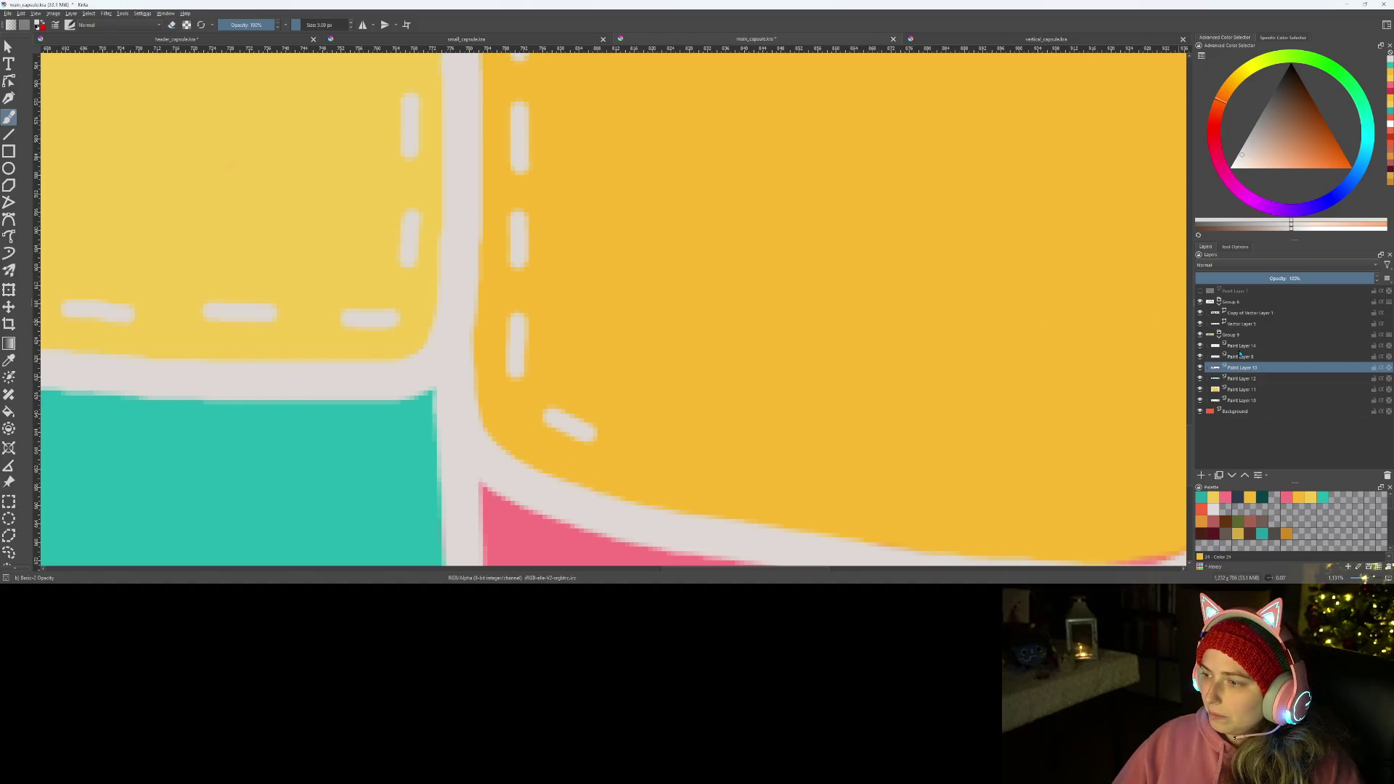
left_click(1241, 347)
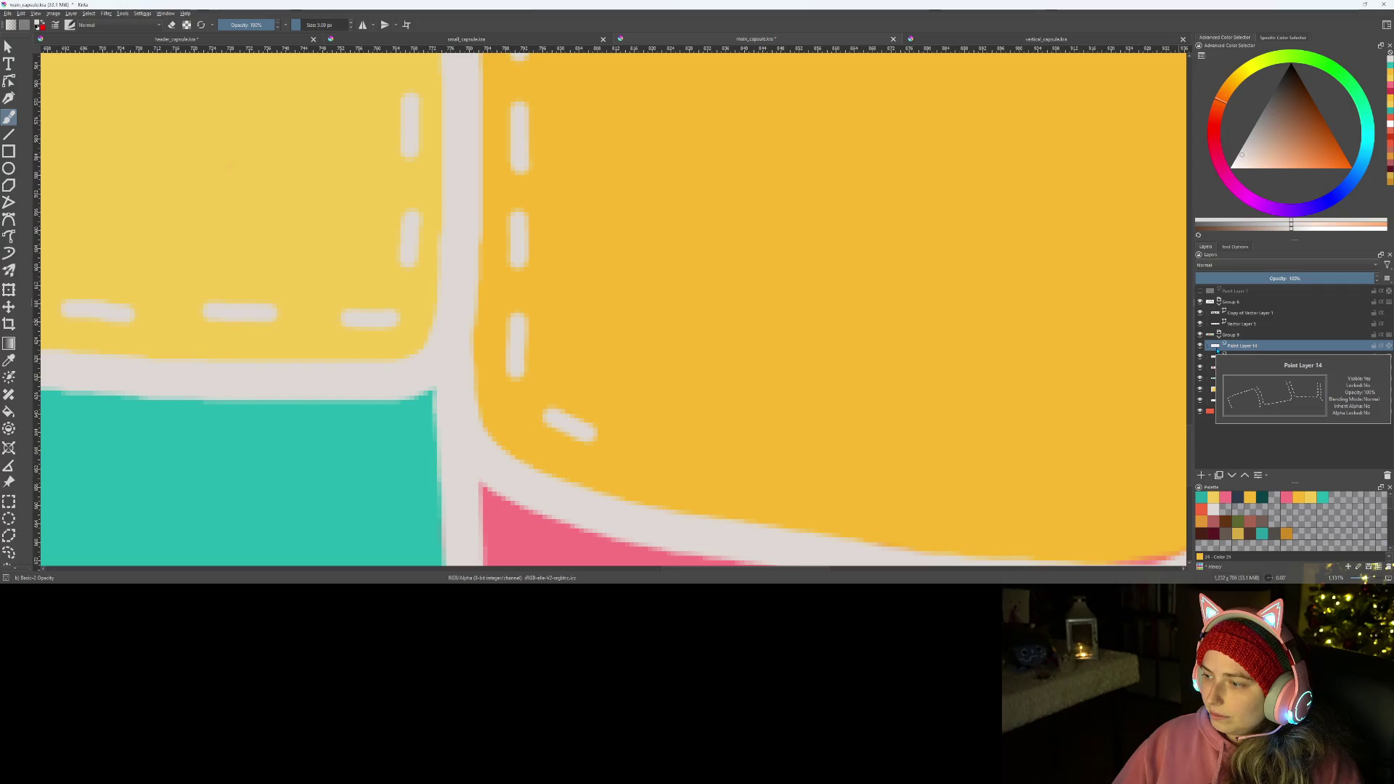
- Paint a white dash along the darker yellow patch's bottom edge, then make Paint Layer 12 active
left_click_drag(722, 507, 440, 396)
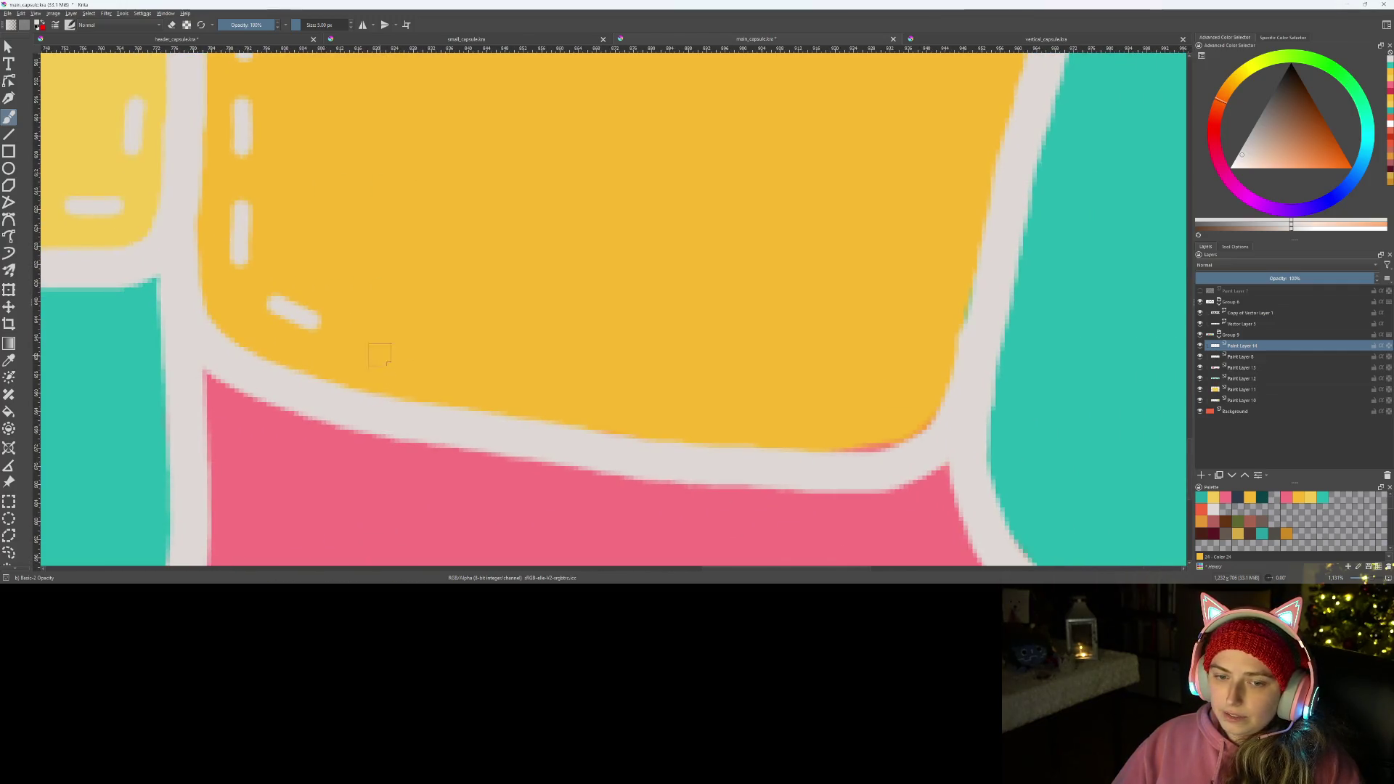
mouse_move(373, 349)
left_mouse_down()
mouse_move(657, 405)
mouse_move(888, 403)
left_mouse_up()
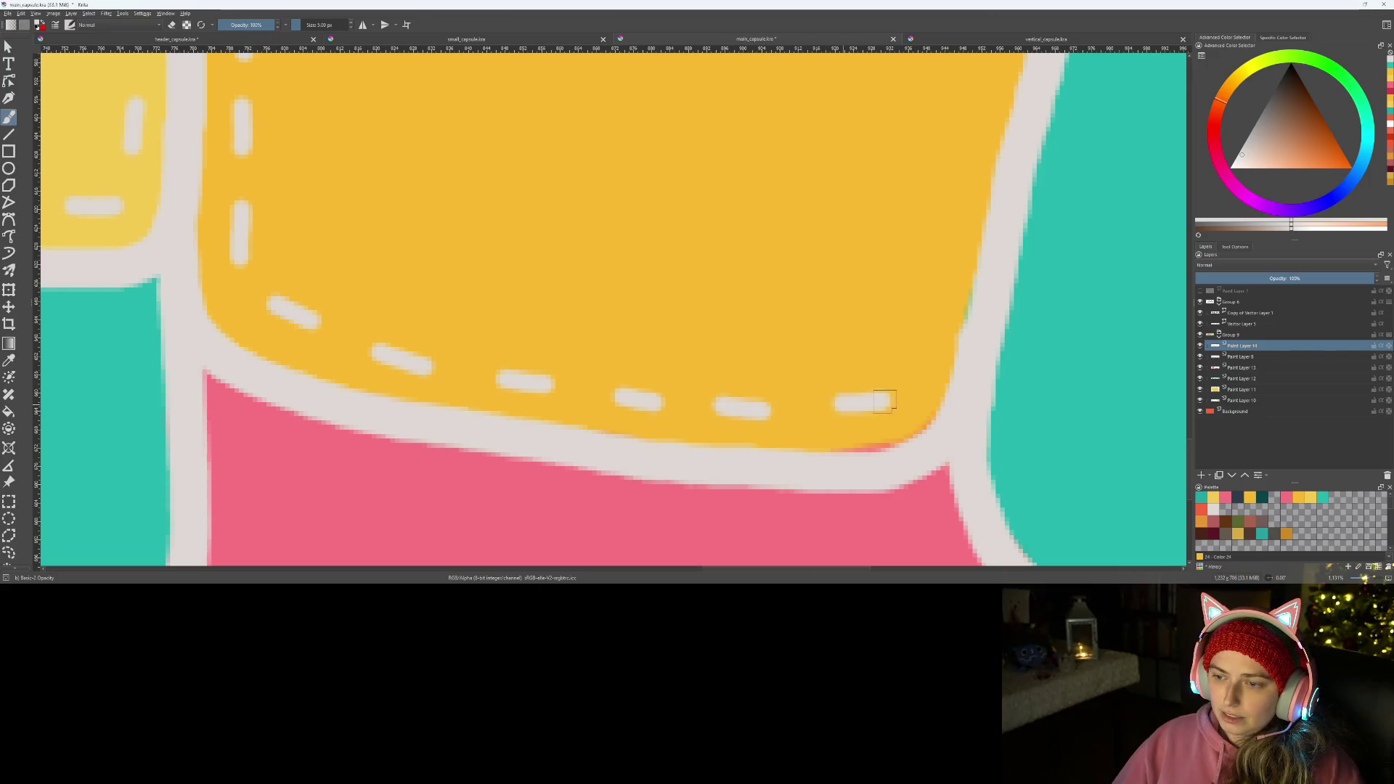
key("Page_Down")
key("Page_Down")
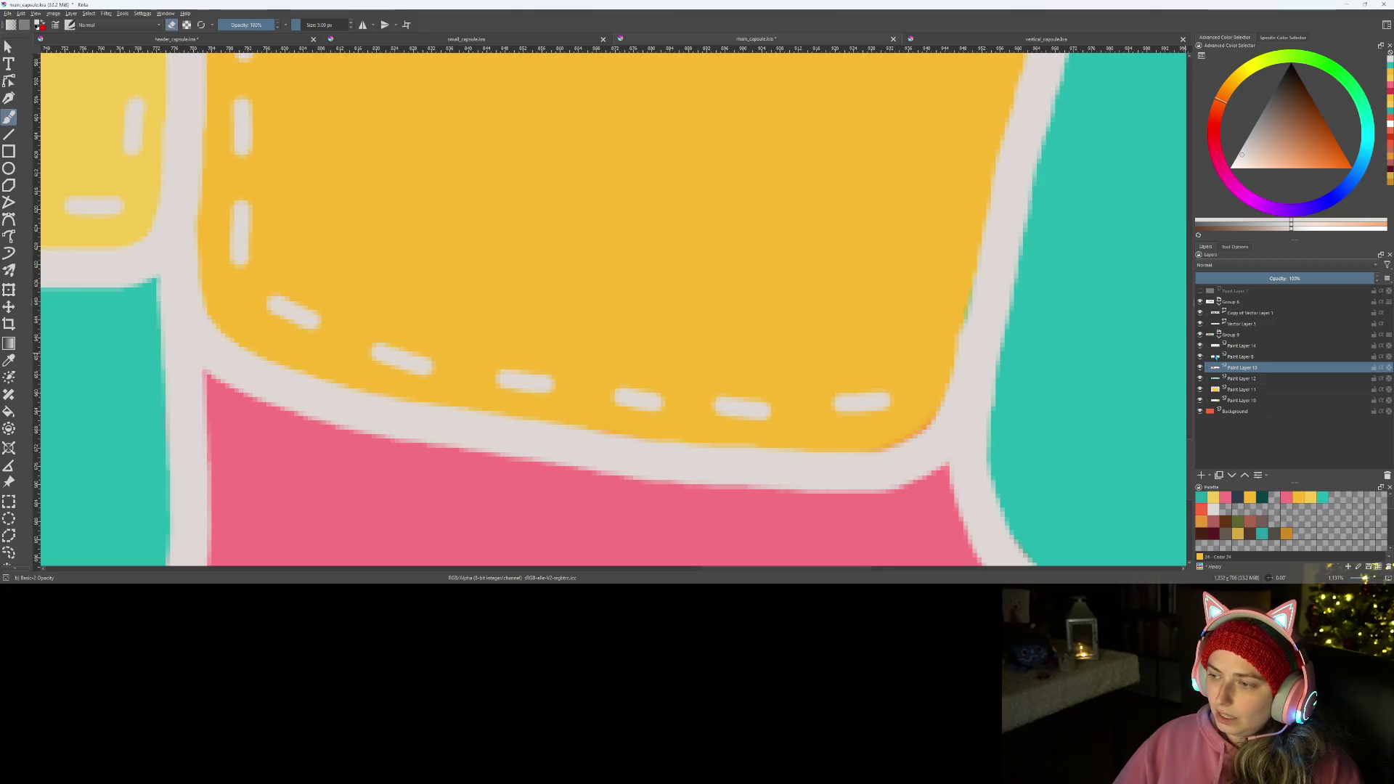
left_click(1247, 379)
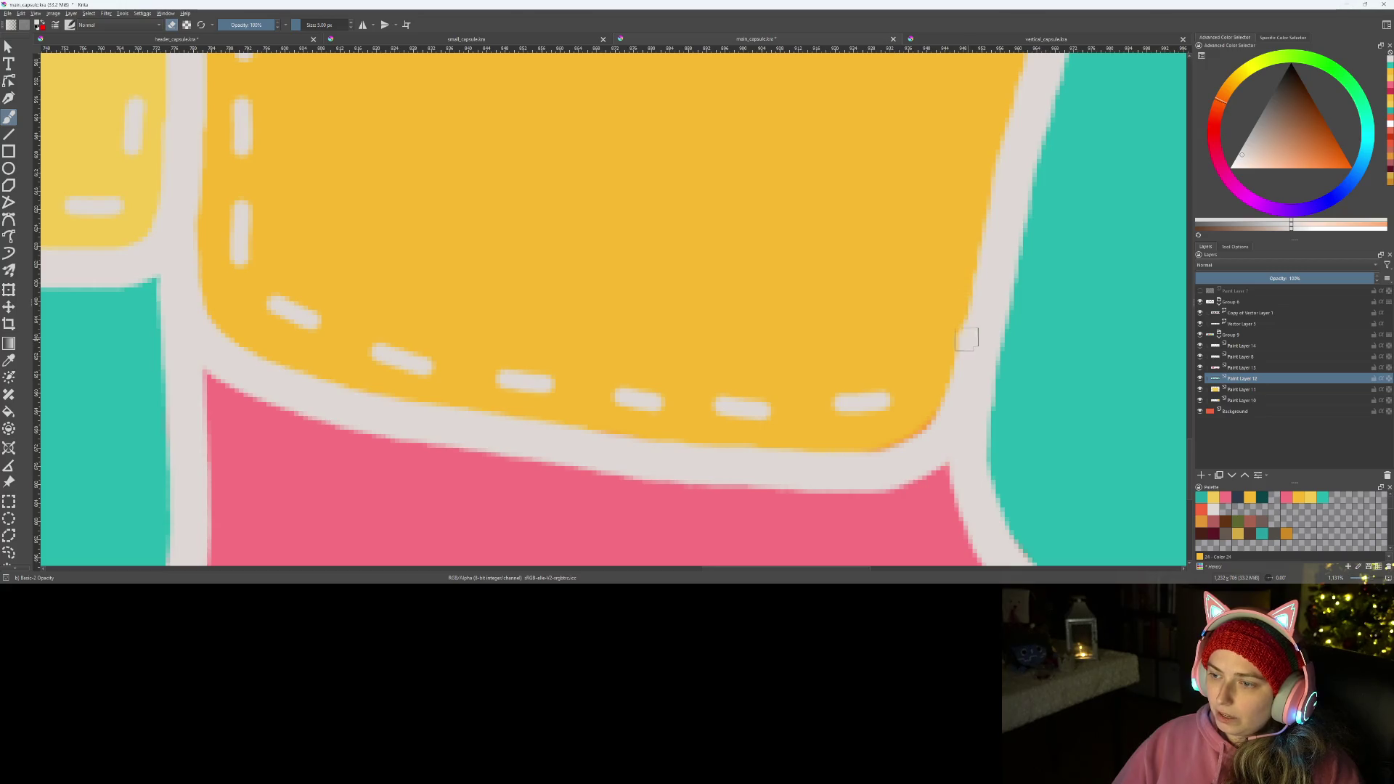
scroll(967, 339, "down", 2)
scroll(948, 342, "up", 1)
scroll(959, 359, "up", 1)
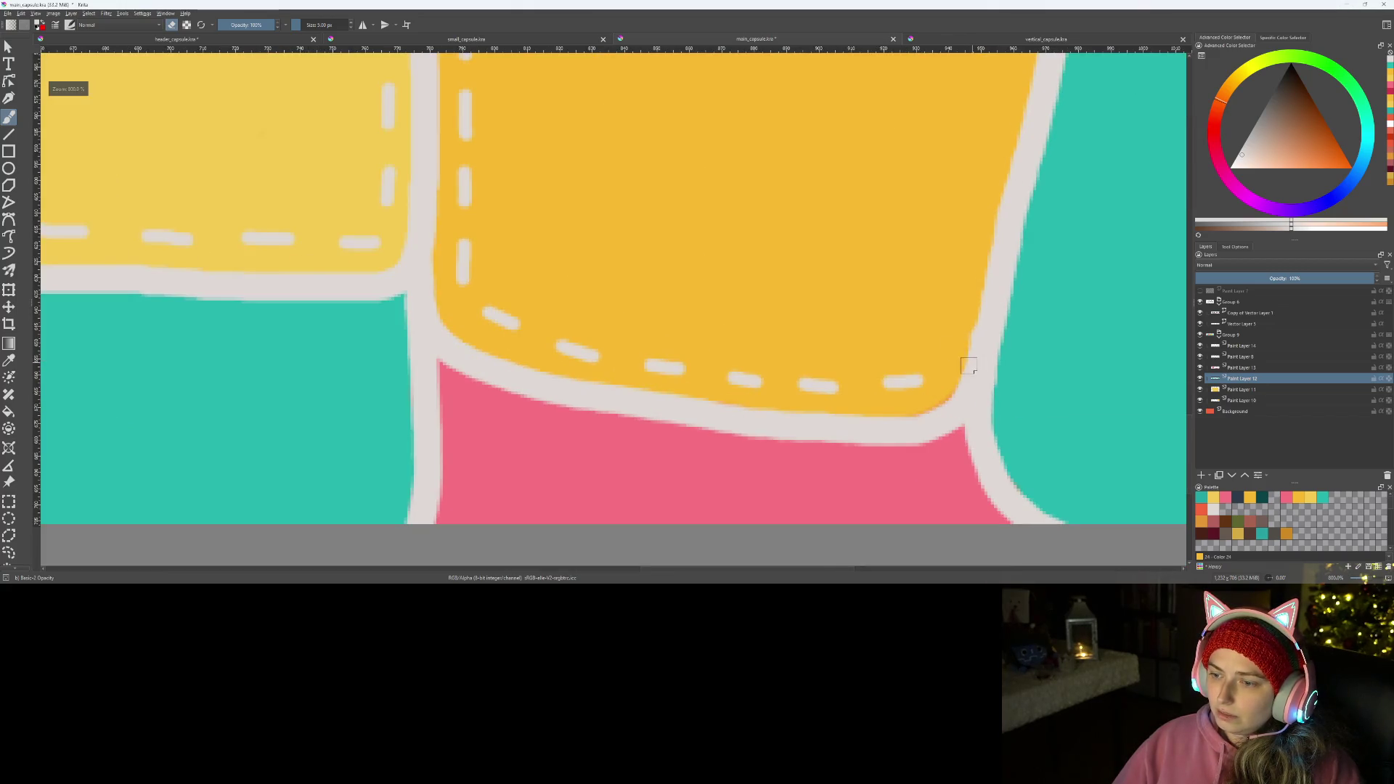
scroll(926, 393, "up", 2)
scroll(752, 399, "down", 2)
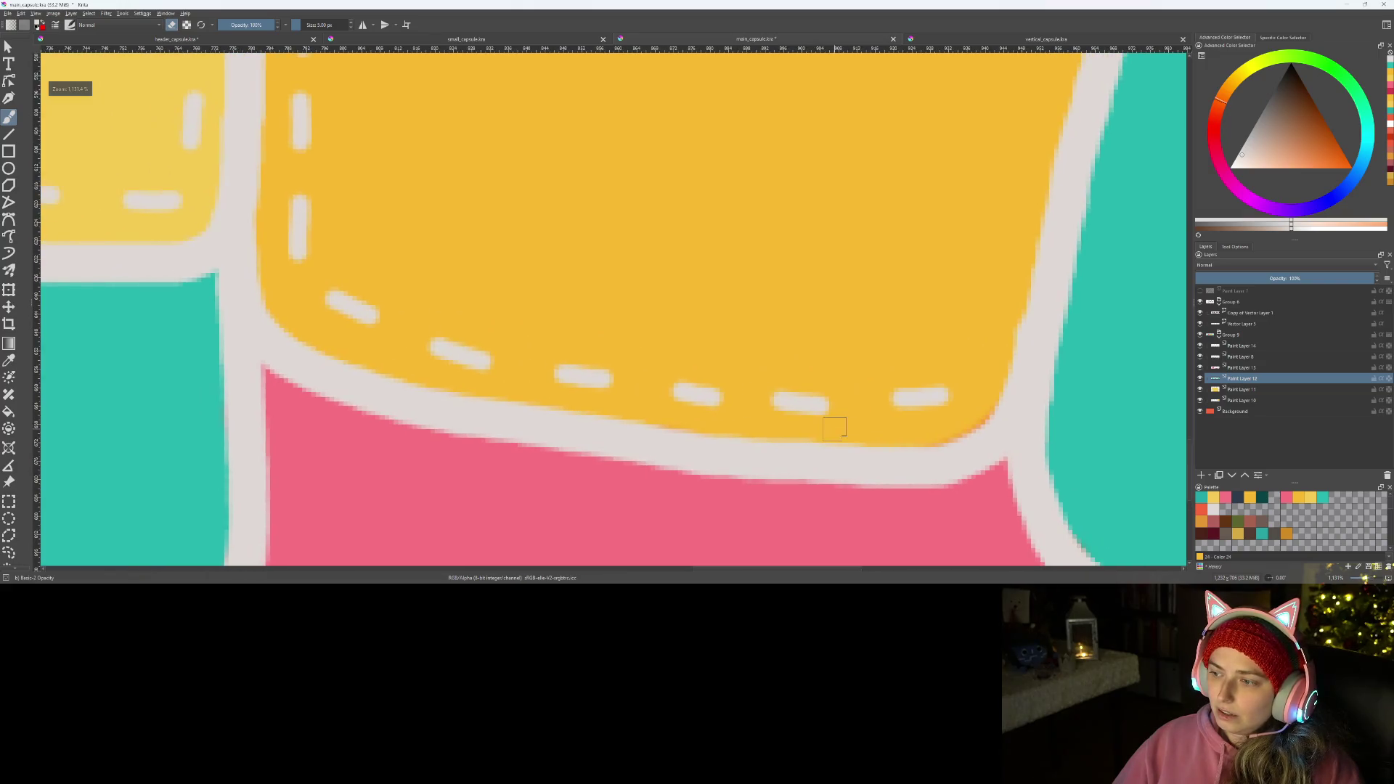
scroll(835, 426, "up", 1)
- Switch layers and stitch the darker yellow patch's lower right corner, redoing slanted dashes
left_click(1243, 367)
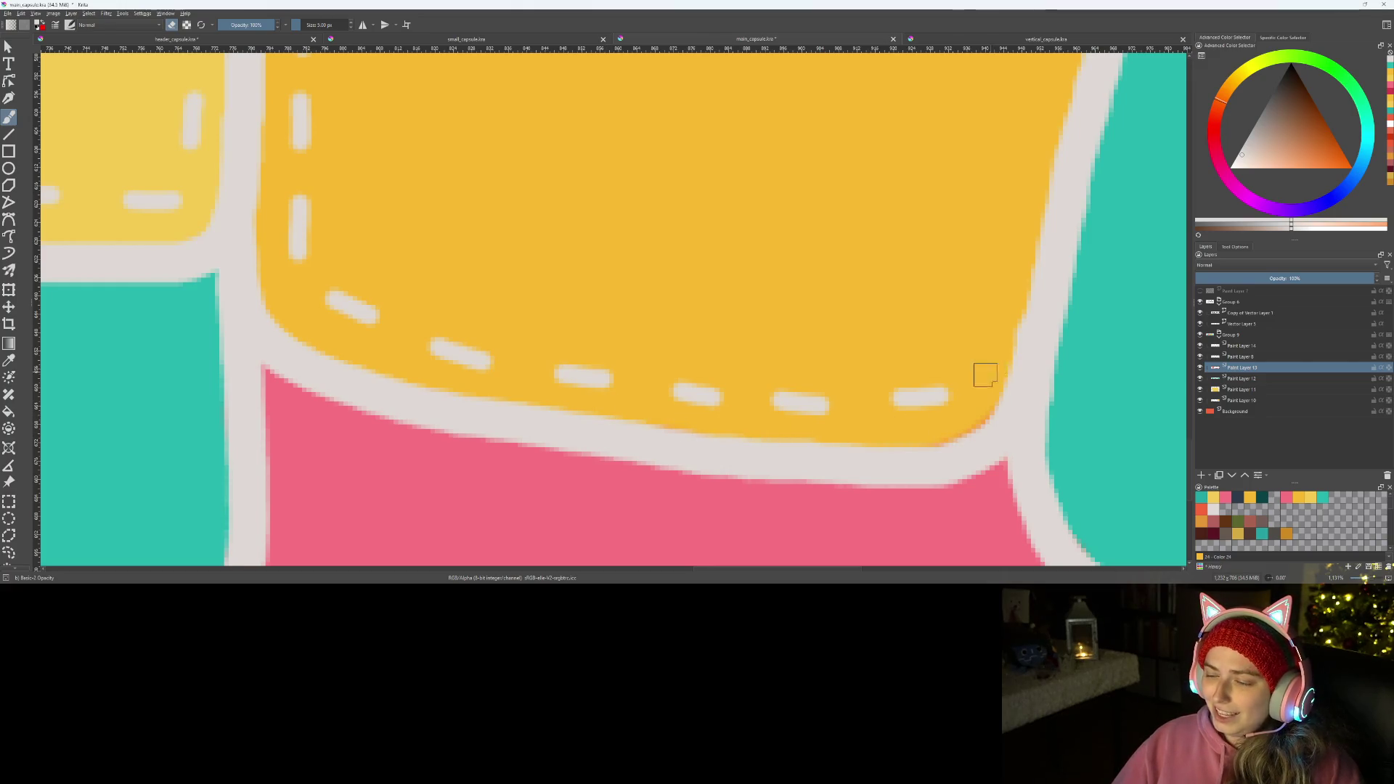
left_click_drag(983, 373, 999, 391)
key("Page_Up")
key("Page_Up")
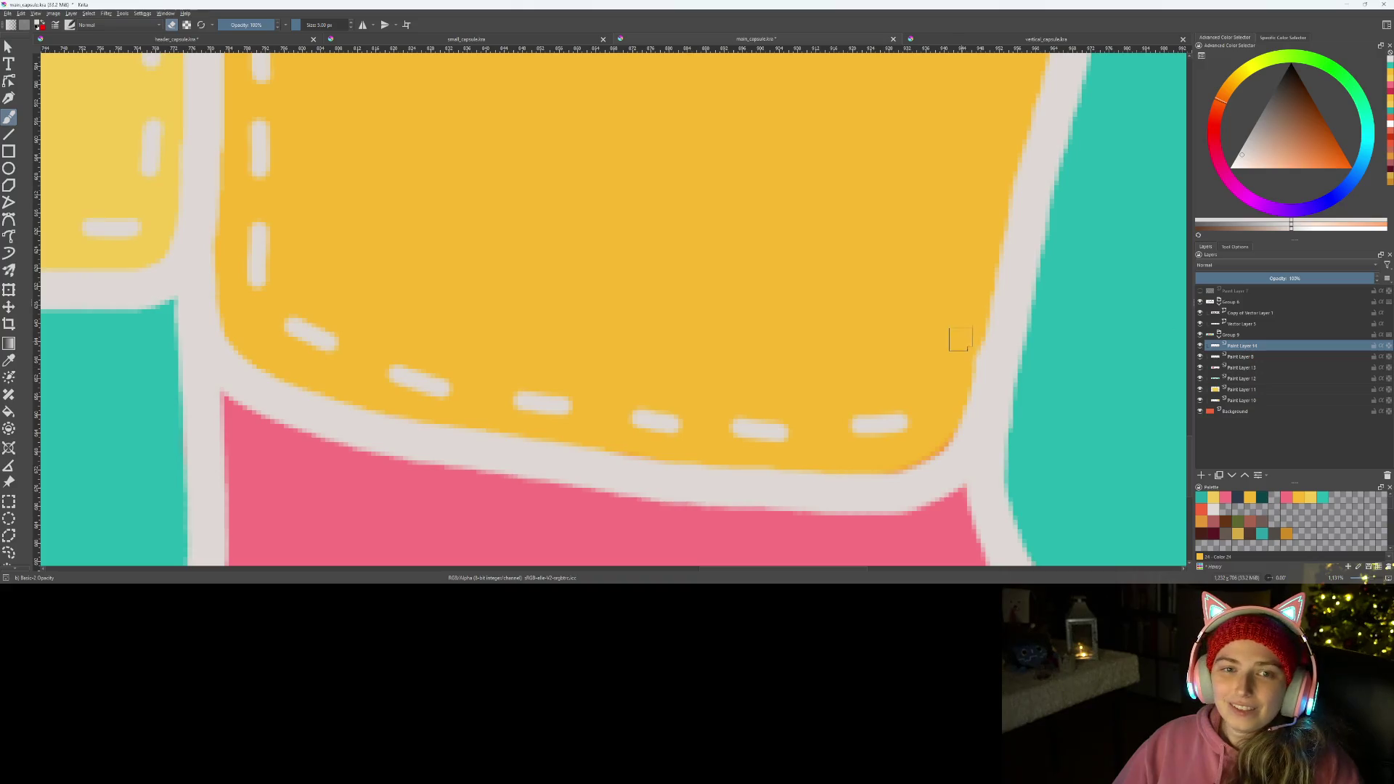
left_click_drag(926, 375, 950, 340)
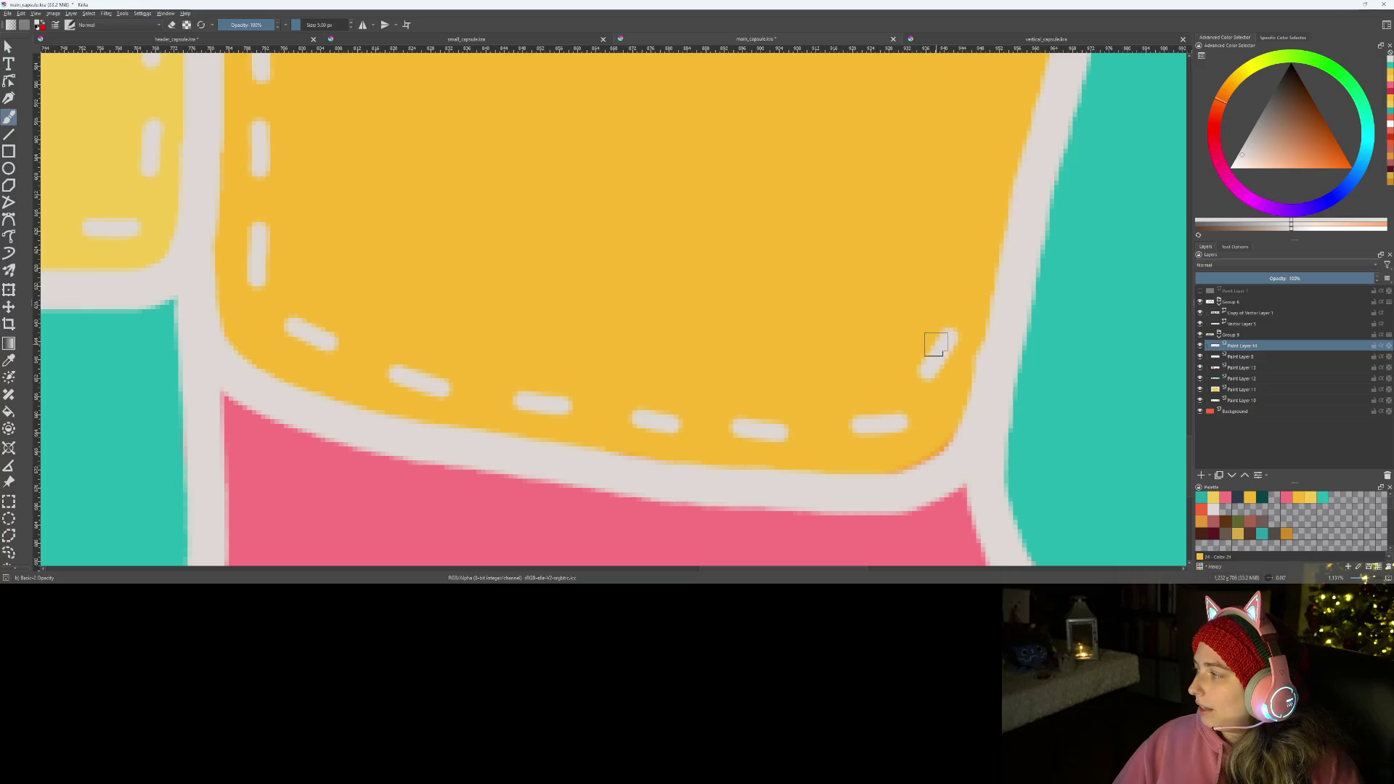
mouse_move(924, 341)
left_mouse_down()
mouse_move(882, 436)
mouse_move(840, 447)
left_mouse_up()
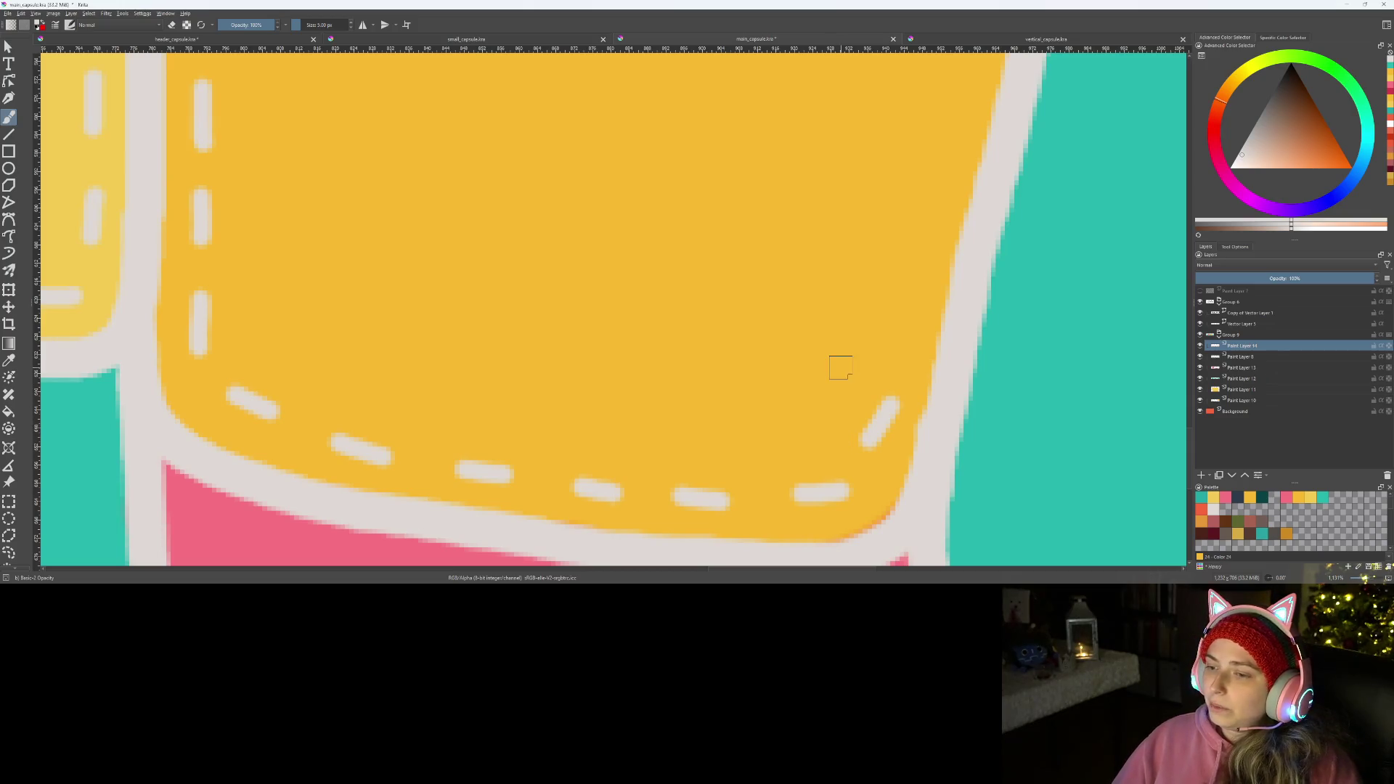
key("ctrl+z")
mouse_move(861, 426)
left_mouse_down()
mouse_move(889, 377)
mouse_move(840, 380)
mouse_move(860, 320)
mouse_move(826, 368)
left_mouse_up()
key("ctrl+z")
key("ctrl+z")
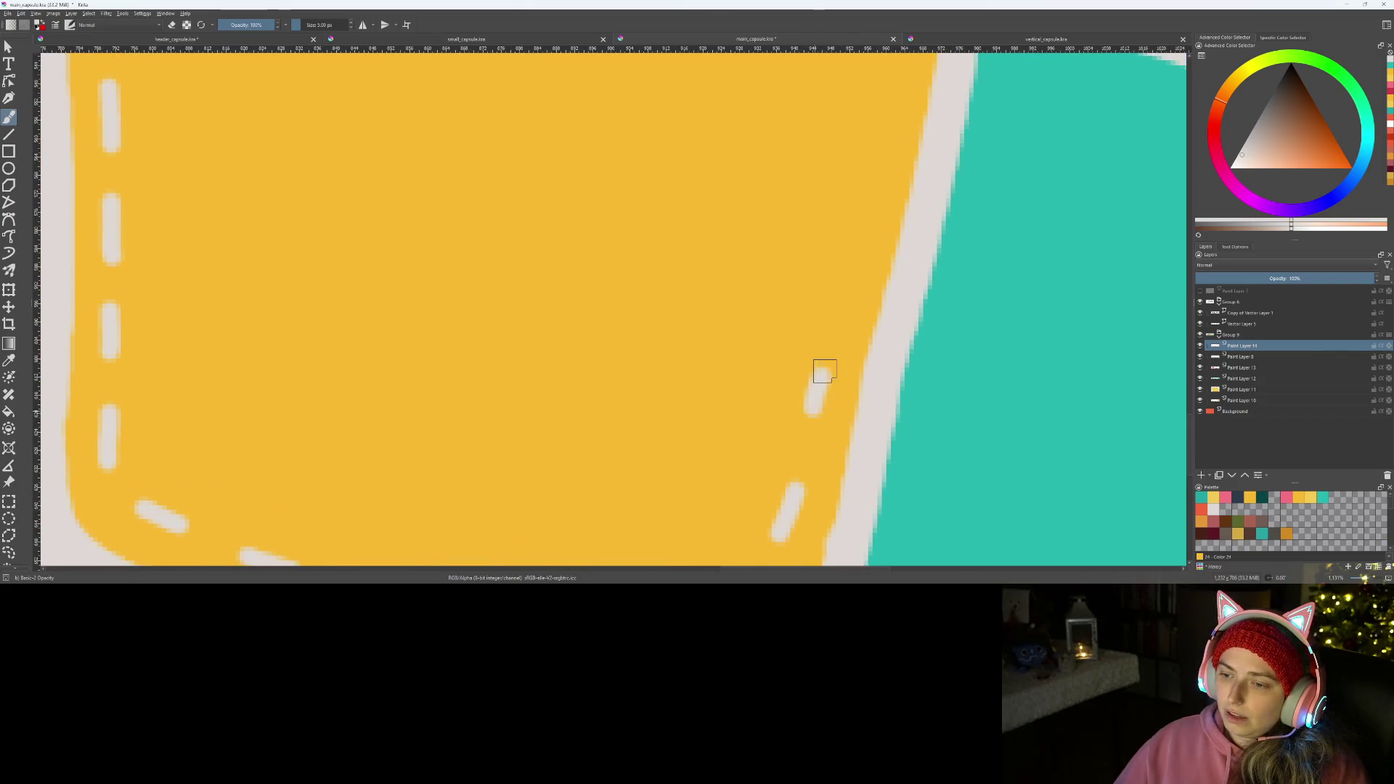
- Paint white dashes up the patch's right edge toward its top corner, undoing a stray mark
mouse_move(845, 305)
left_mouse_down()
mouse_move(855, 267)
mouse_move(813, 369)
mouse_move(829, 299)
left_mouse_up()
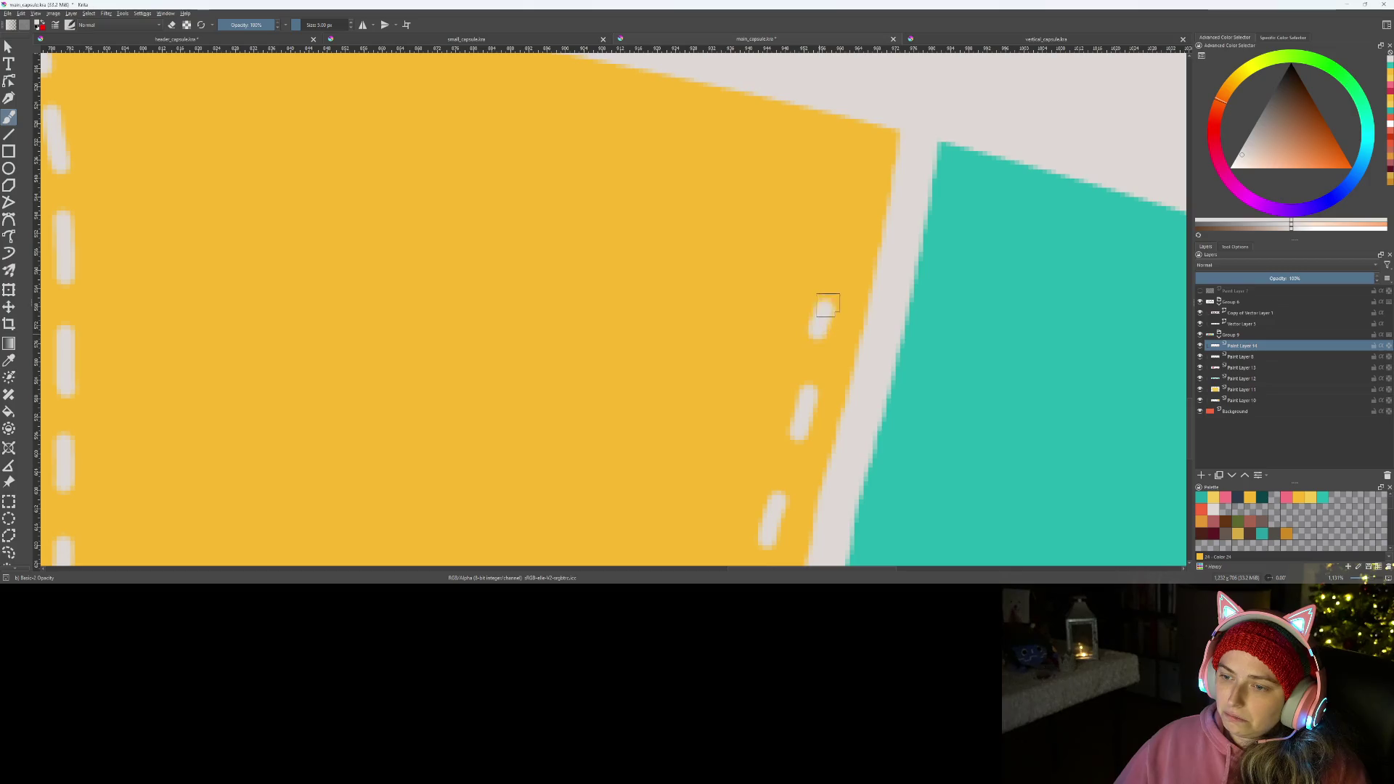
left_click(844, 244)
key("ctrl+z")
left_click_drag(845, 232, 853, 188)
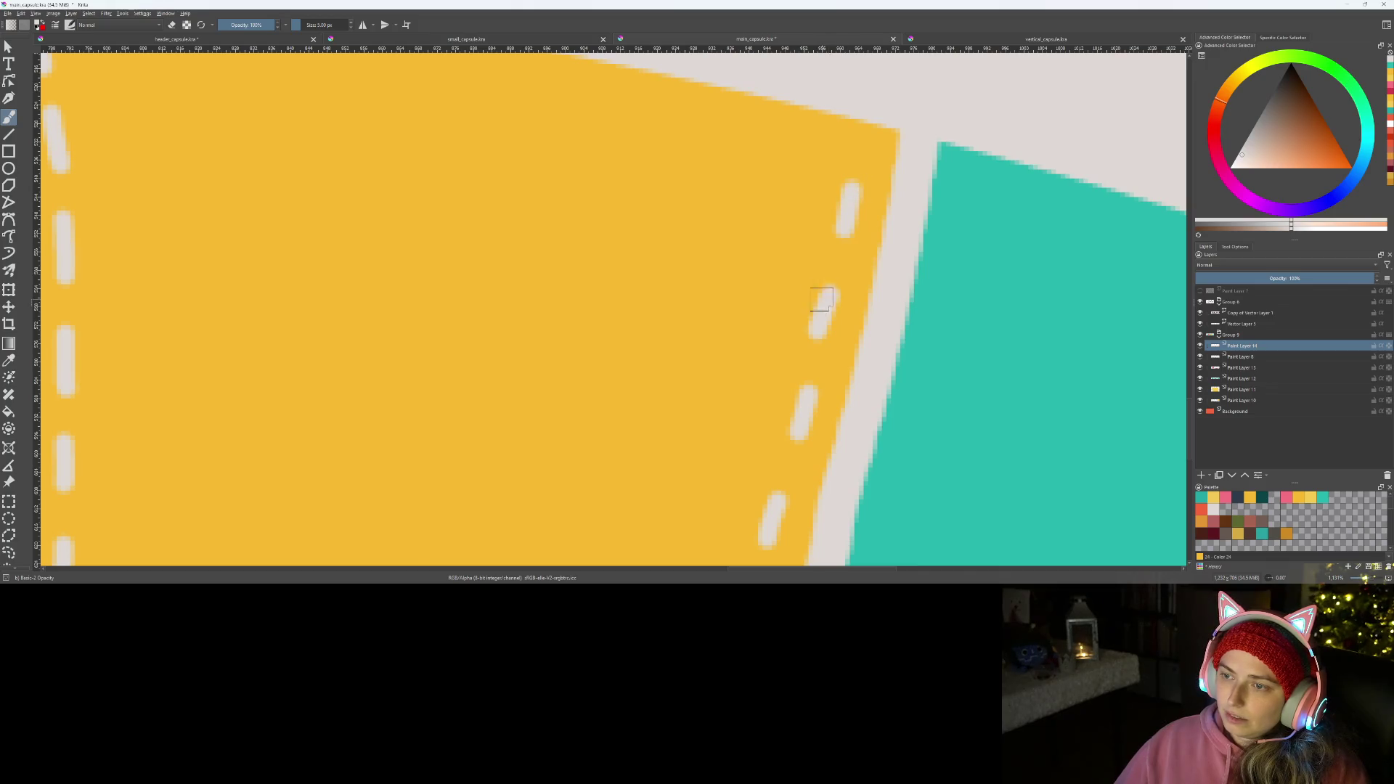
scroll(825, 302, "down", 7)
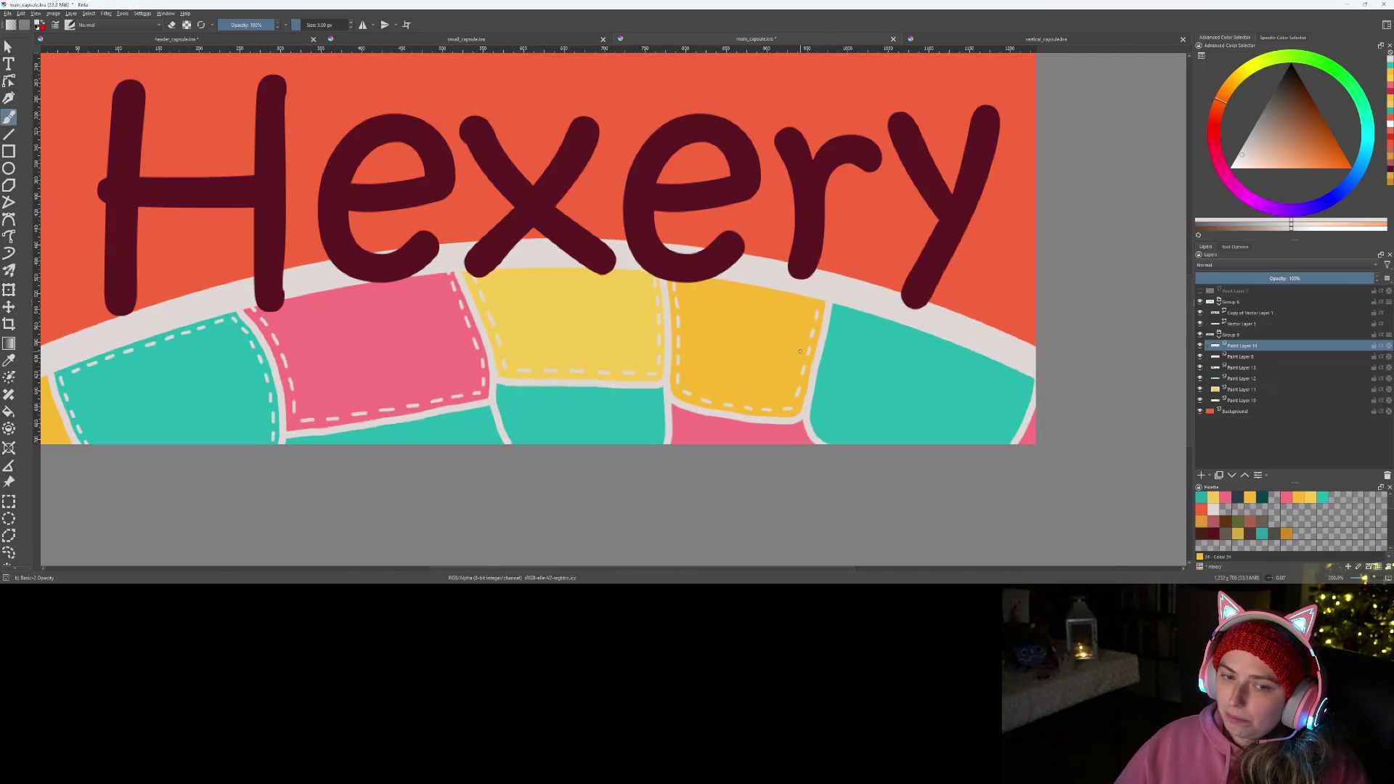
scroll(800, 343, "up", 5)
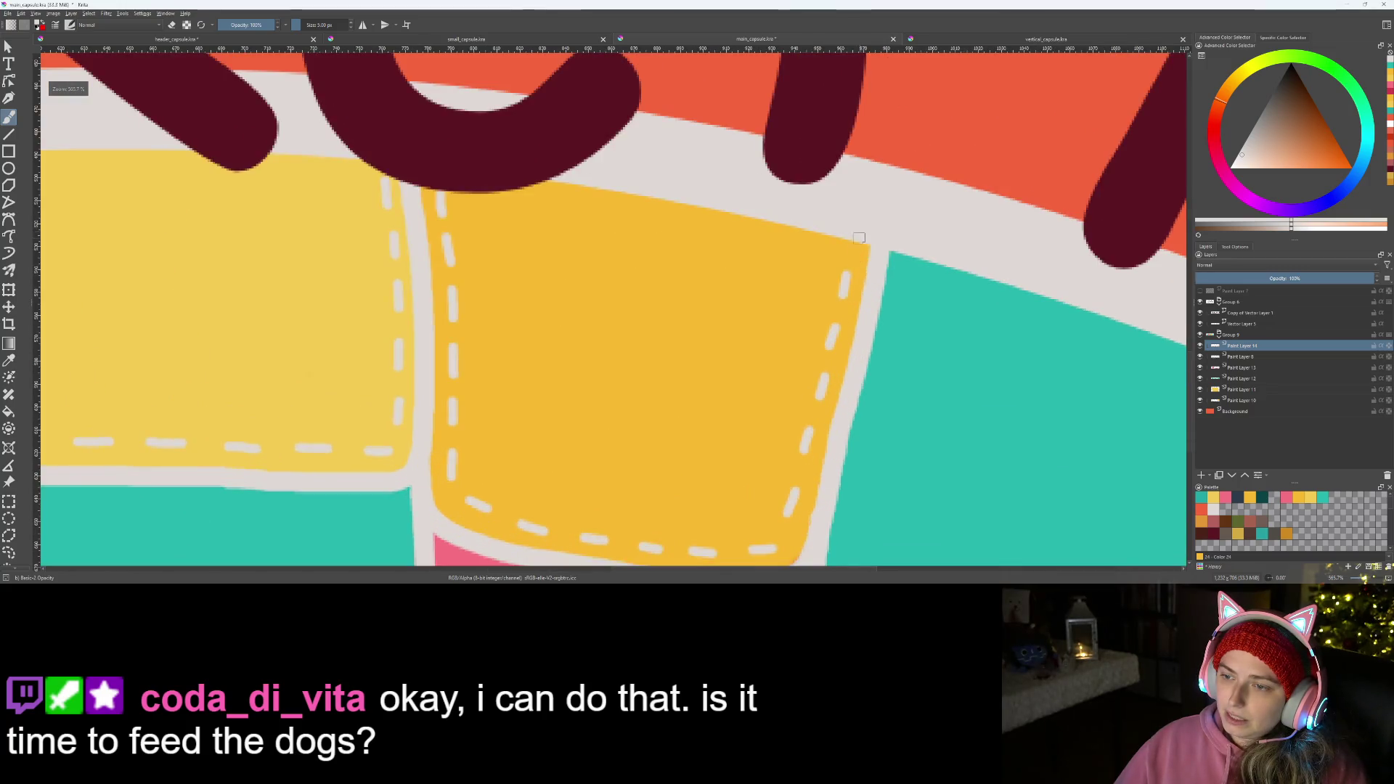
scroll(858, 236, "up", 1)
scroll(856, 272, "up", 1)
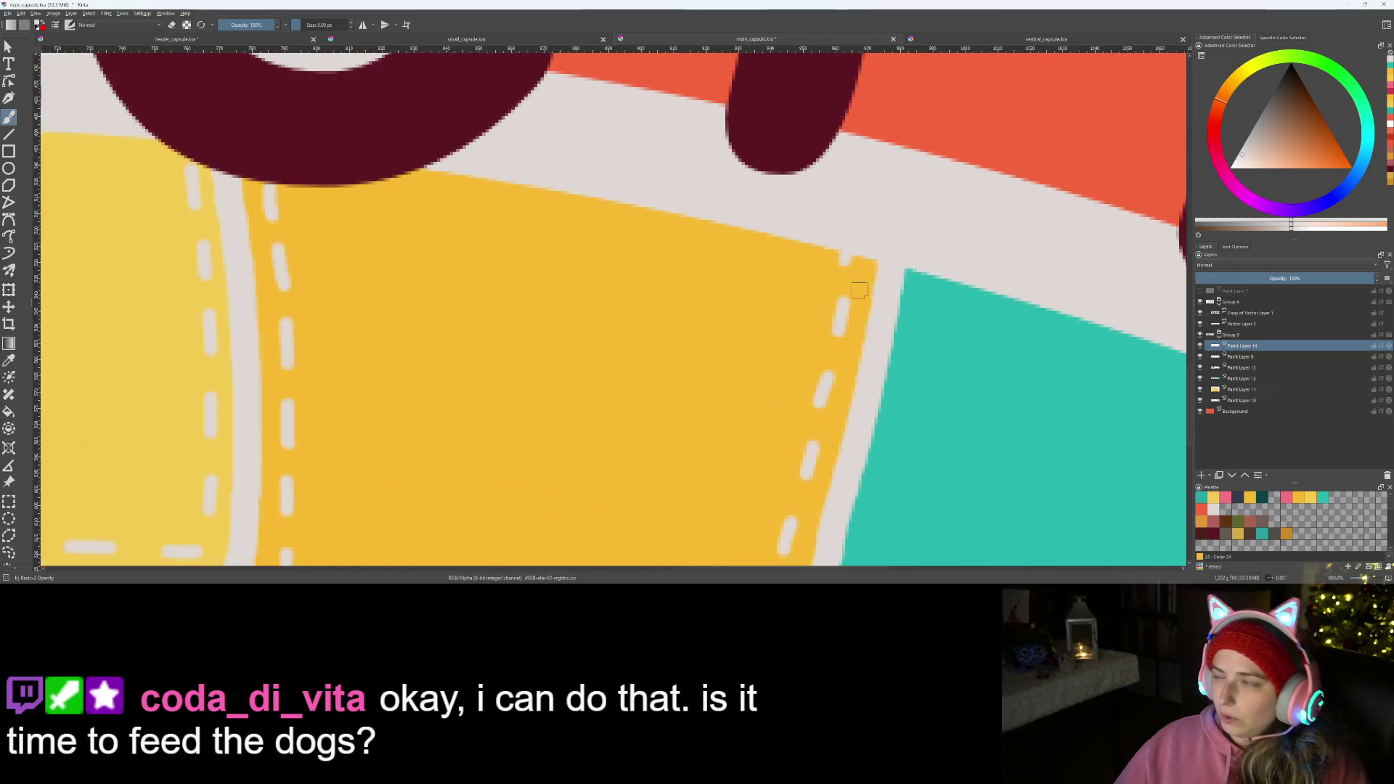
scroll(858, 289, "down", 1)
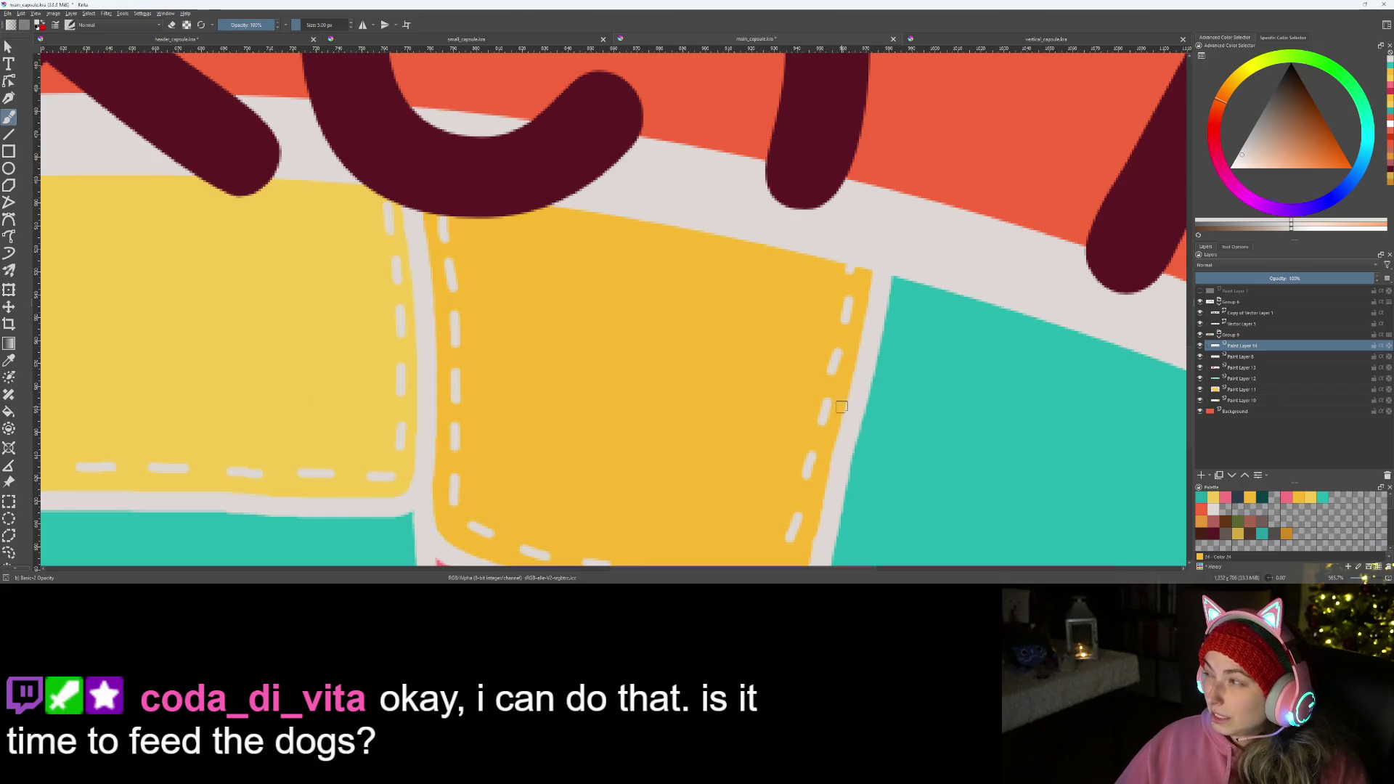
scroll(841, 408, "down", 2)
scroll(840, 408, "down", 1)
scroll(828, 412, "down", 1)
scroll(822, 415, "down", 1)
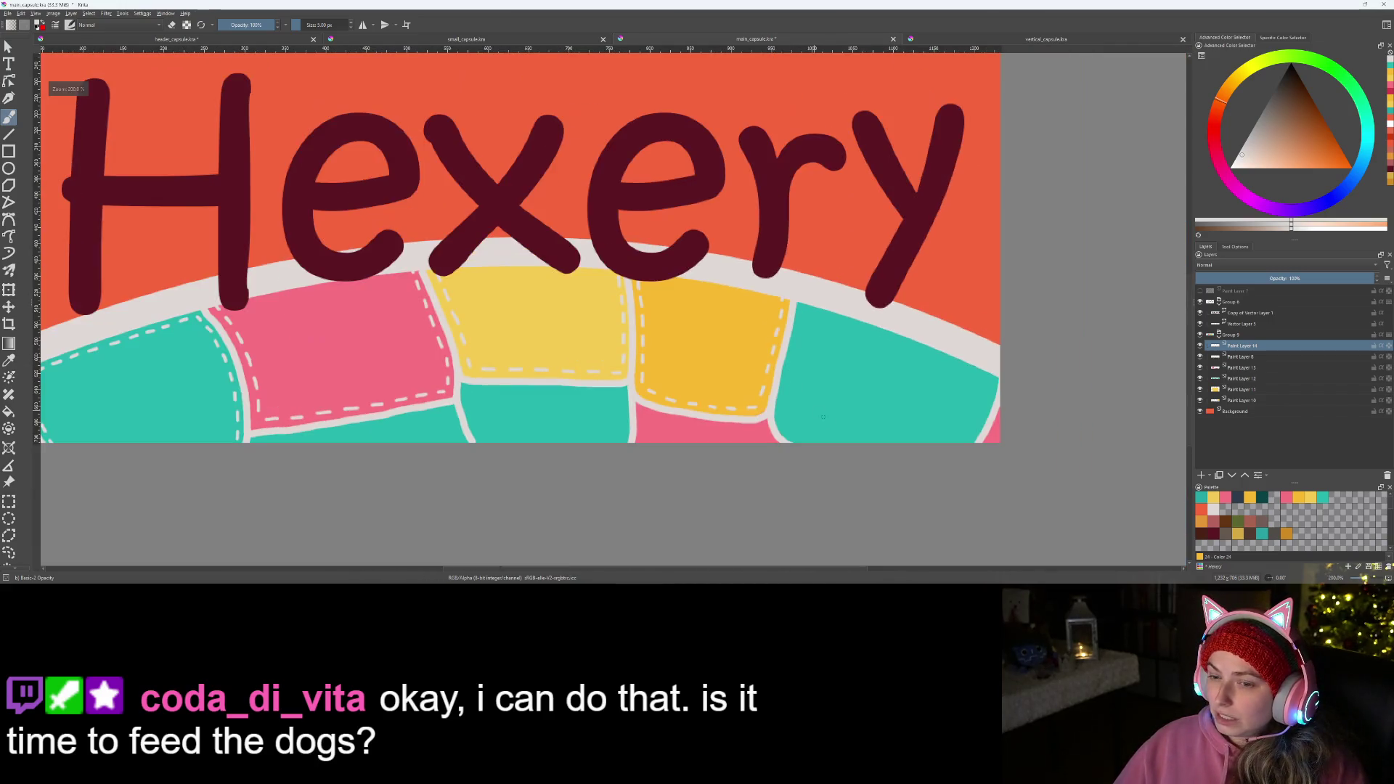
scroll(791, 385, "up", 1)
scroll(605, 396, "up", 3)
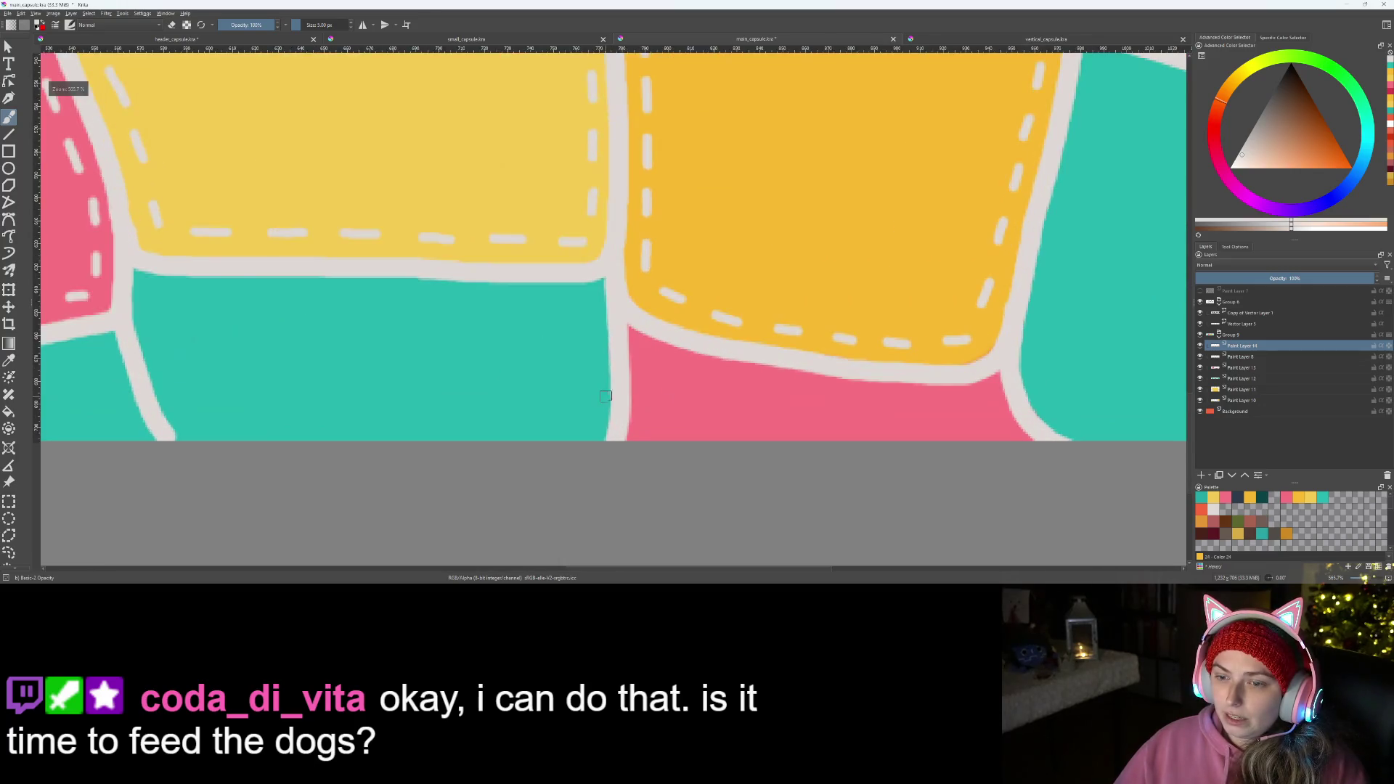
scroll(606, 396, "up", 1)
scroll(545, 261, "up", 1)
- Paint white dashes down the pink patch's left side and start the row along its top
left_click_drag(541, 247, 551, 289)
key("ctrl+z")
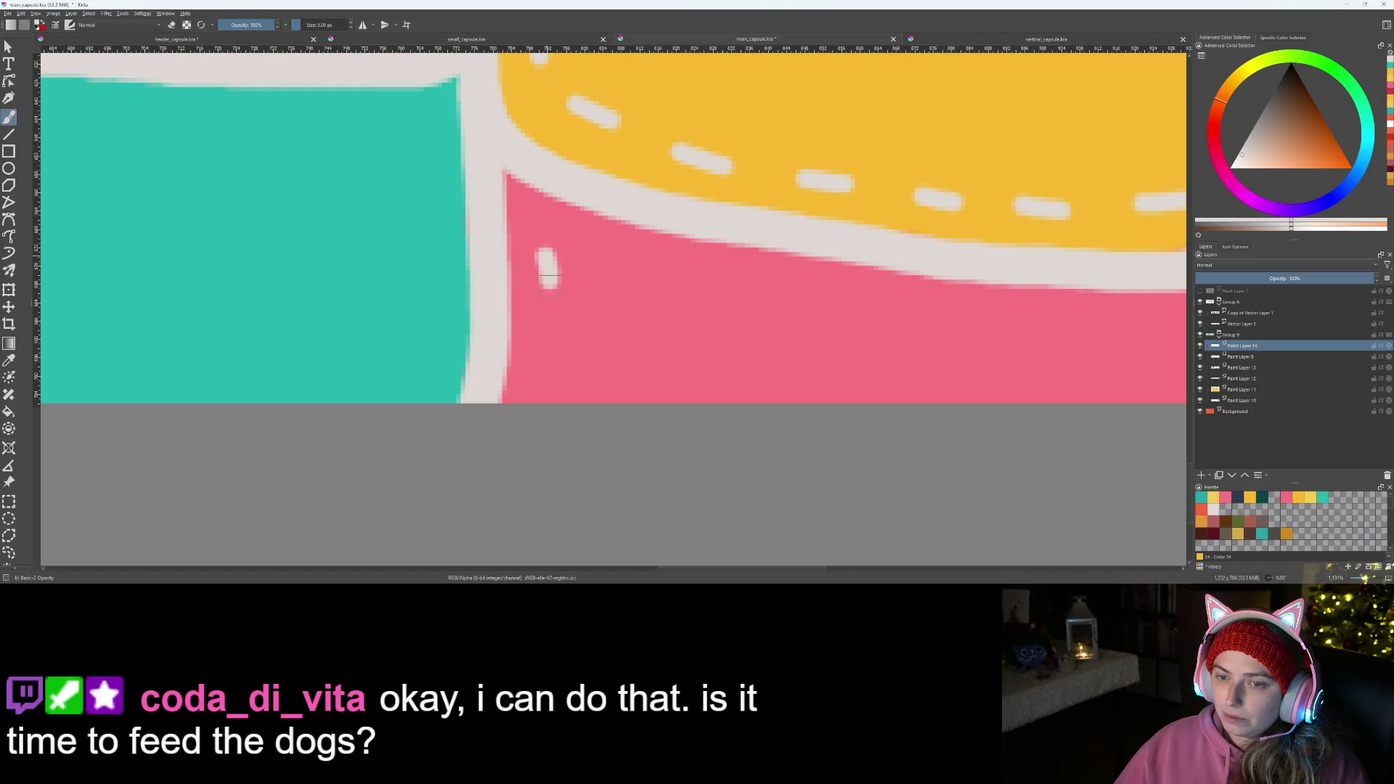
left_click_drag(543, 340, 546, 373)
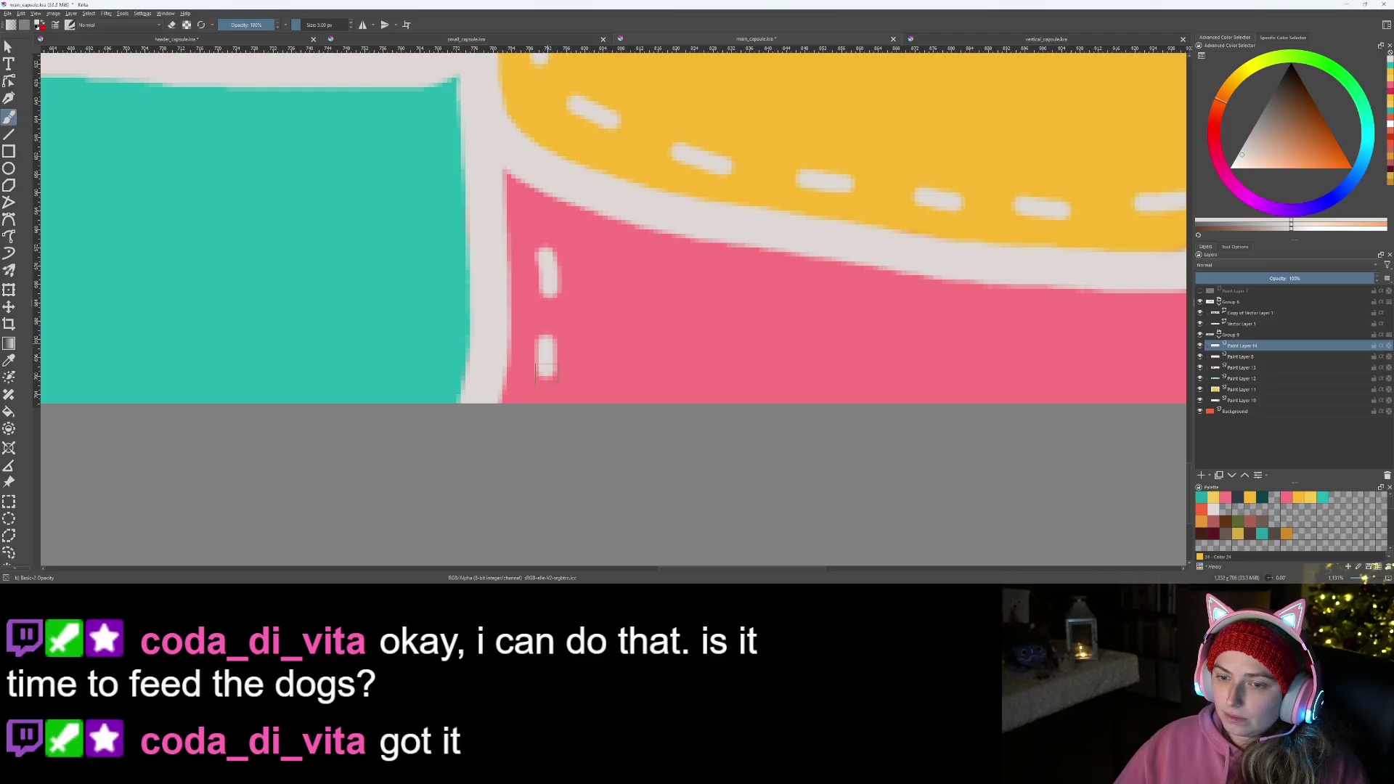
left_click_drag(591, 255, 645, 272)
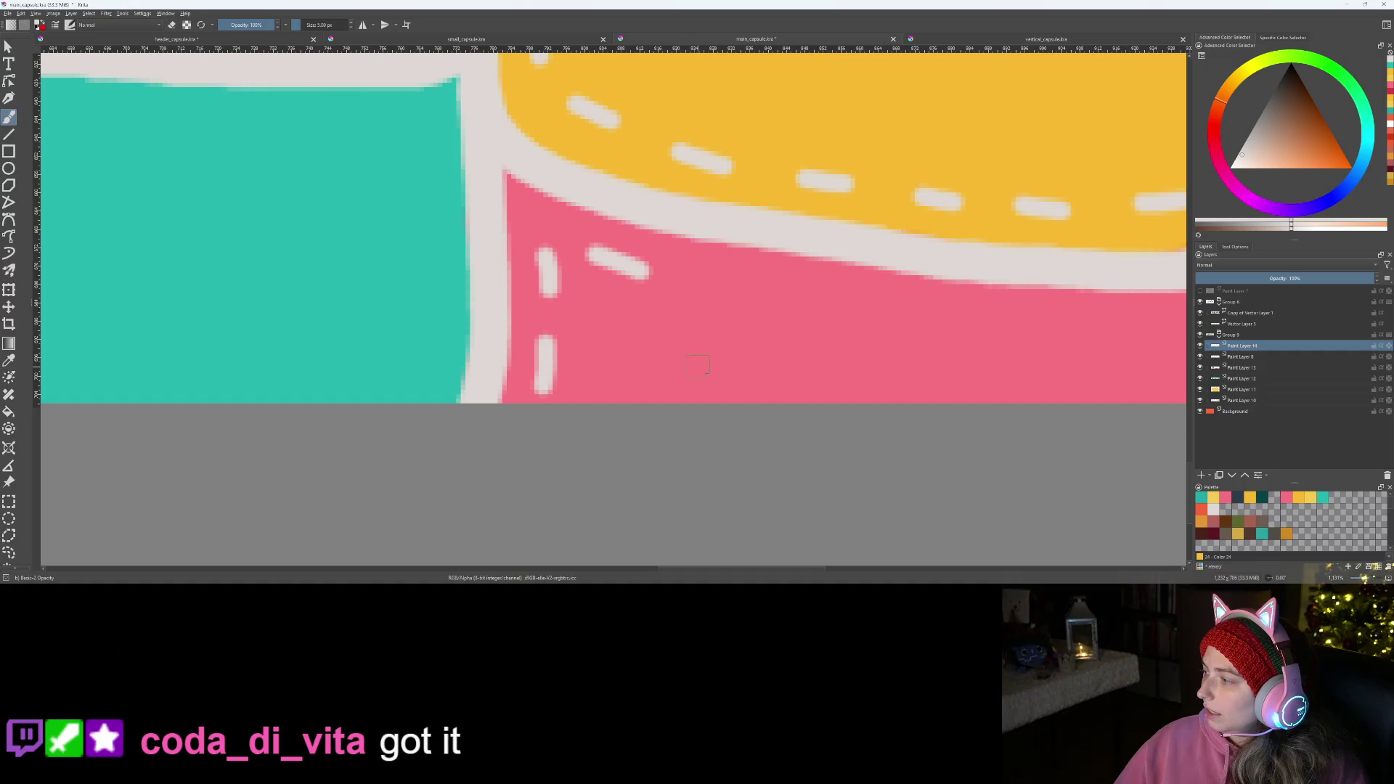
scroll(657, 377, "right", 1)
scroll(657, 378, "down", 1)
scroll(530, 389, "down", 1)
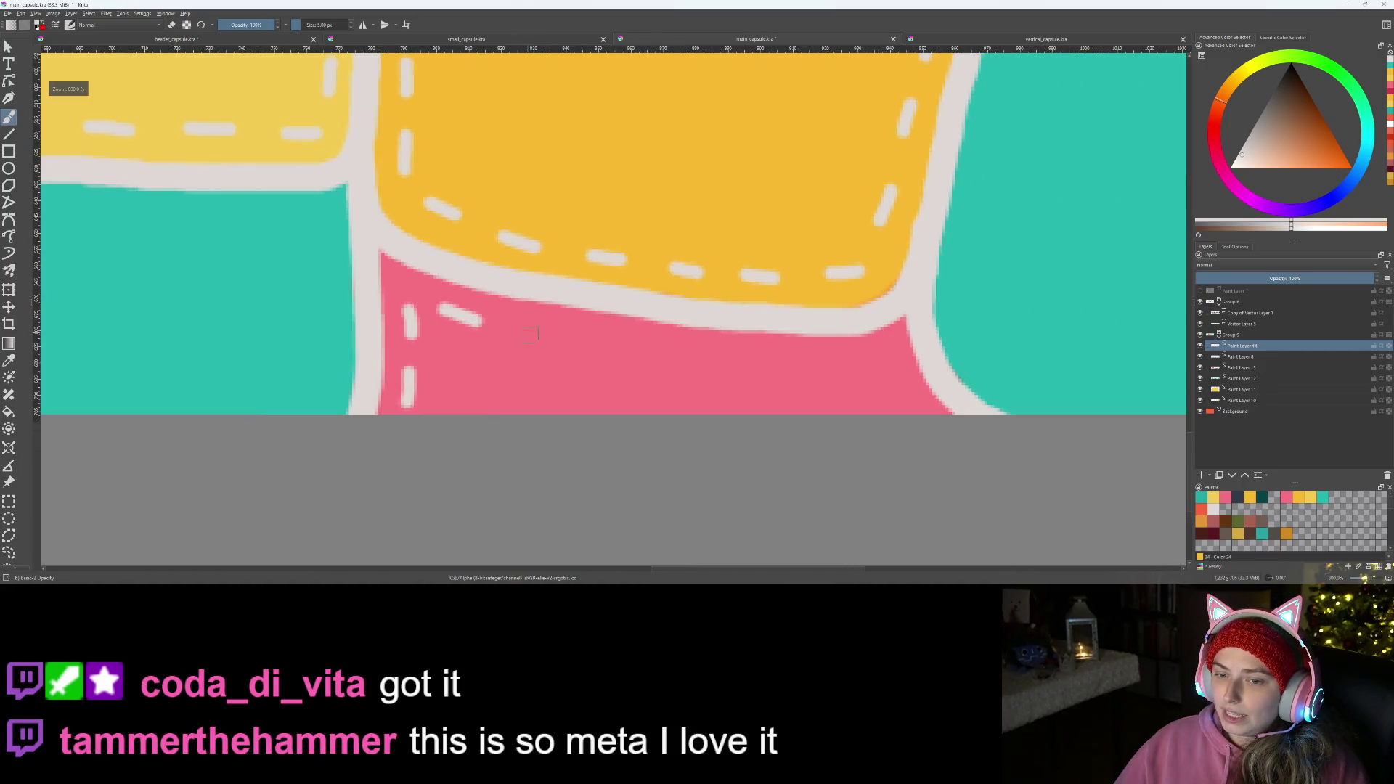
scroll(529, 335, "up", 1)
- Continue dashes along the pink patch's top edge, repeatedly undoing too-long or misplaced ones
mouse_move(523, 321)
left_mouse_down()
mouse_move(562, 320)
mouse_move(543, 329)
left_mouse_up()
key("ctrl+z")
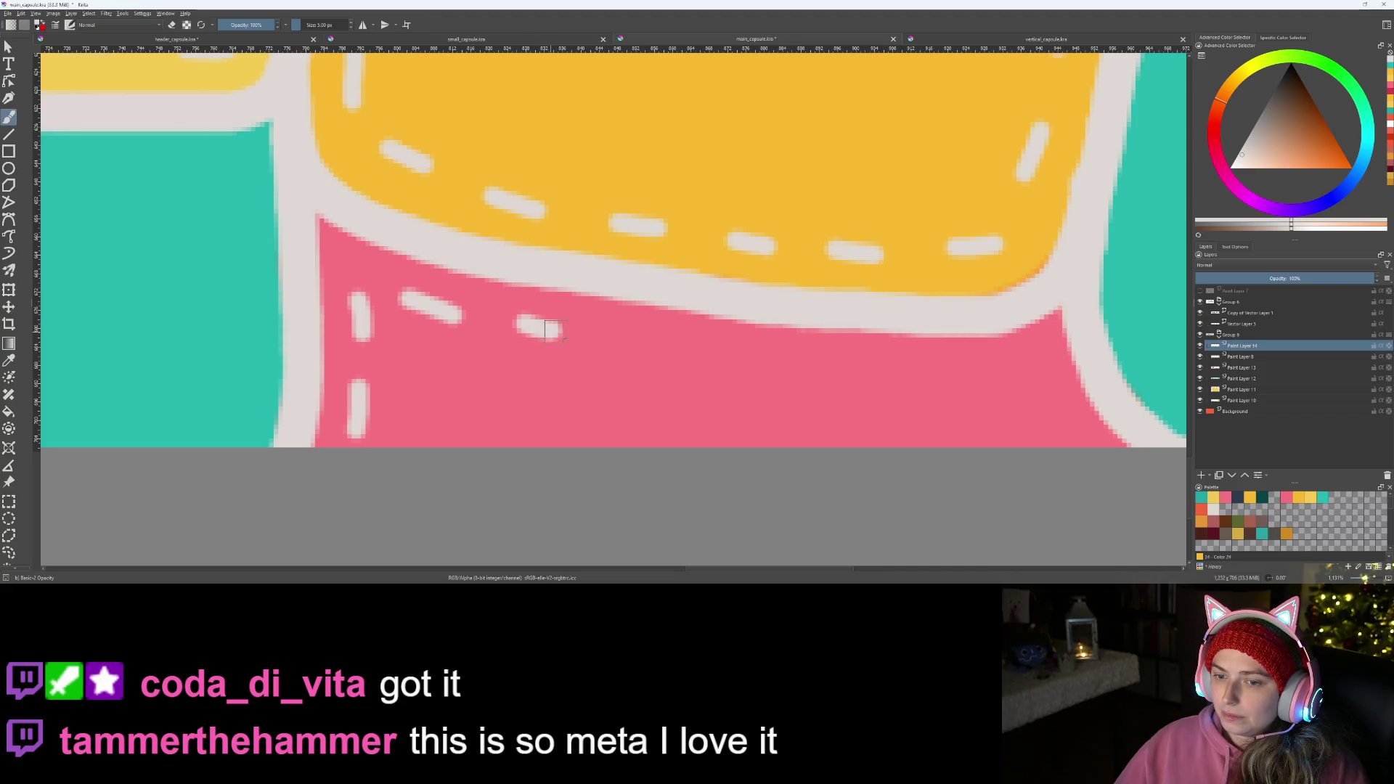
left_click_drag(630, 339, 672, 337)
key("ctrl+z")
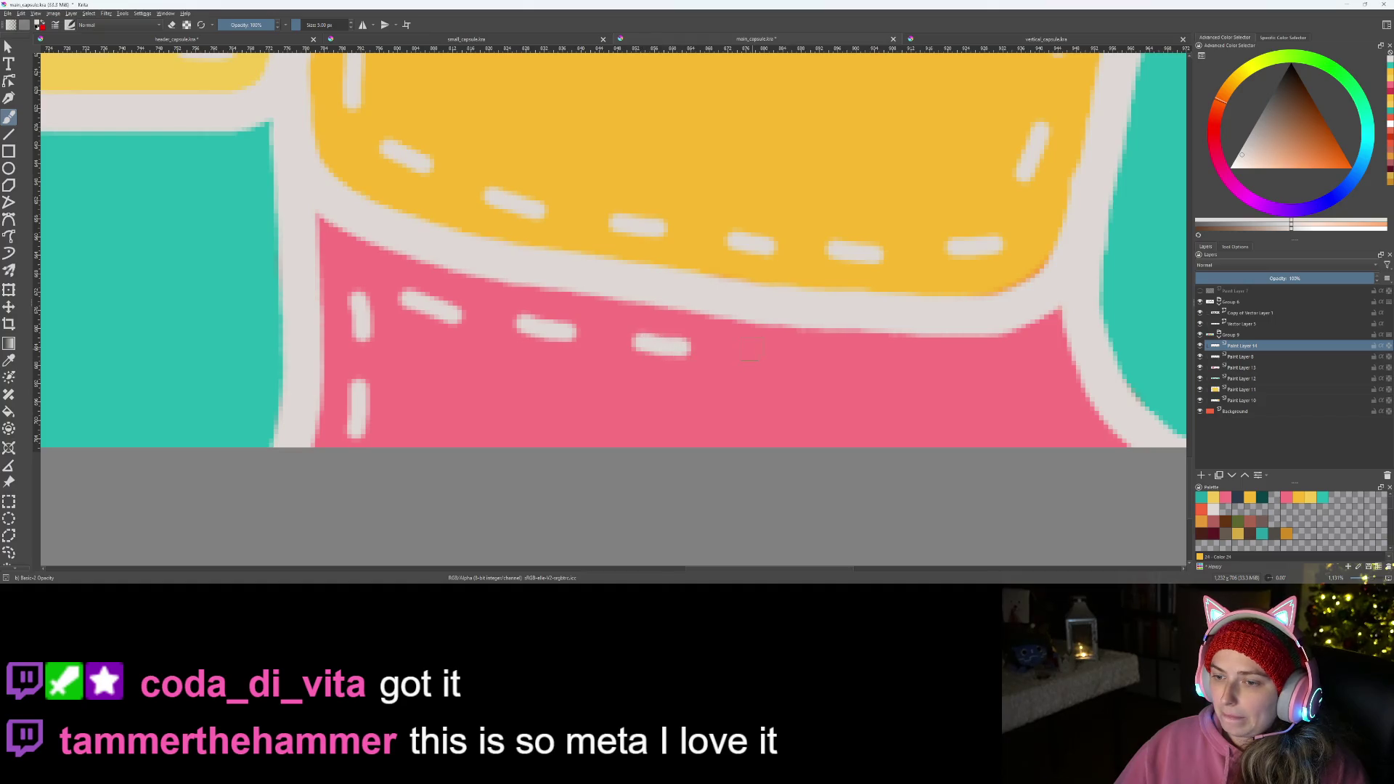
key("ctrl+z")
left_click_drag(756, 361, 945, 372)
key("ctrl+z")
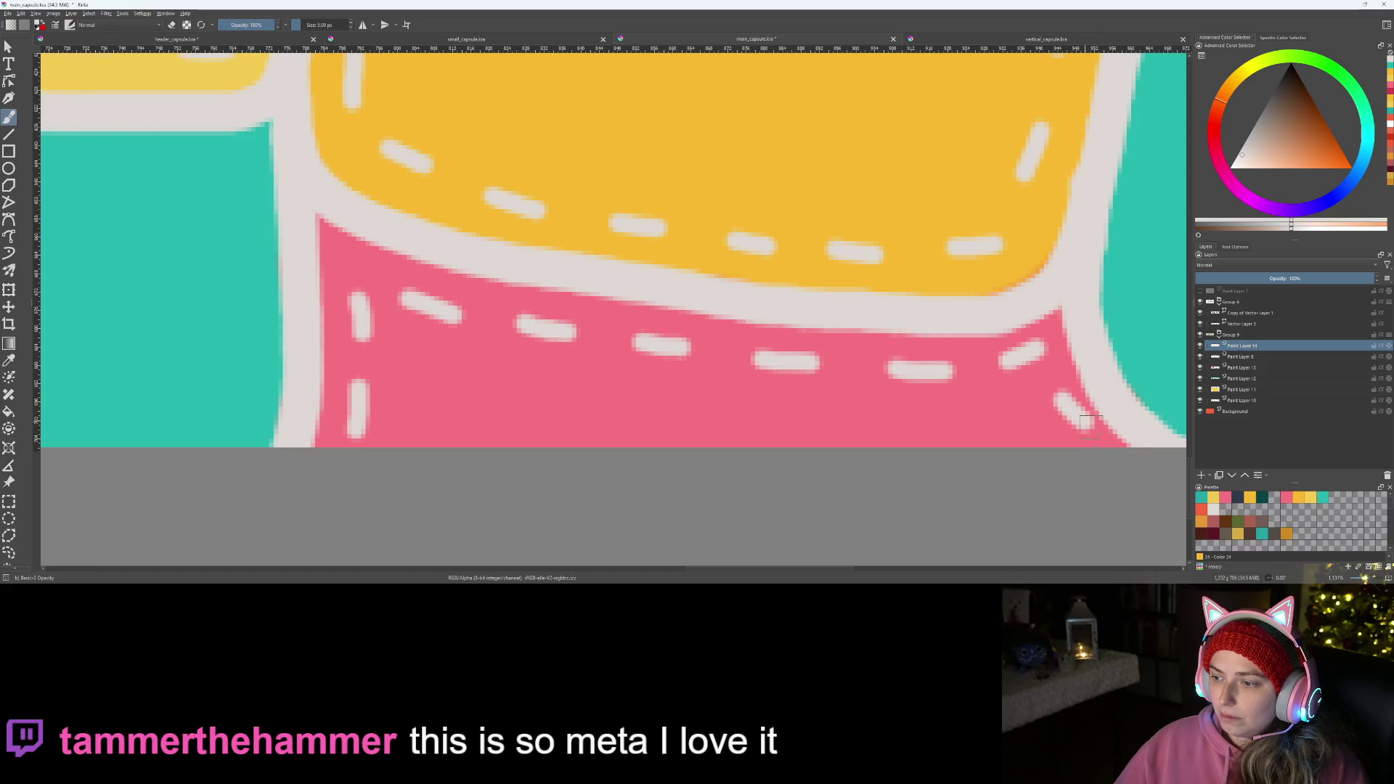
key("ctrl+z")
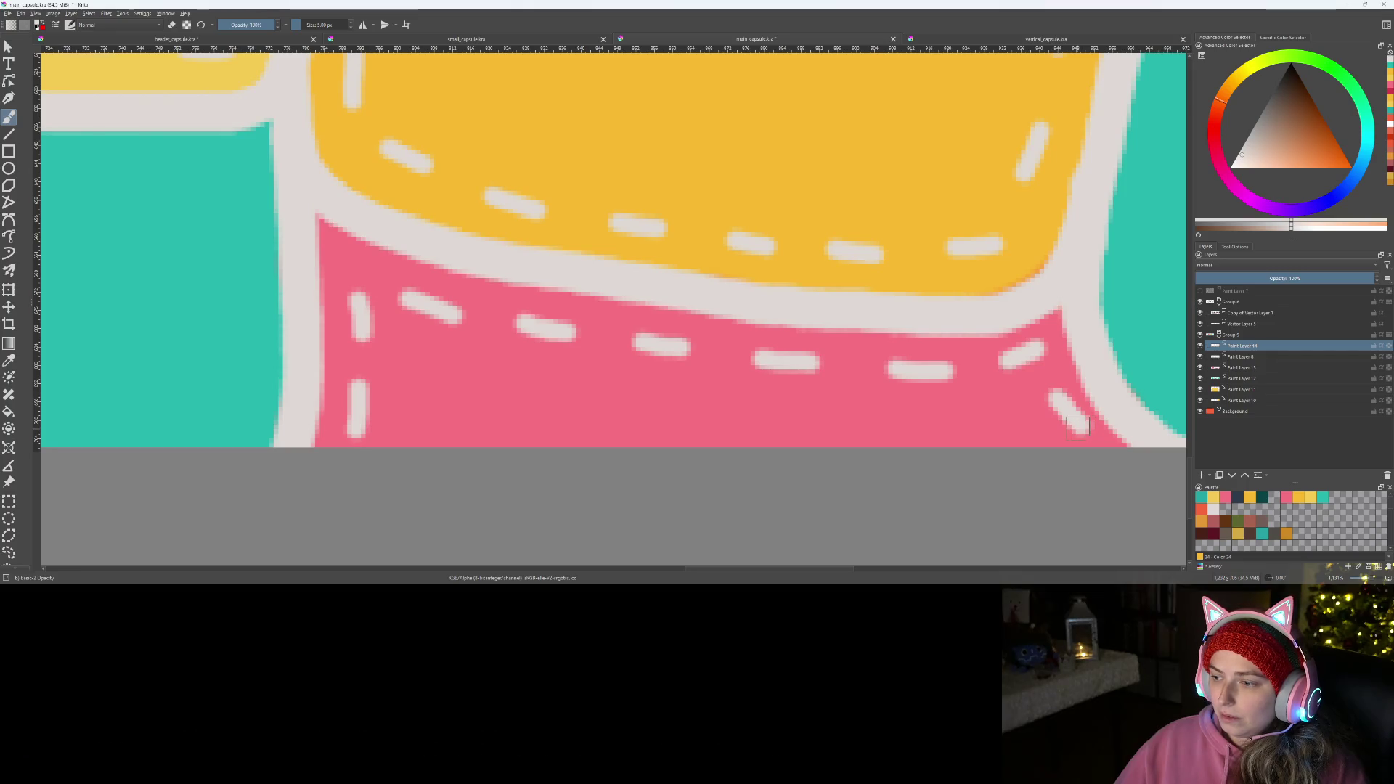
scroll(1073, 427, "down", 2)
scroll(625, 386, "down", 5)
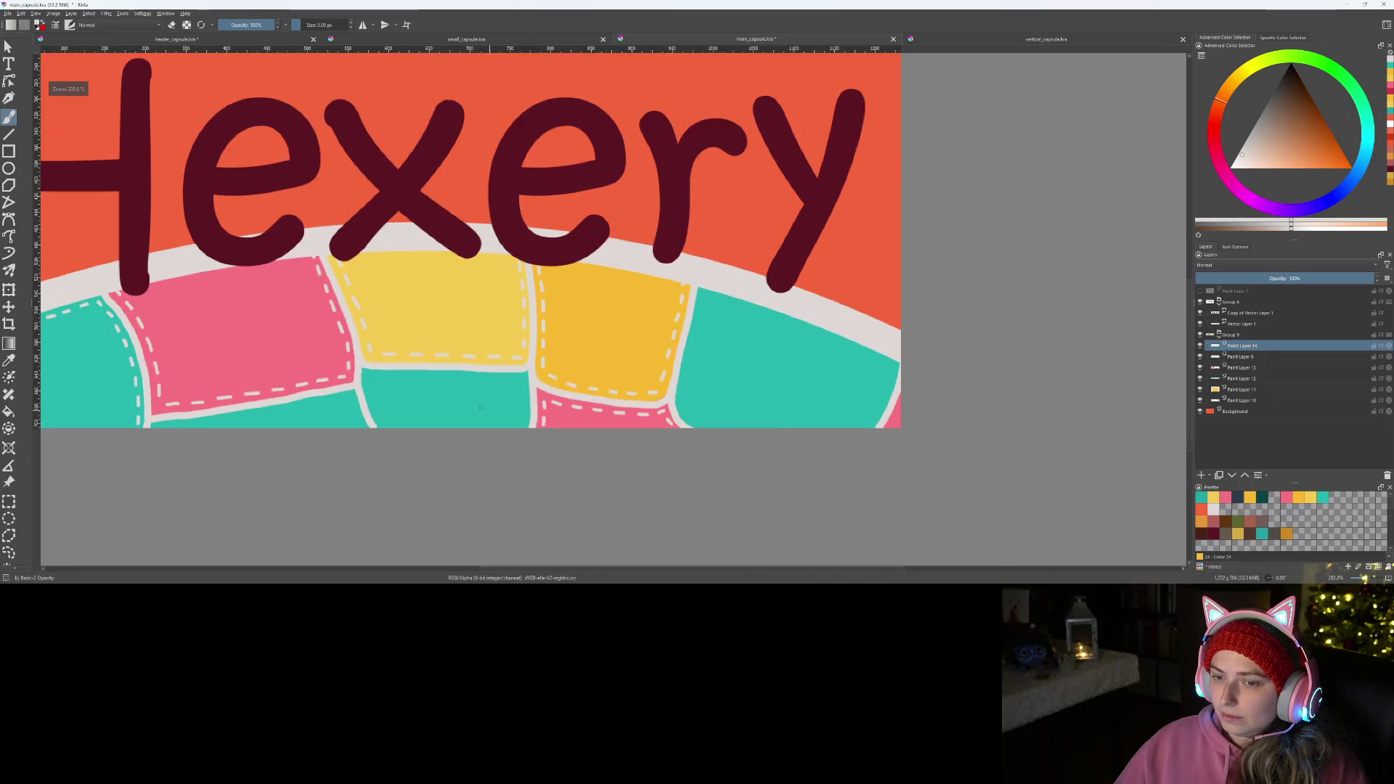
scroll(624, 386, "up", 1)
scroll(624, 387, "up", 1)
scroll(624, 387, "up", 2)
- Shift the view across the patchwork toward the unstitched teal patch
left_click_drag(583, 387, 681, 416)
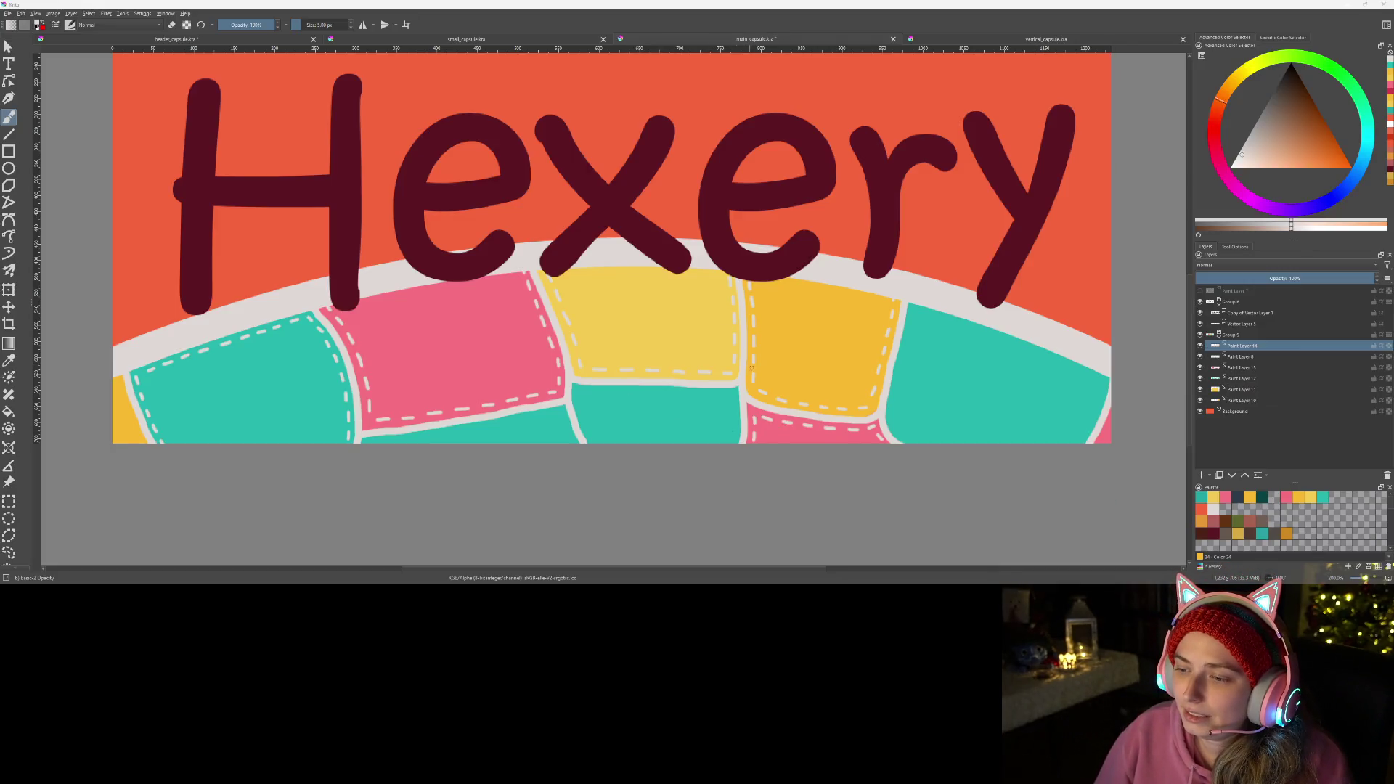
scroll(752, 366, "up", 2)
scroll(709, 359, "up", 2)
scroll(654, 354, "up", 2)
scroll(592, 345, "up", 2)
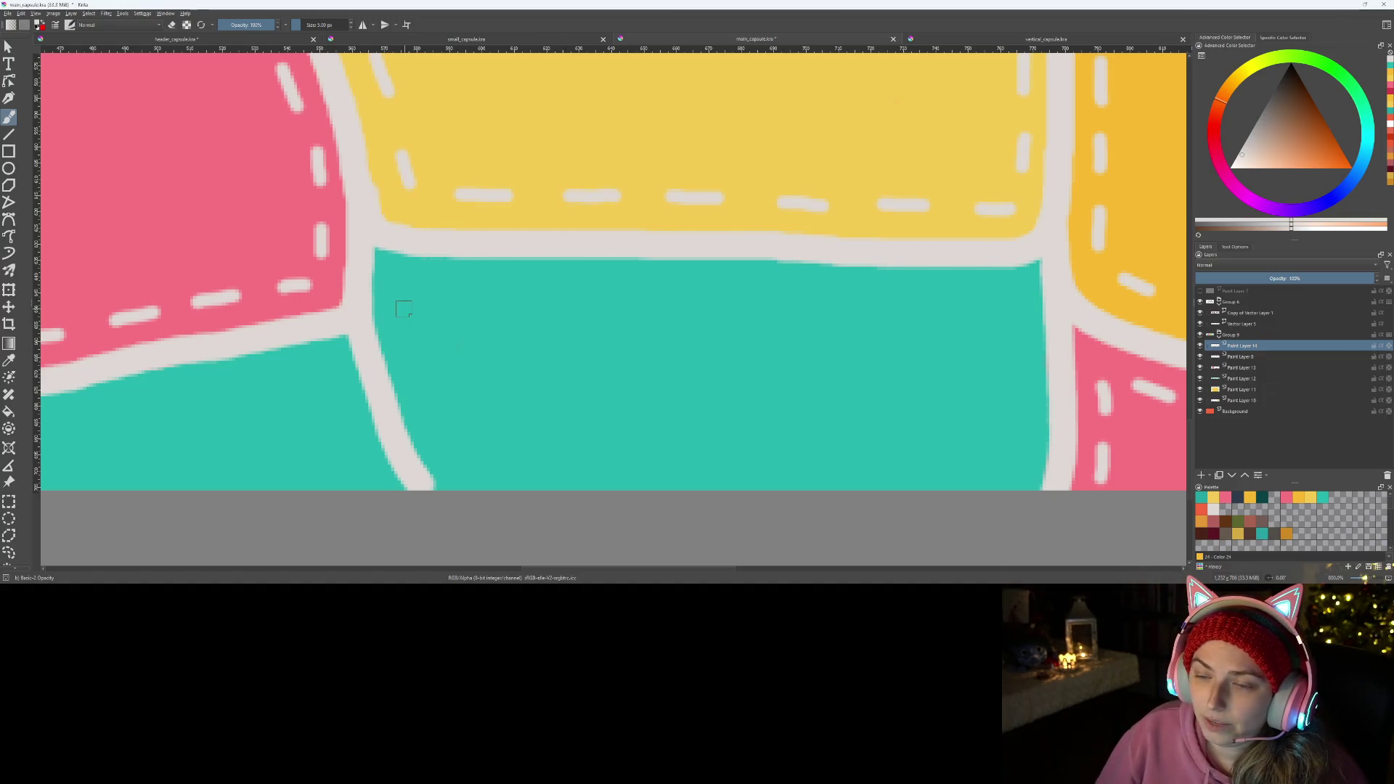
- Paint white stitch dashes along the top of the teal patch under the yellow one, redoing a slanted dash
key("ctrl+z")
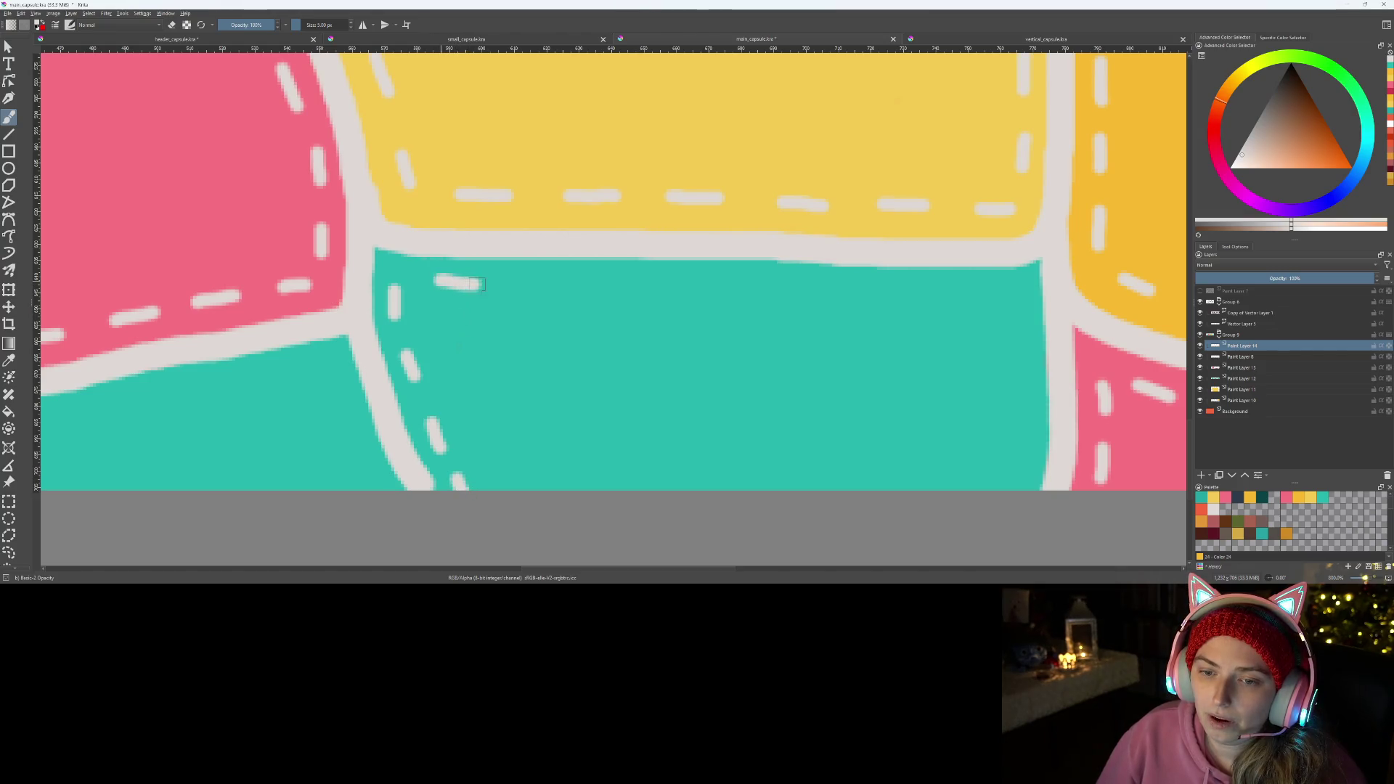
left_click(434, 282)
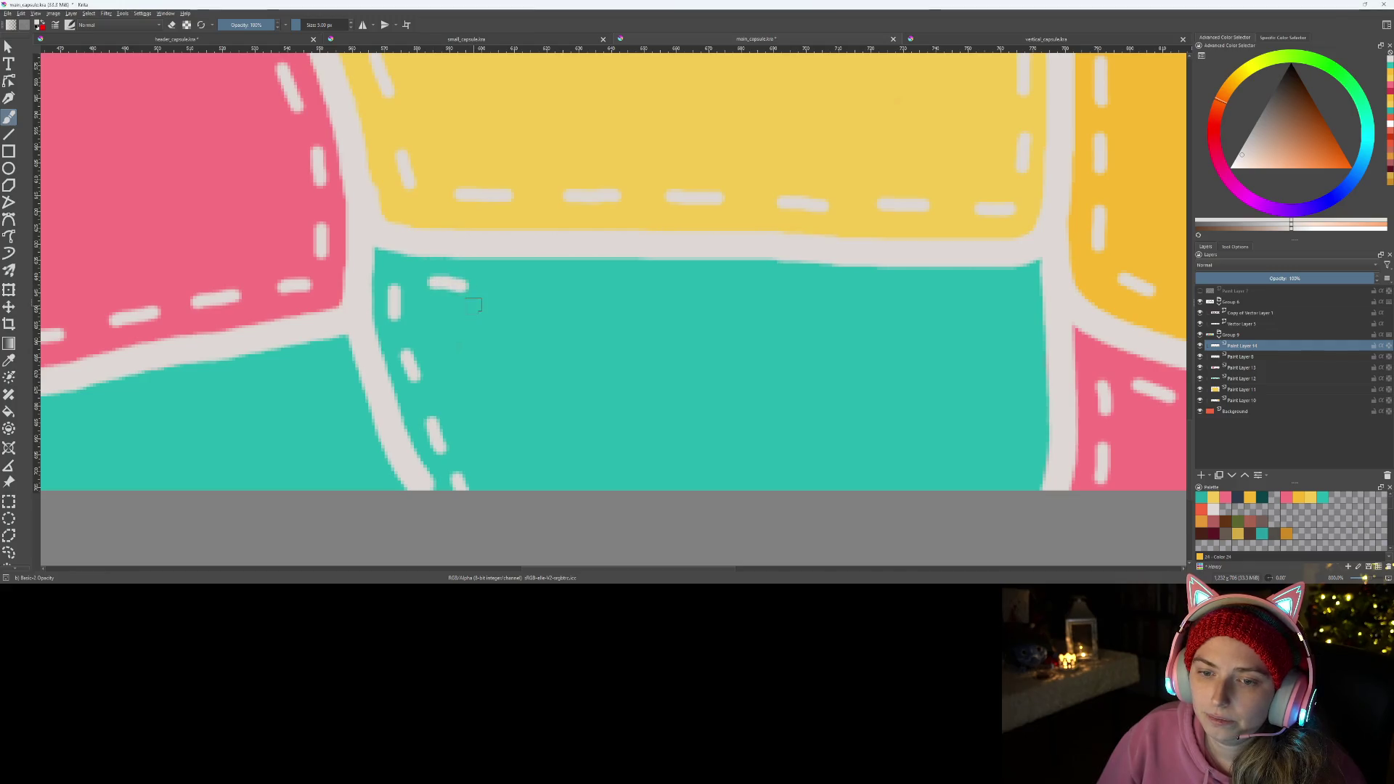
mouse_move(508, 286)
left_mouse_down()
mouse_move(555, 288)
mouse_move(414, 309)
mouse_move(590, 305)
left_mouse_up()
key("ctrl+z")
key("ctrl+z")
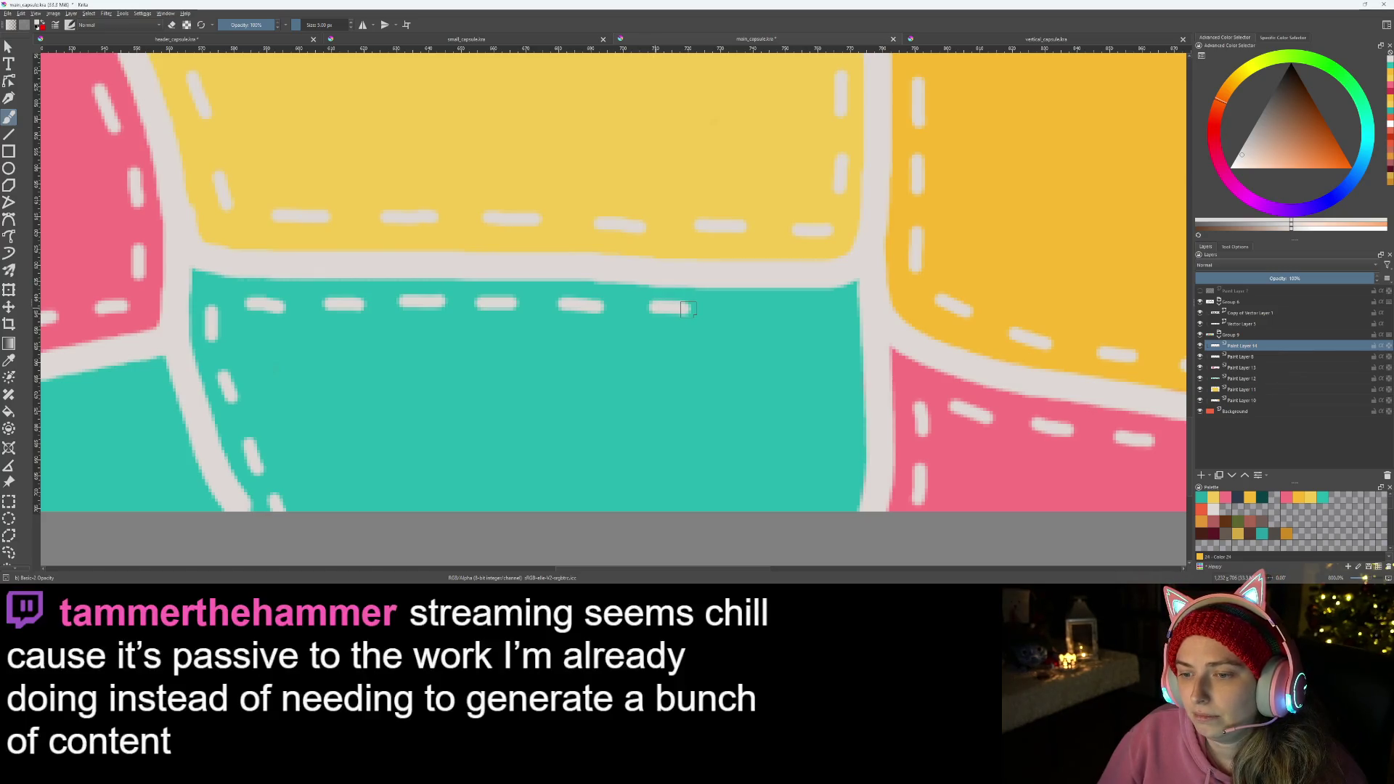
mouse_move(641, 309)
left_mouse_down()
mouse_move(835, 310)
mouse_move(848, 471)
left_mouse_up()
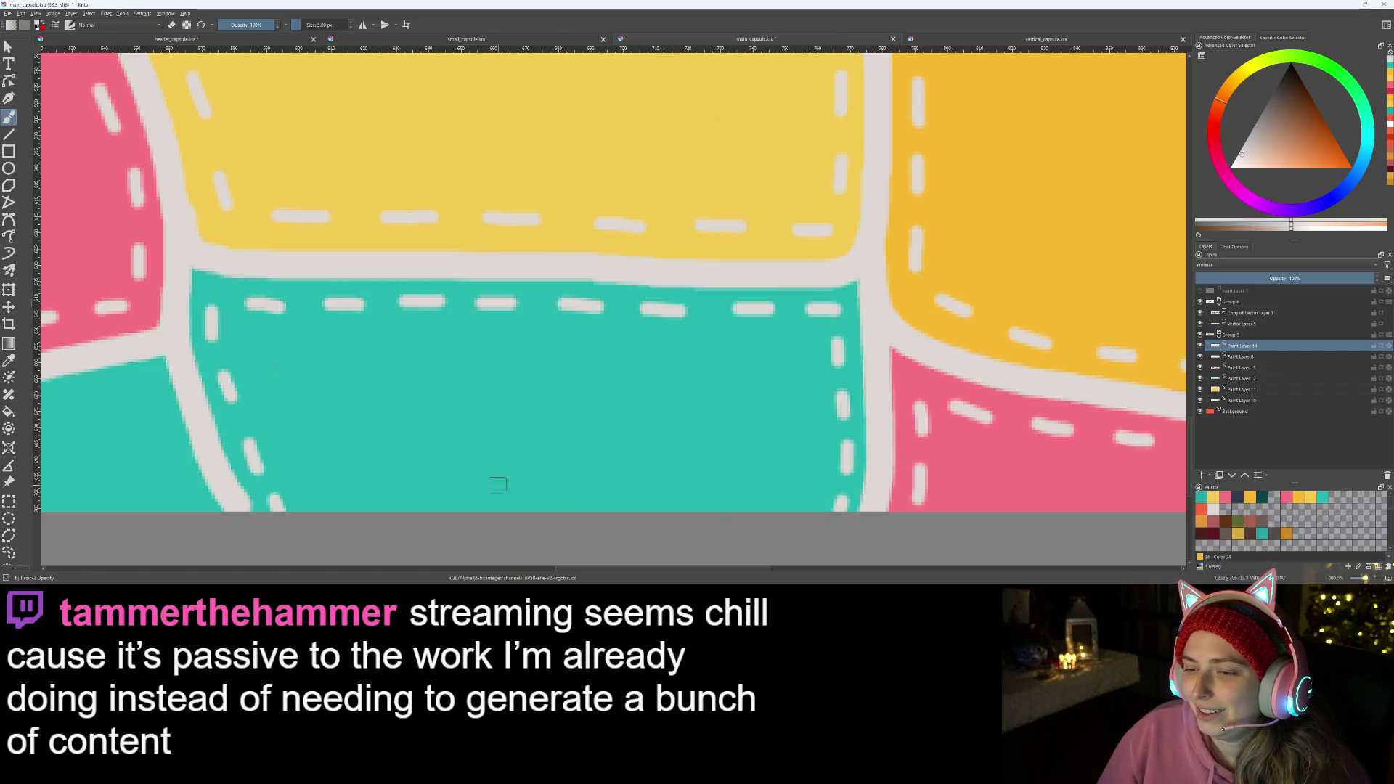
left_click_drag(498, 482, 629, 454)
scroll(629, 453, "down", 2)
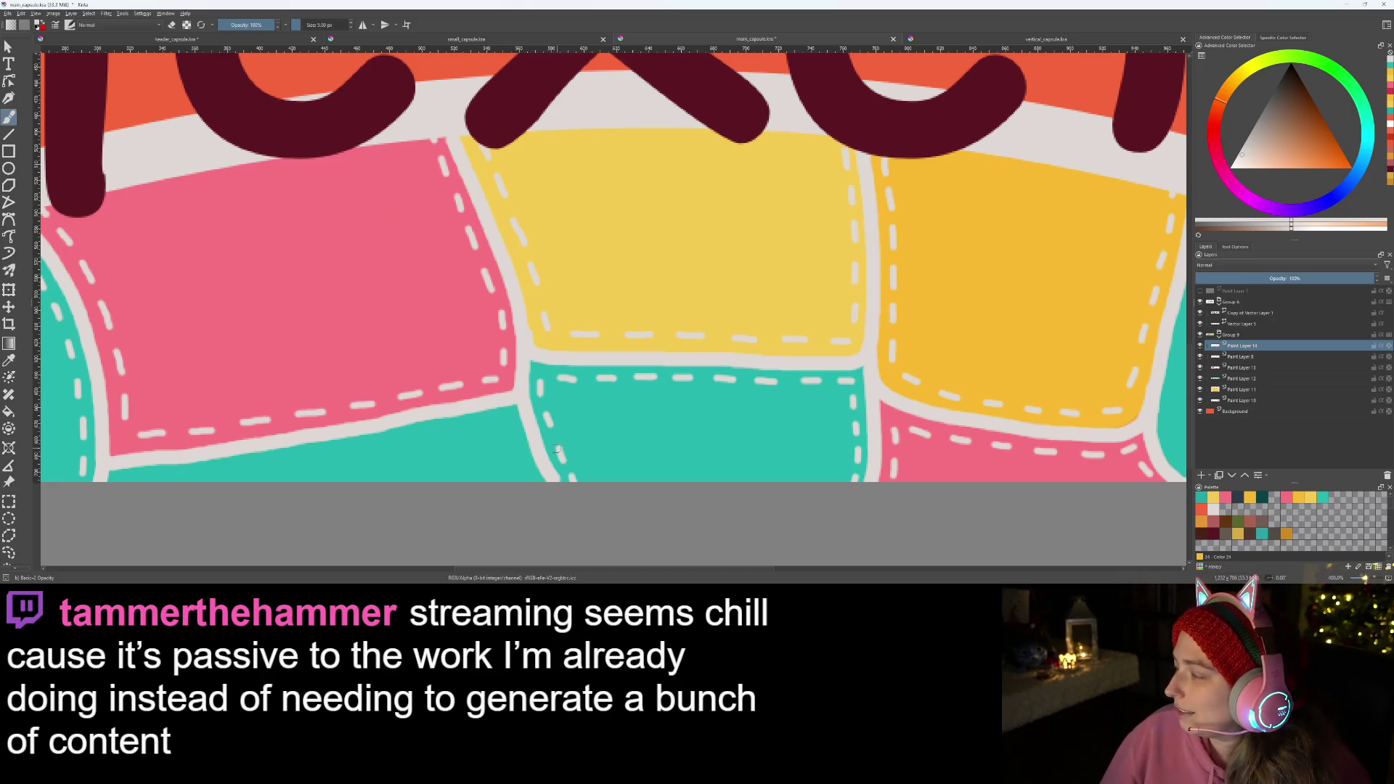
scroll(985, 384, "up", 3)
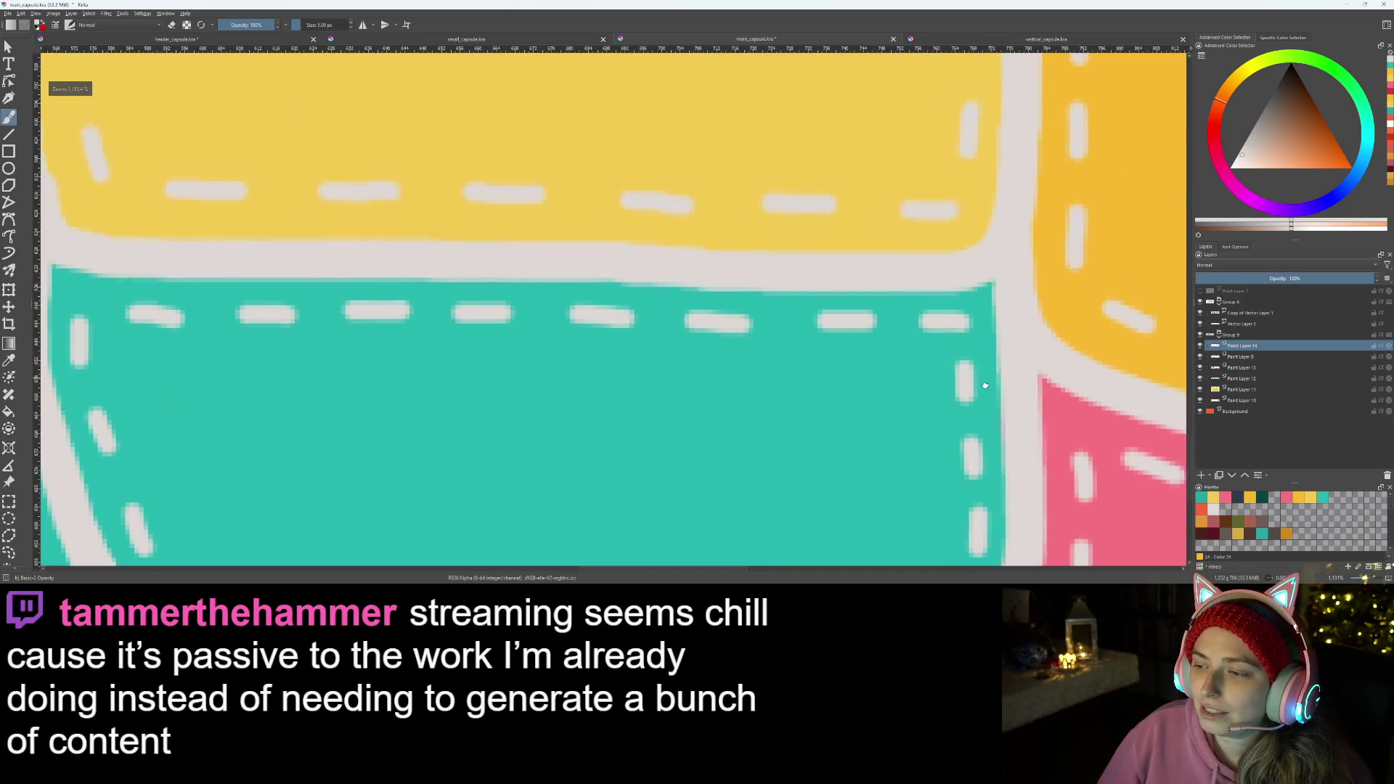
scroll(985, 385, "up", 2)
scroll(811, 371, "up", 1)
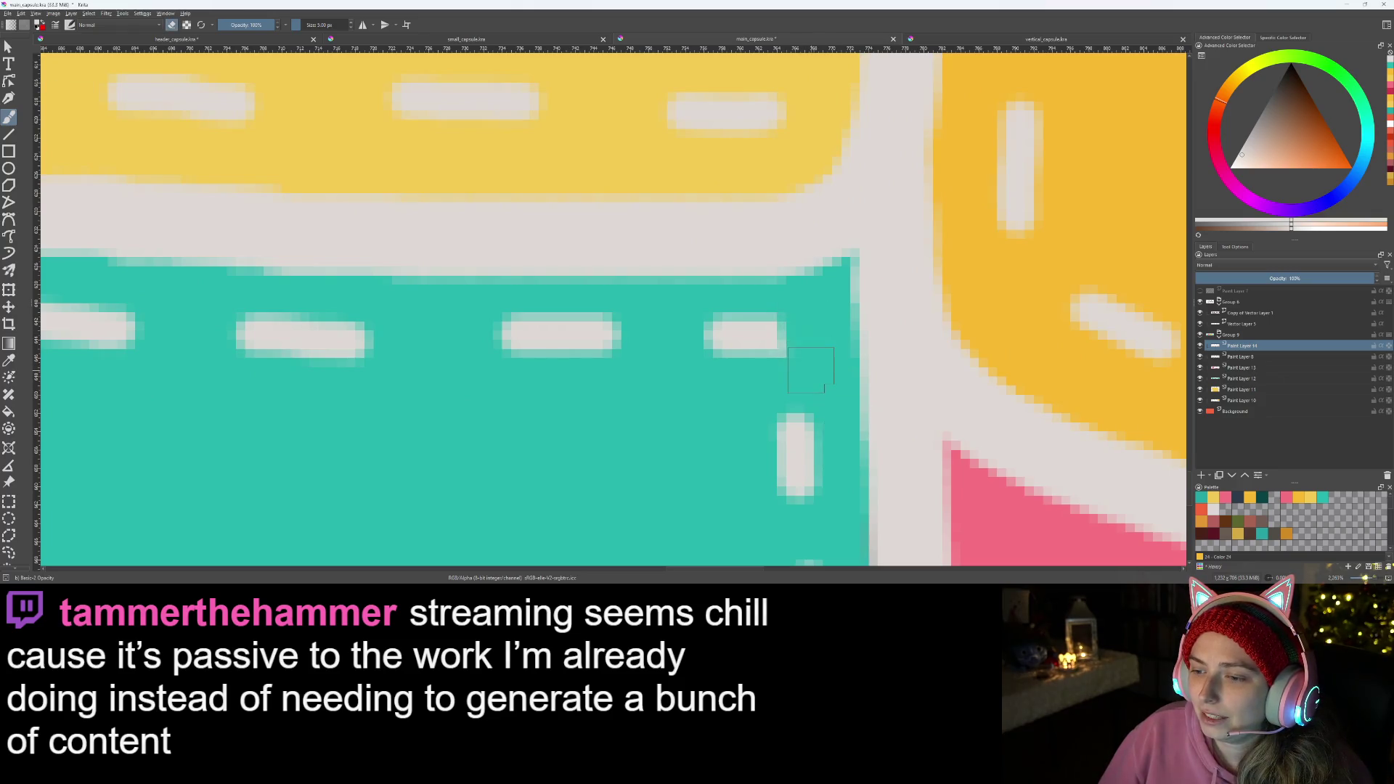
scroll(811, 371, "down", 4)
left_click_drag(452, 398, 751, 352)
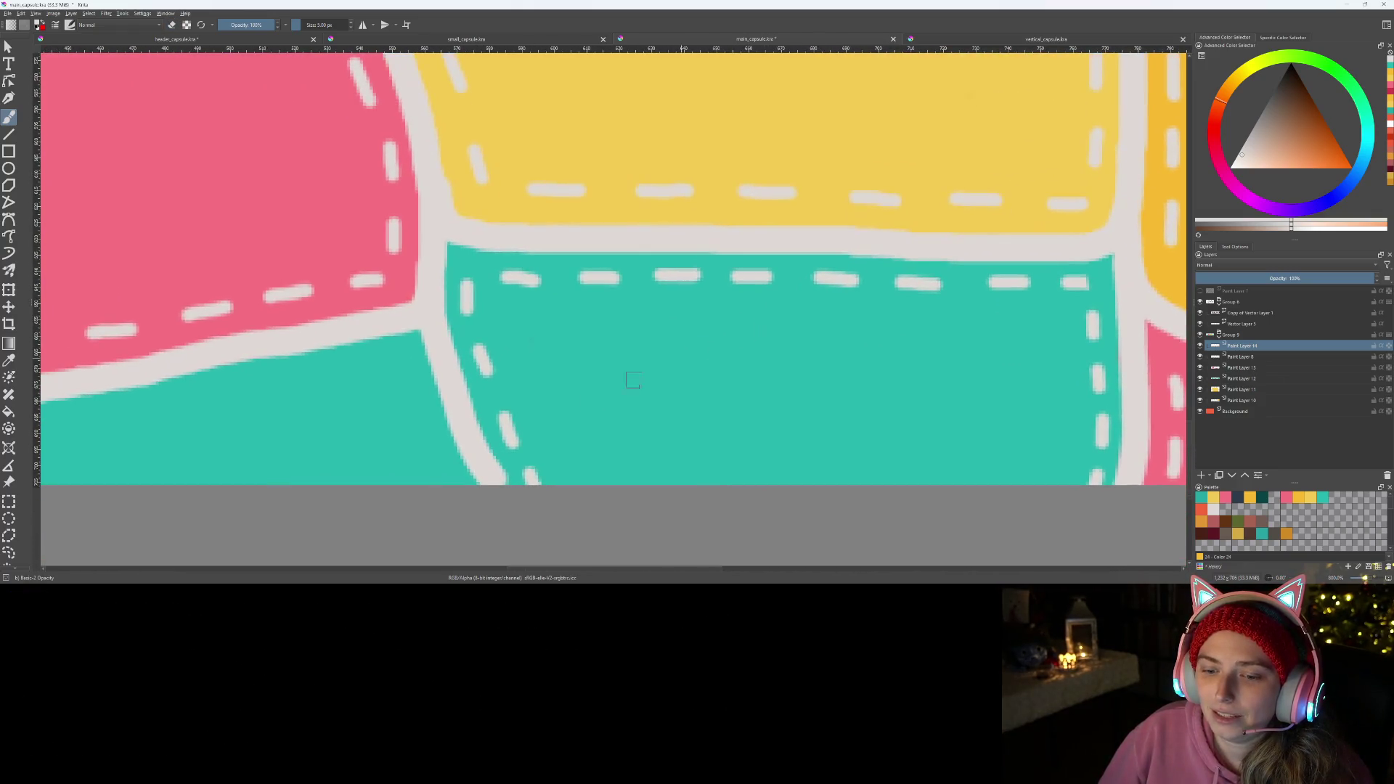
scroll(632, 379, "up", 3)
- Briefly erase on the layer below, then return to the stitch layer and reframe the patches
left_click(1240, 357)
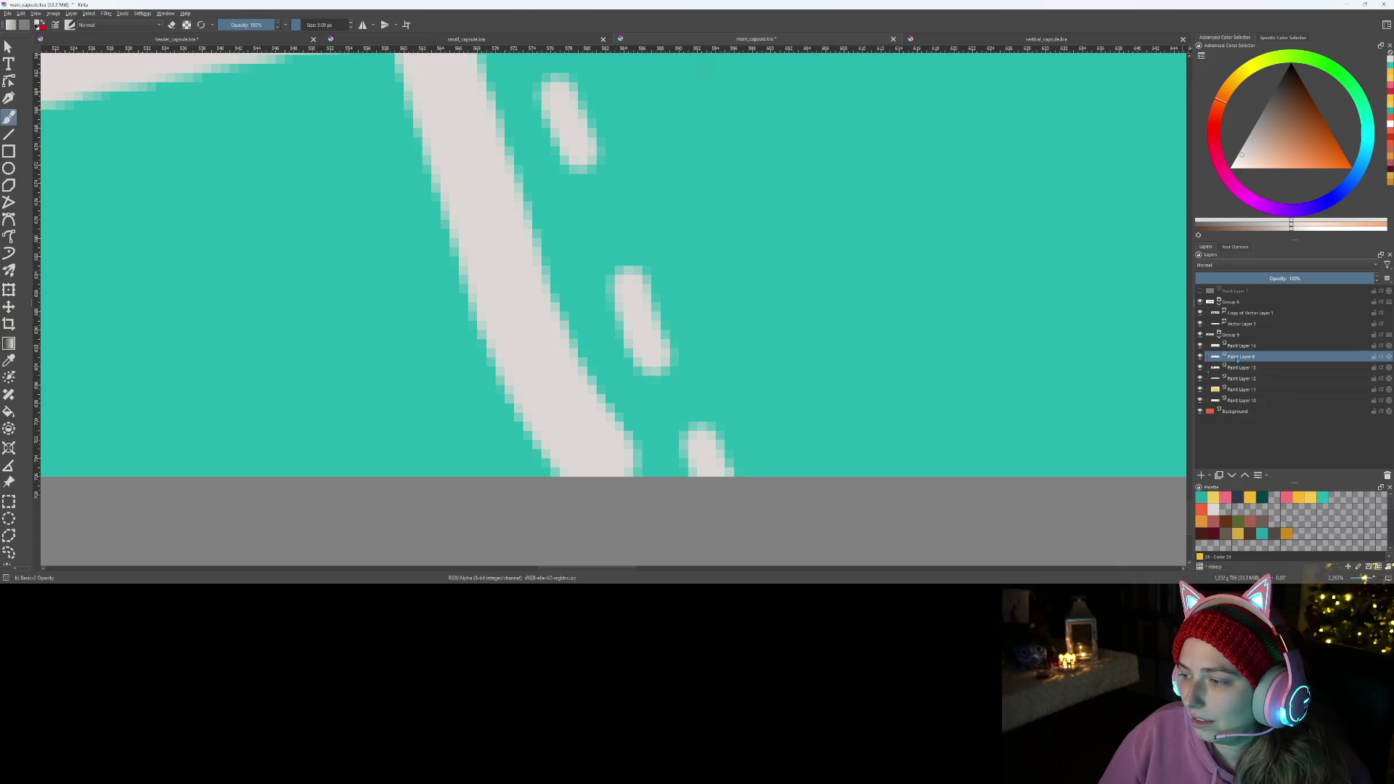
key("e")
left_click_drag(602, 438, 638, 475)
key("e")
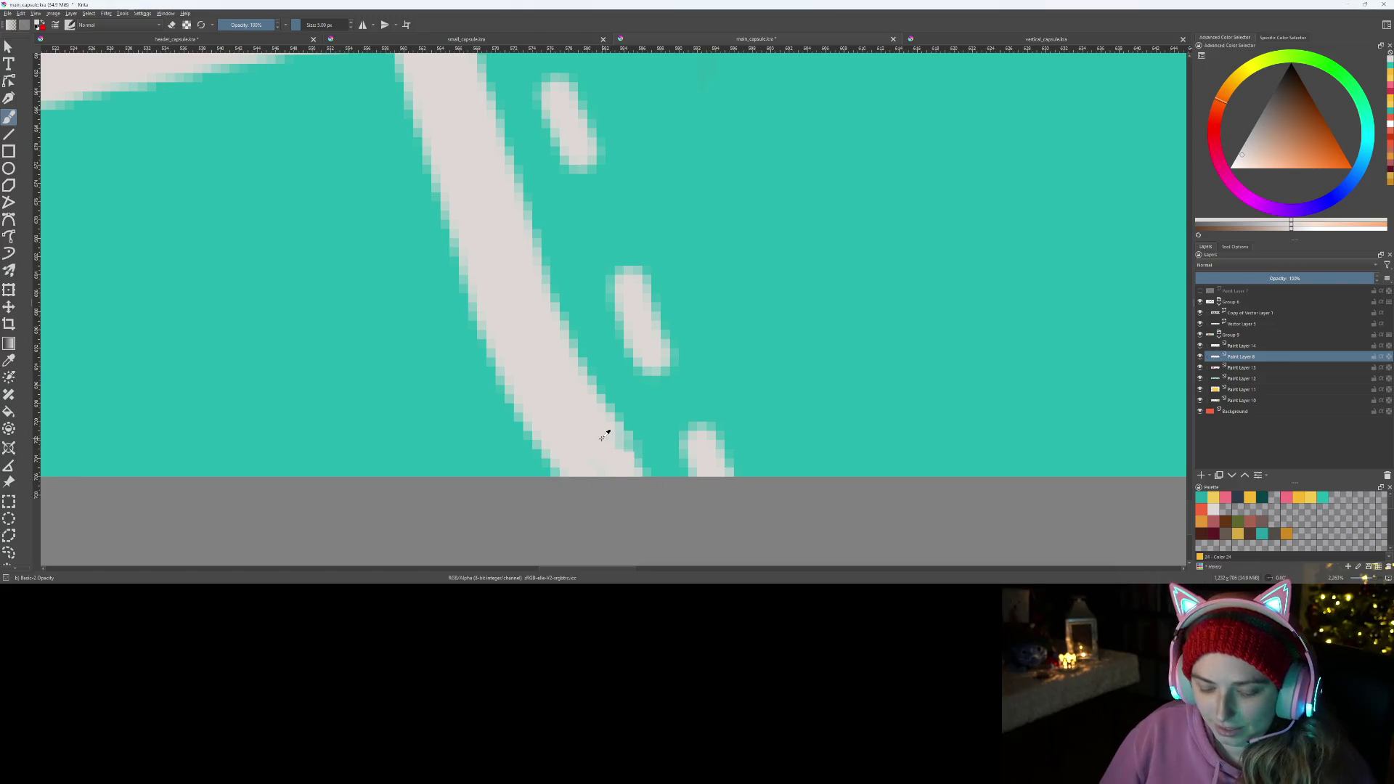
key("minus")
key("minus")
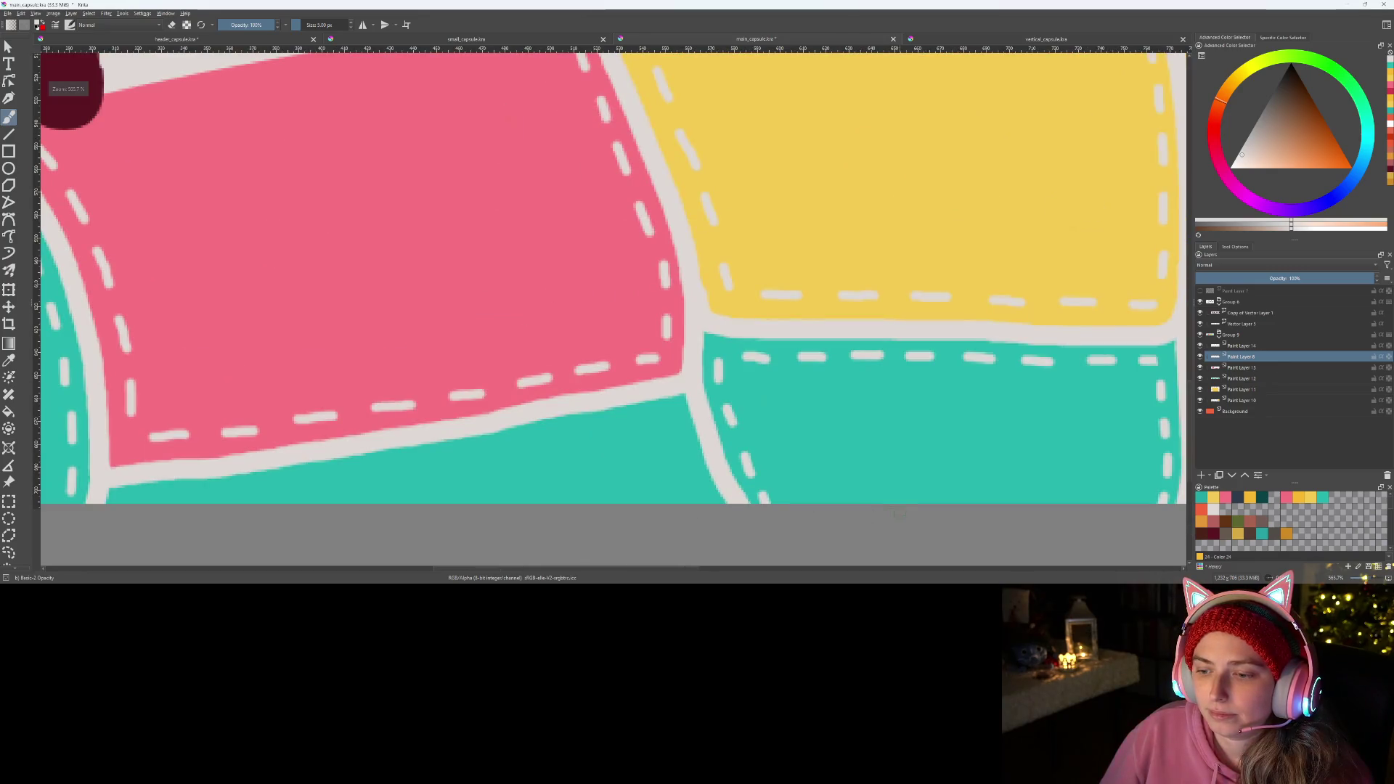
left_click_drag(907, 516, 657, 474)
left_click(1244, 346)
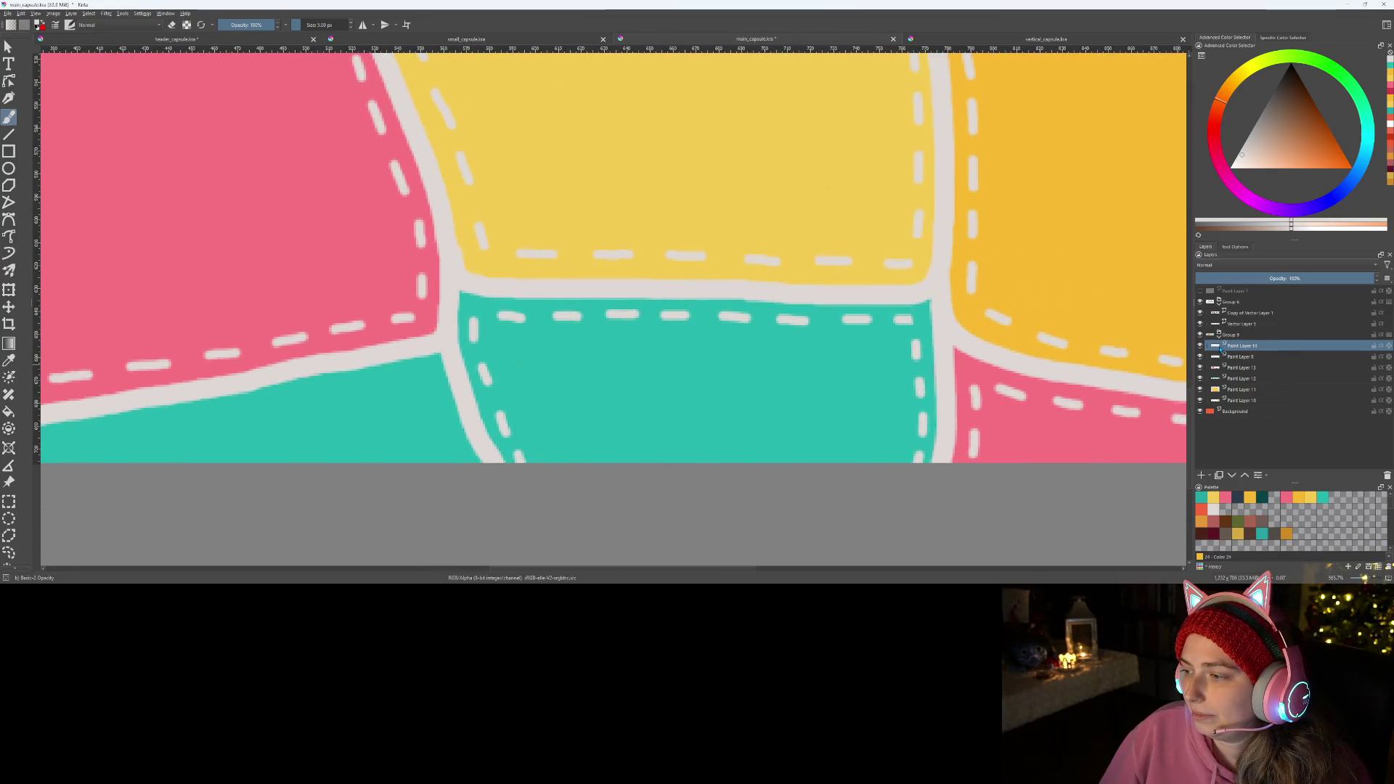
key("minus")
key("minus")
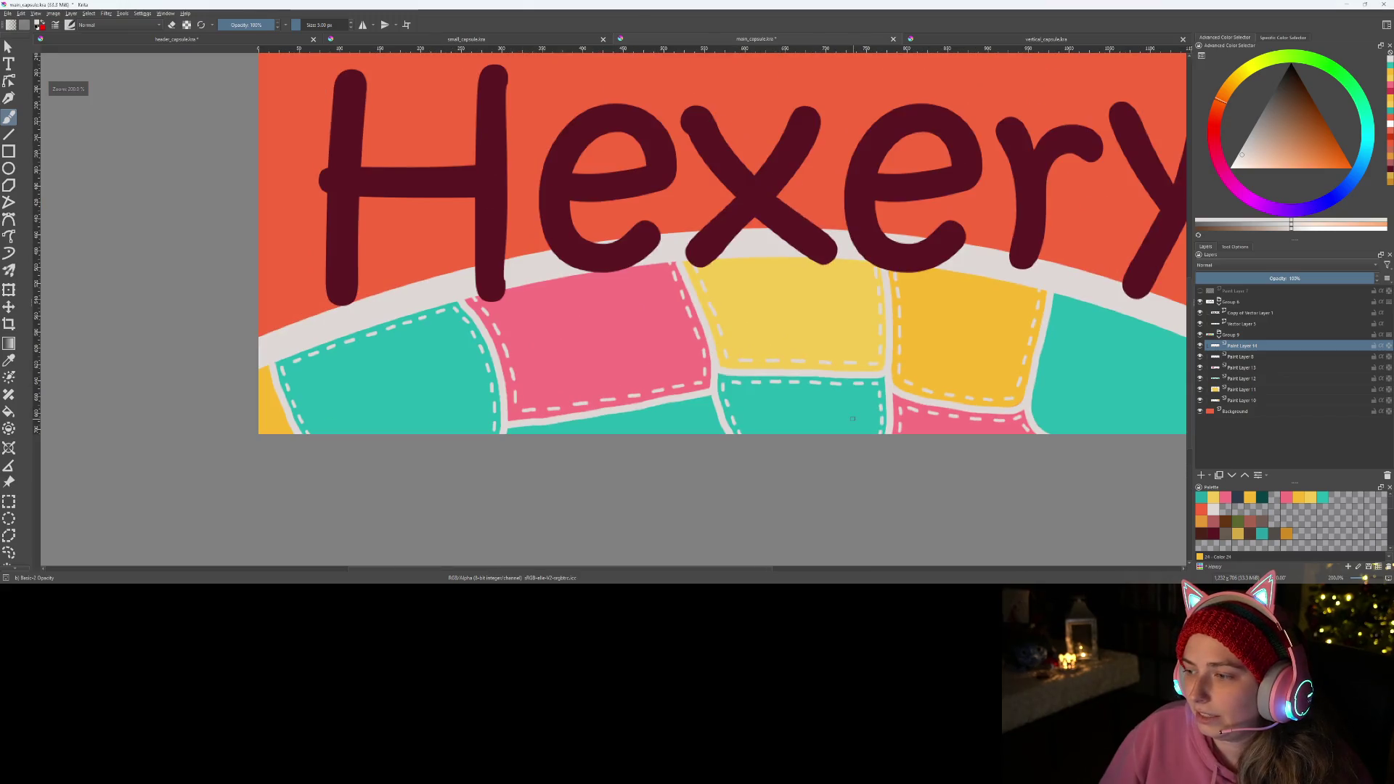
key("plus")
key("plus")
key("plus")
key("plus")
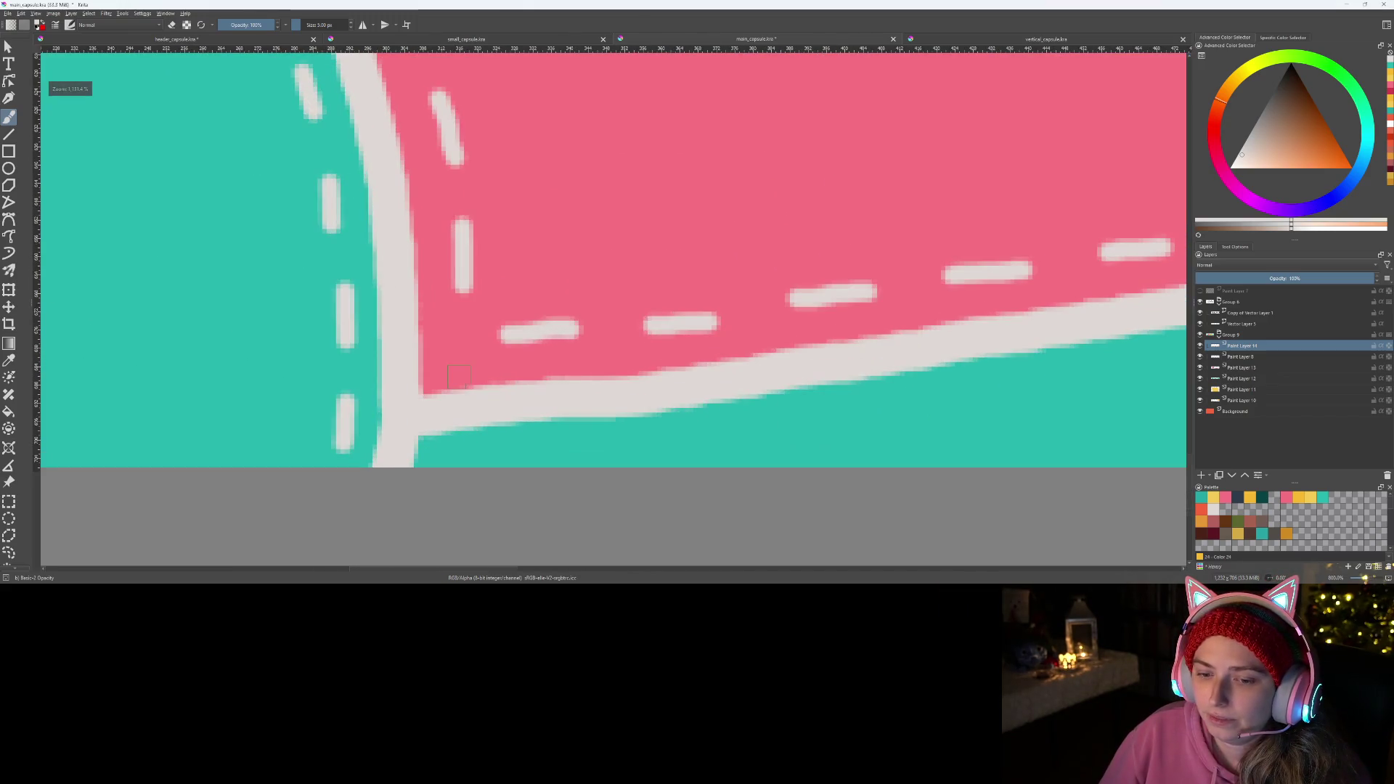
- Start a stitch dash on the teal patch below the pink one and undo it to redraw
mouse_move(496, 455)
left_mouse_down()
mouse_move(365, 352)
mouse_move(617, 339)
left_mouse_up()
key("ctrl+z")
key("ctrl+z")
key("ctrl+z")
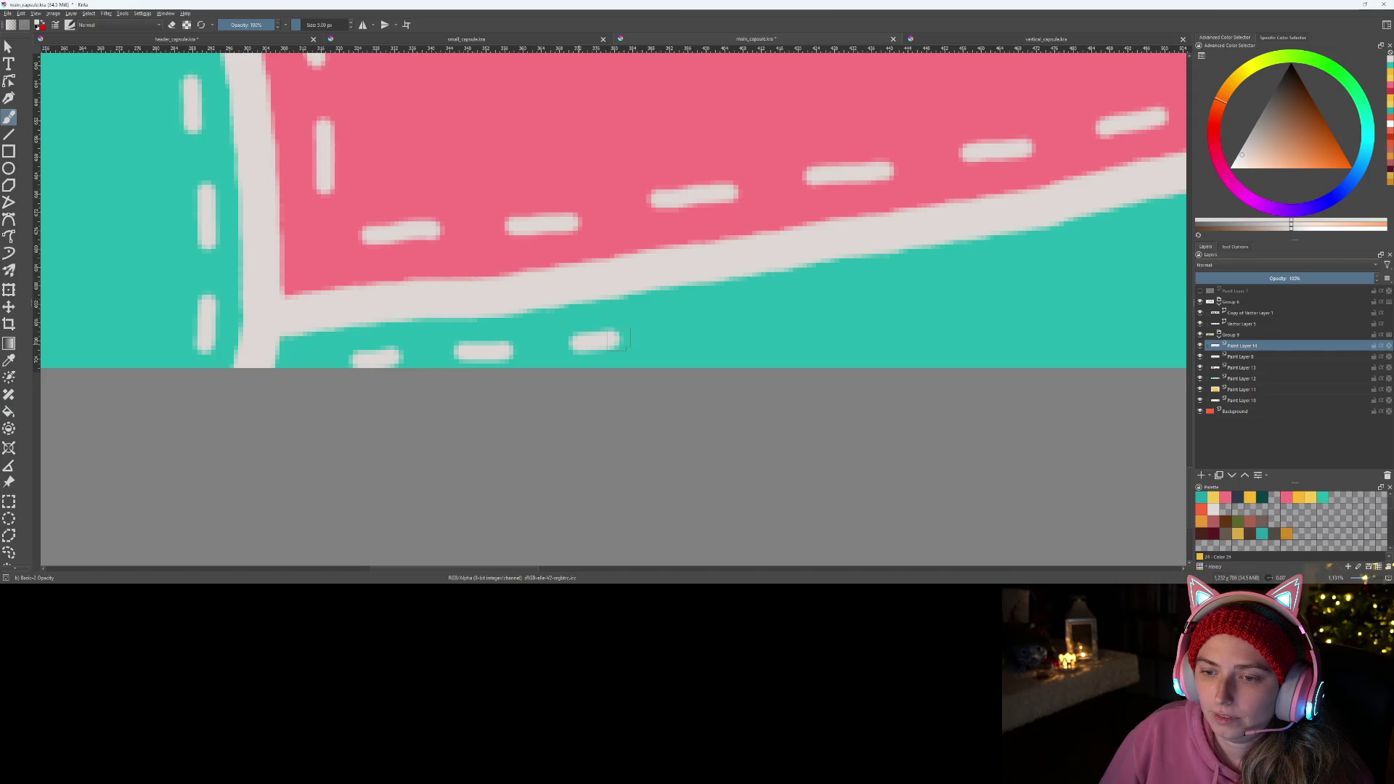
mouse_move(683, 322)
left_mouse_down()
mouse_move(468, 375)
mouse_move(541, 337)
mouse_move(1088, 238)
mouse_move(1133, 317)
mouse_move(911, 309)
mouse_move(955, 343)
left_mouse_up()
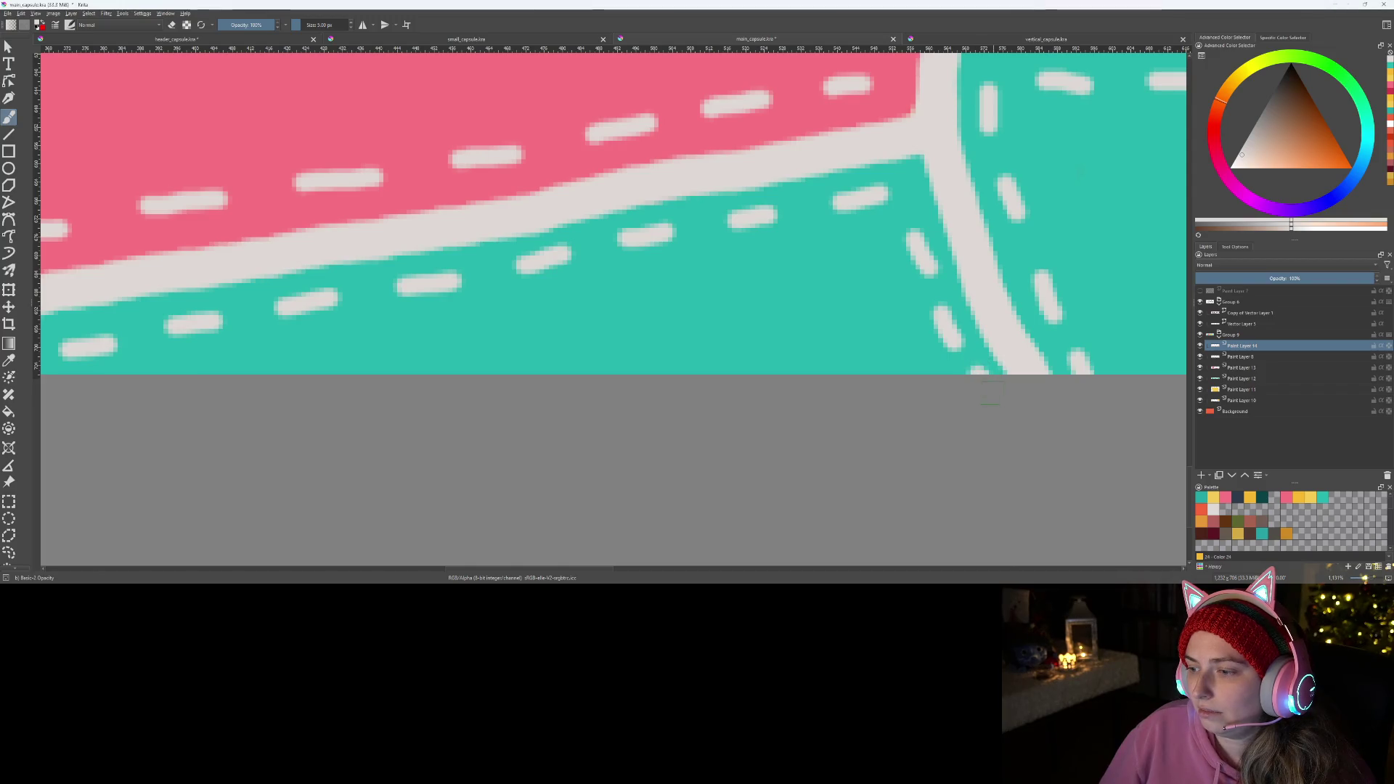
scroll(977, 370, "down", 3)
scroll(511, 297, "down", 2)
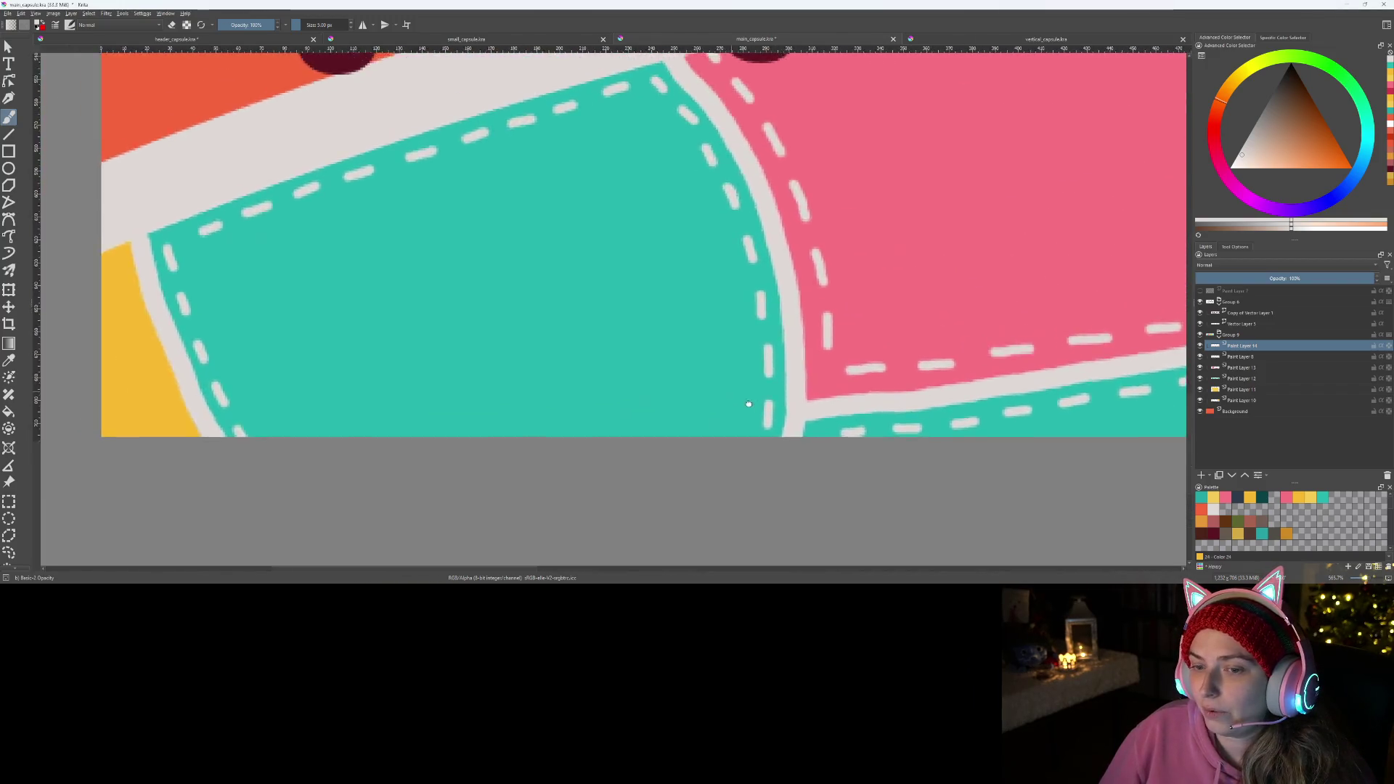
scroll(512, 300, "down", 2)
scroll(508, 310, "up", 3)
scroll(509, 318, "up", 2)
- Paint a white stitch dash along the small yellow corner patch's border
mouse_move(571, 314)
left_mouse_down()
mouse_move(448, 213)
mouse_move(481, 209)
mouse_move(536, 359)
mouse_move(513, 226)
left_mouse_up()
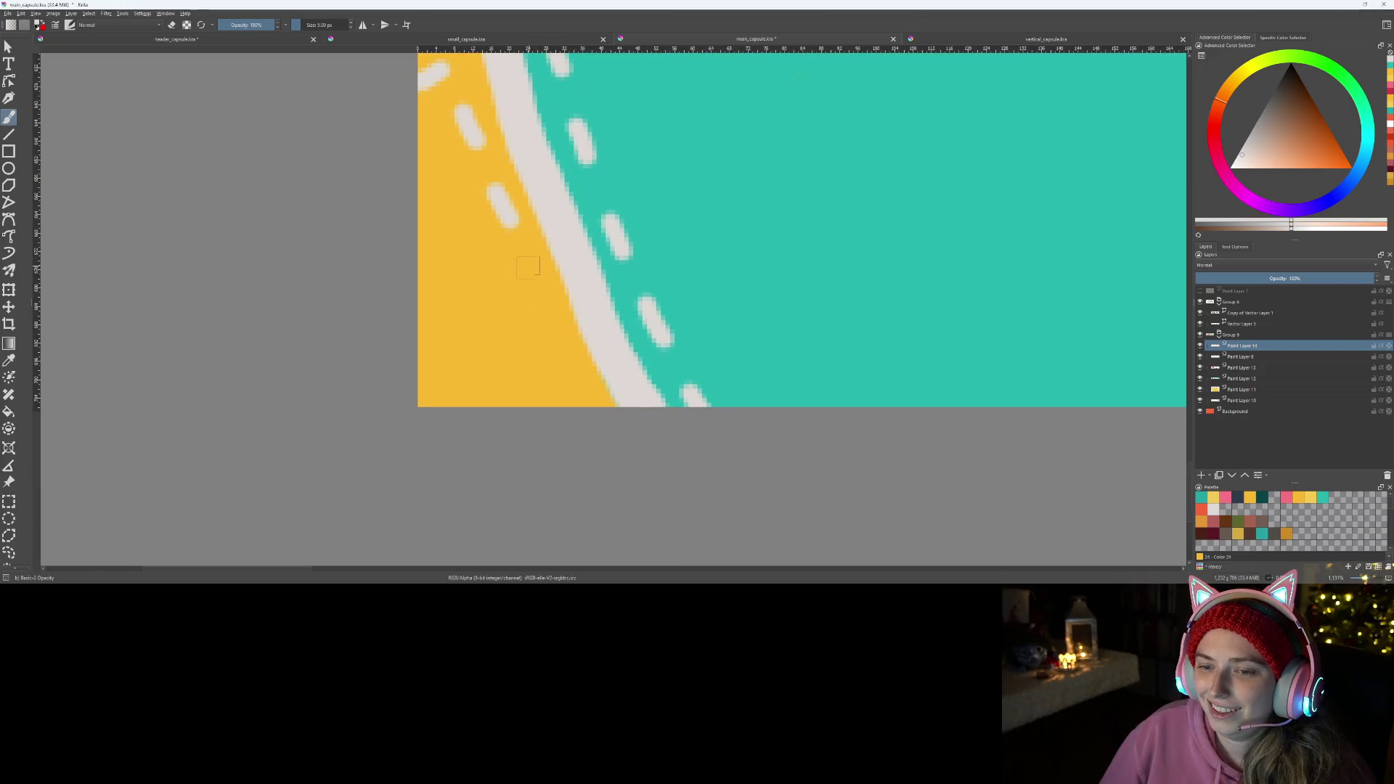
left_click_drag(550, 337, 578, 374)
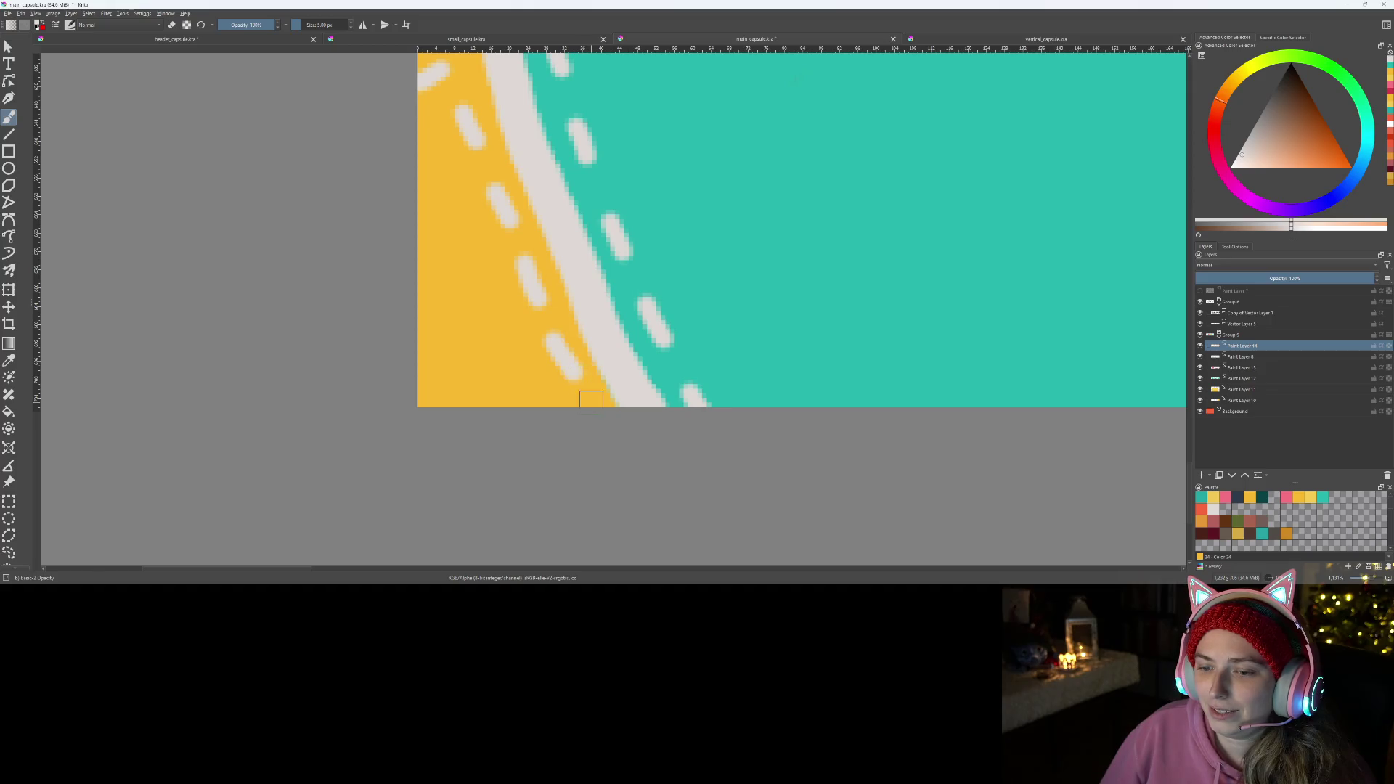
scroll(605, 423, "down", 2)
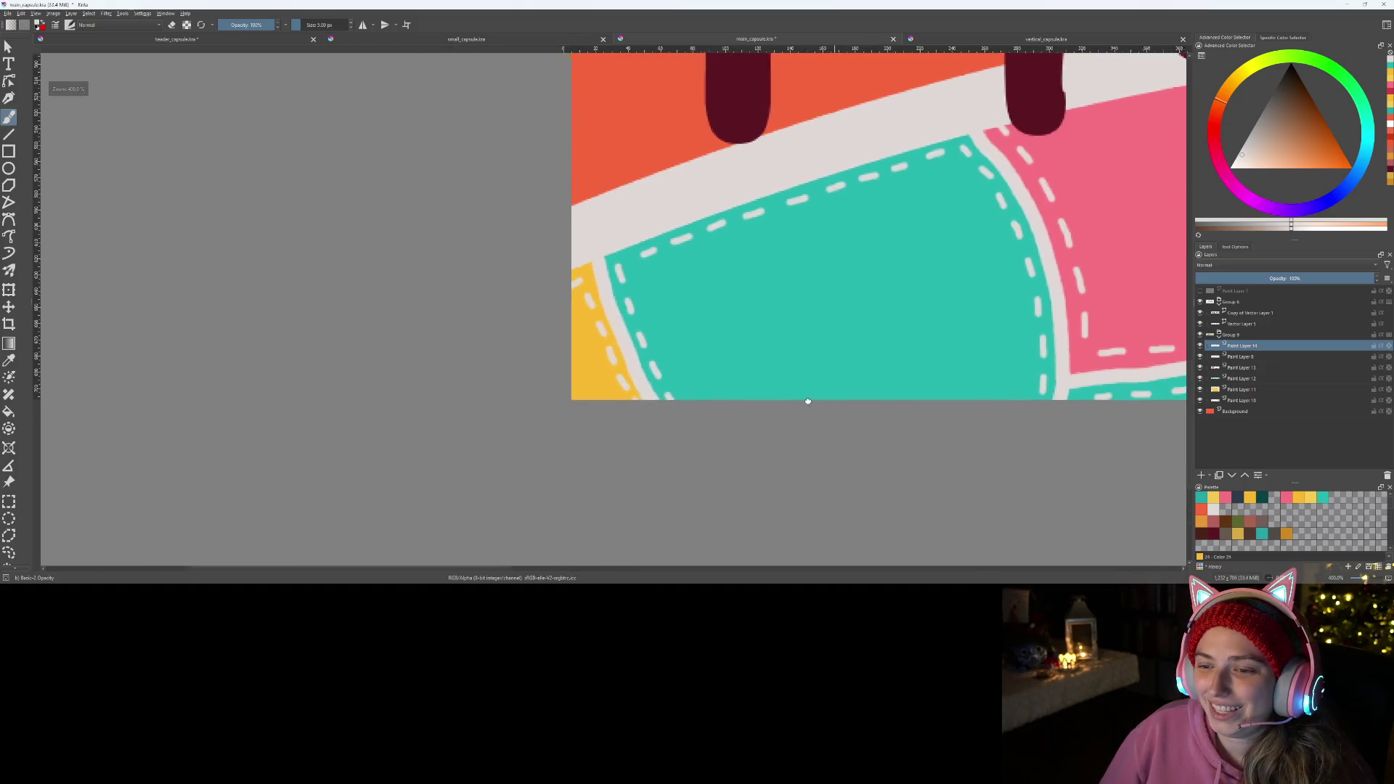
scroll(804, 400, "down", 2)
scroll(757, 405, "up", 1)
scroll(576, 411, "up", 2)
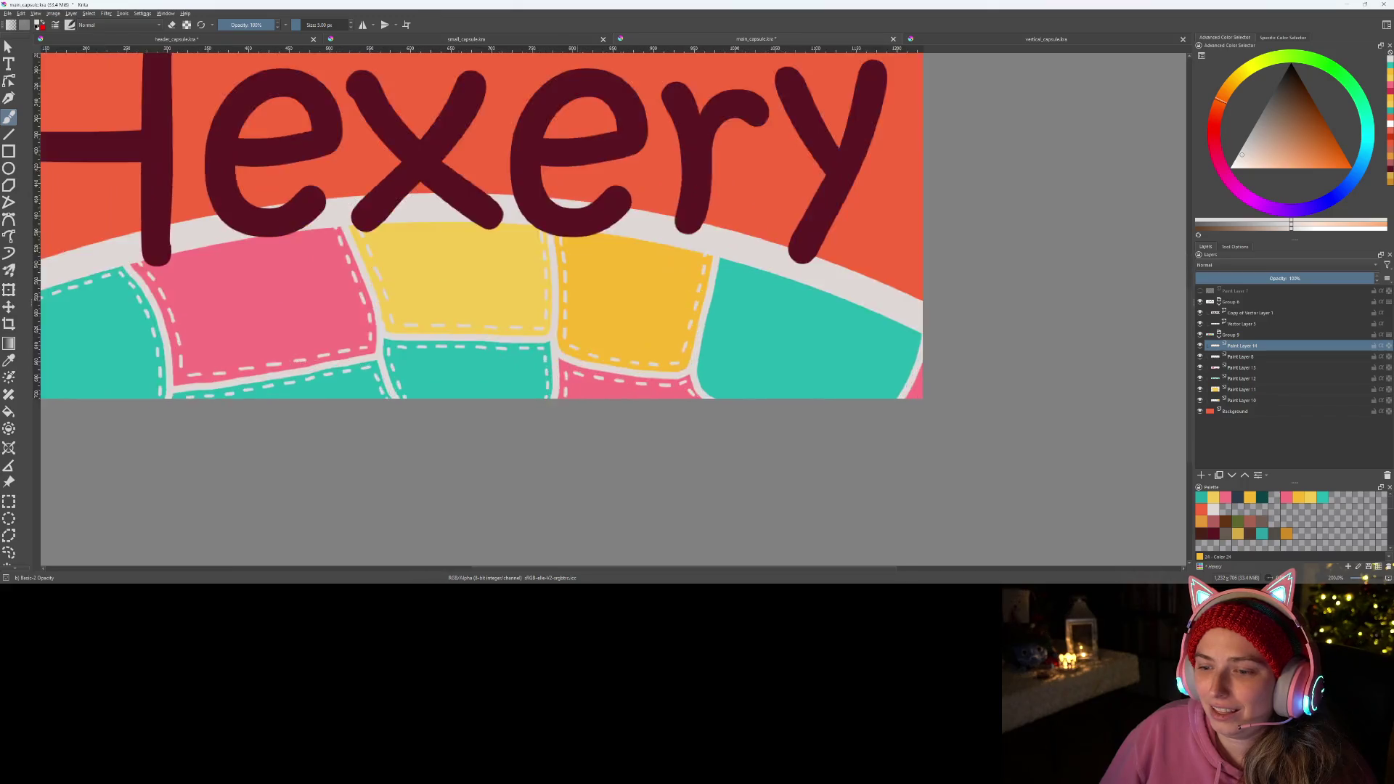
scroll(653, 327, "up", 2)
scroll(730, 258, "up", 2)
scroll(653, 316, "down", 2)
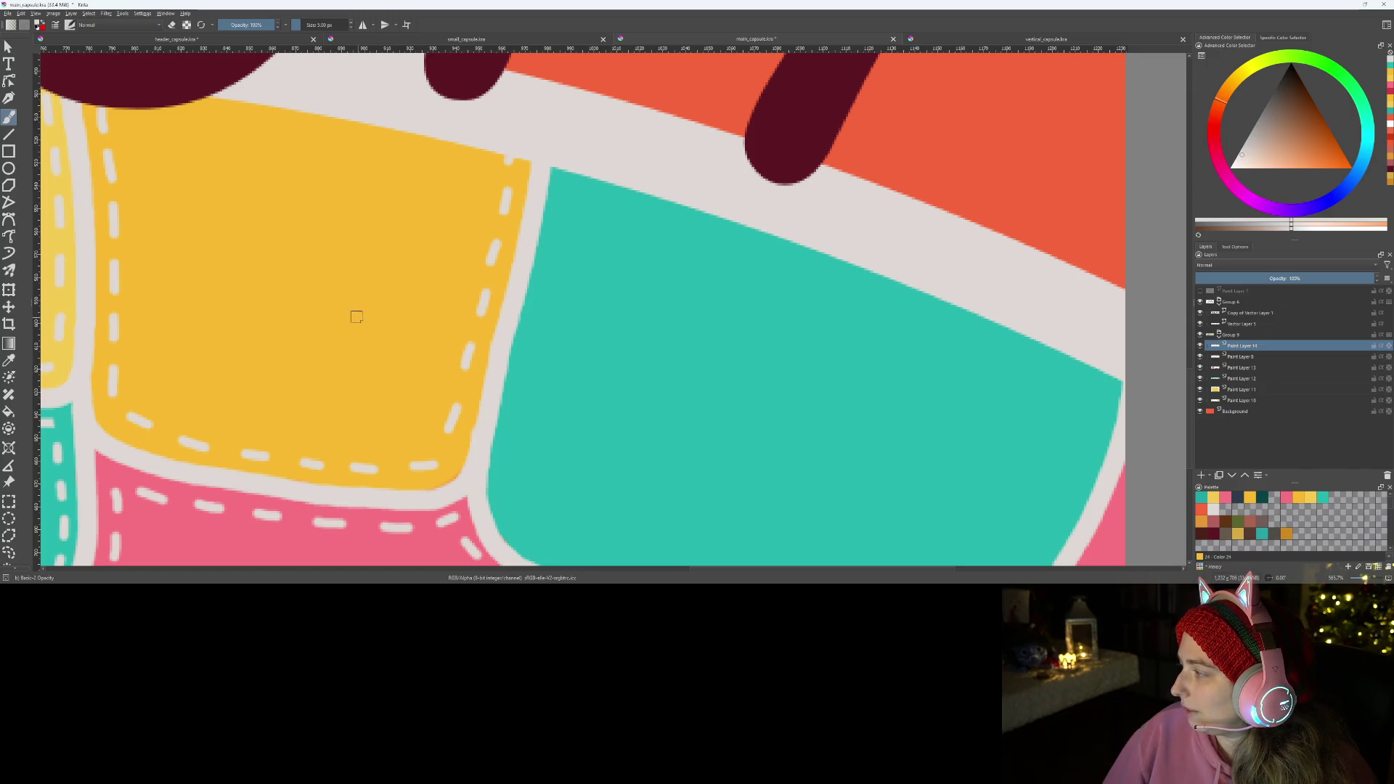
scroll(156, 149, "up", 1)
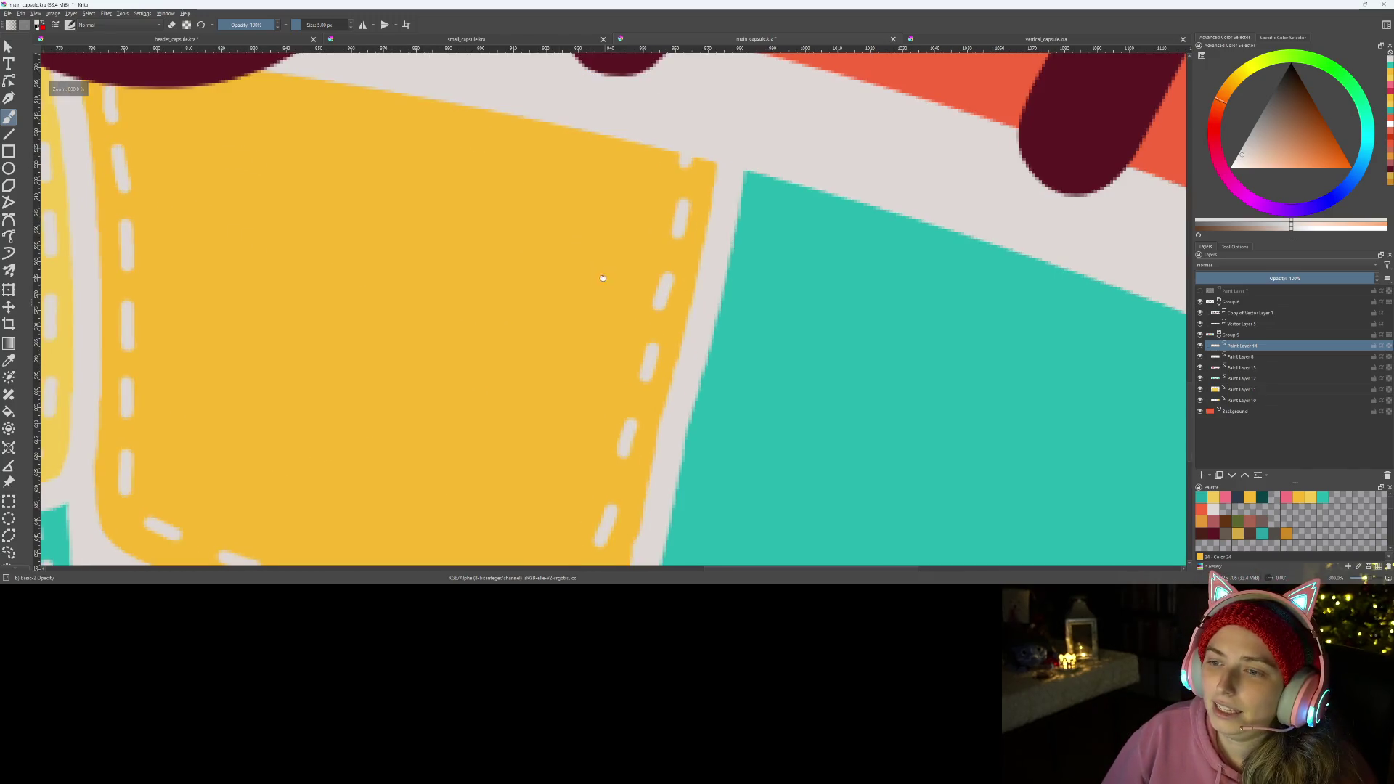
scroll(379, 187, "up", 1)
scroll(502, 262, "down", 3)
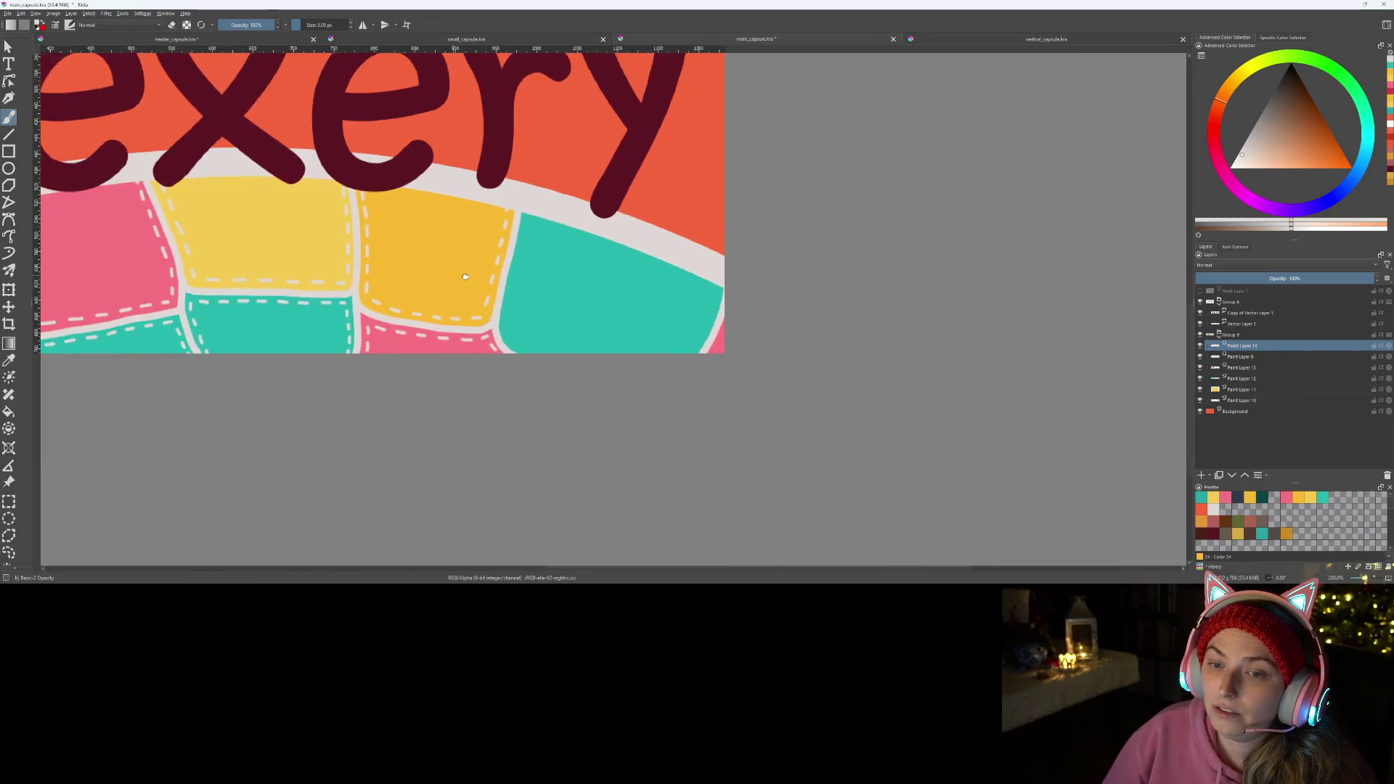
- Paint white stitch dashes on the teal patch's left edge, undoing a misplaced diagonal one
left_click_drag(455, 274, 727, 274)
scroll(502, 262, "up", 1)
scroll(502, 263, "up", 1)
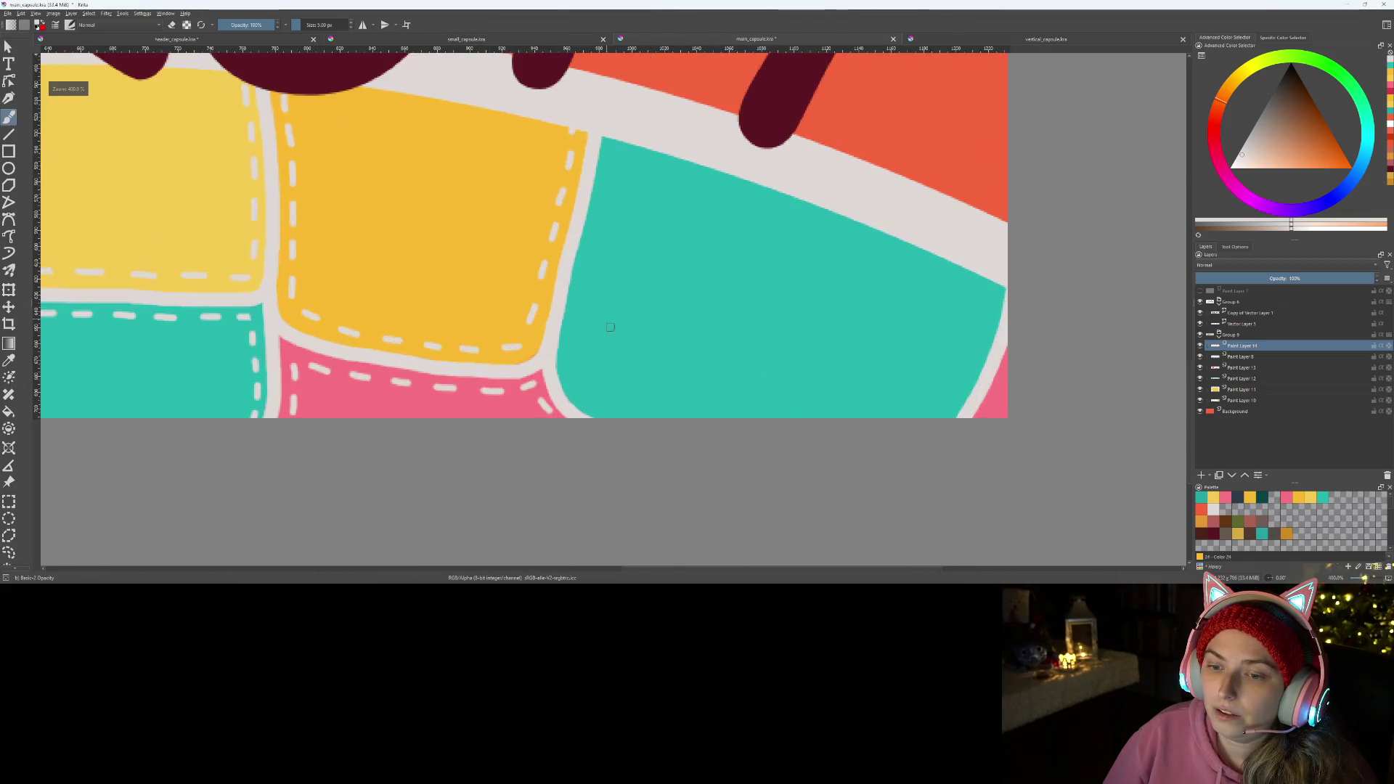
scroll(607, 327, "up", 1)
scroll(496, 371, "up", 1)
left_click_drag(492, 338, 499, 286)
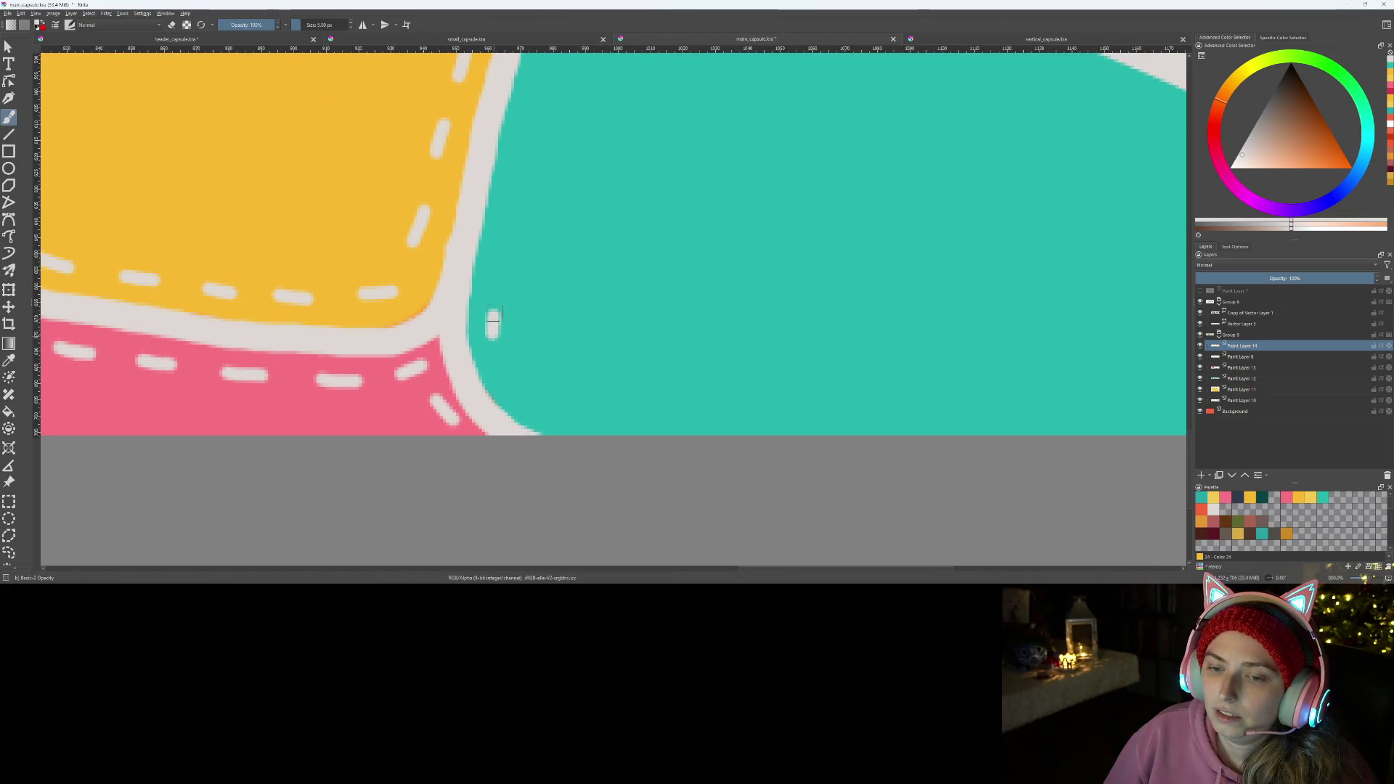
left_click_drag(512, 387, 544, 412)
key("ctrl+z")
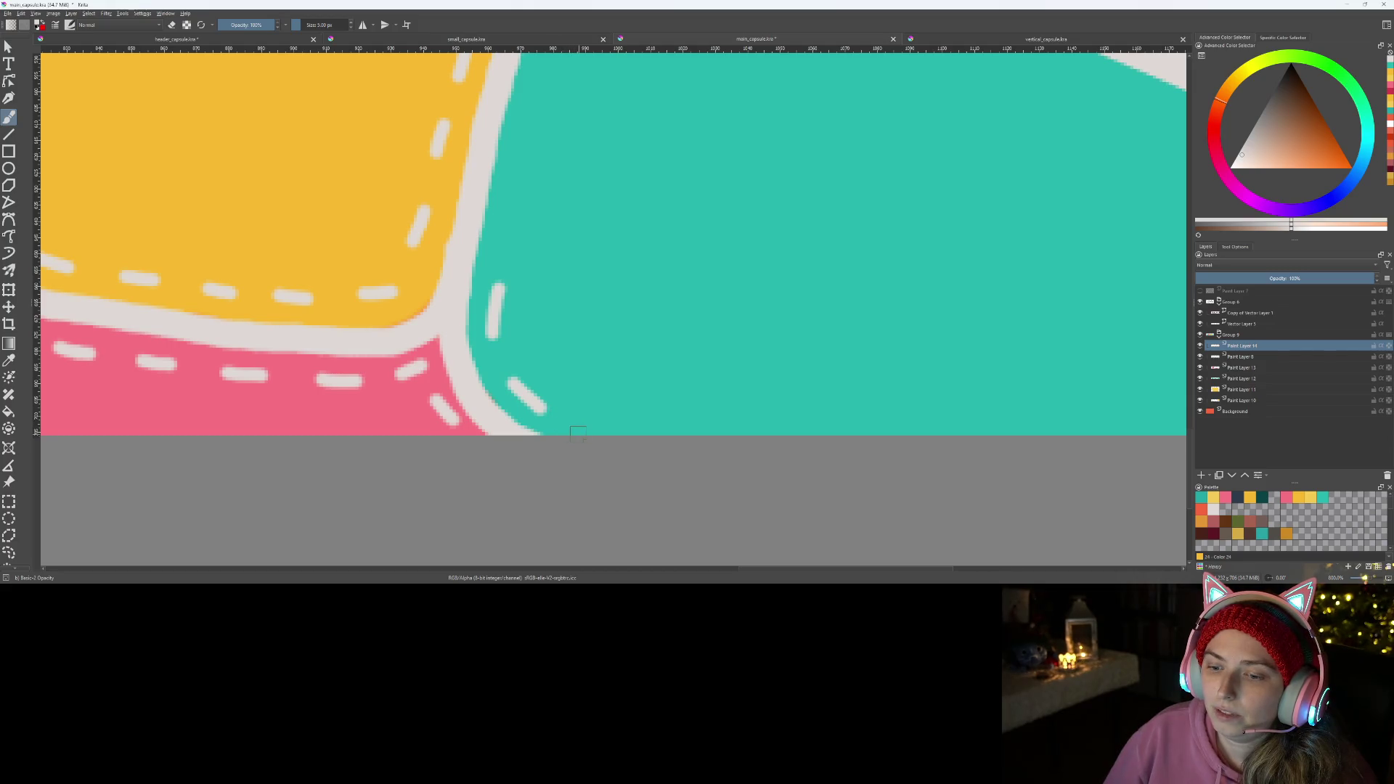
scroll(588, 441, "down", 3)
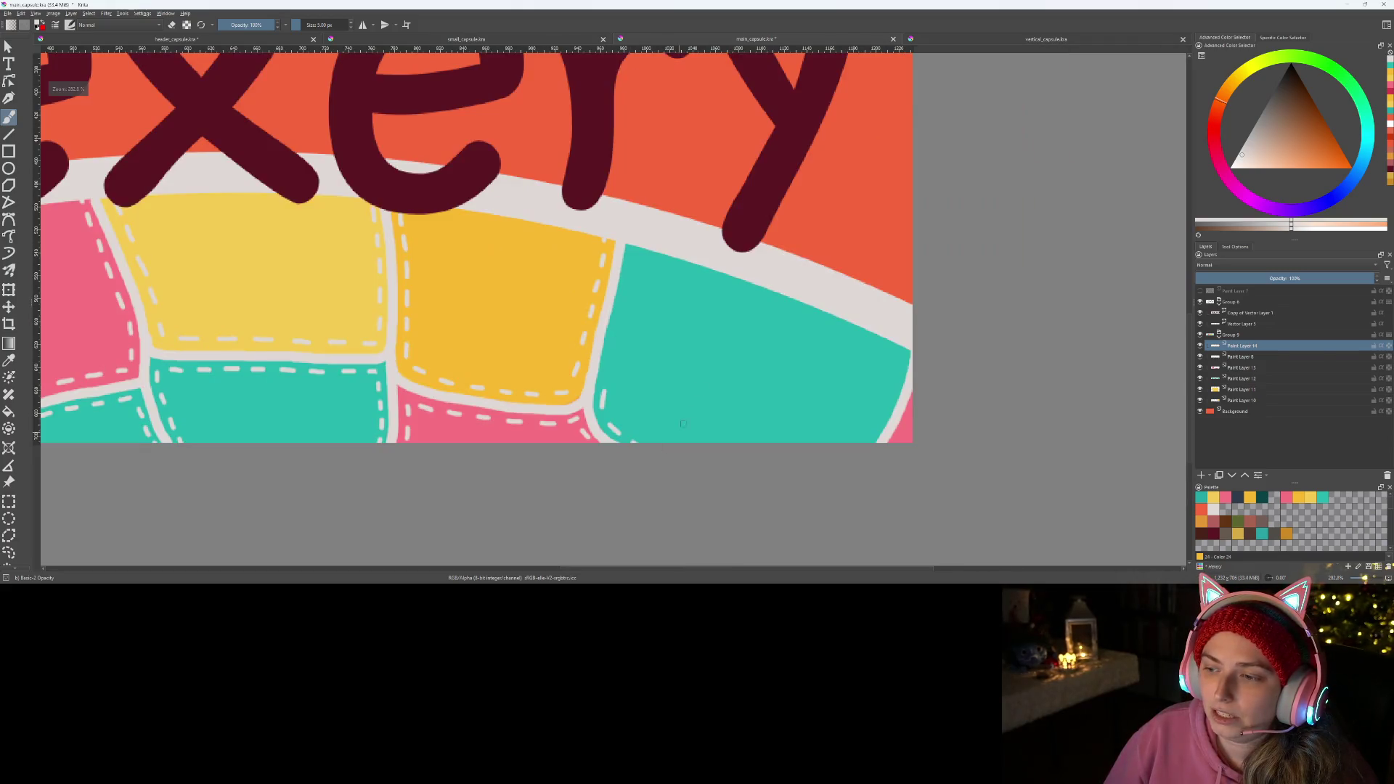
scroll(643, 301, "up", 3)
scroll(536, 477, "up", 2)
scroll(534, 517, "up", 2)
mouse_move(534, 504)
left_mouse_down()
mouse_move(617, 153)
mouse_move(690, 184)
left_mouse_up()
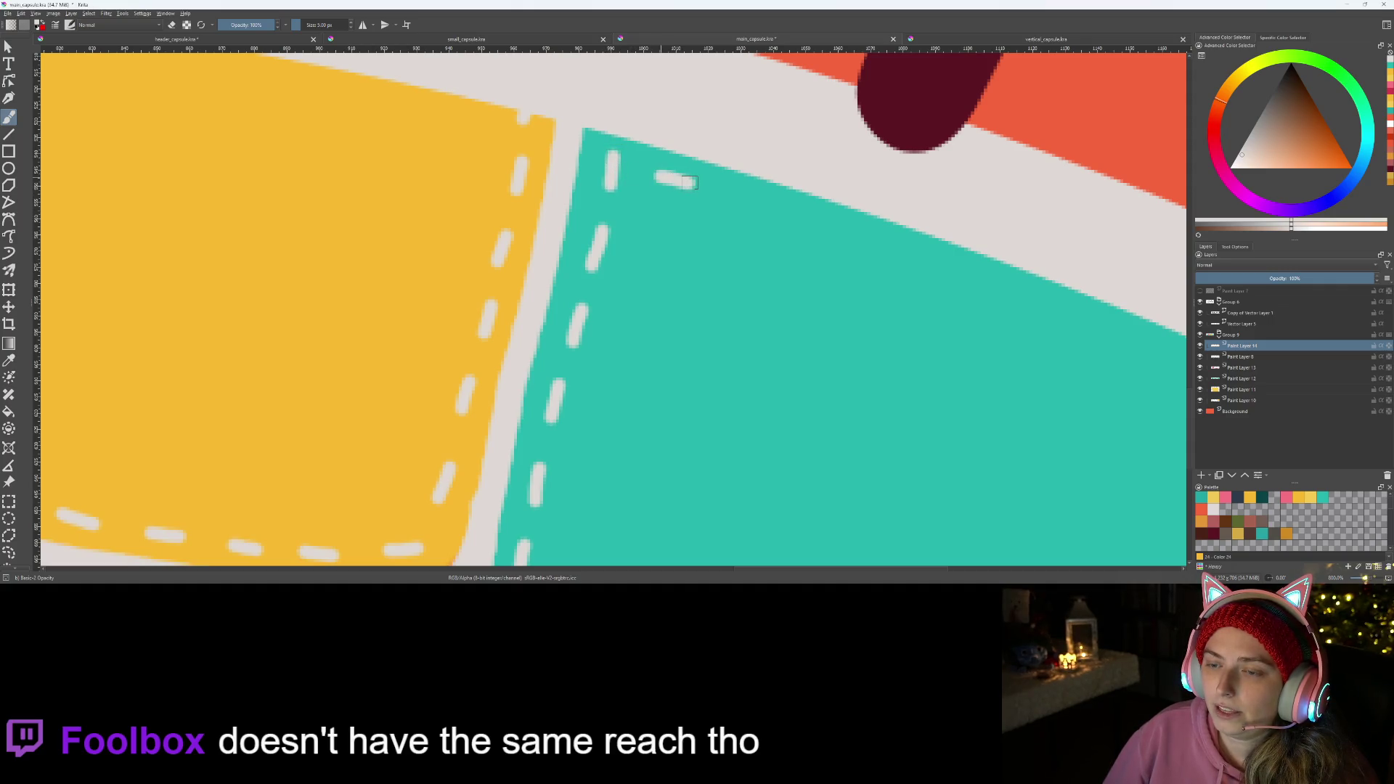
scroll(804, 297, "down", 2)
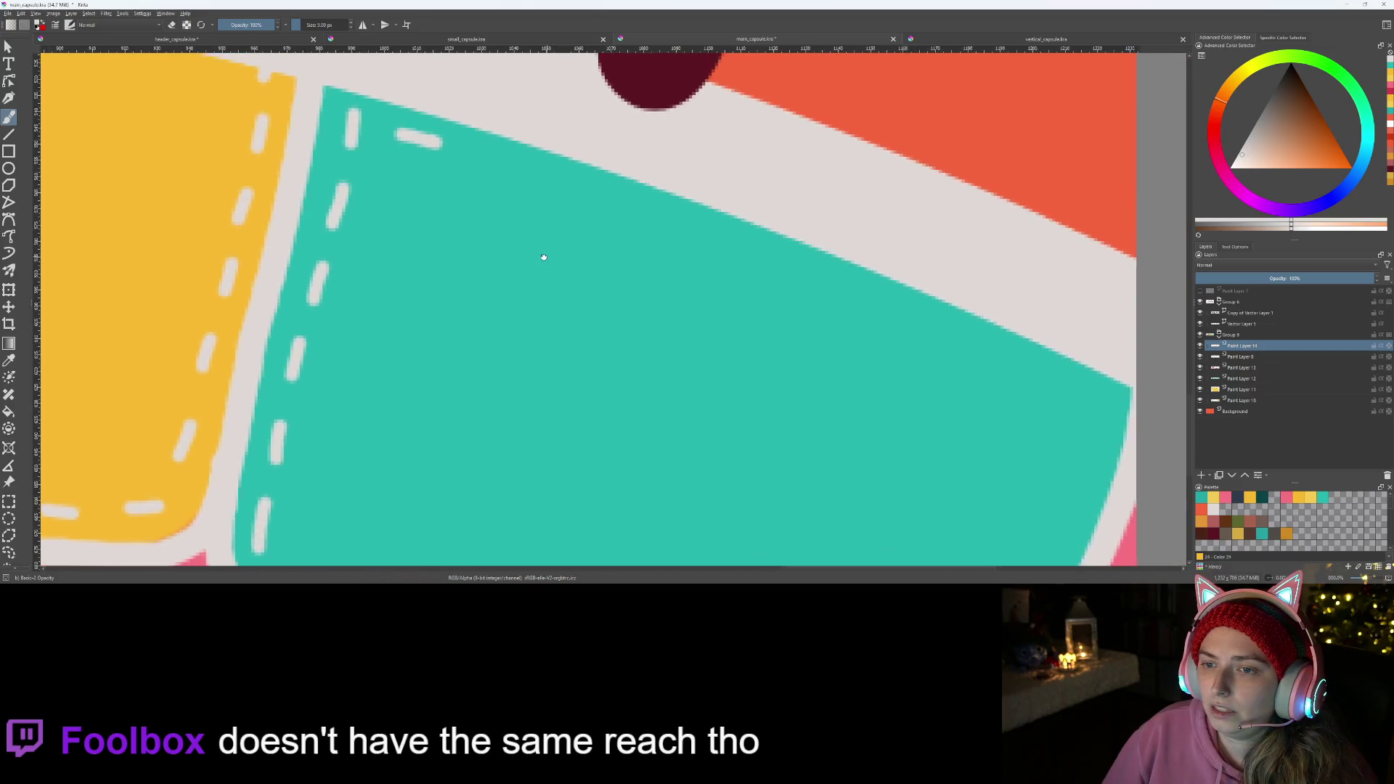
scroll(447, 158, "up", 2)
- Paint white stitch dashes along the teal patch's top edge, undoing and redrawing stray ones
left_click_drag(457, 154, 669, 229)
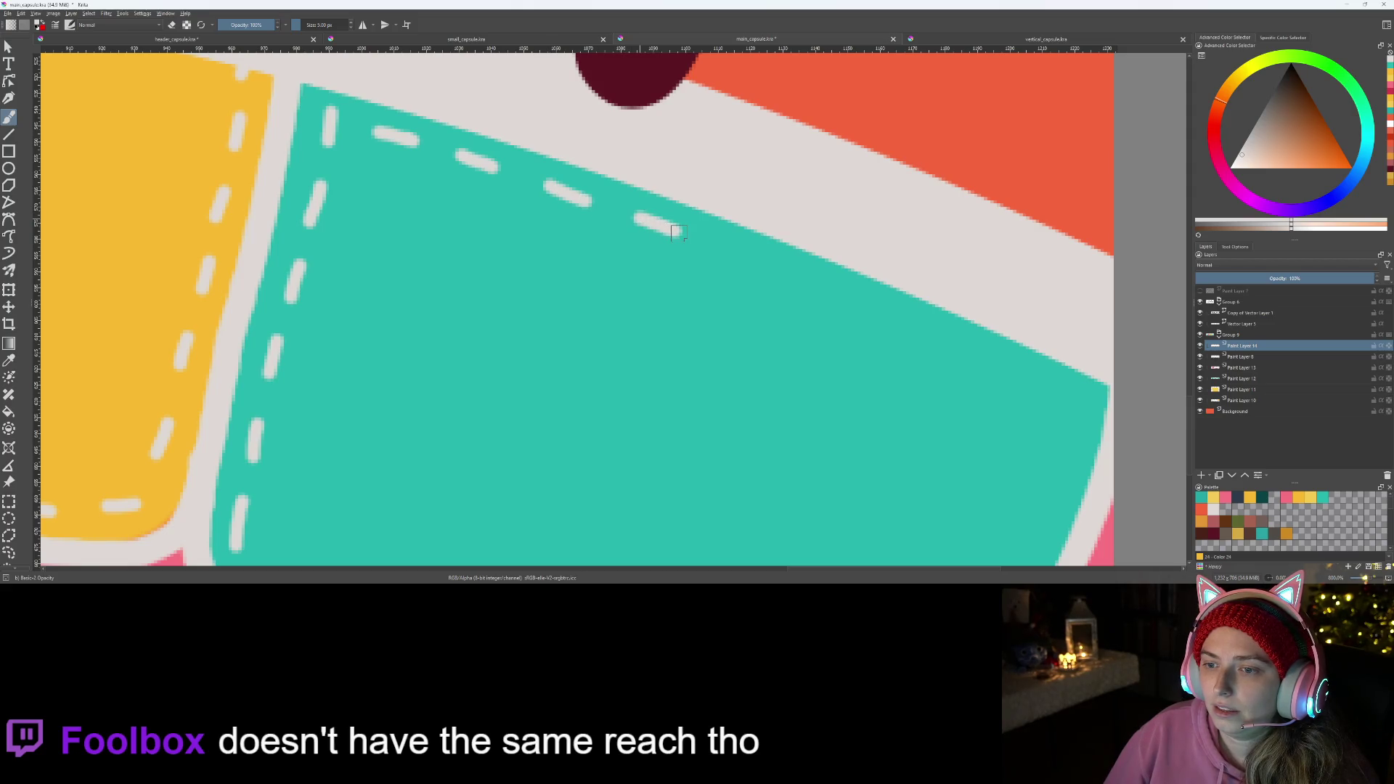
mouse_move(754, 257)
left_mouse_down()
mouse_move(795, 275)
mouse_move(770, 267)
left_mouse_up()
key("ctrl+z")
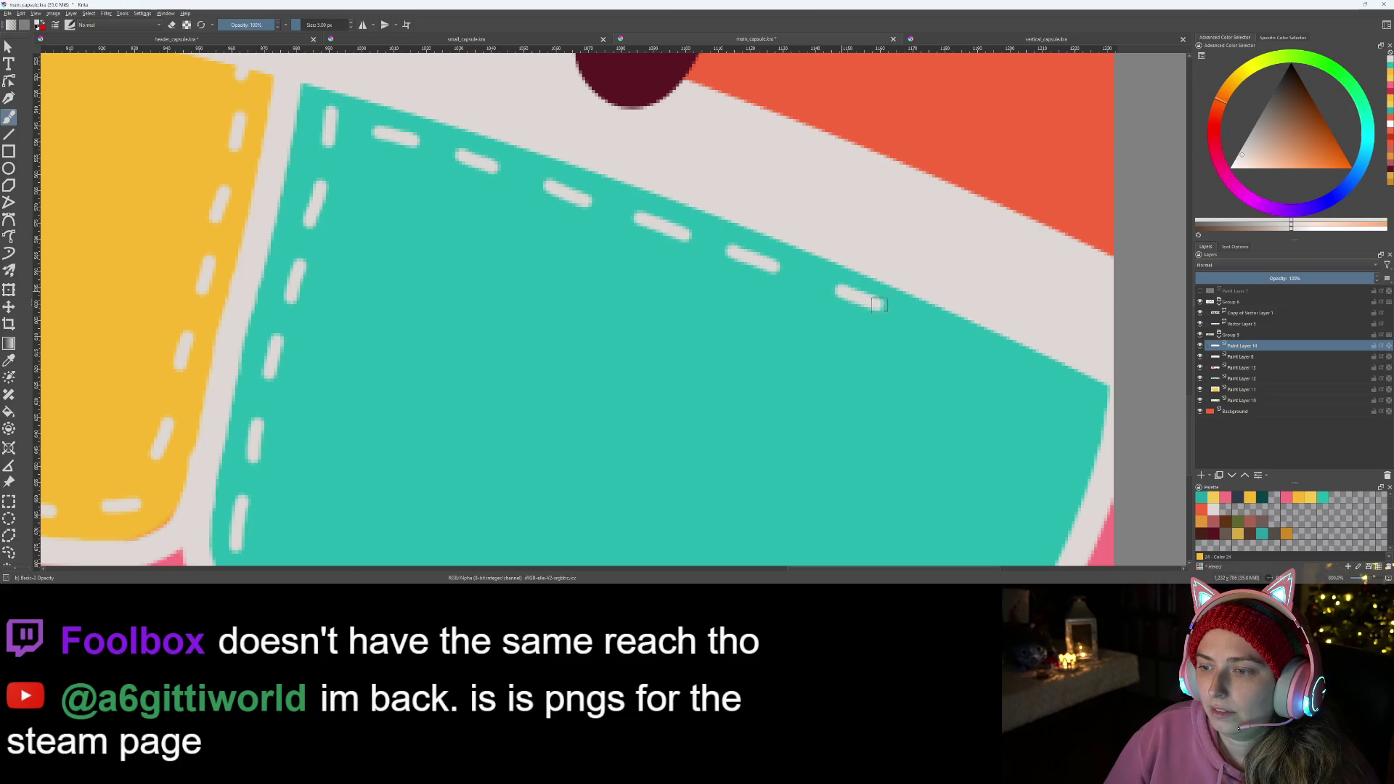
left_click_drag(812, 281, 842, 293)
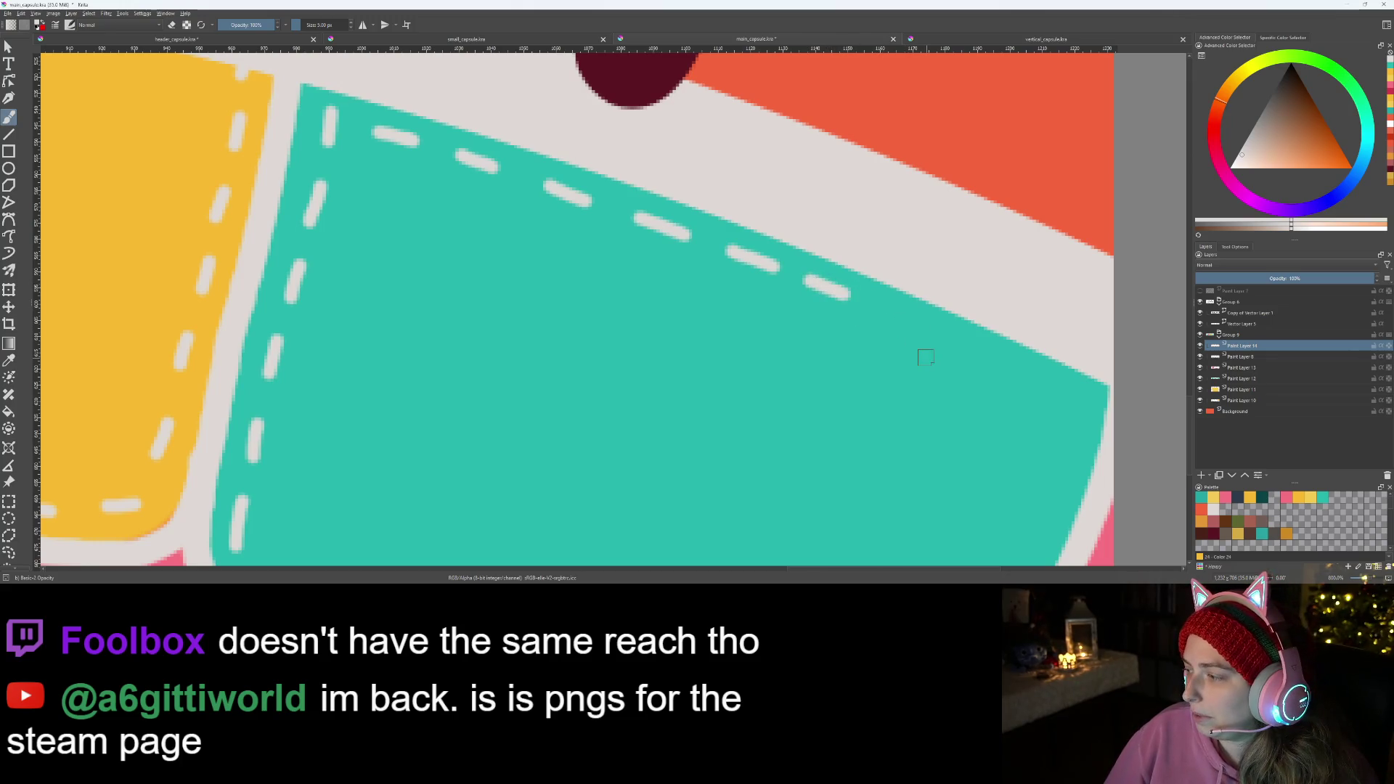
mouse_move(927, 416)
left_mouse_down()
mouse_move(836, 407)
mouse_move(762, 364)
left_mouse_up()
mouse_move(726, 256)
left_mouse_down()
mouse_move(894, 333)
mouse_move(905, 401)
left_mouse_up()
key("ctrl+z")
key("ctrl+z")
mouse_move(908, 450)
left_mouse_down()
mouse_move(932, 303)
mouse_move(914, 311)
left_mouse_up()
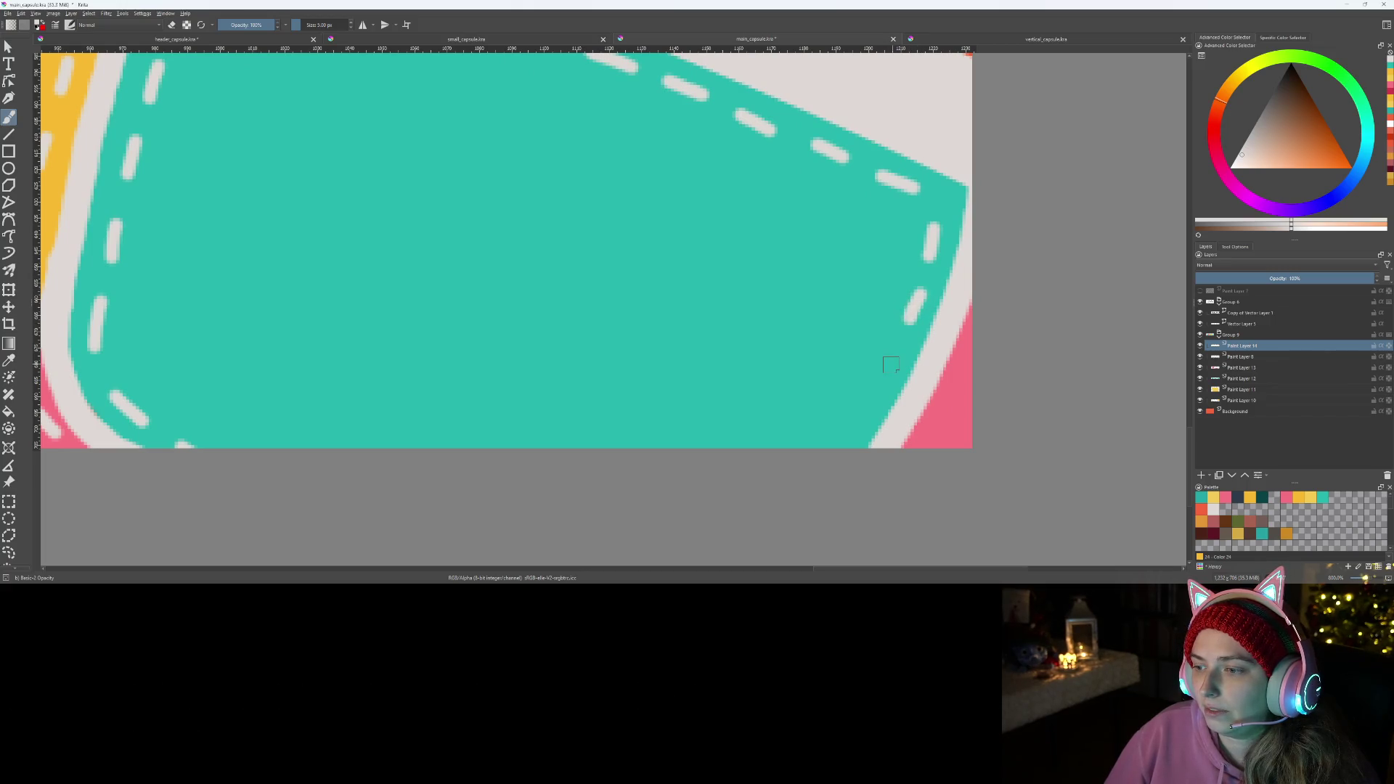
- Paint stitch dashes down the teal patch's curved right border and a small mark near the pink patch
left_click_drag(897, 350, 888, 364)
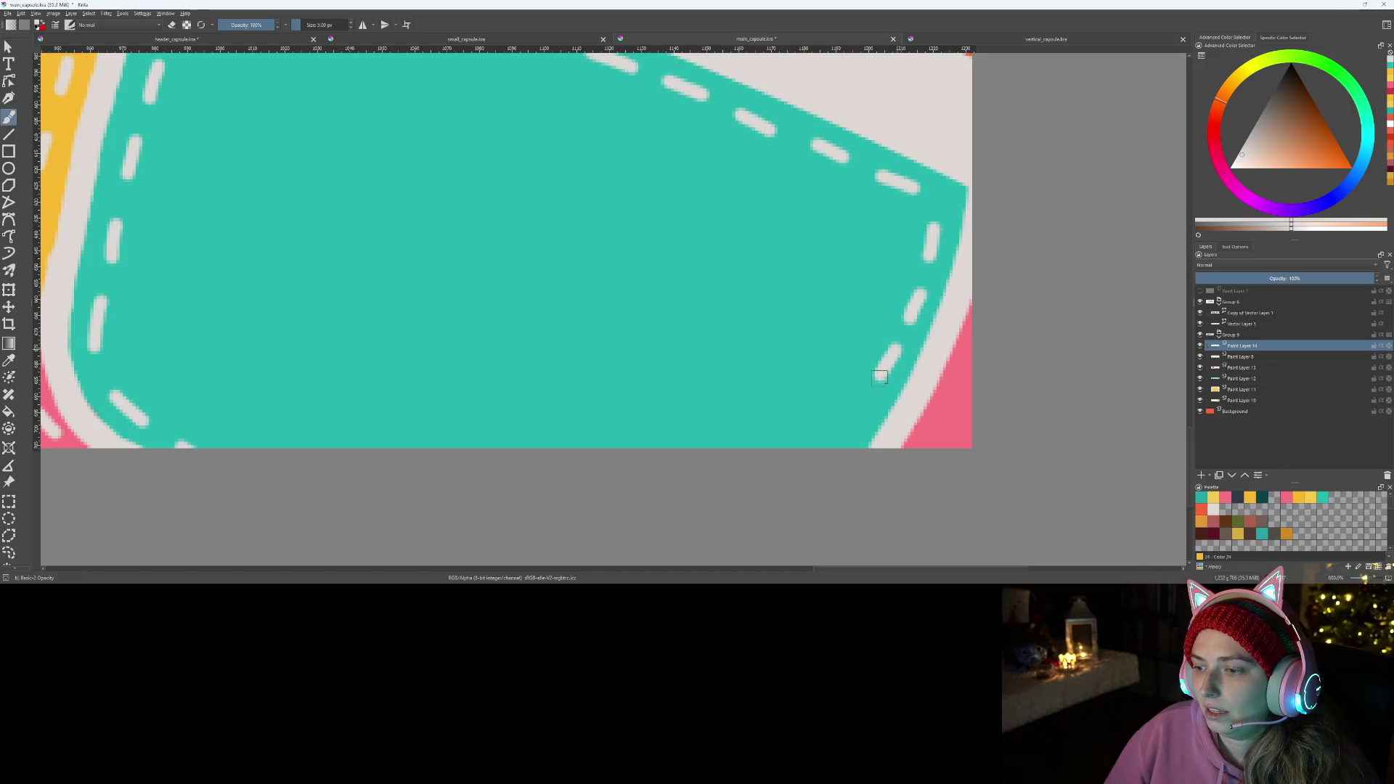
left_click_drag(861, 411, 845, 436)
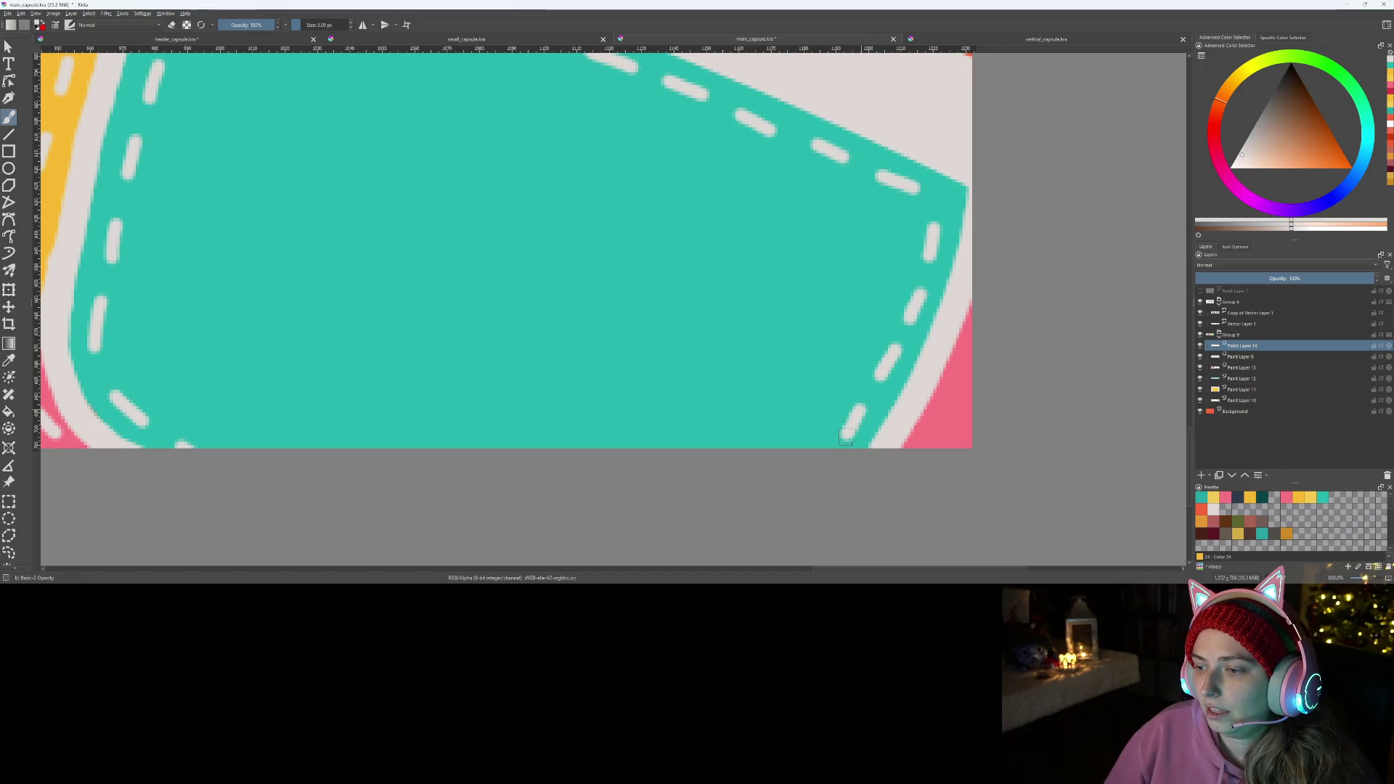
scroll(824, 463, "down", 3)
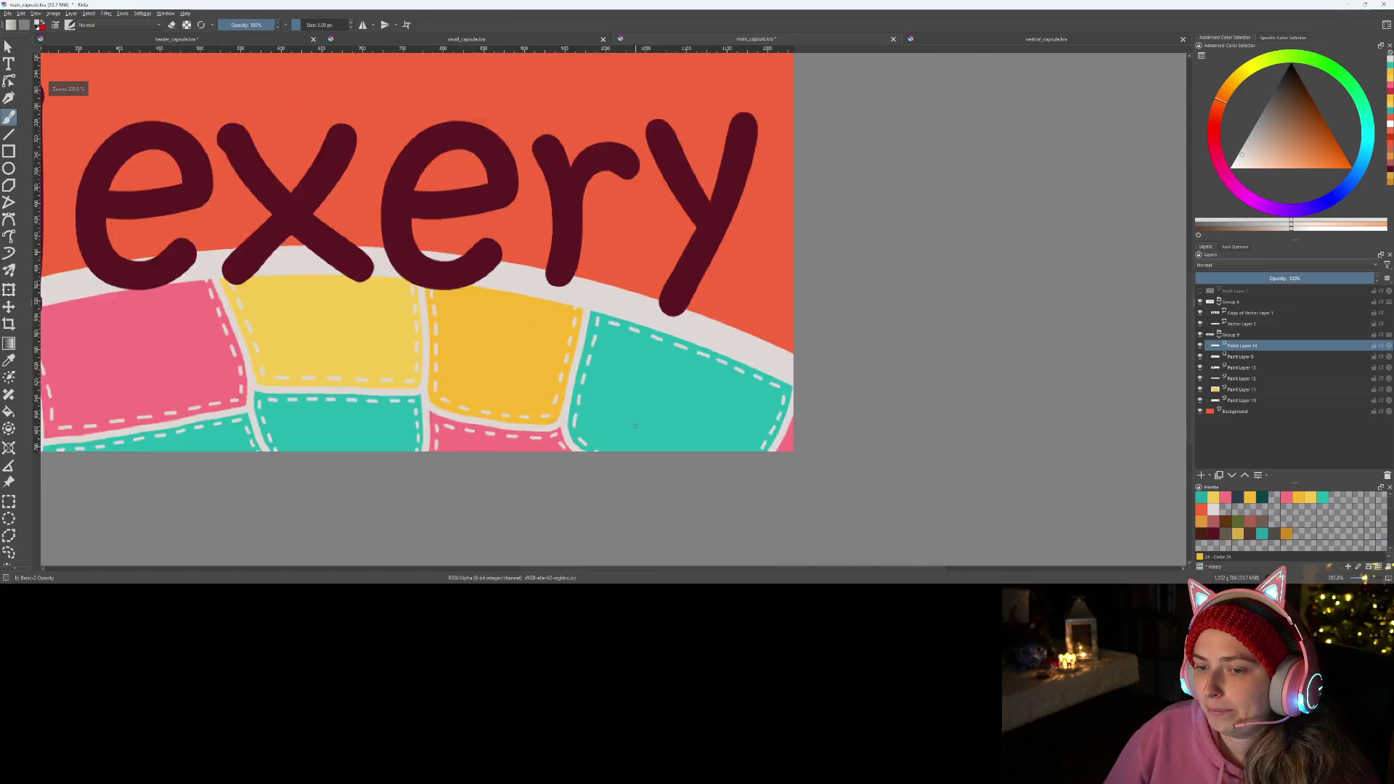
scroll(885, 469, "up", 2)
scroll(884, 468, "up", 2)
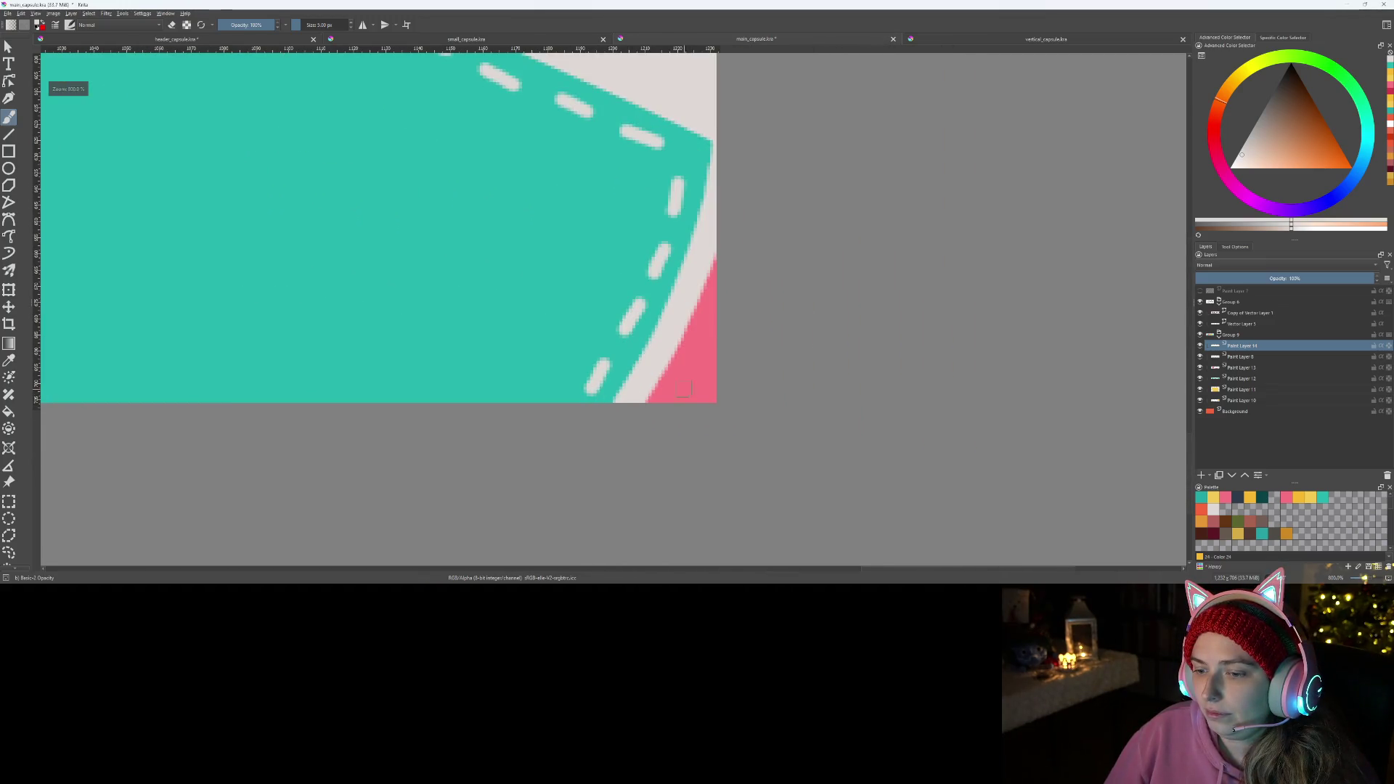
left_click_drag(684, 392, 682, 390)
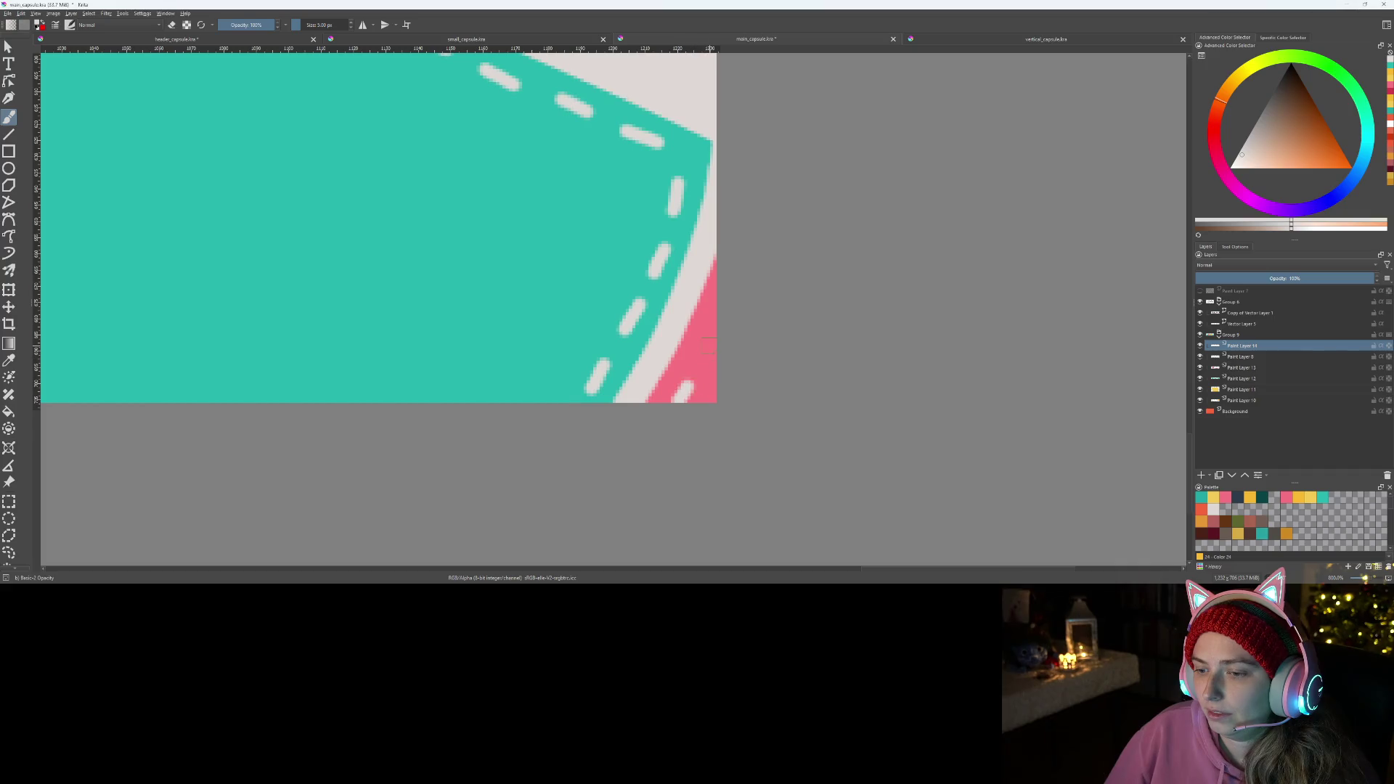
scroll(719, 322, "down", 2)
scroll(719, 327, "down", 1)
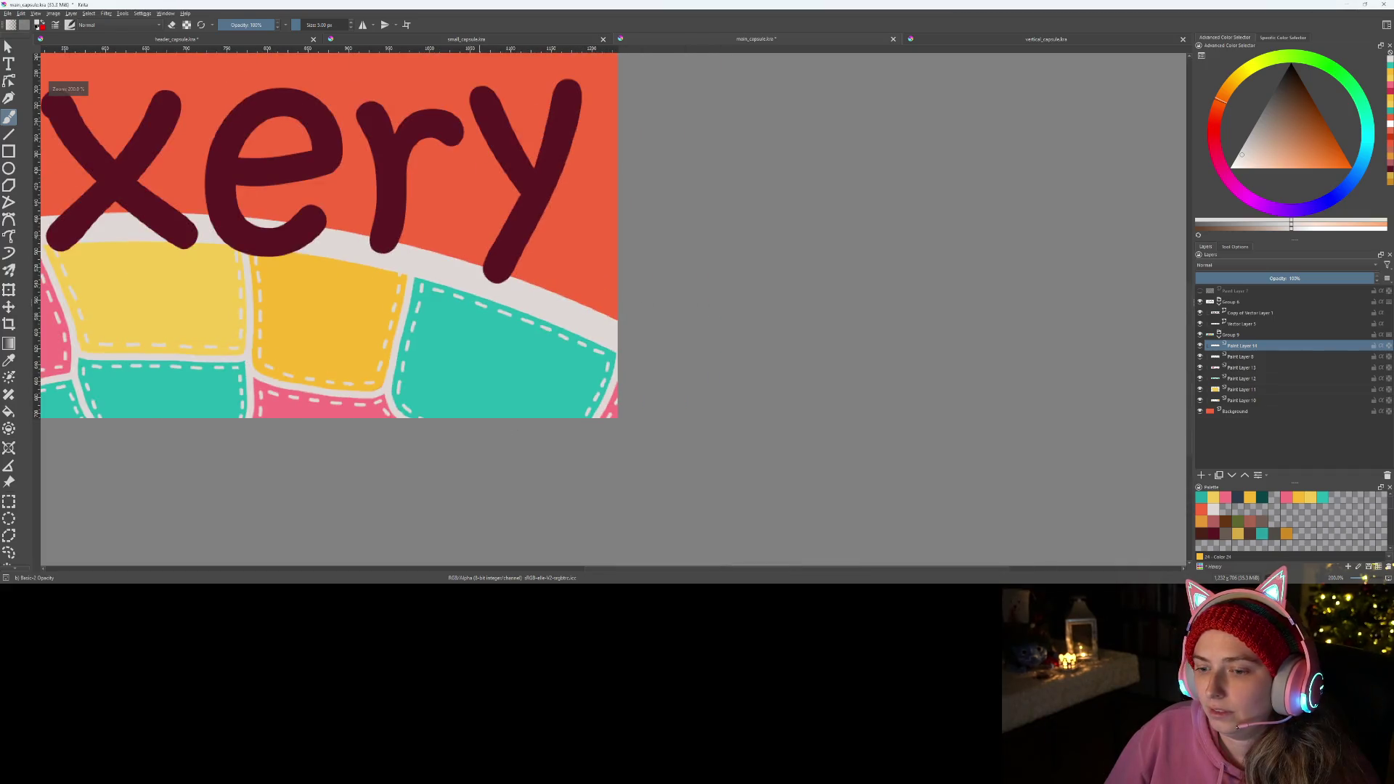
scroll(751, 389, "down", 2)
scroll(751, 389, "down", 2)
mouse_move(680, 392)
left_mouse_down()
mouse_move(645, 420)
mouse_move(681, 458)
left_mouse_up()
scroll(650, 400, "up", 2)
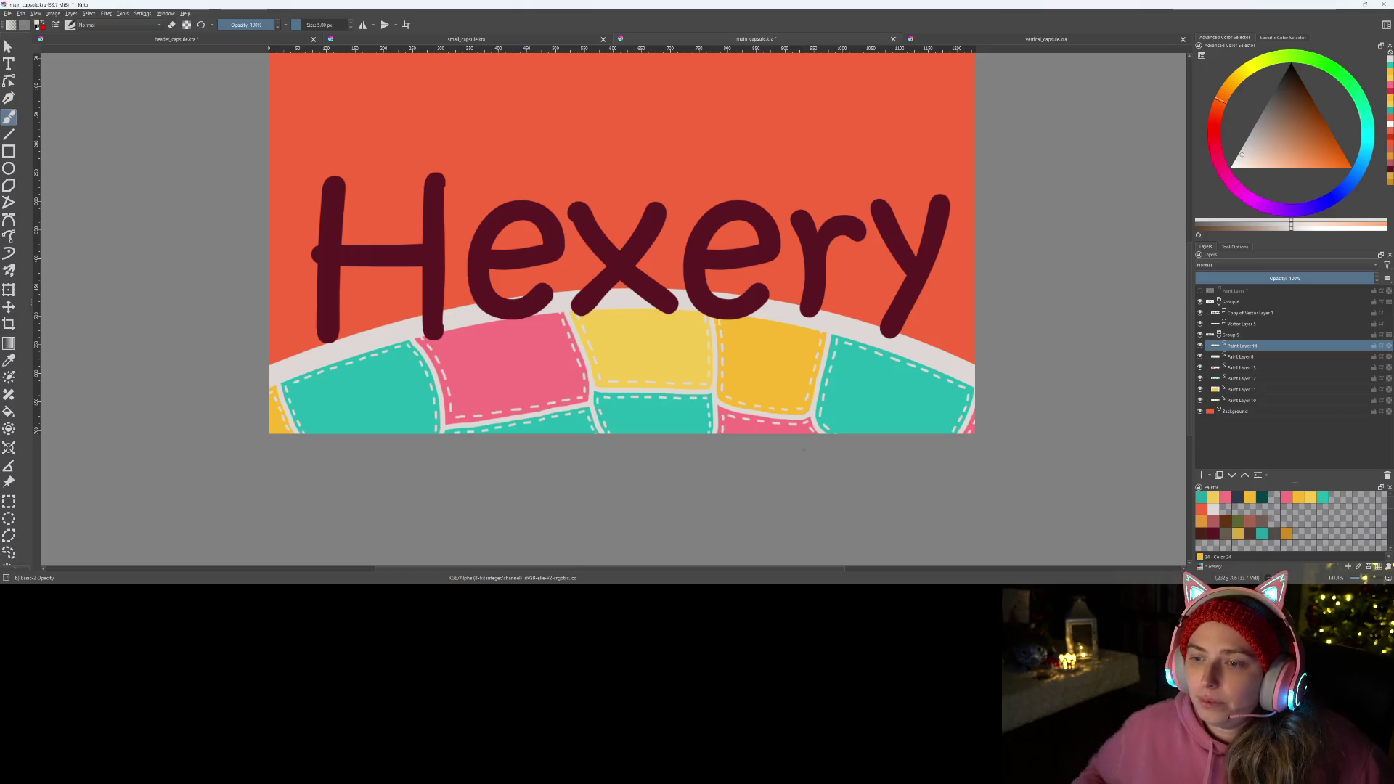
scroll(622, 261, "up", 2)
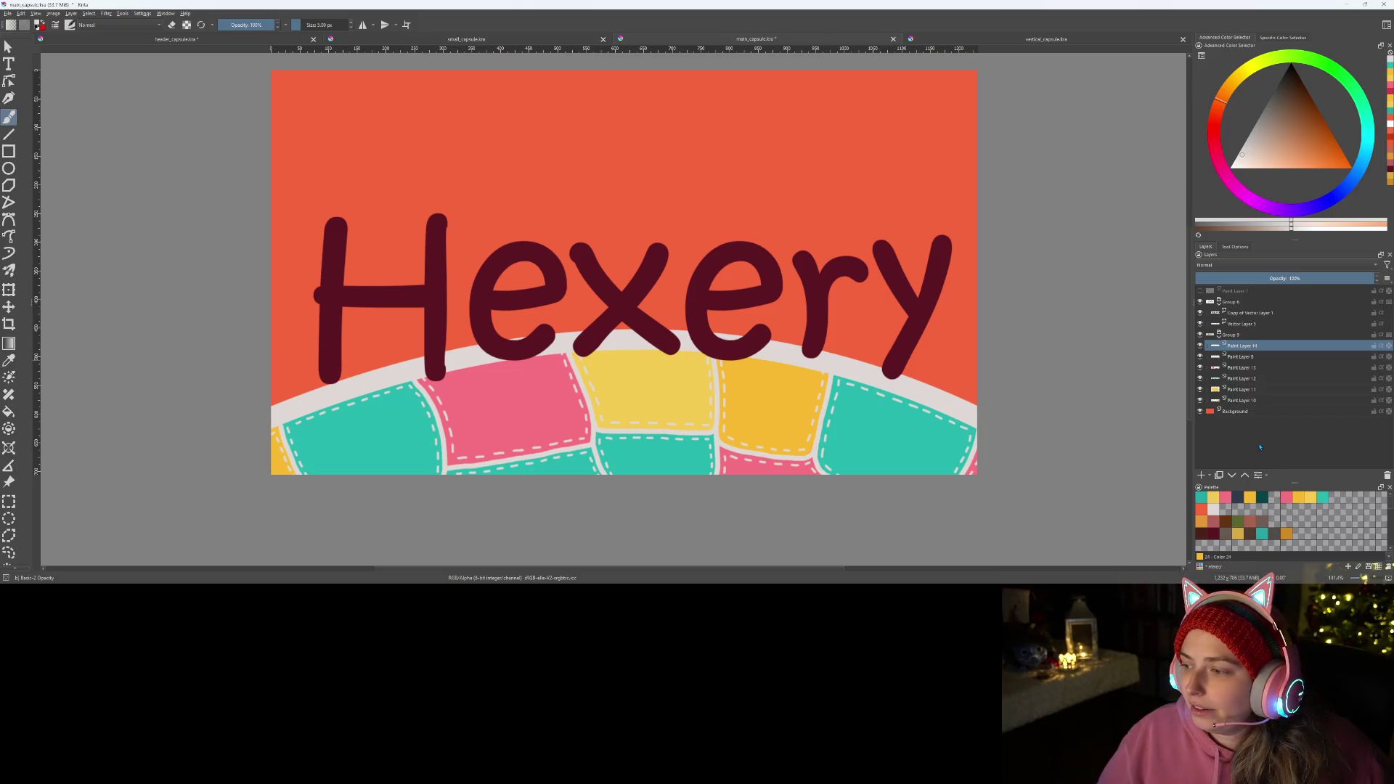
- Fill the Background layer with trial colours: muted red, teal, grey-brown, yellow, orange, brown, olive
left_click(1262, 411)
key("f")
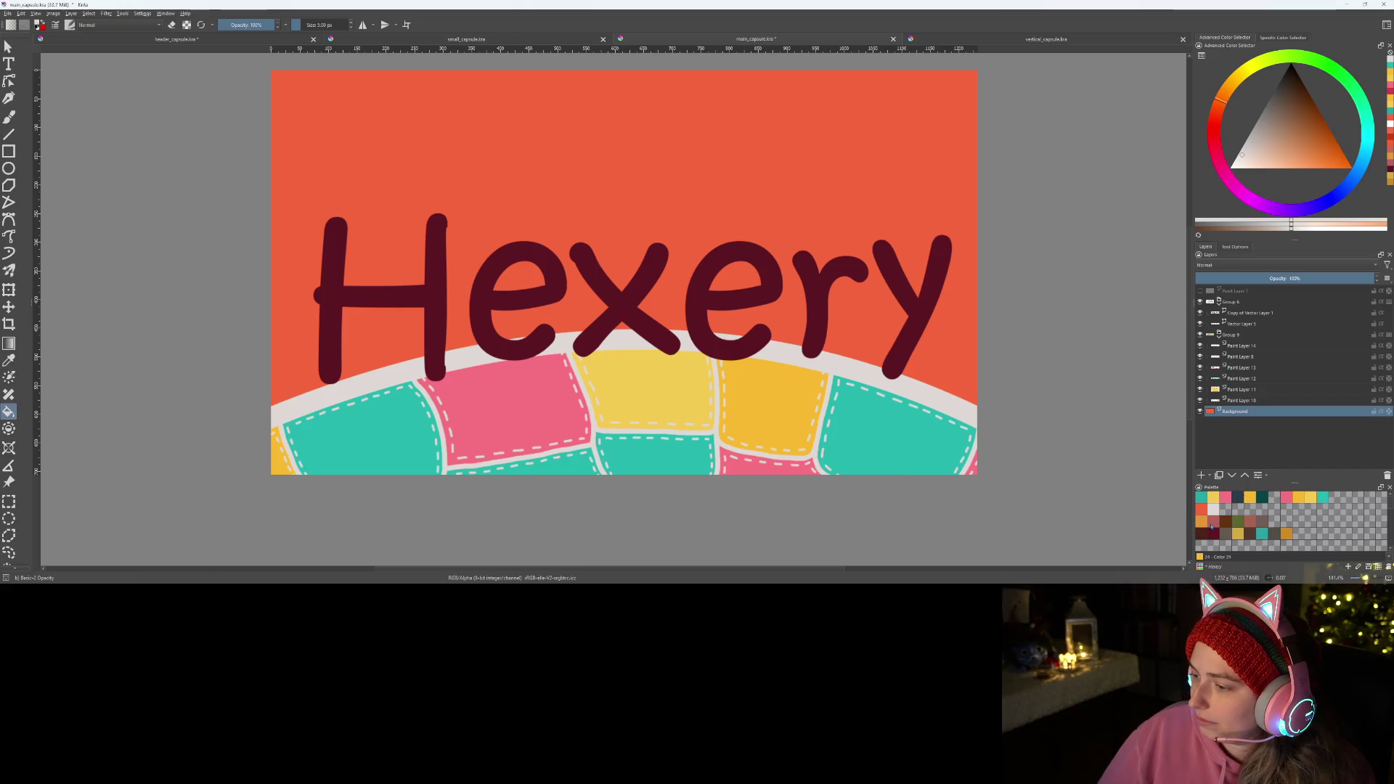
left_click(1212, 525)
left_click(857, 154)
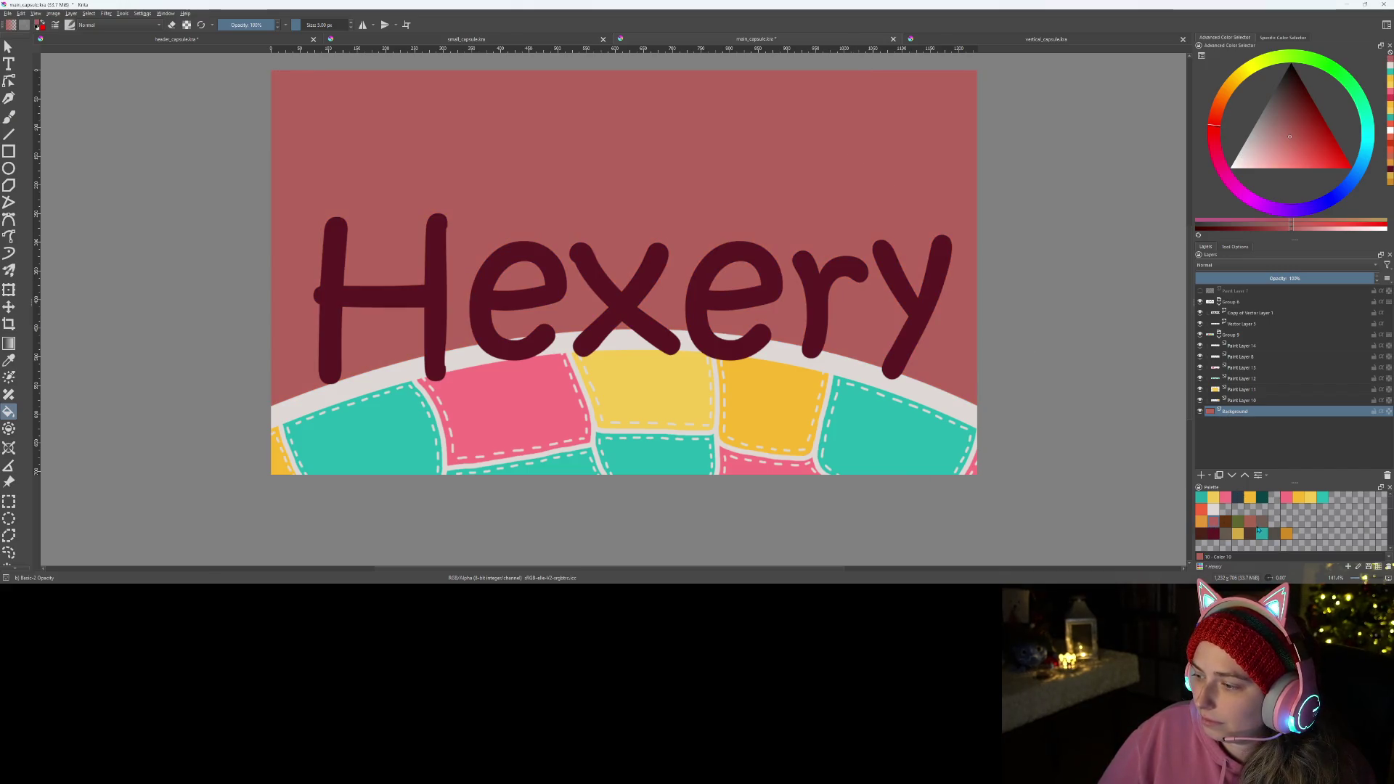
left_click(1262, 532)
left_click(900, 177)
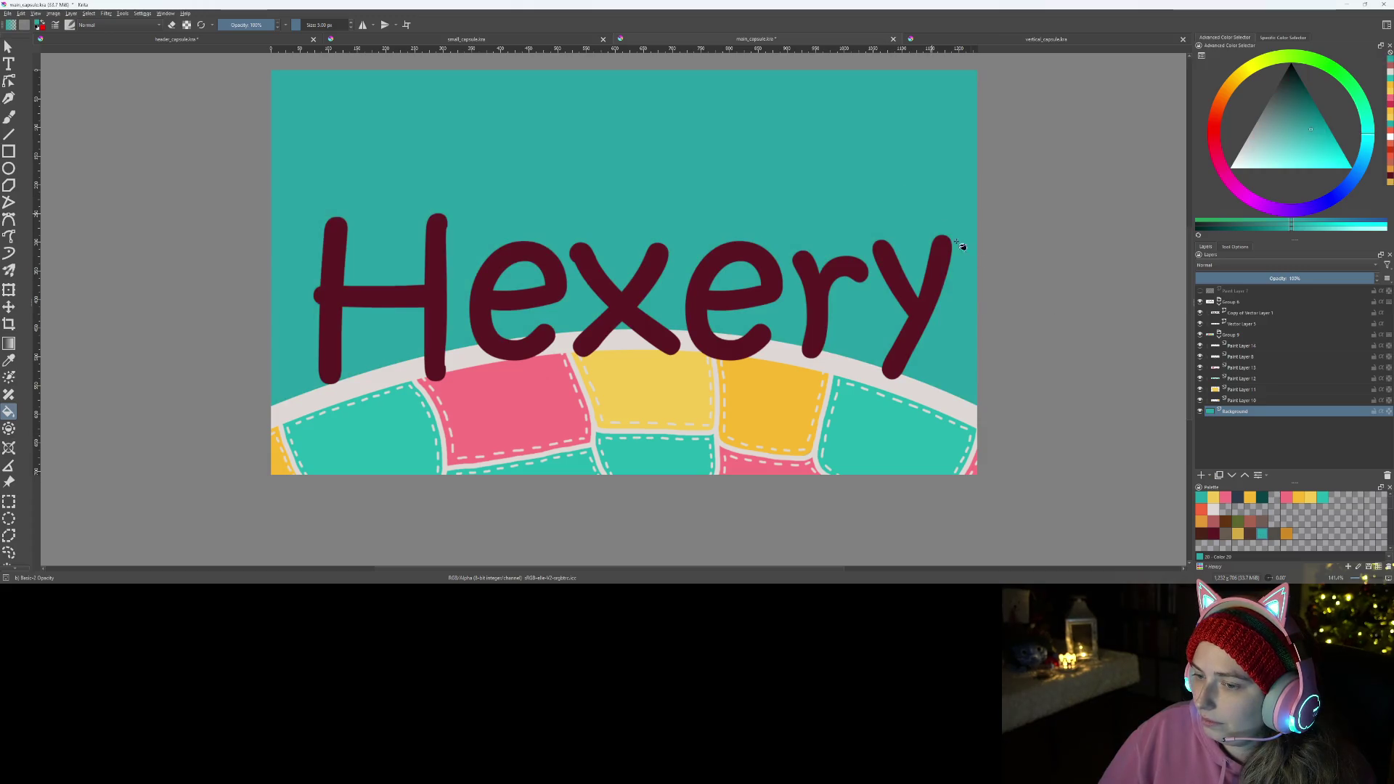
left_click(1274, 534)
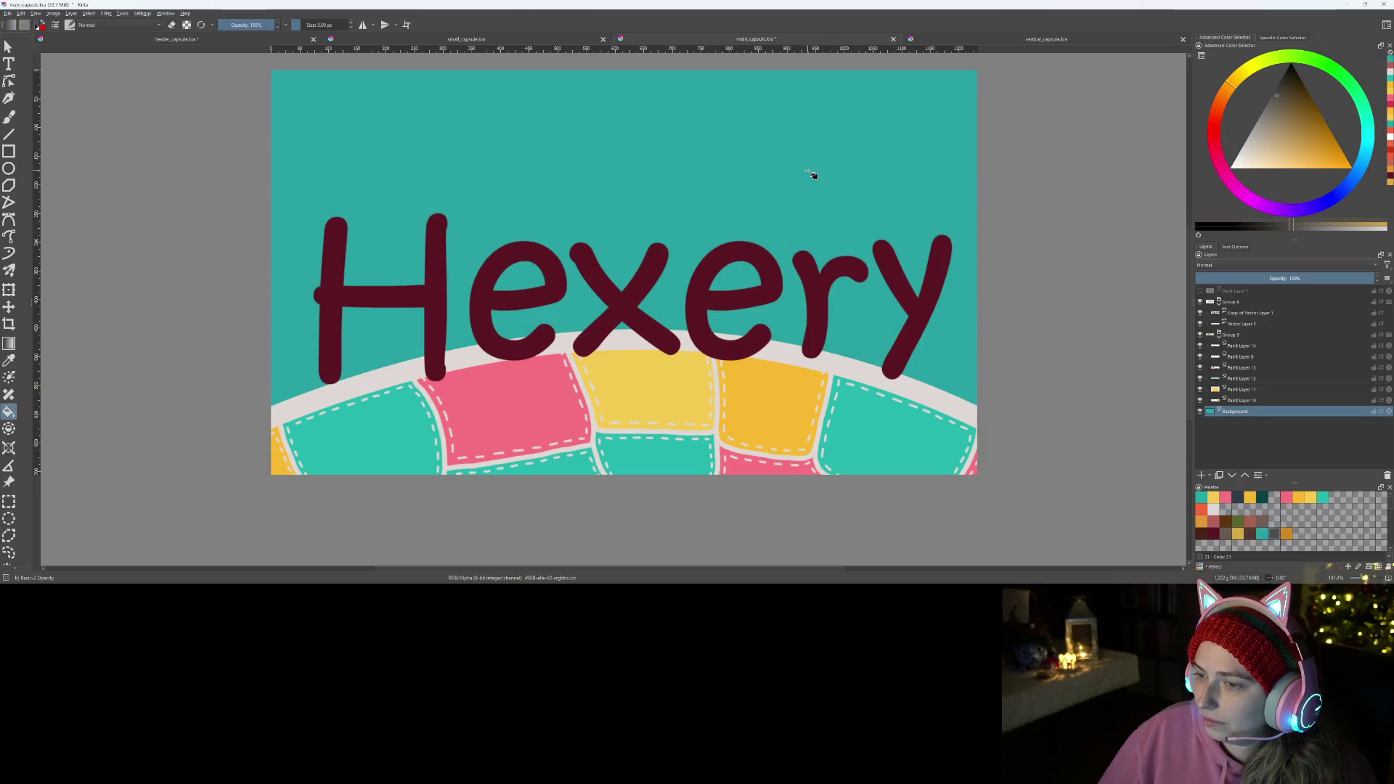
left_click(812, 174)
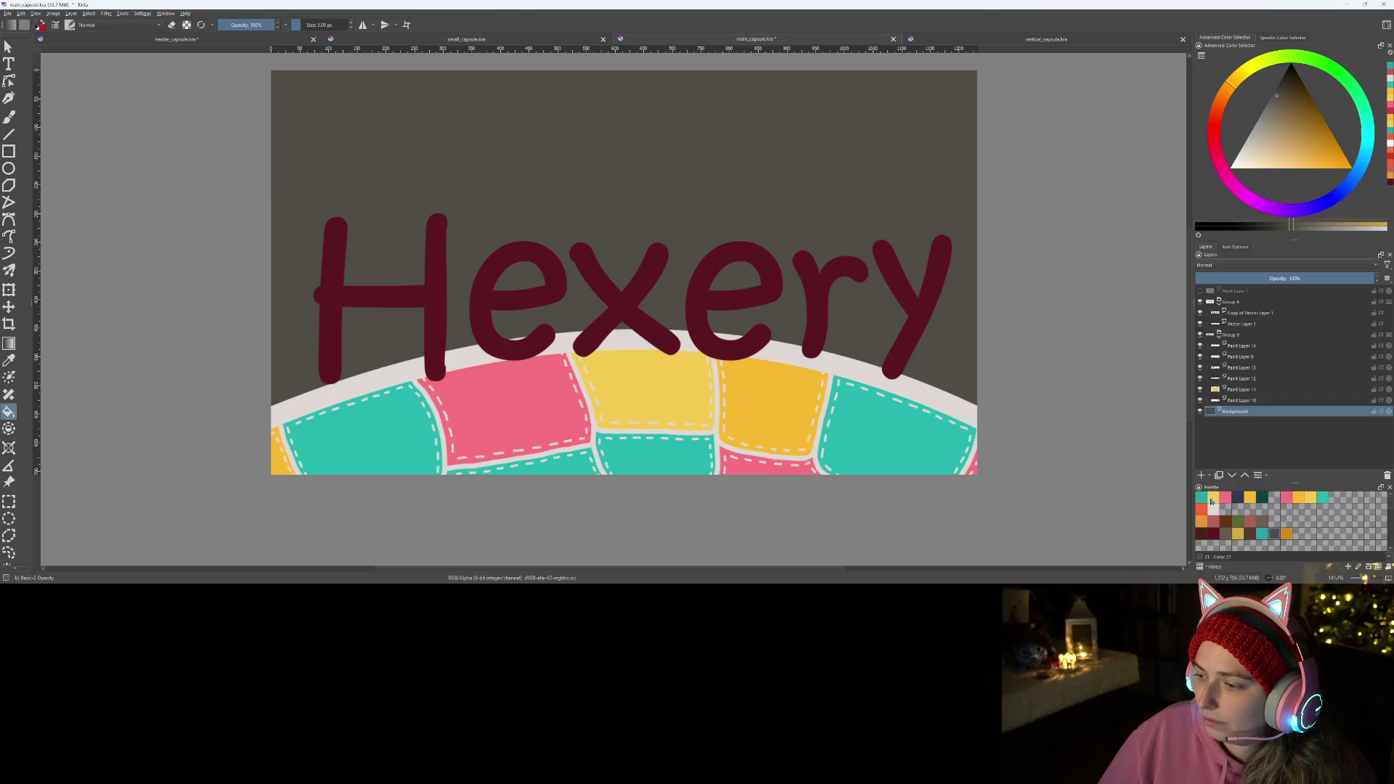
left_click(1213, 499)
left_click(887, 232)
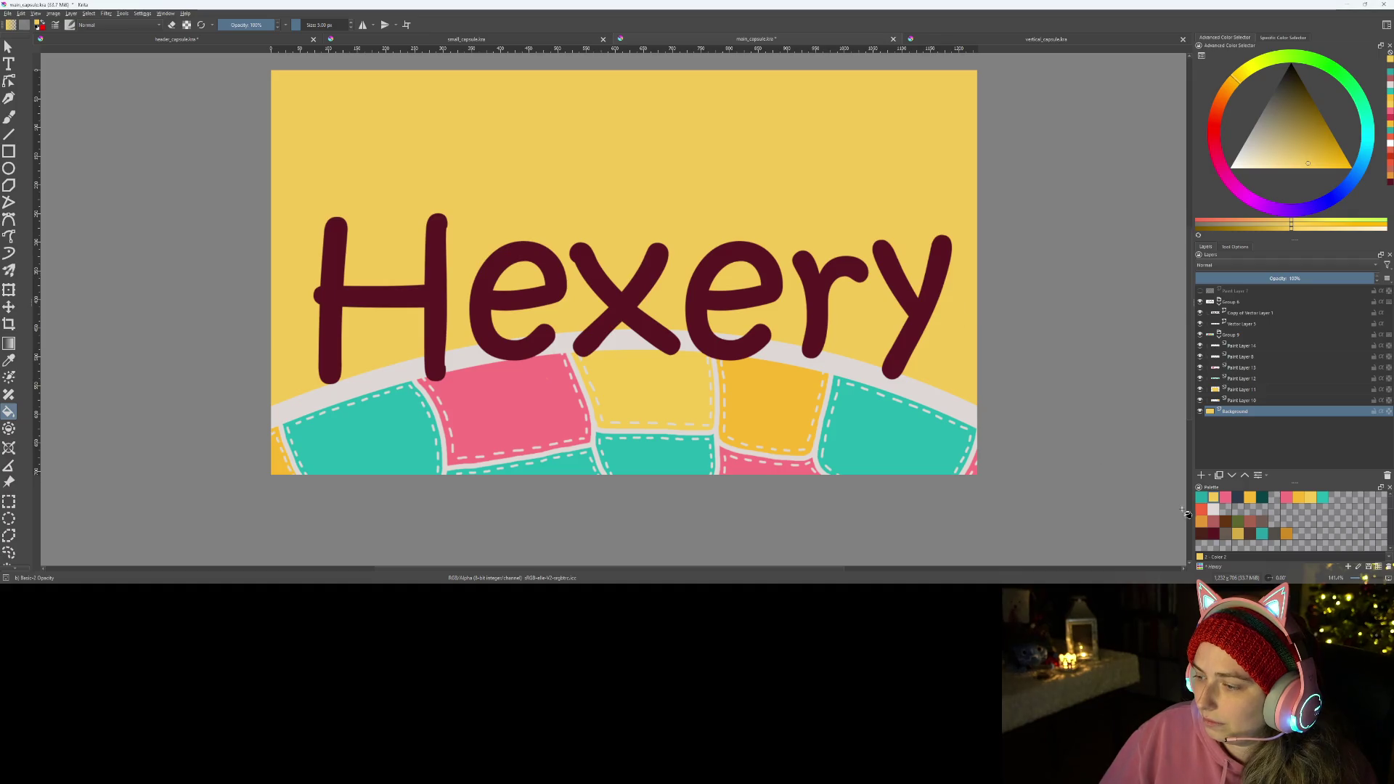
left_click(1202, 521)
left_click(942, 245)
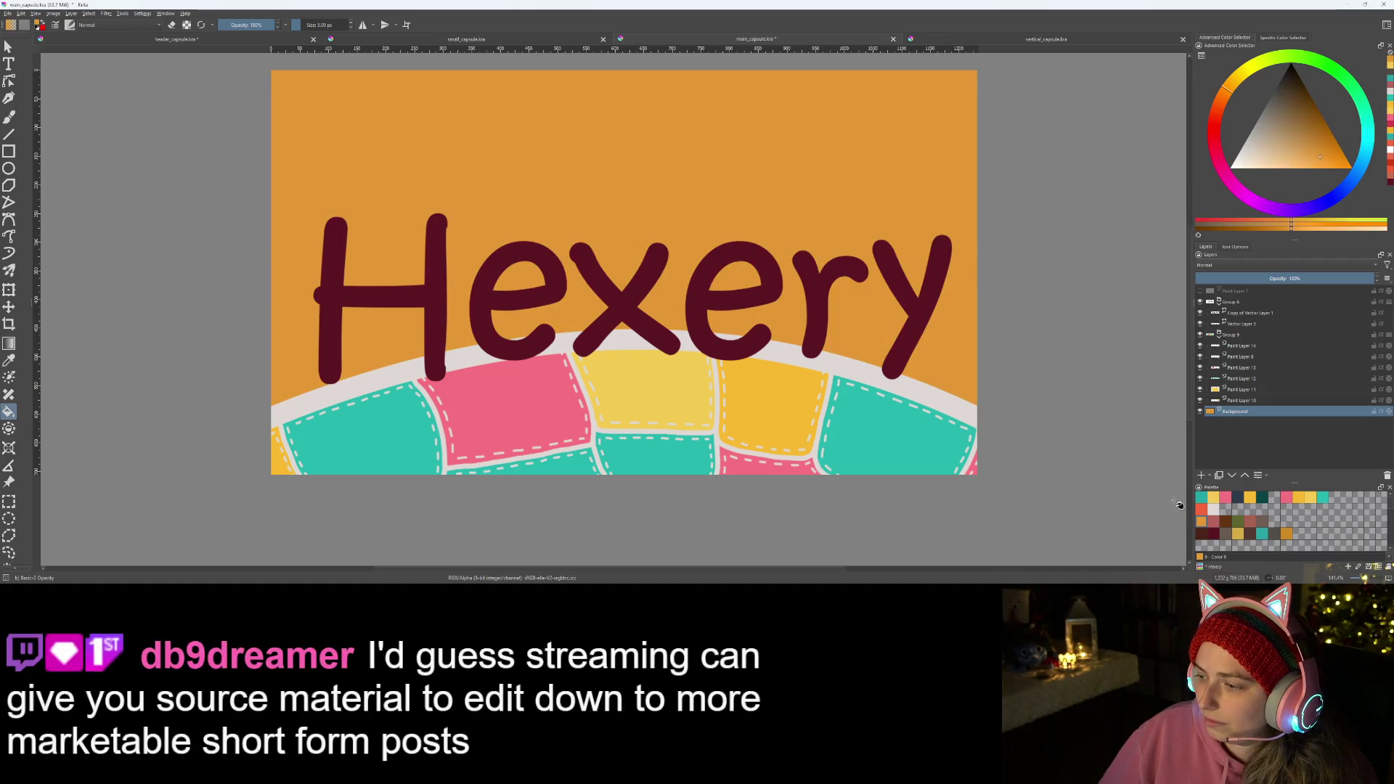
left_click(1228, 523)
left_click(883, 222)
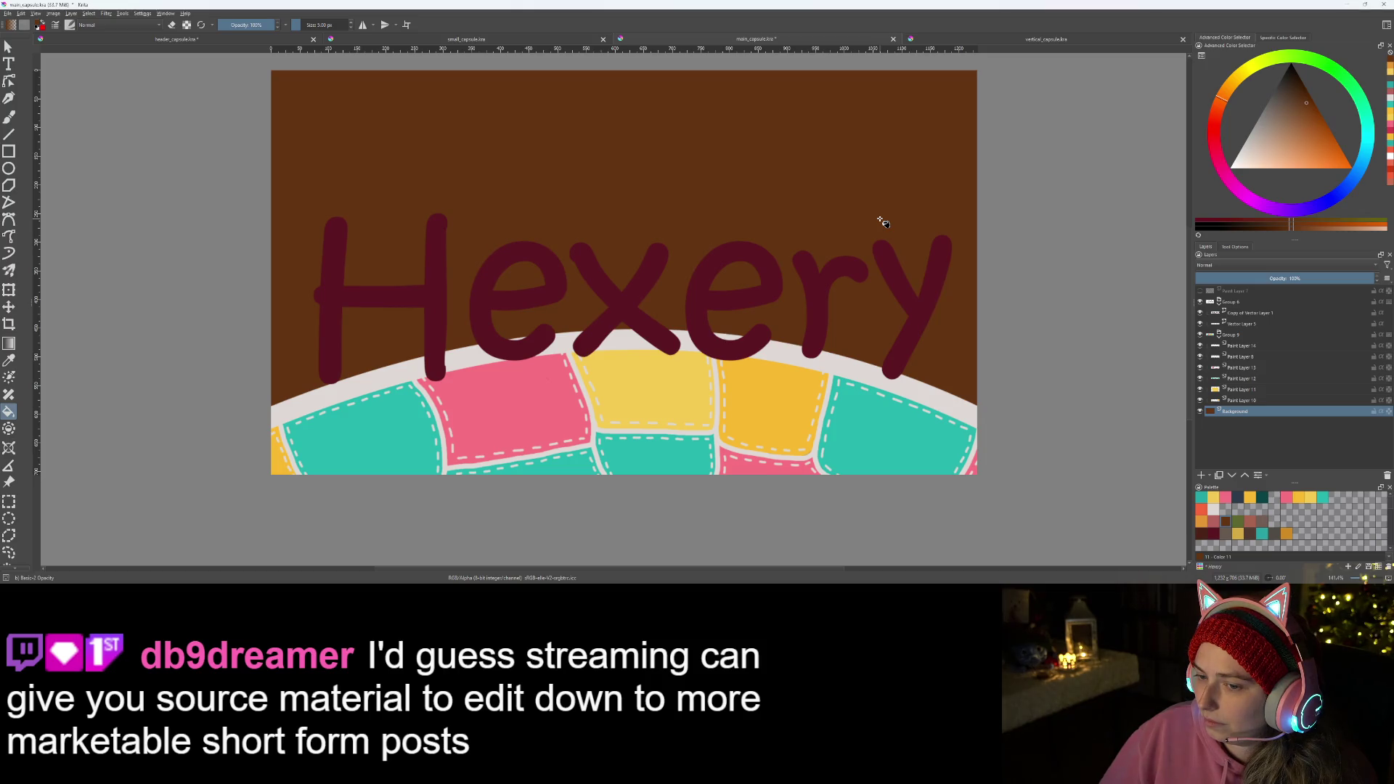
left_click(1227, 521)
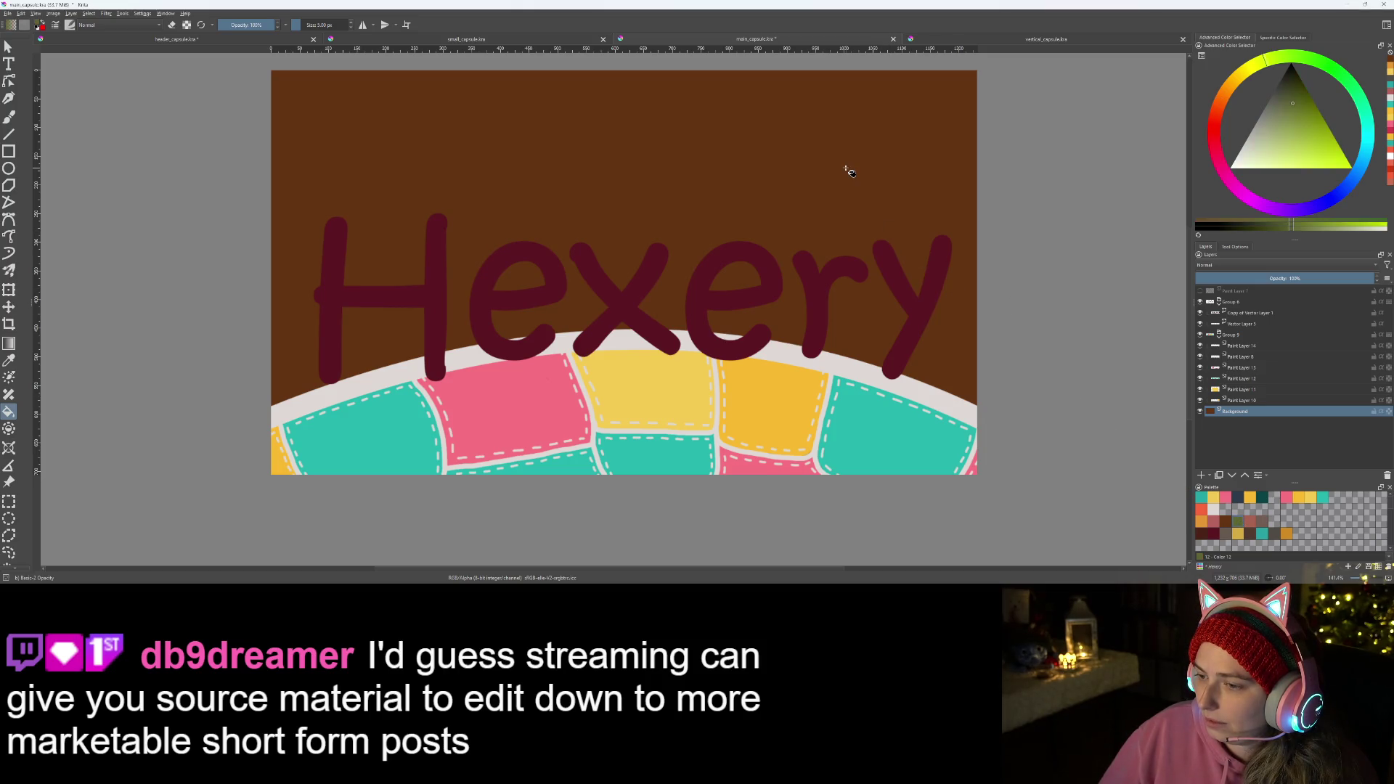
left_click(851, 172)
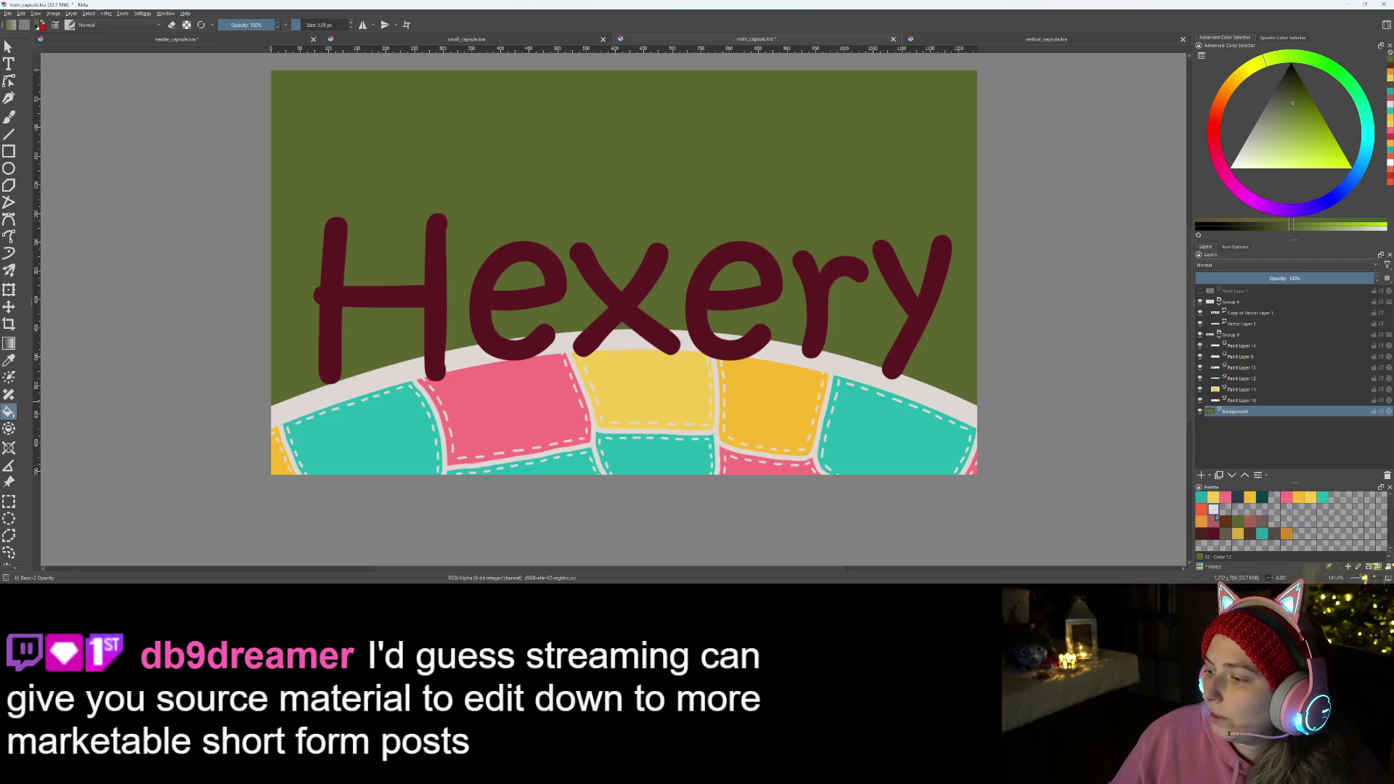
- Try light beige, cream, darker brown and peach background fills
left_click(1214, 508)
left_click(608, 227)
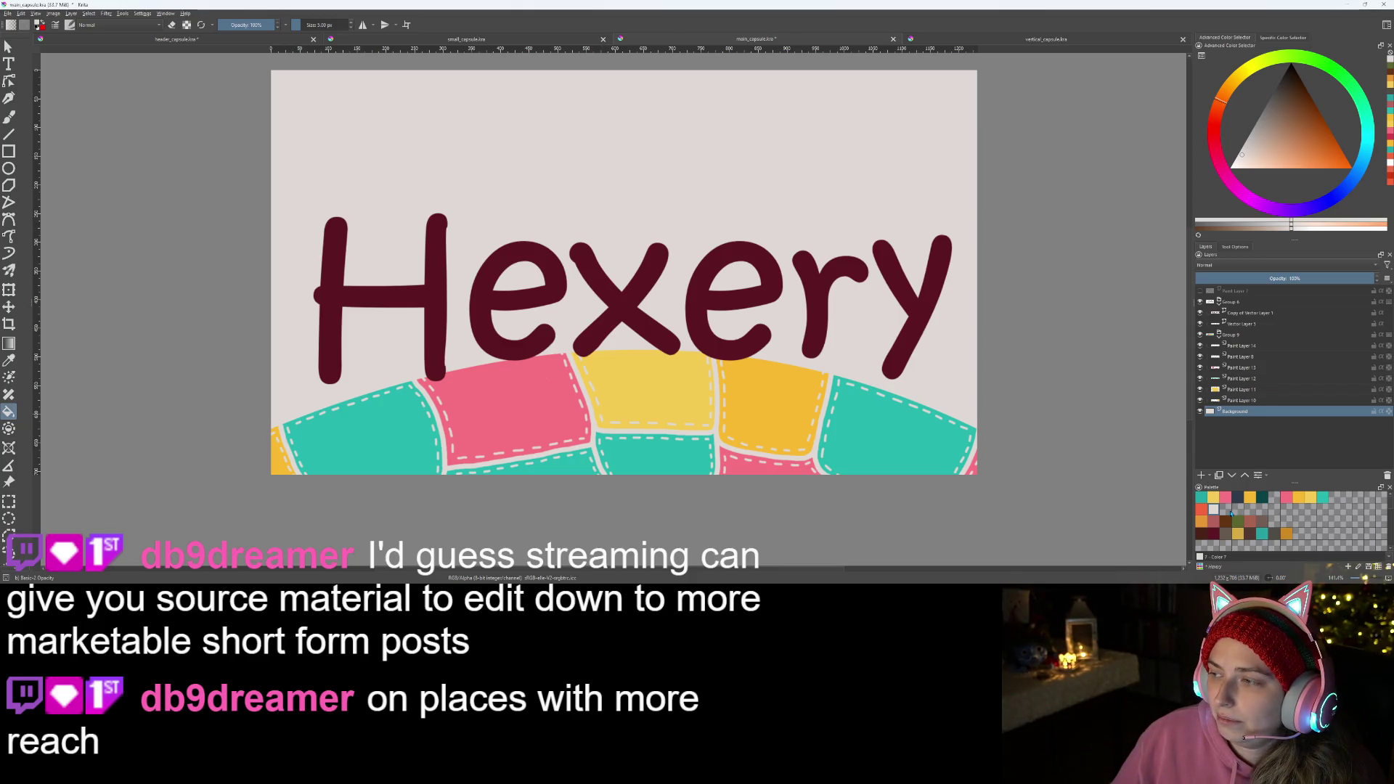
left_click_drag(1247, 163, 1236, 166)
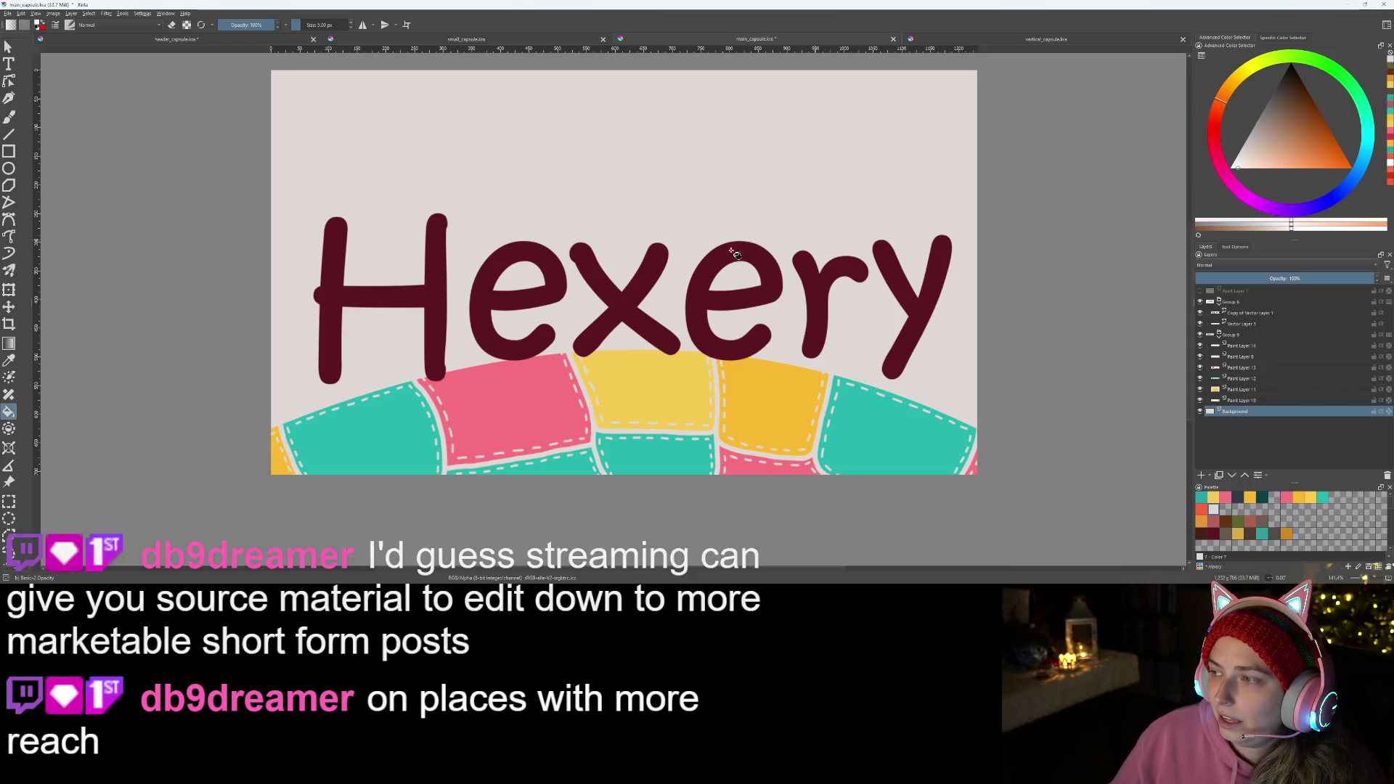
left_click(743, 177)
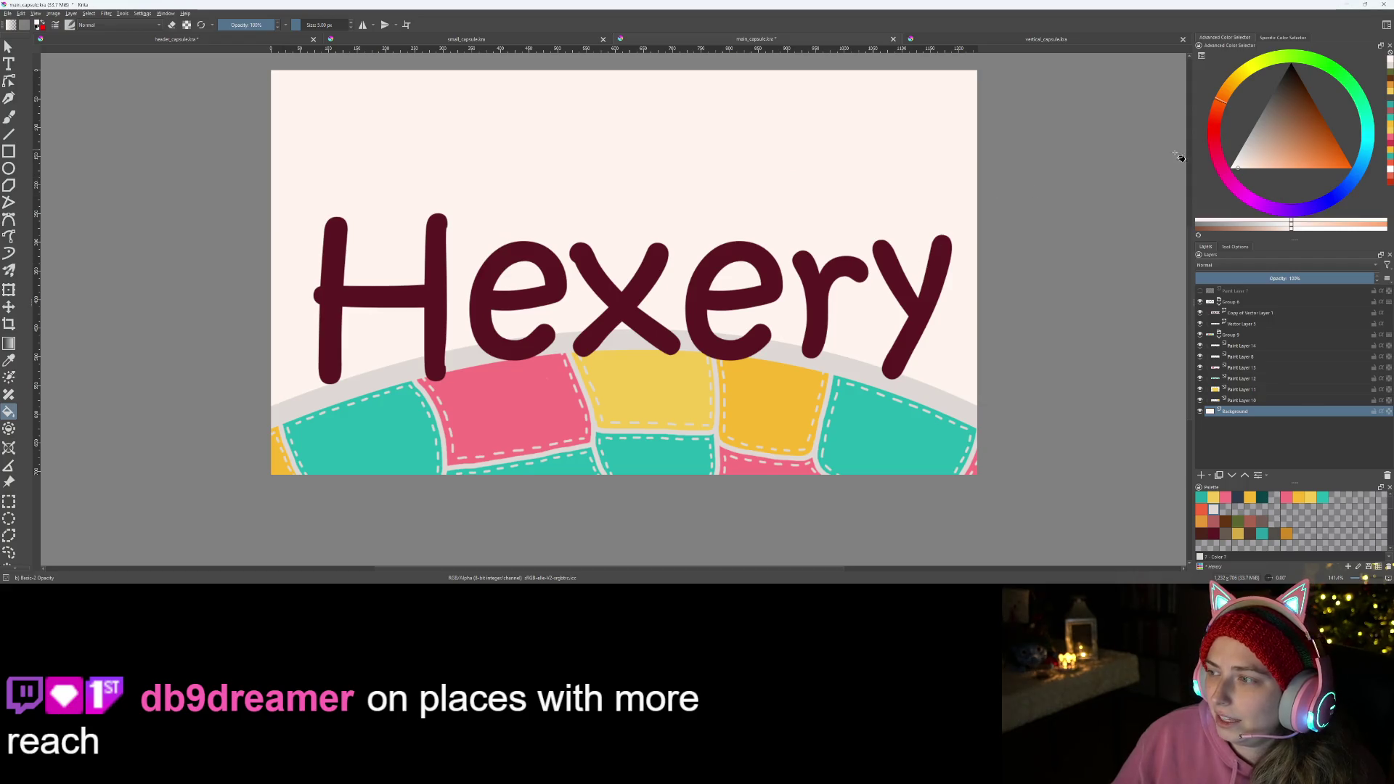
mouse_move(1273, 163)
left_mouse_down()
mouse_move(1284, 136)
mouse_move(1269, 164)
mouse_move(1273, 150)
left_mouse_up()
left_click(830, 157)
left_click(753, 98)
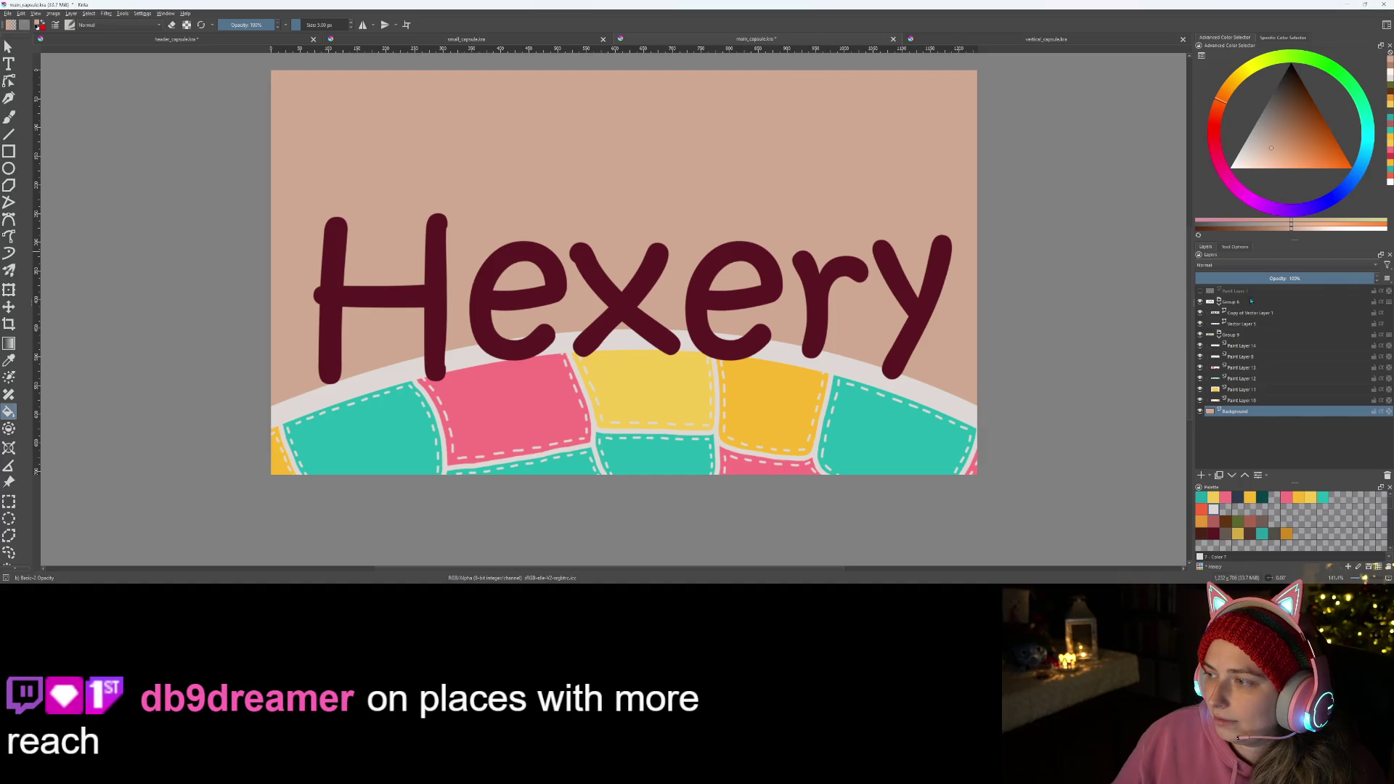
- Settle on a soft lavender background fill after trying several purple shades, then save
left_click_drag(1282, 207, 1287, 218)
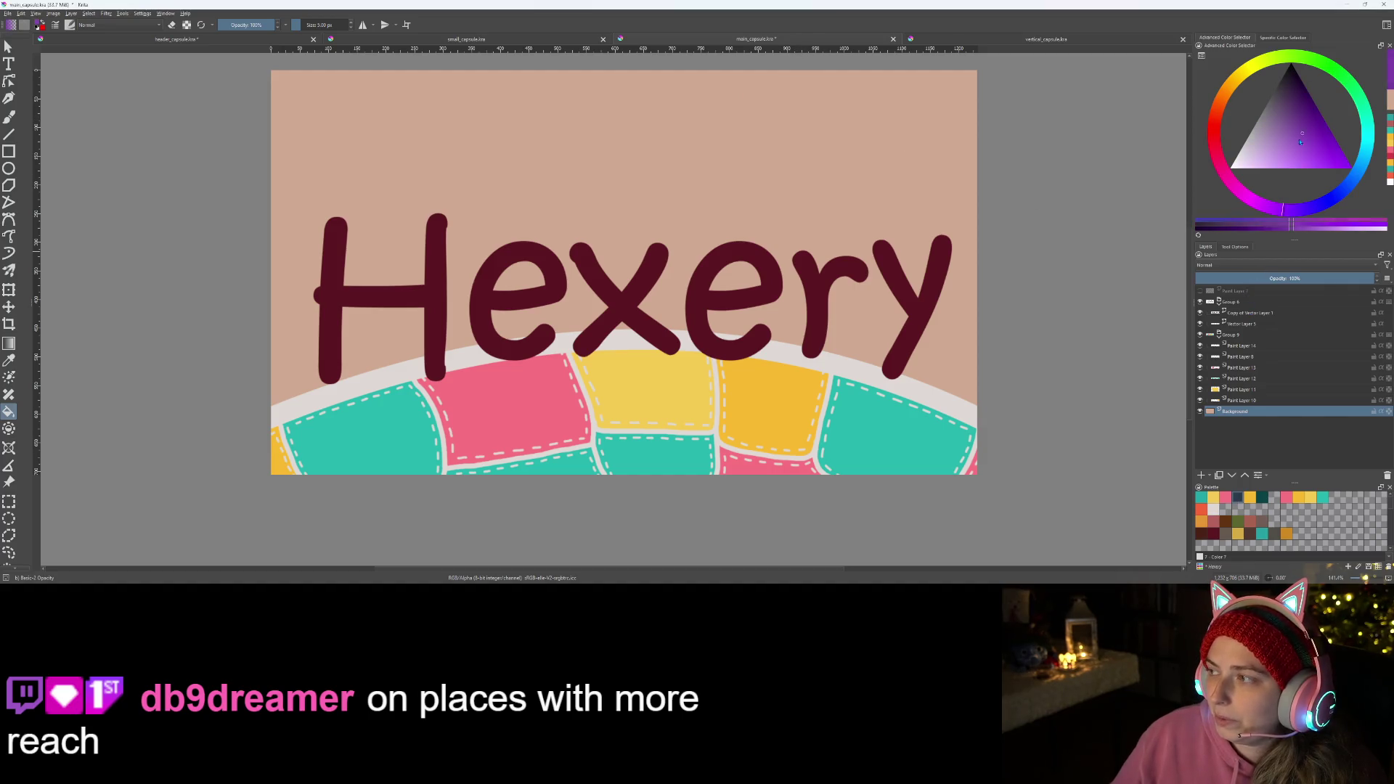
left_click(770, 167)
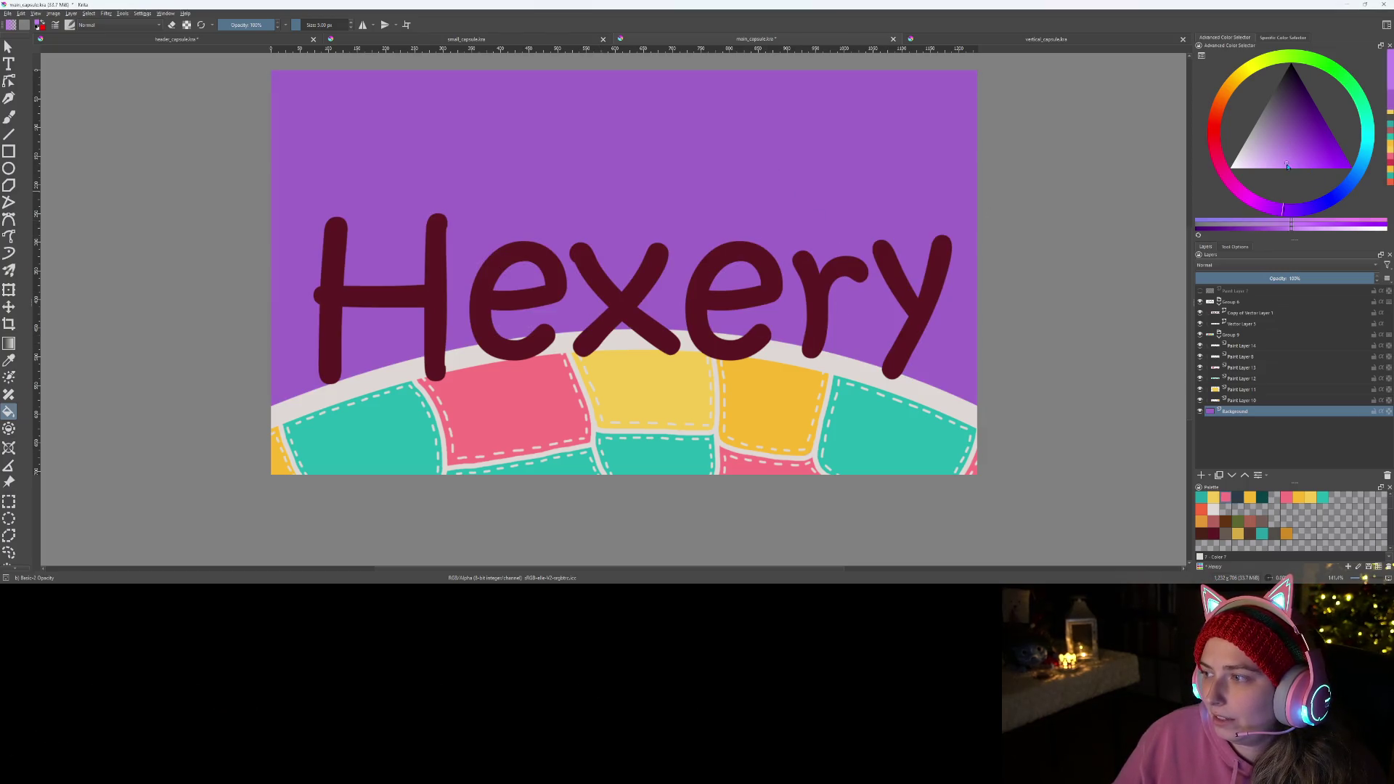
left_click(918, 187)
left_click(1289, 159)
left_click(881, 197)
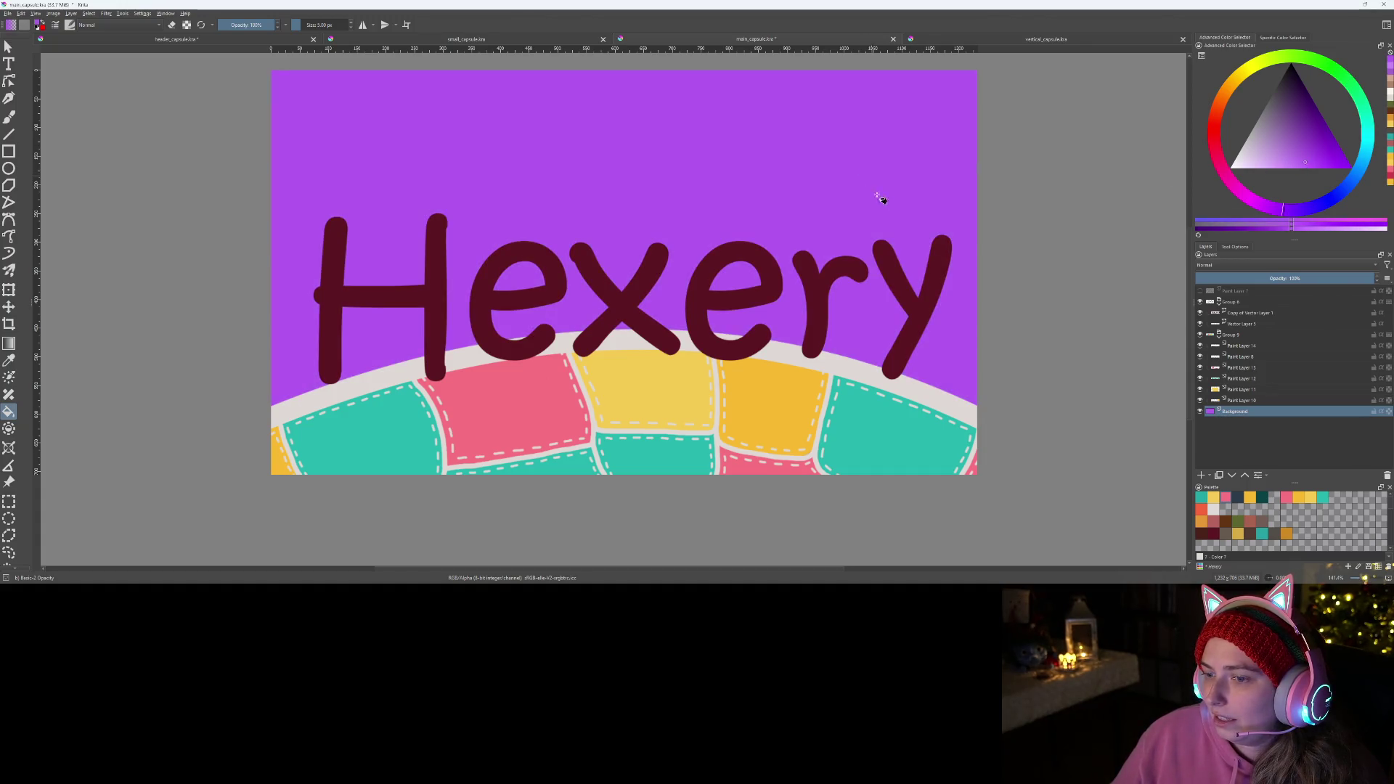
left_click_drag(1308, 161, 1294, 143)
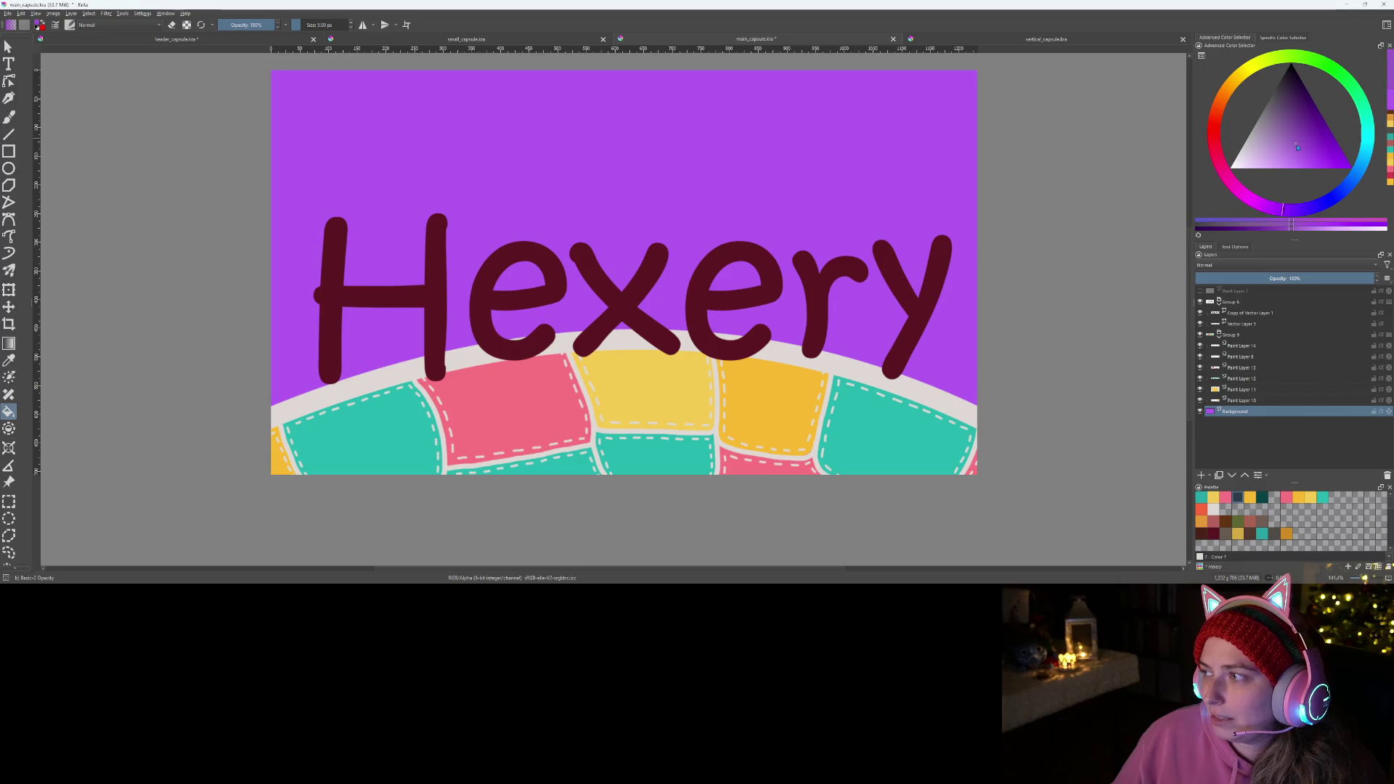
left_click(748, 156)
left_click(1305, 161)
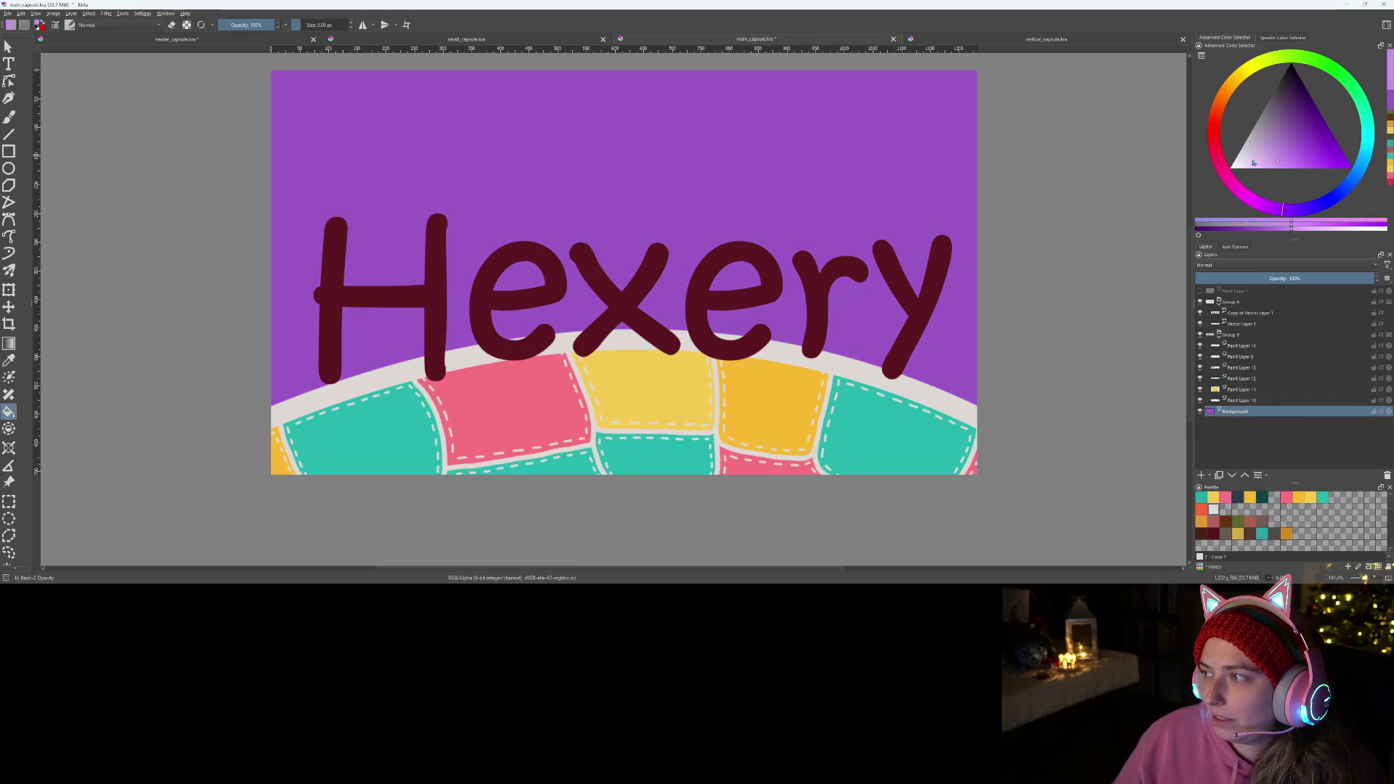
left_click(736, 184)
mouse_move(744, 196)
left_mouse_down()
mouse_move(910, 215)
mouse_move(792, 287)
mouse_move(796, 268)
left_mouse_up()
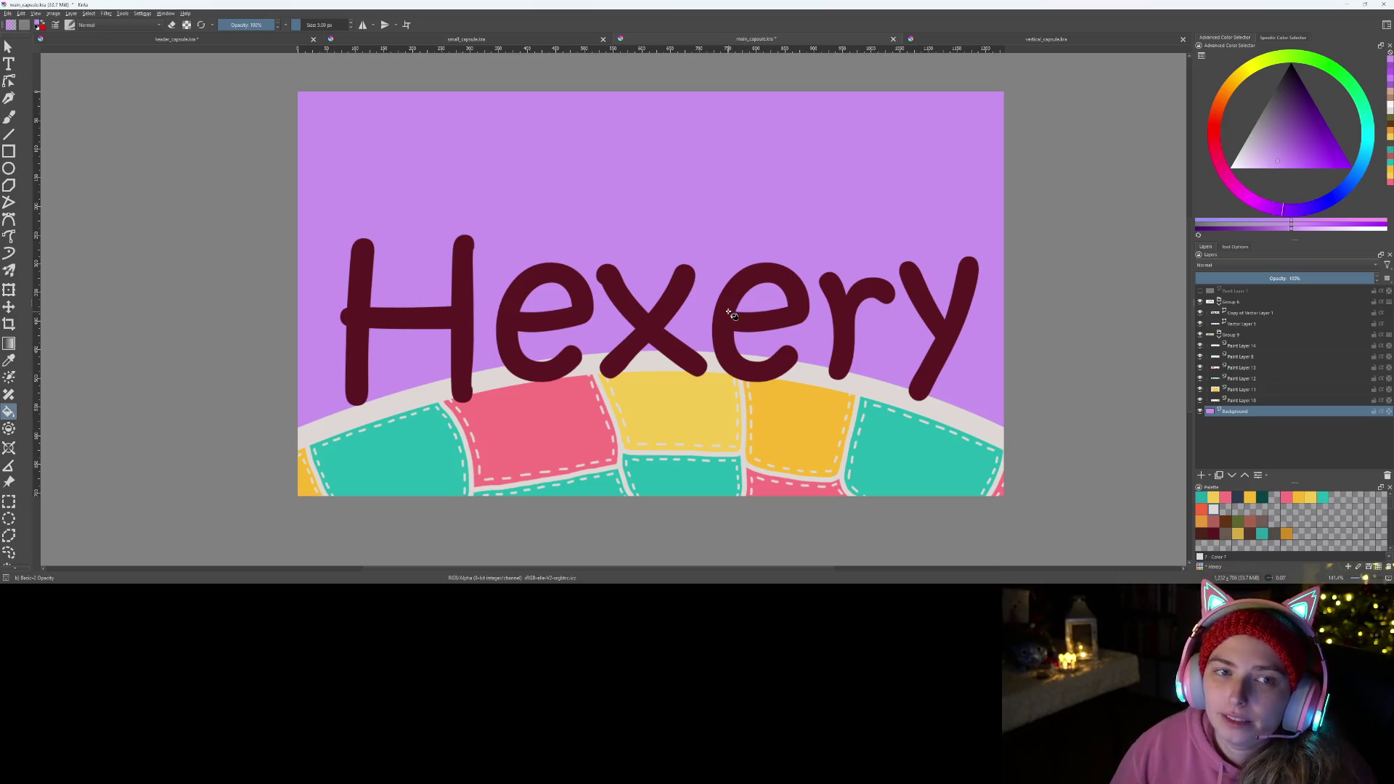
key("ctrl+s")
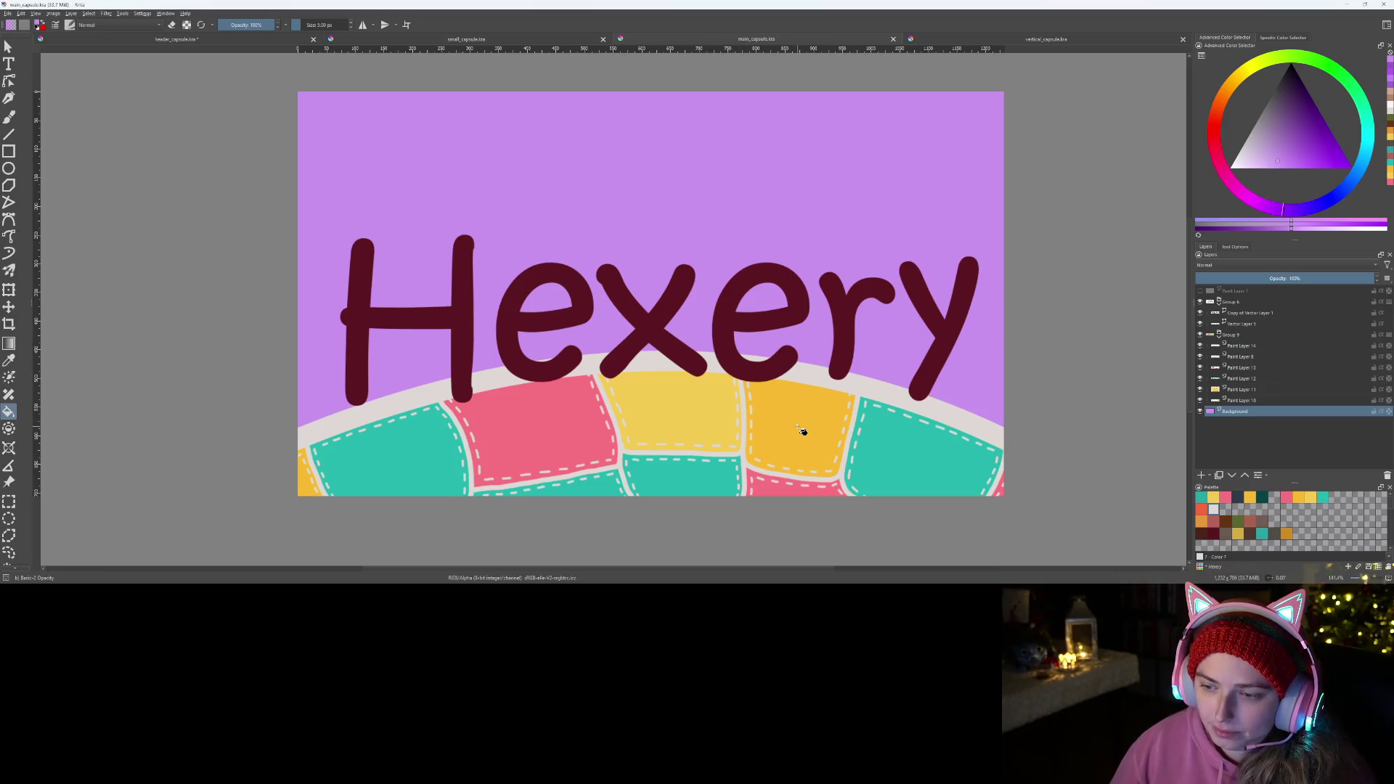
key("b")
scroll(802, 432, "down", 1)
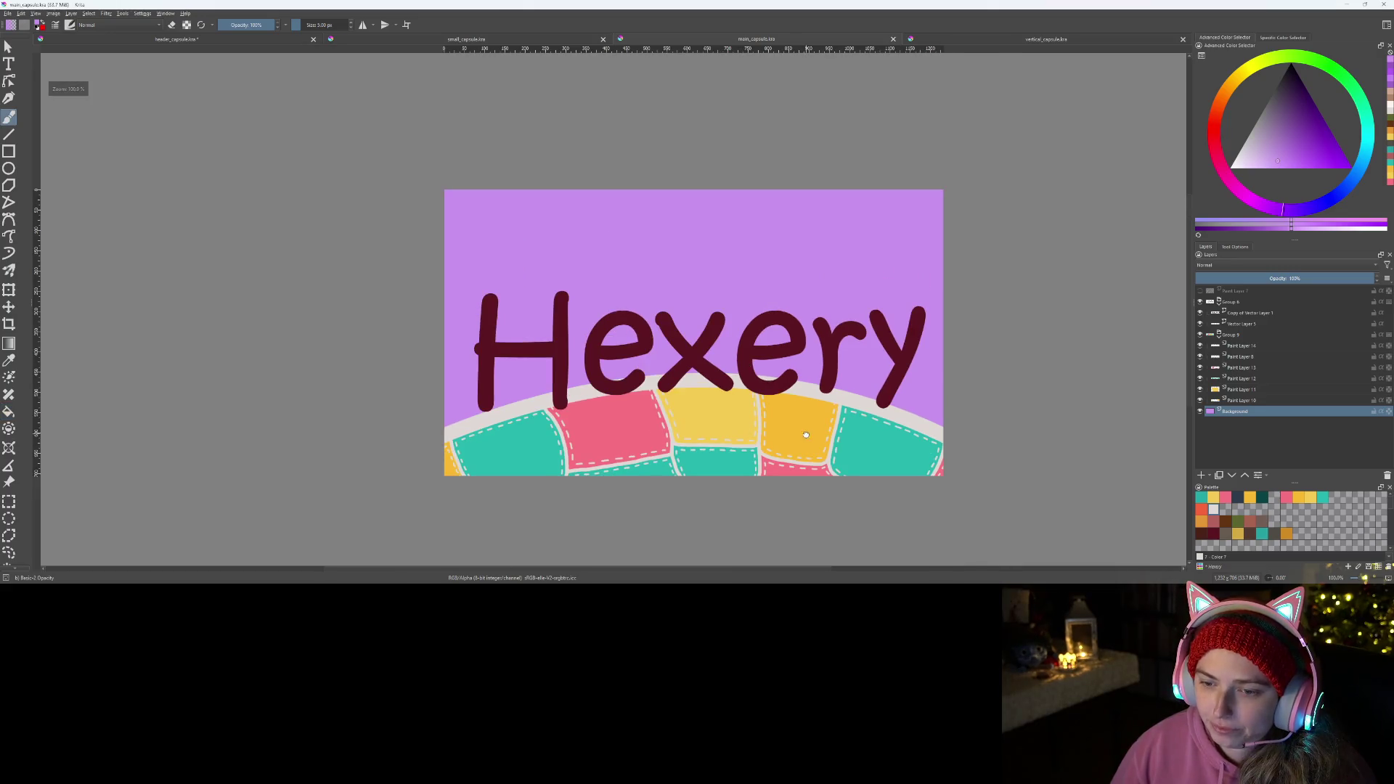
scroll(725, 421, "up", 1)
scroll(701, 412, "down", 1)
scroll(819, 467, "up", 1)
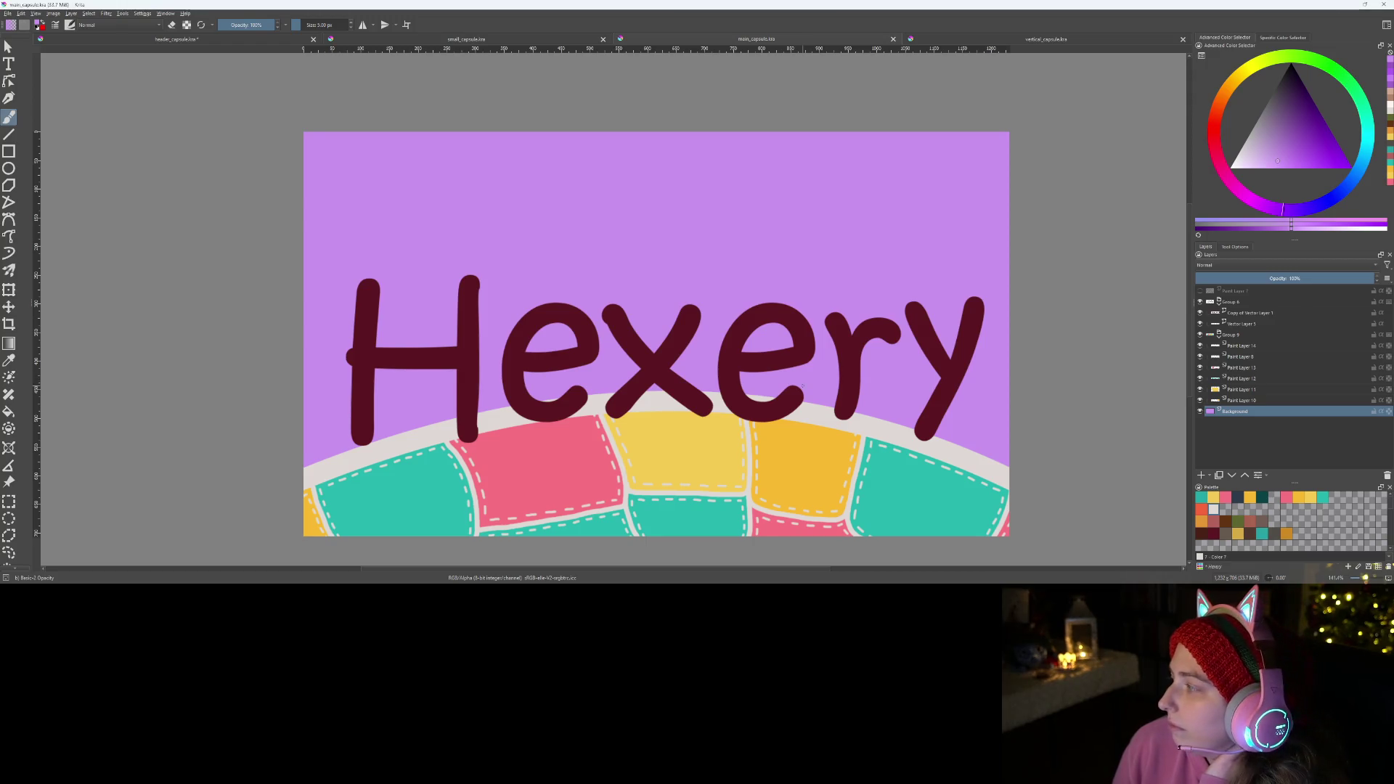
- Select the Hexery text shape on Copy of Vector Layer 1 and drag it up and right
left_click(1253, 313)
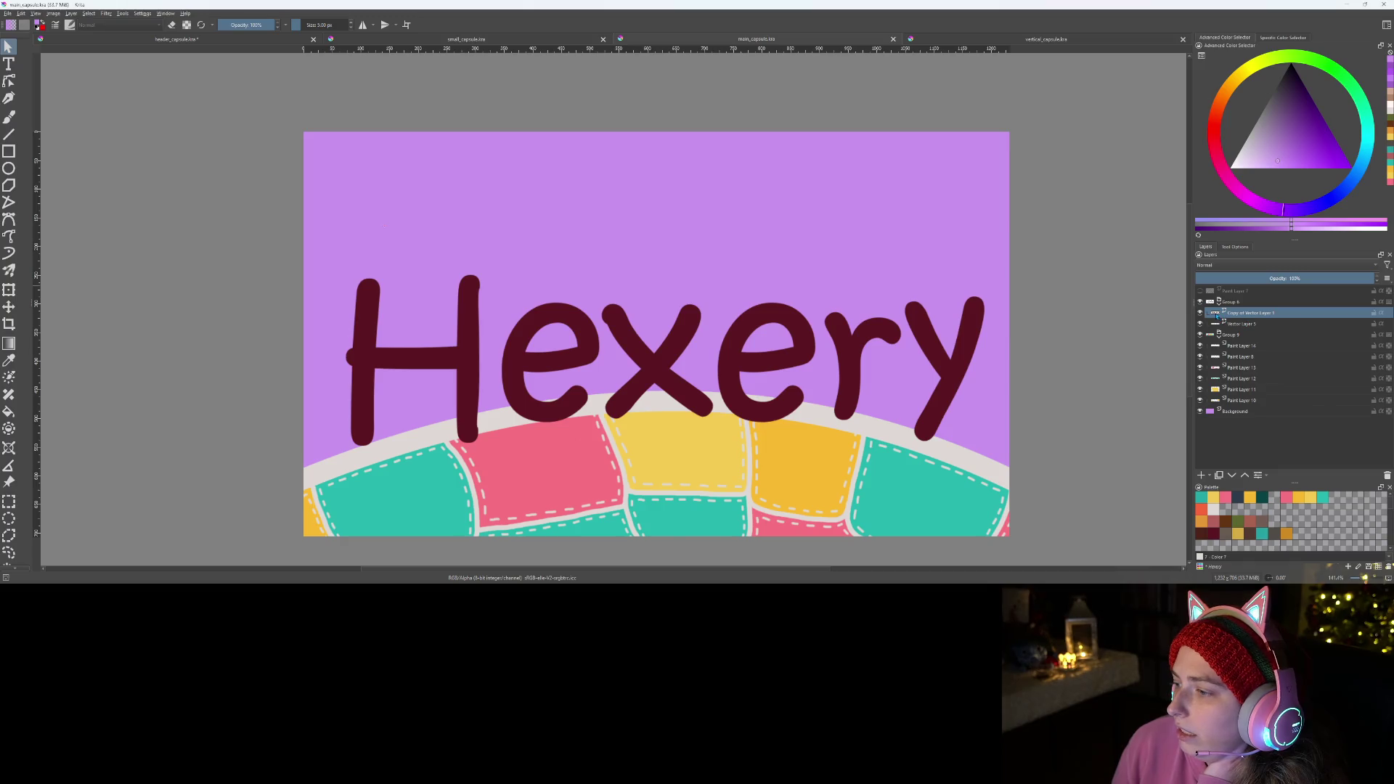
left_click(458, 392)
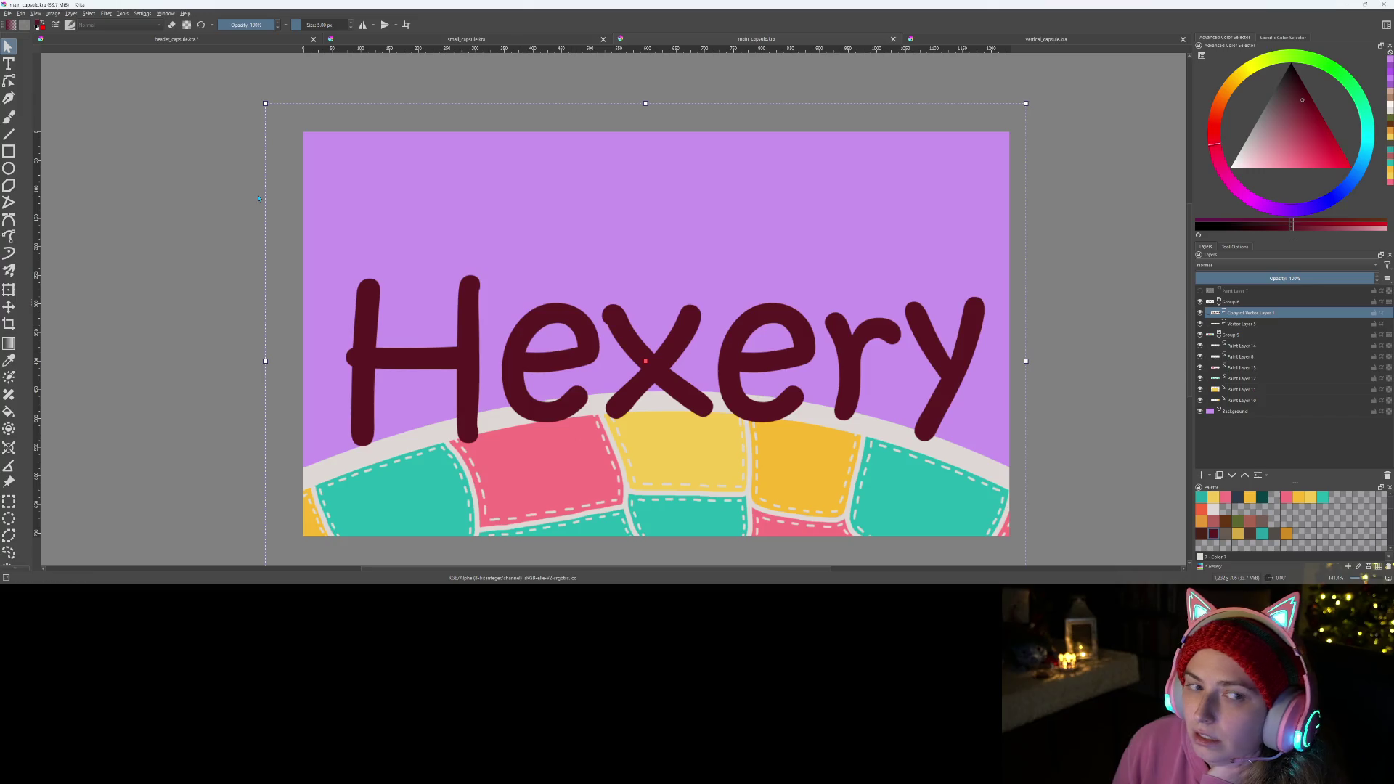
left_click(8, 81)
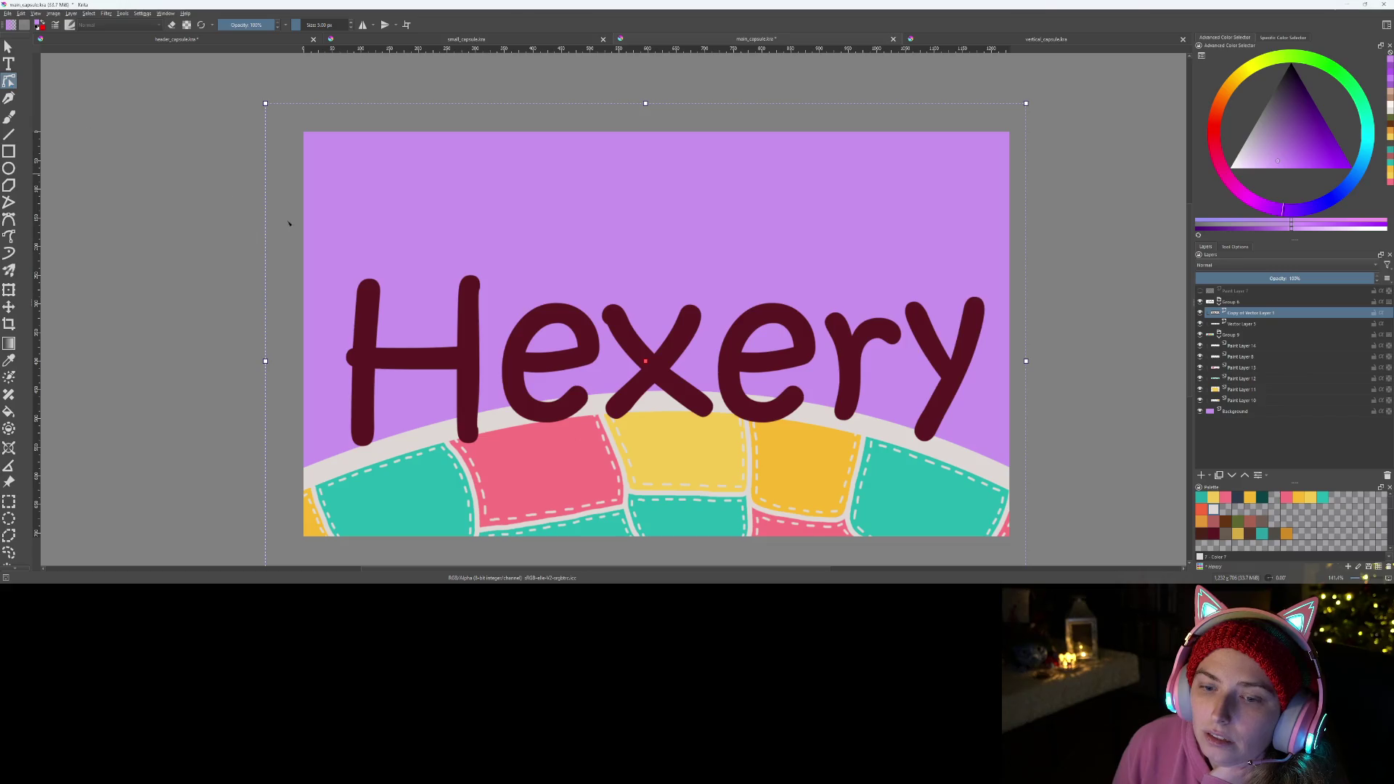
left_click(579, 366)
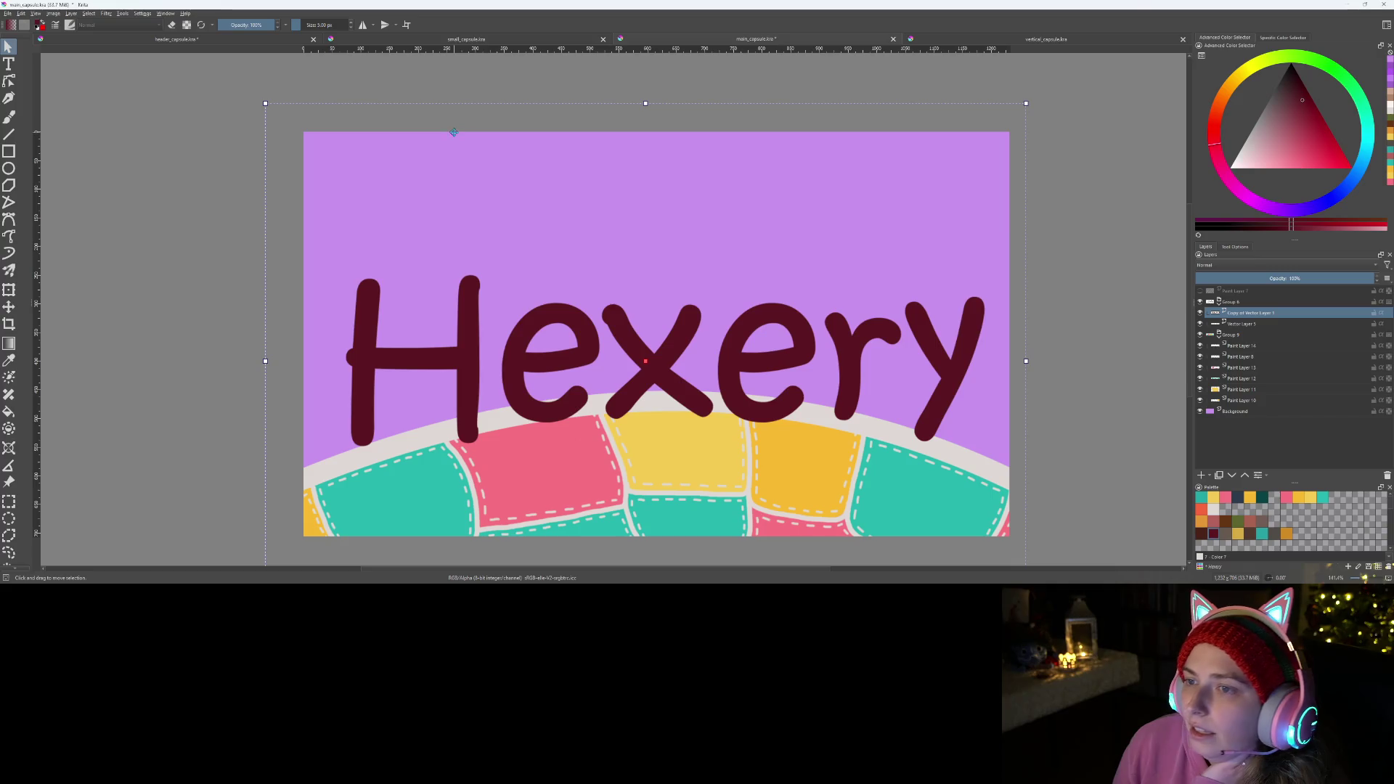
right_click(513, 363)
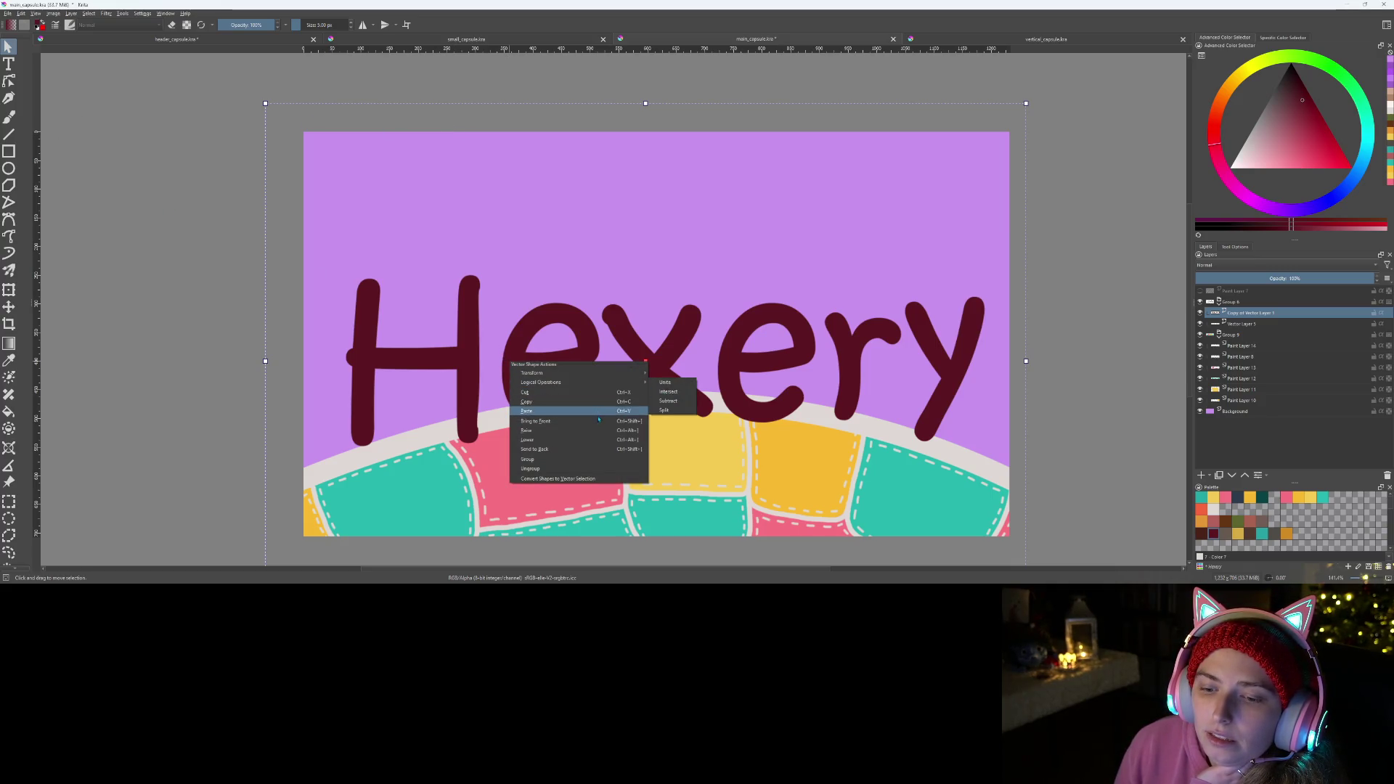
left_click(595, 479)
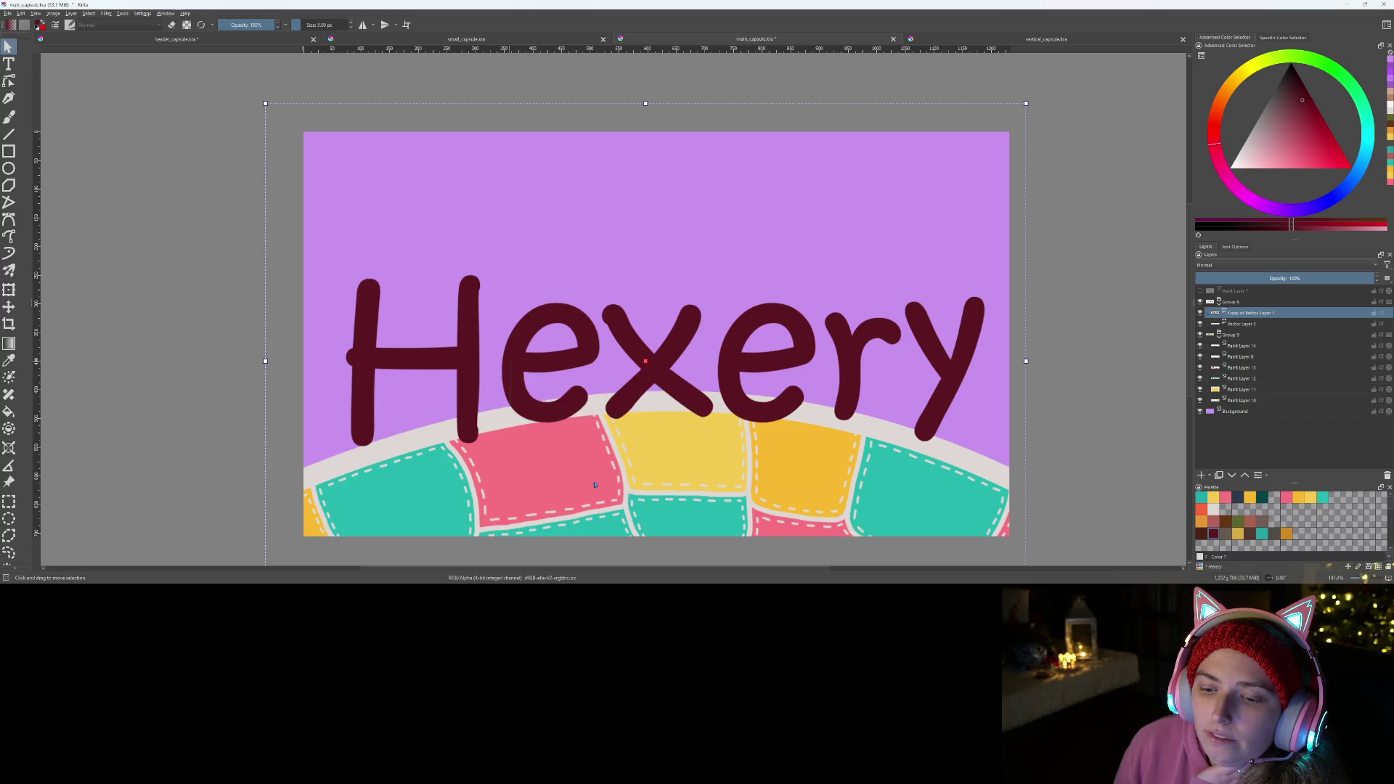
mouse_move(561, 370)
left_mouse_down()
mouse_move(583, 332)
mouse_move(580, 345)
left_mouse_up()
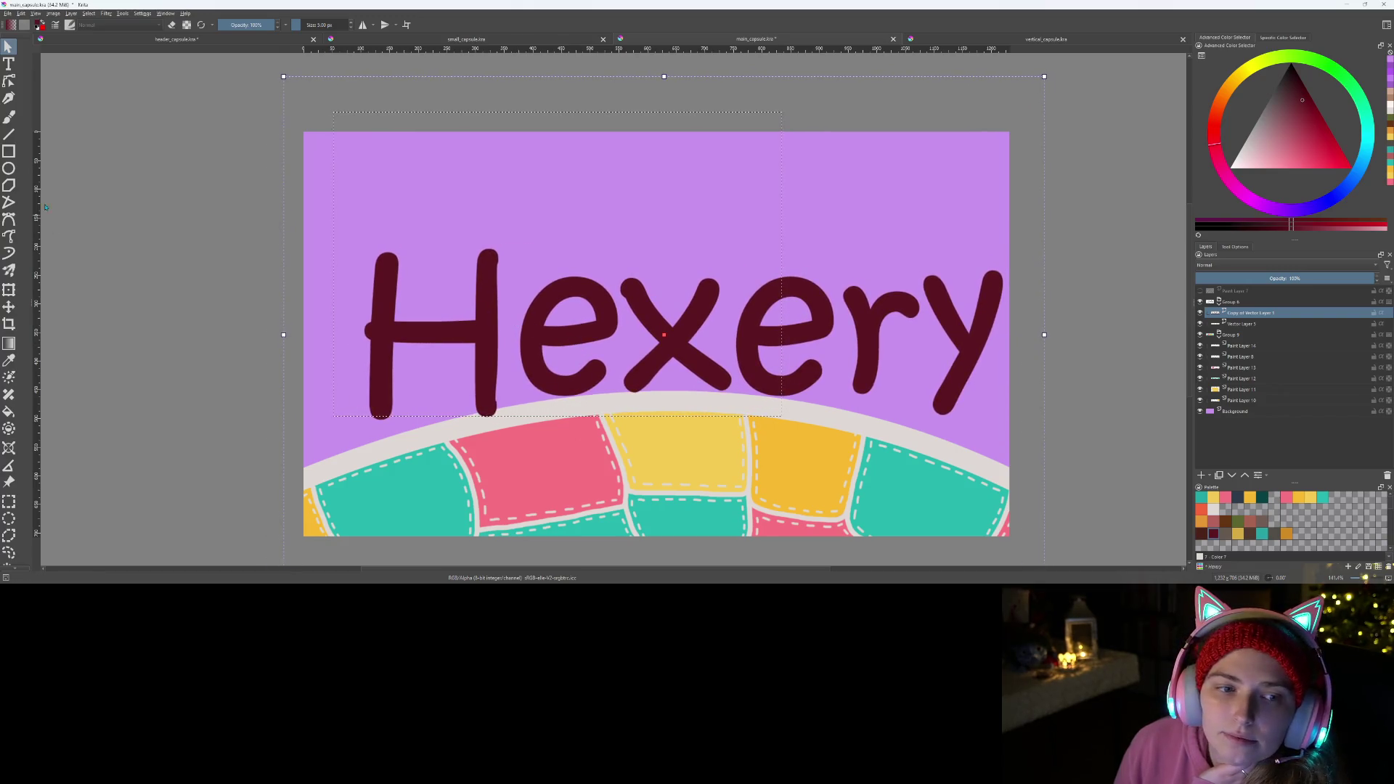
- Reselect the lettering via Vector Shape Actions, then undo the last nudge
left_click(9, 80)
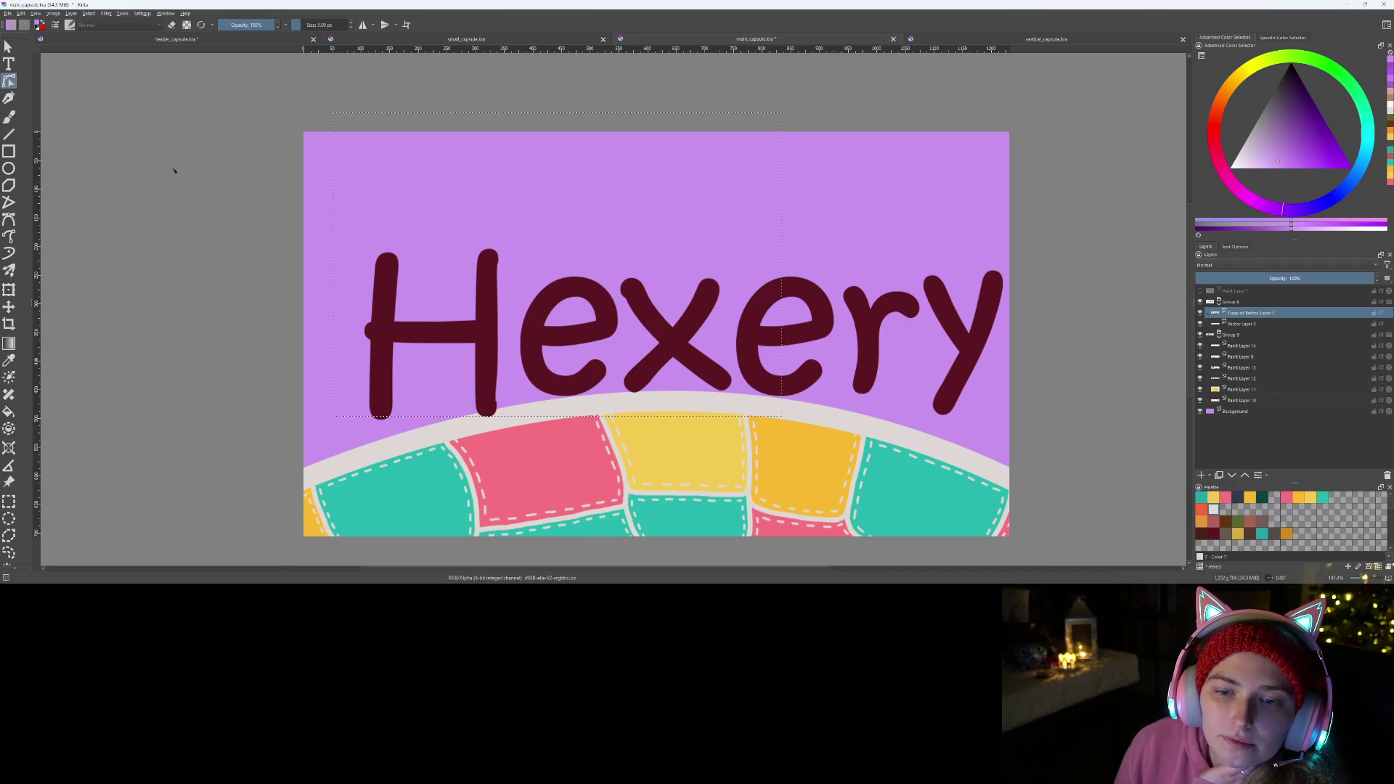
left_click(445, 348)
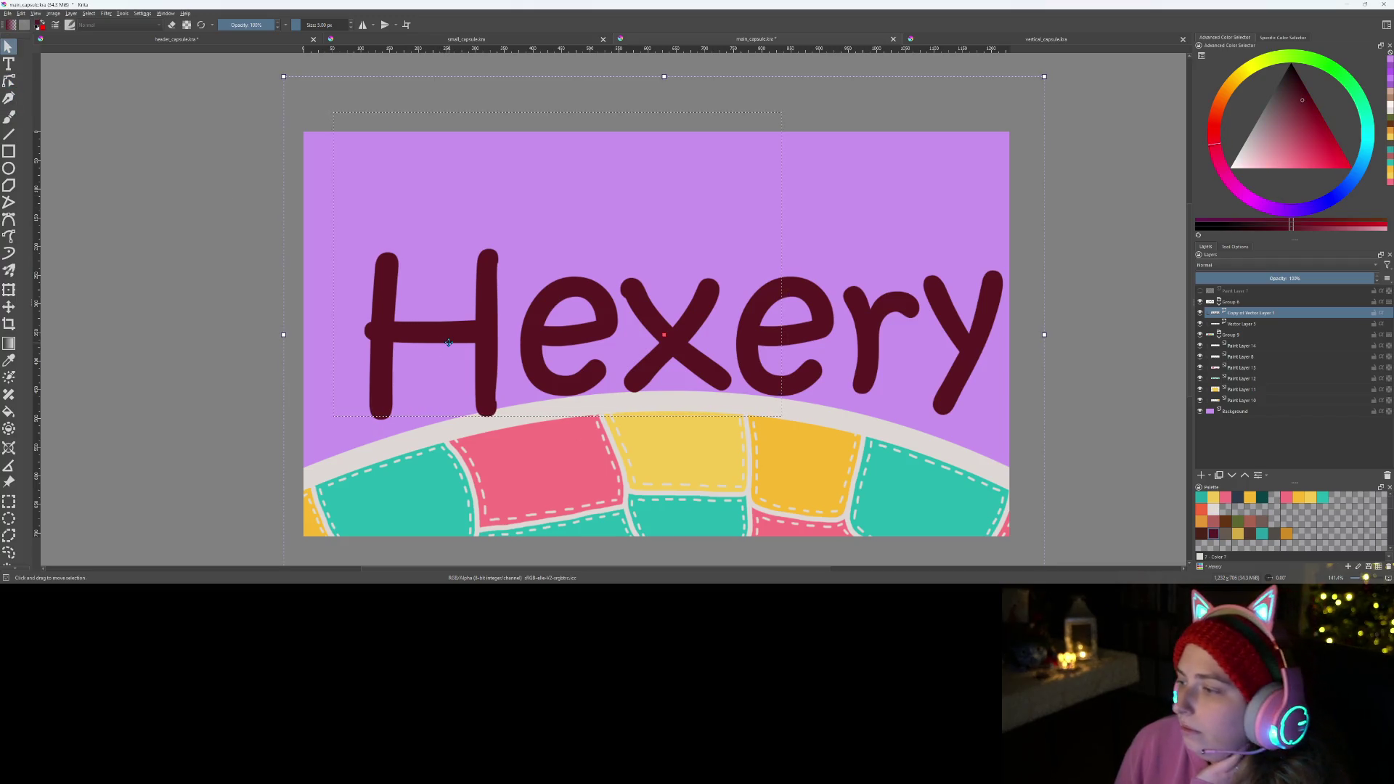
right_click(464, 345)
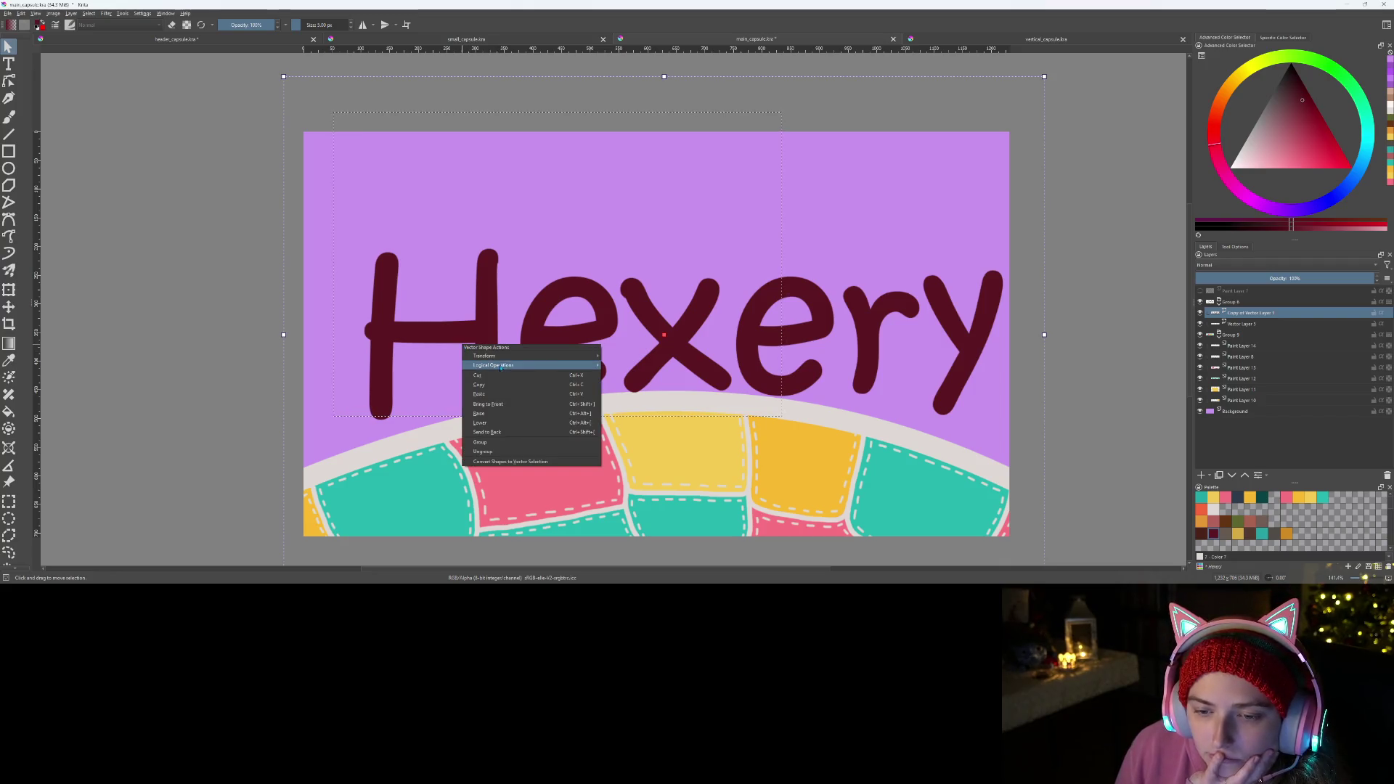
mouse_move(496, 365)
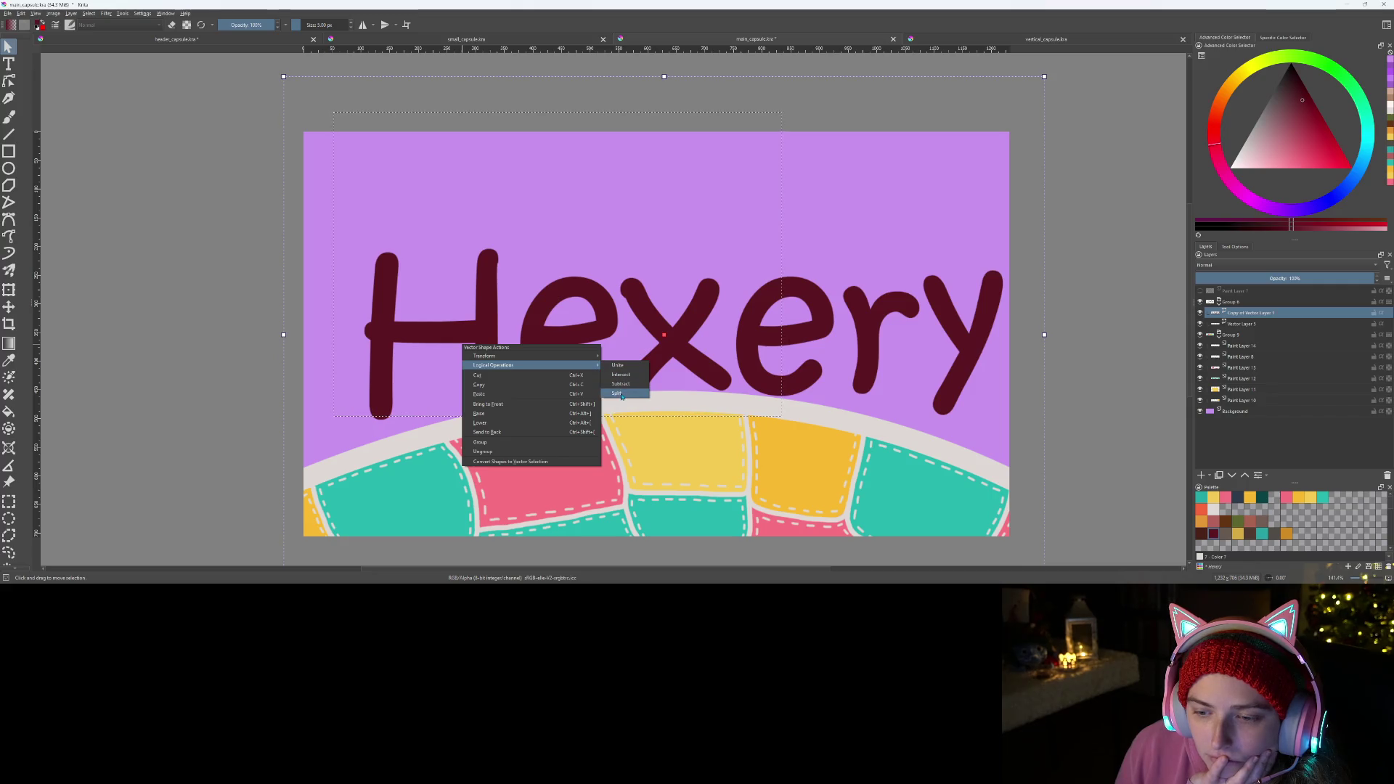
left_click(624, 394)
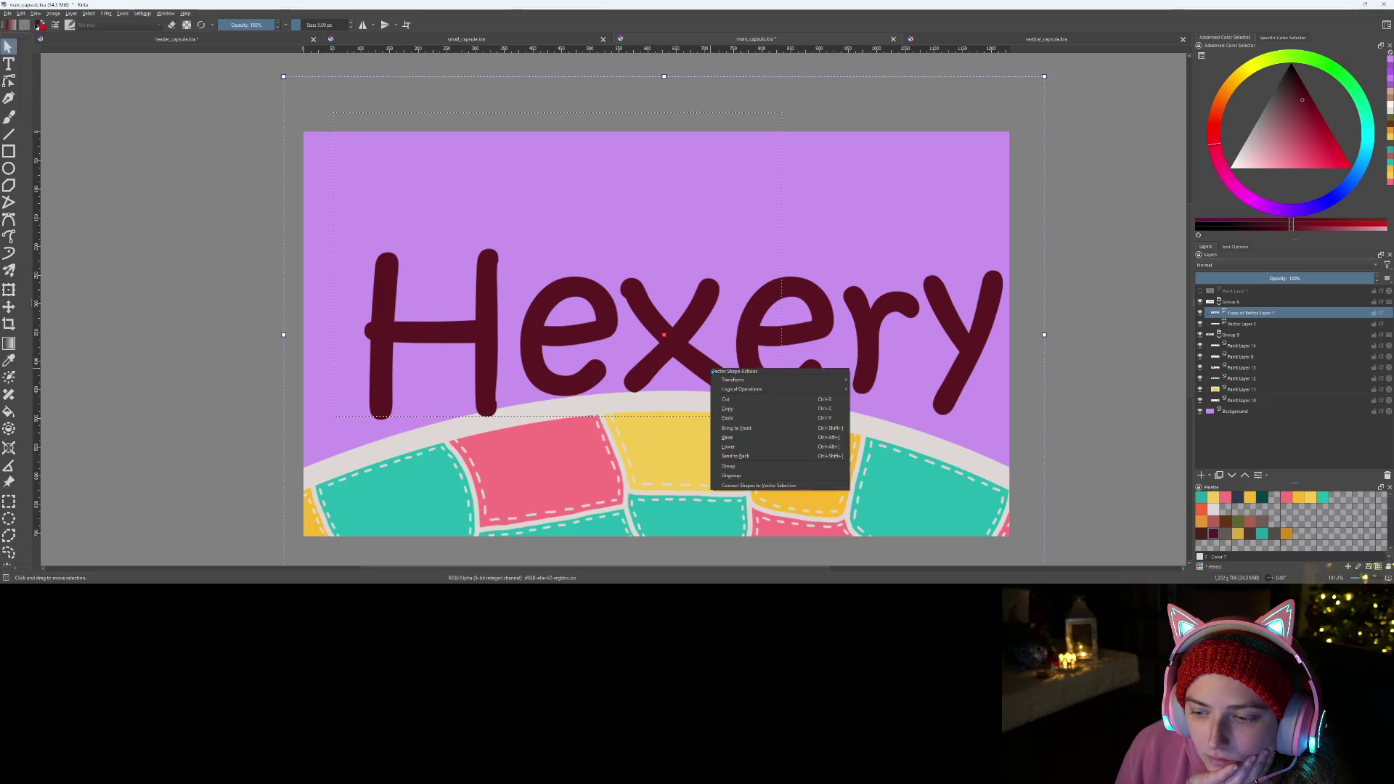
left_click(777, 487)
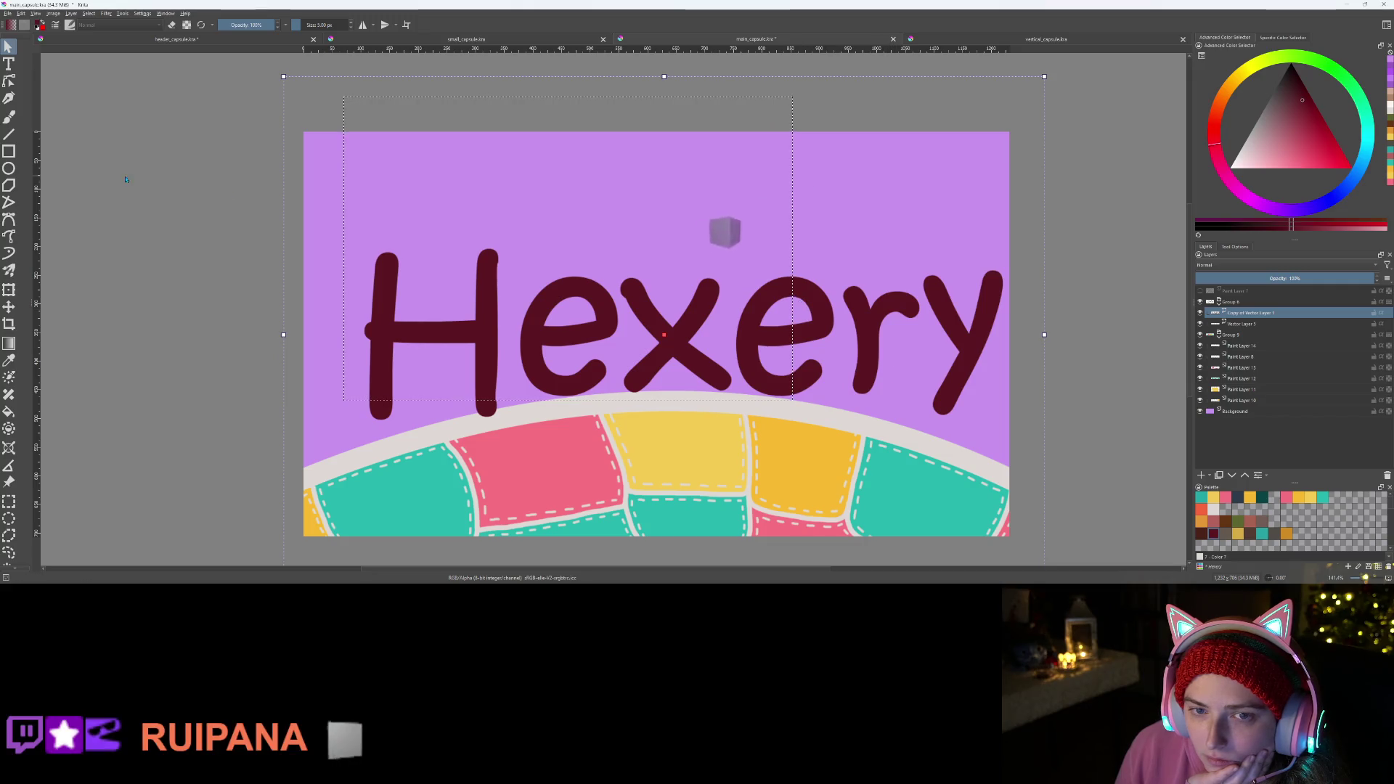
left_click(461, 306, "ctrl")
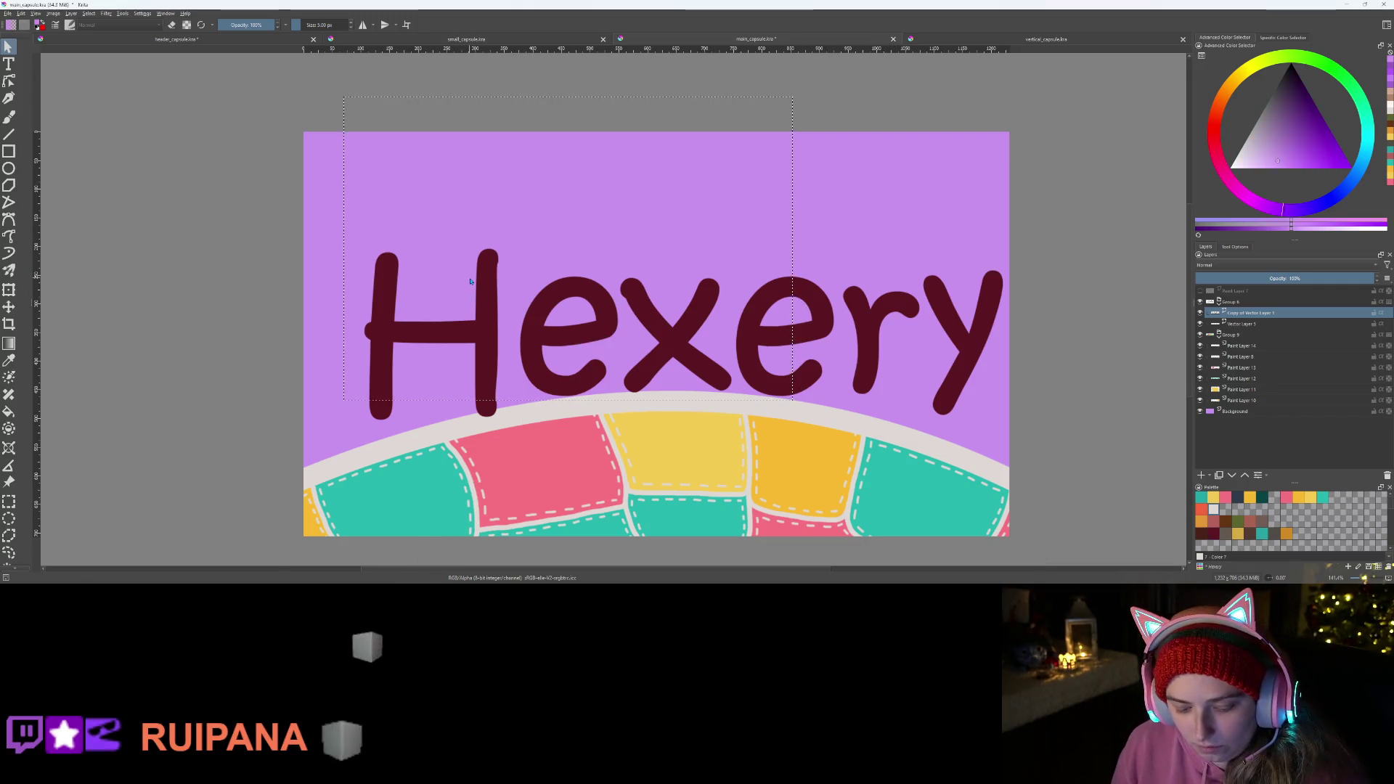
key("ctrl+z")
- Drag the Hexery lettering slightly higher above the patchwork
left_click(685, 425)
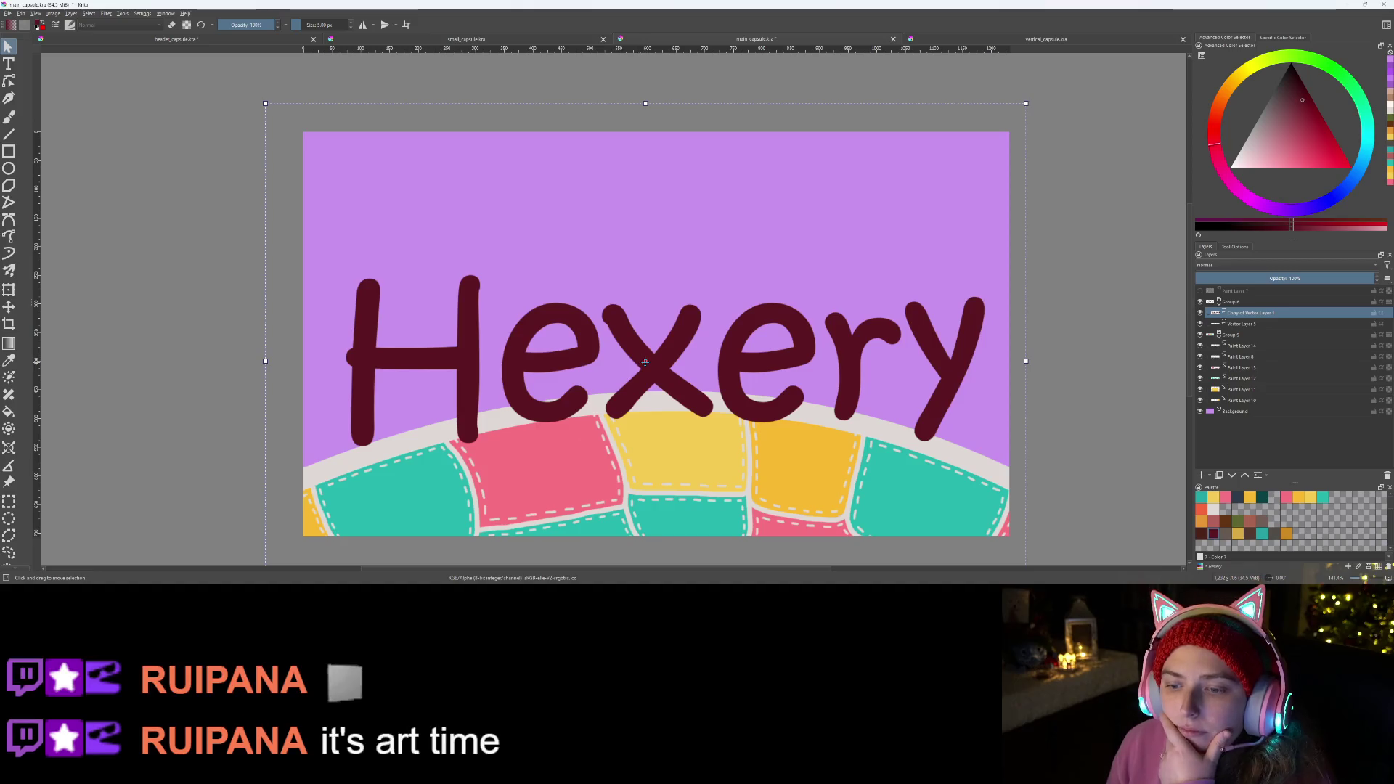
left_click_drag(645, 362, 651, 337)
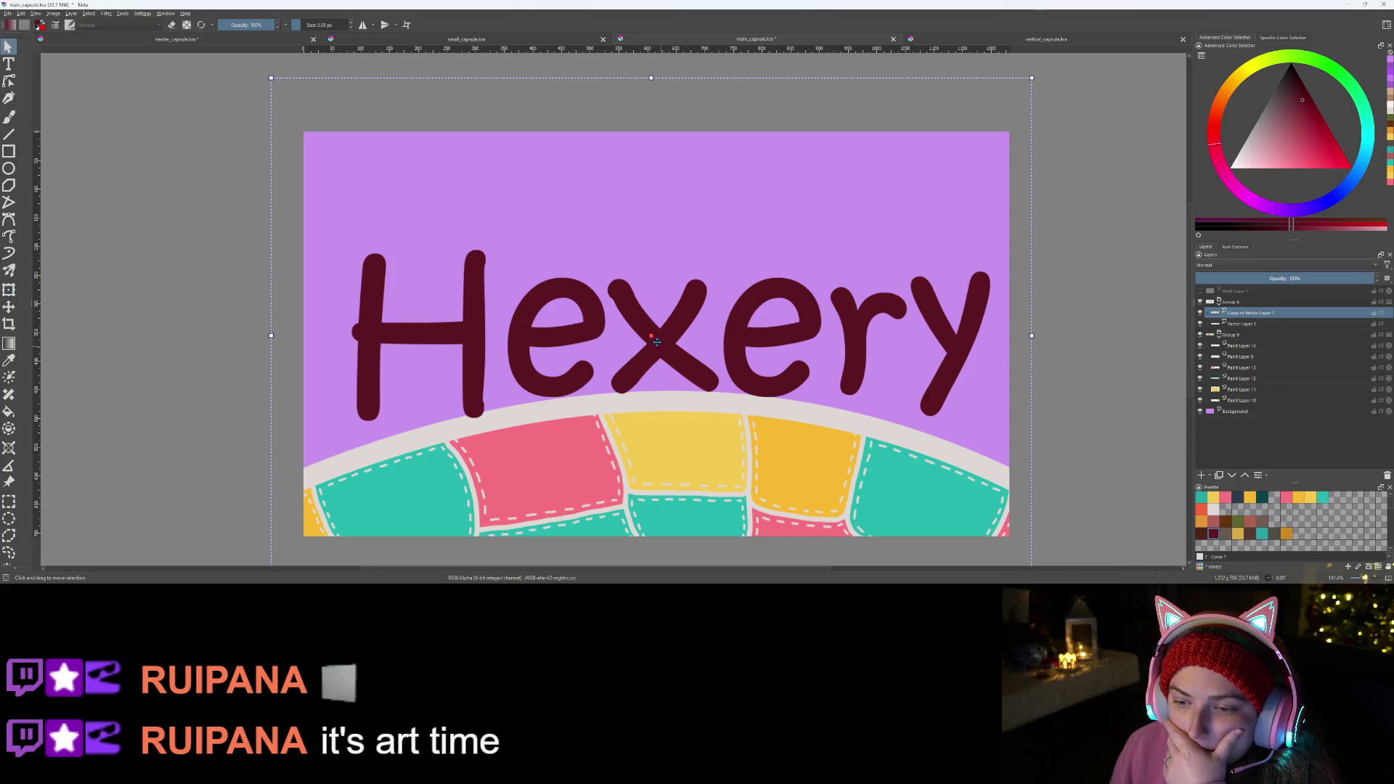
left_click_drag(651, 335, 657, 332)
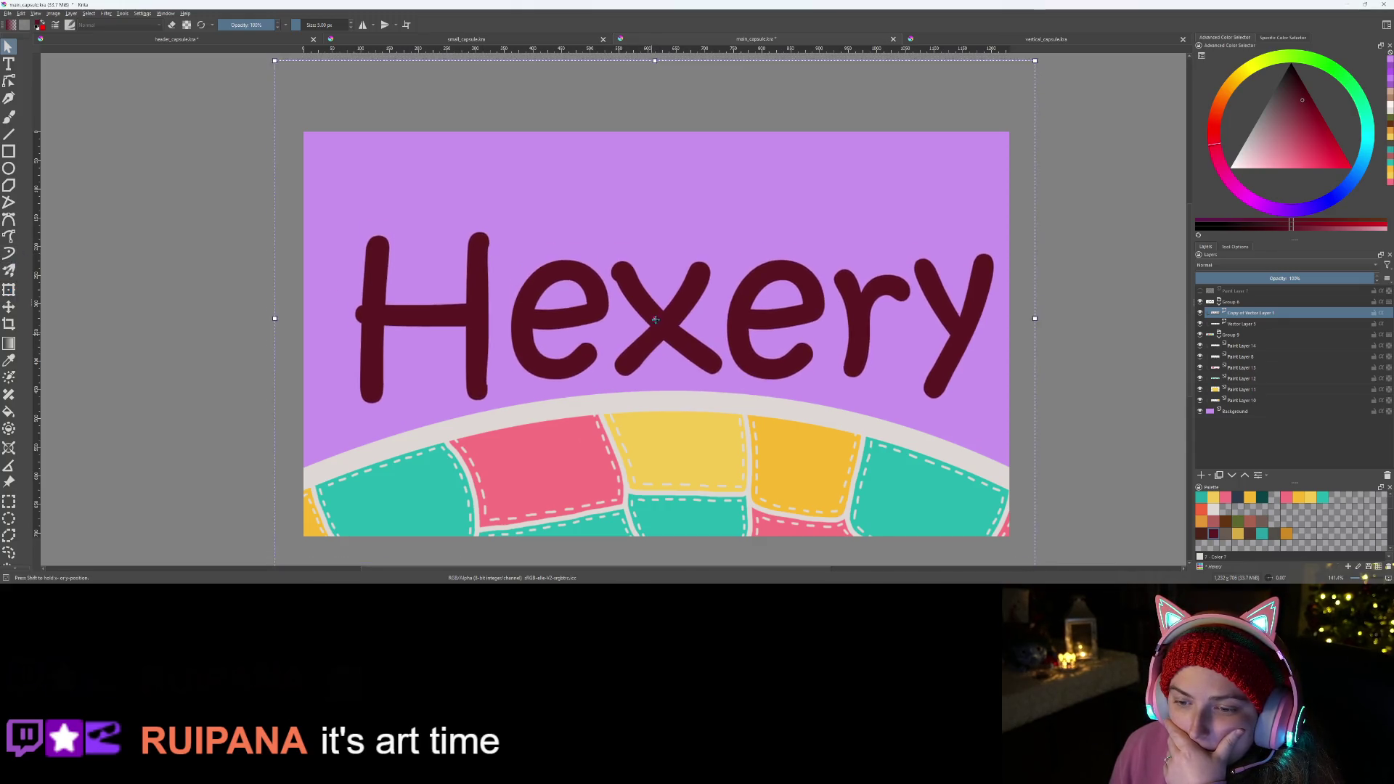
key("ctrl+t")
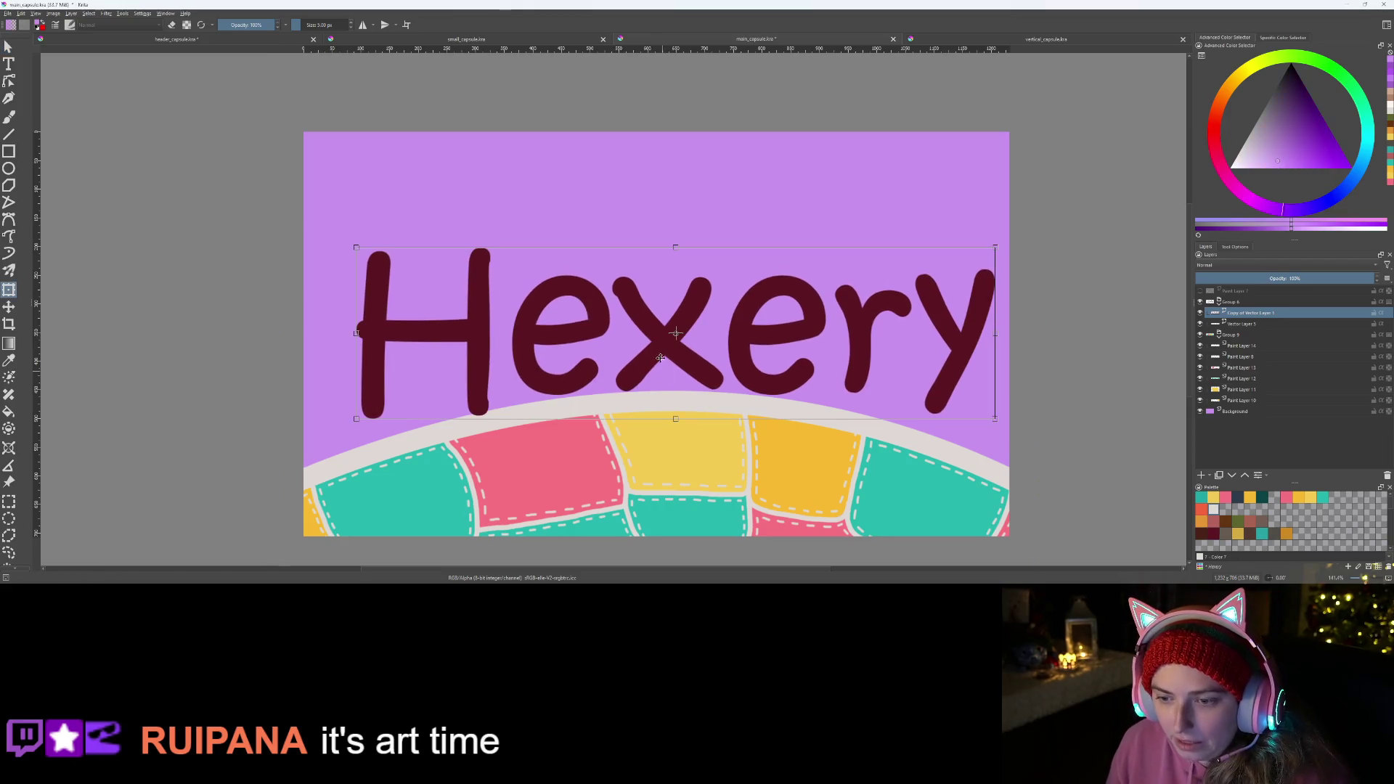
- Apply the transform and stretch the Hexery lettering taller
key("Return")
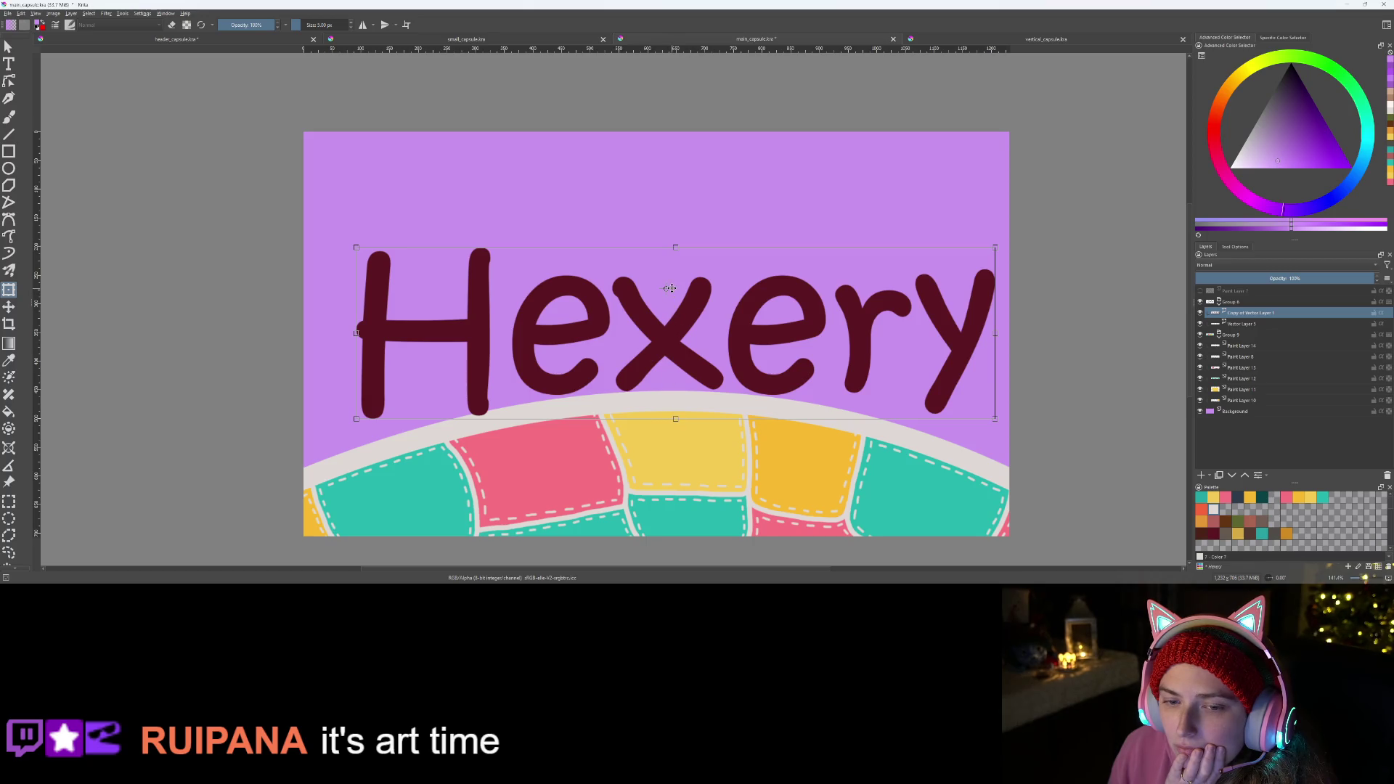
key("Return")
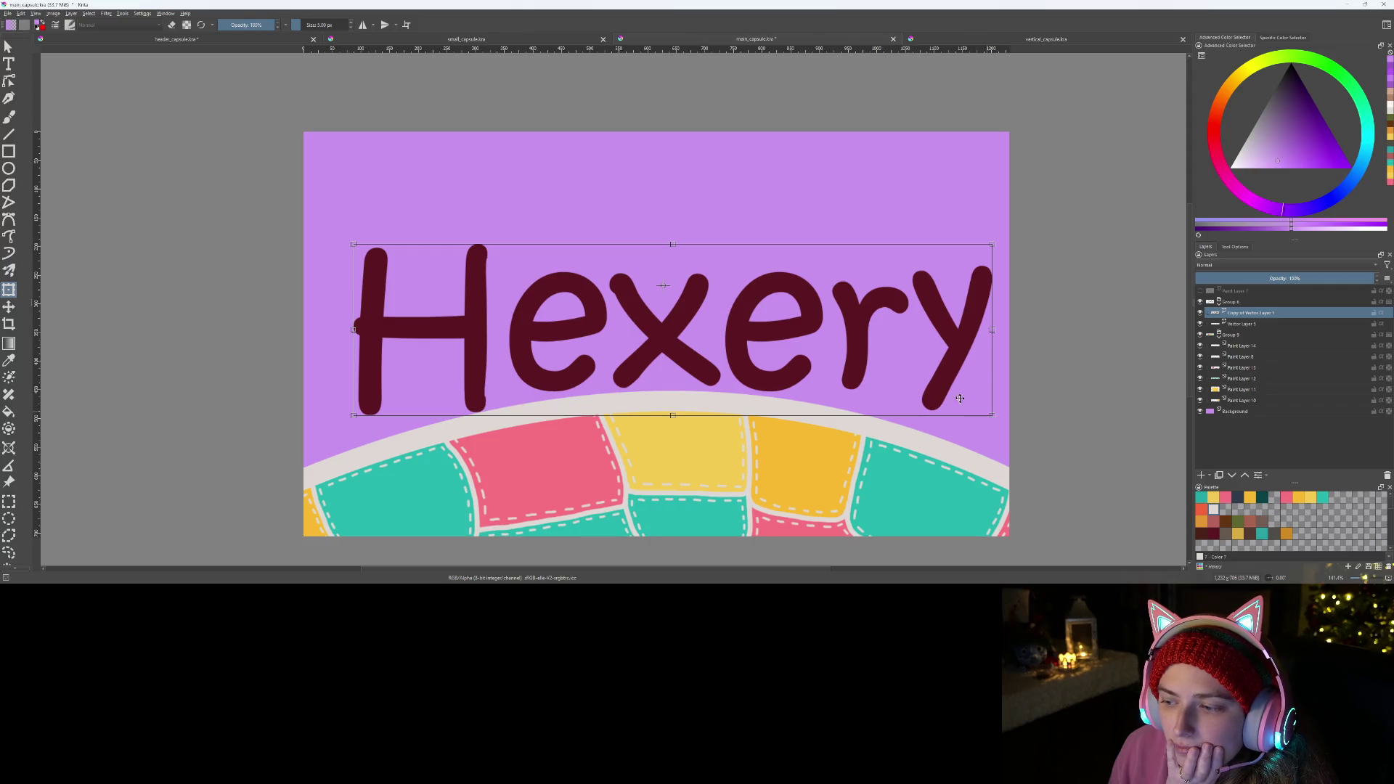
mouse_move(673, 246)
left_mouse_down()
mouse_move(671, 226)
mouse_move(660, 286)
left_mouse_up()
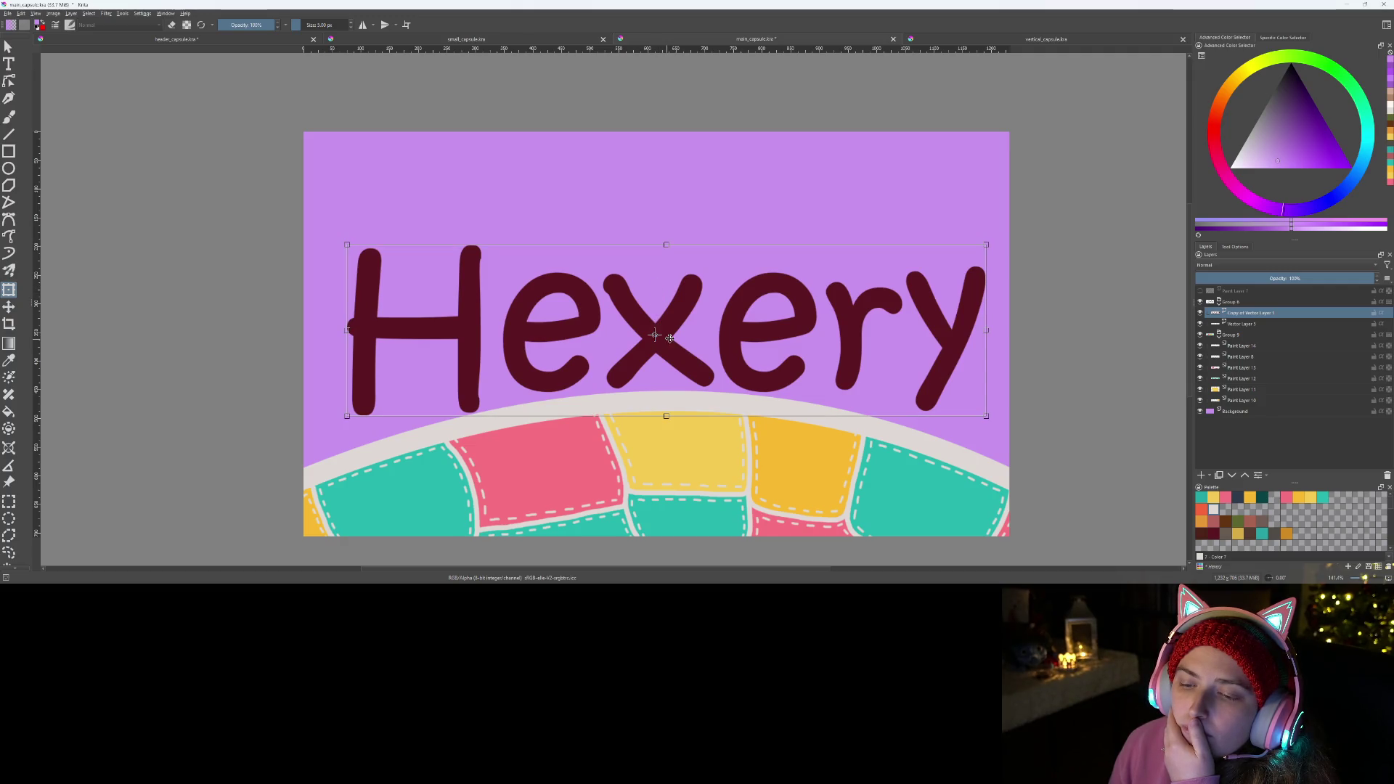
- Tilt Hexery clockwise with the transform handles, then rotate it back to nearly level
left_click_drag(710, 442, 702, 442)
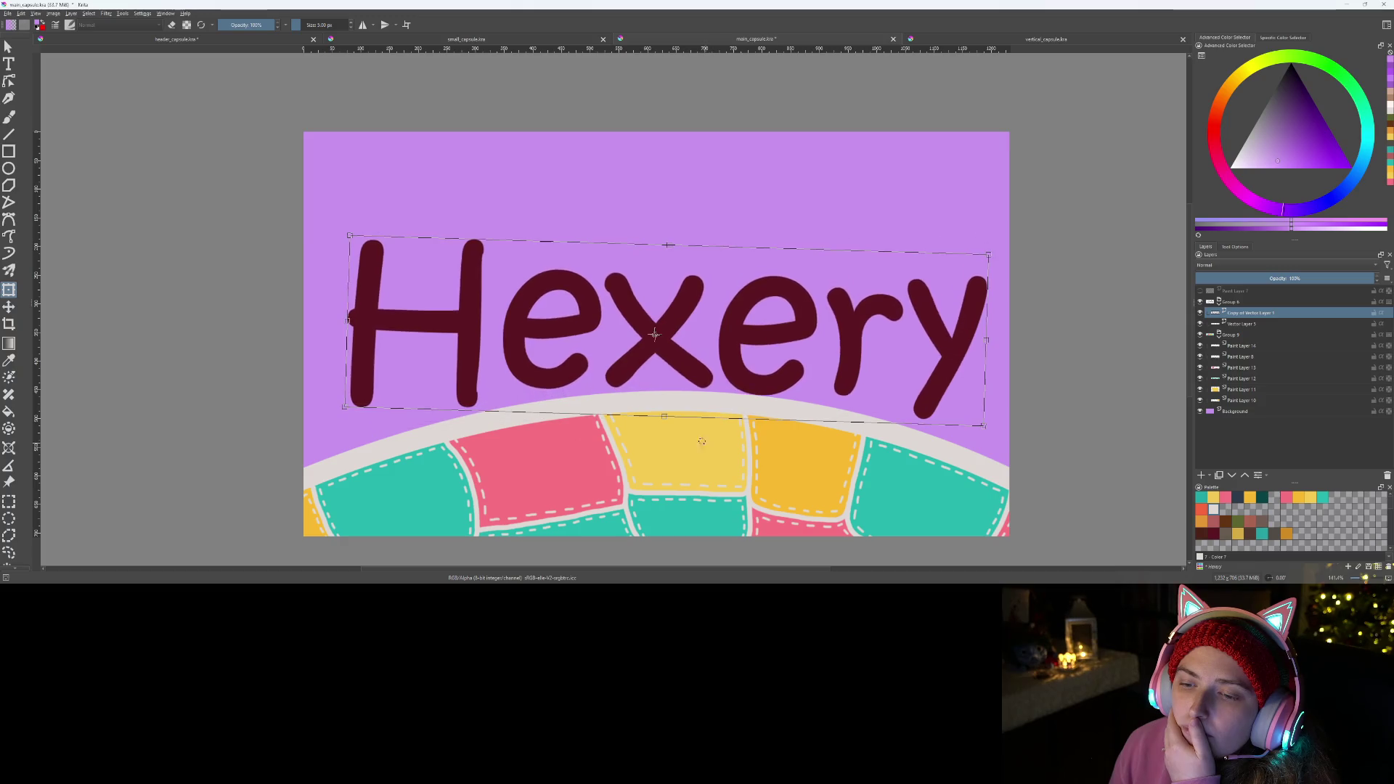
left_click_drag(754, 436, 761, 313)
mouse_move(707, 410)
left_mouse_down()
mouse_move(687, 398)
mouse_move(637, 466)
left_mouse_up()
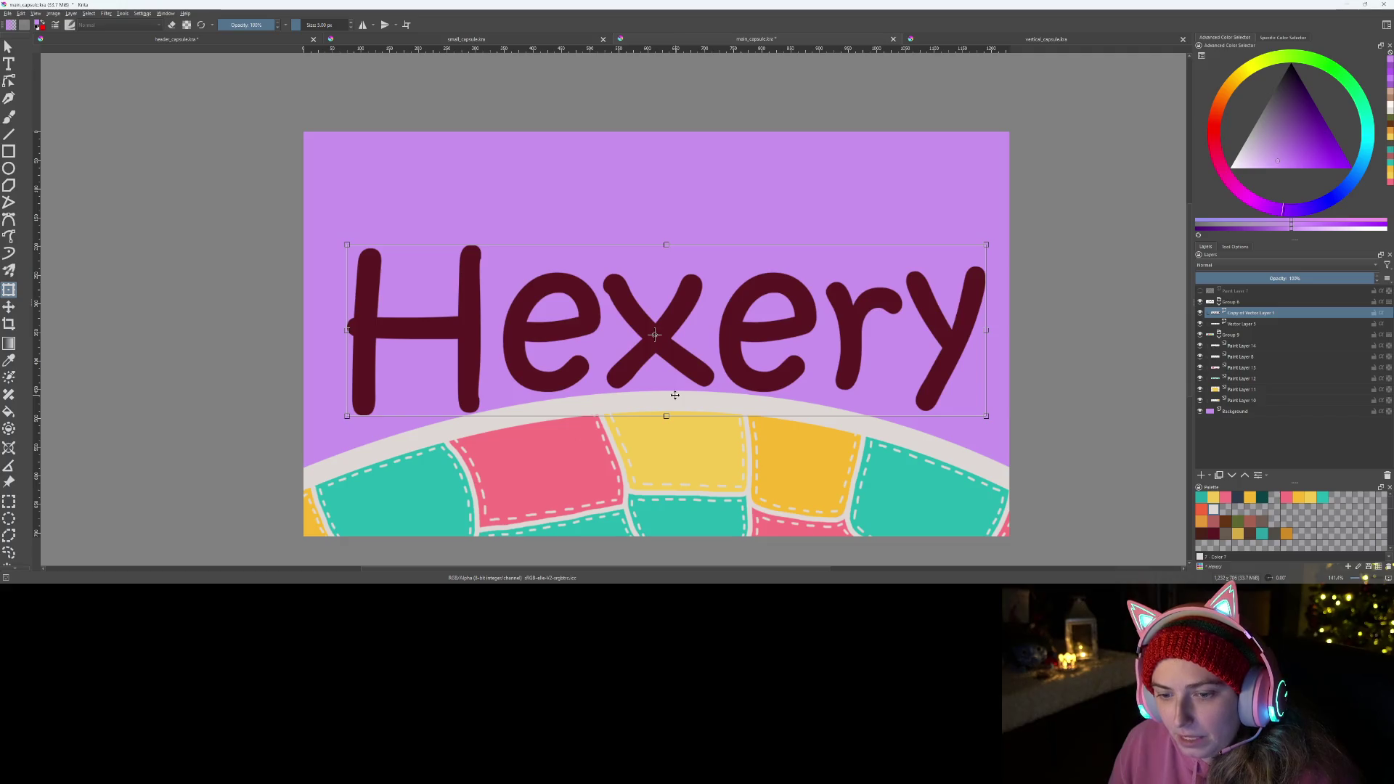
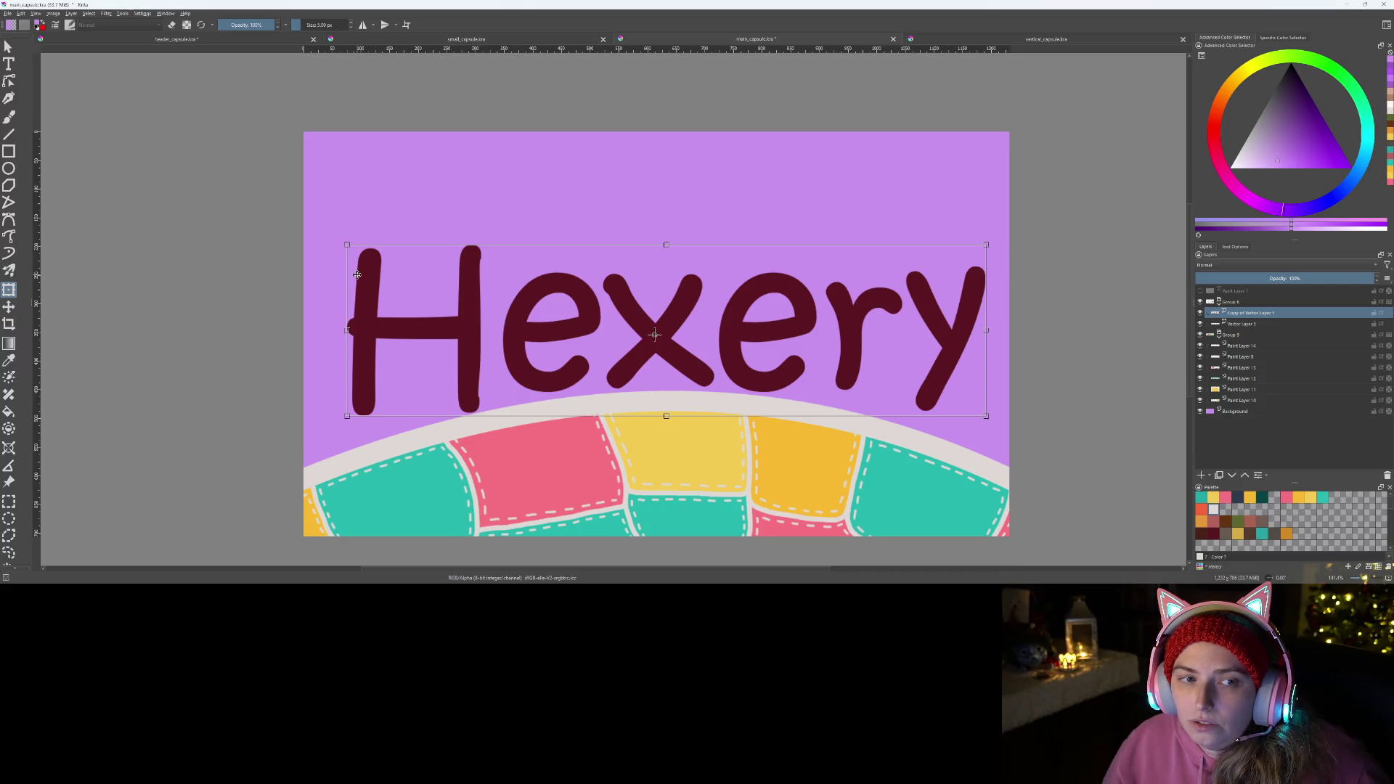
- Switch the Hexery text transform to Free mode and nudge the lettering slightly upward
right_click(521, 320)
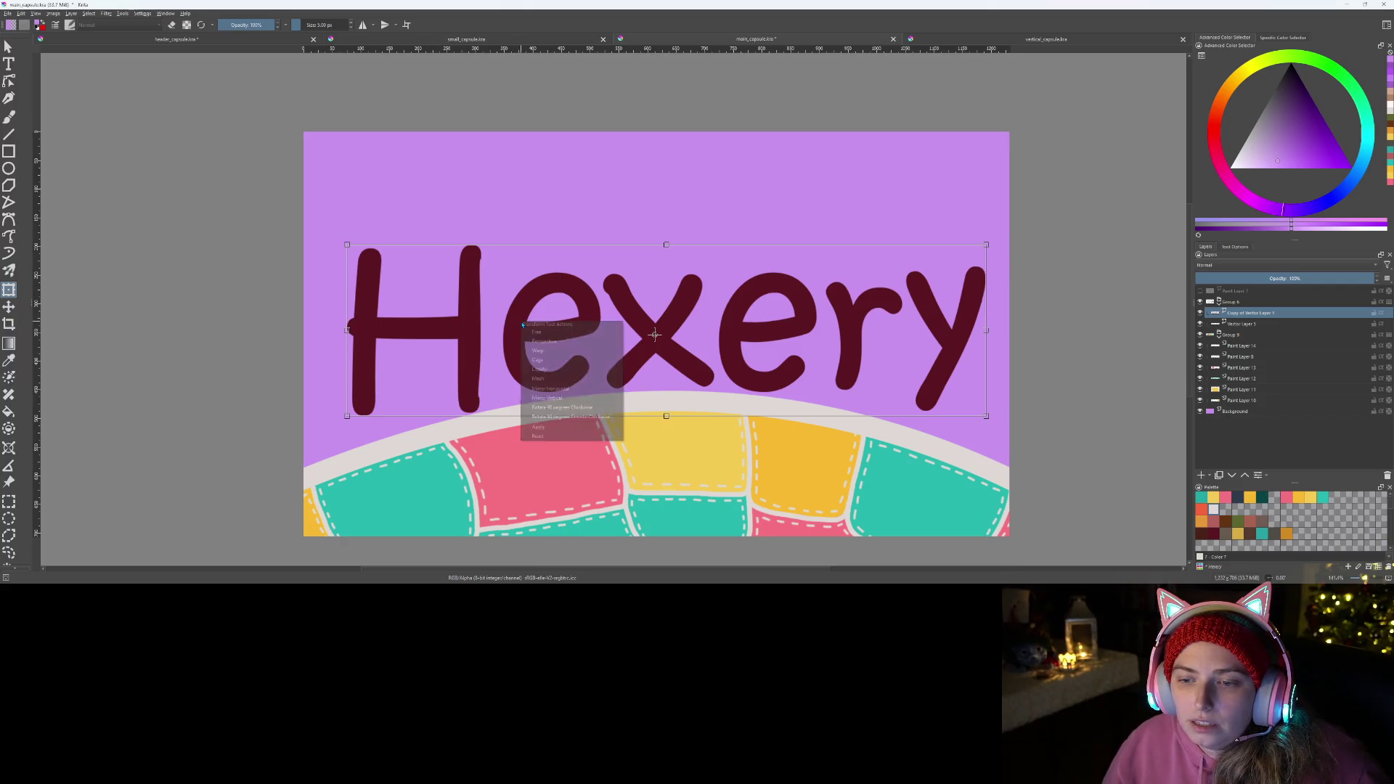
left_click(571, 338)
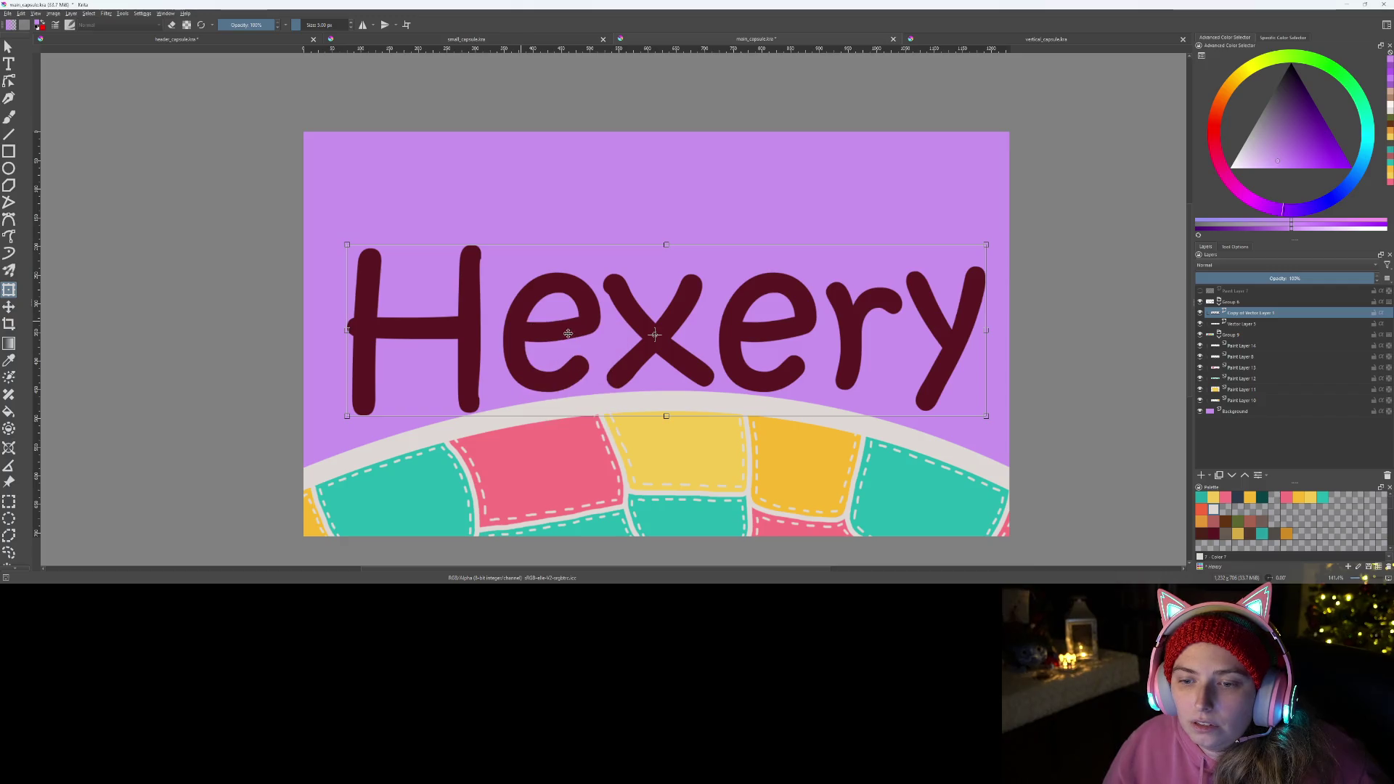
left_click_drag(557, 332, 554, 322)
- Switch the transform to Warp and then another mode, leaving the text layer empty
right_click(556, 323)
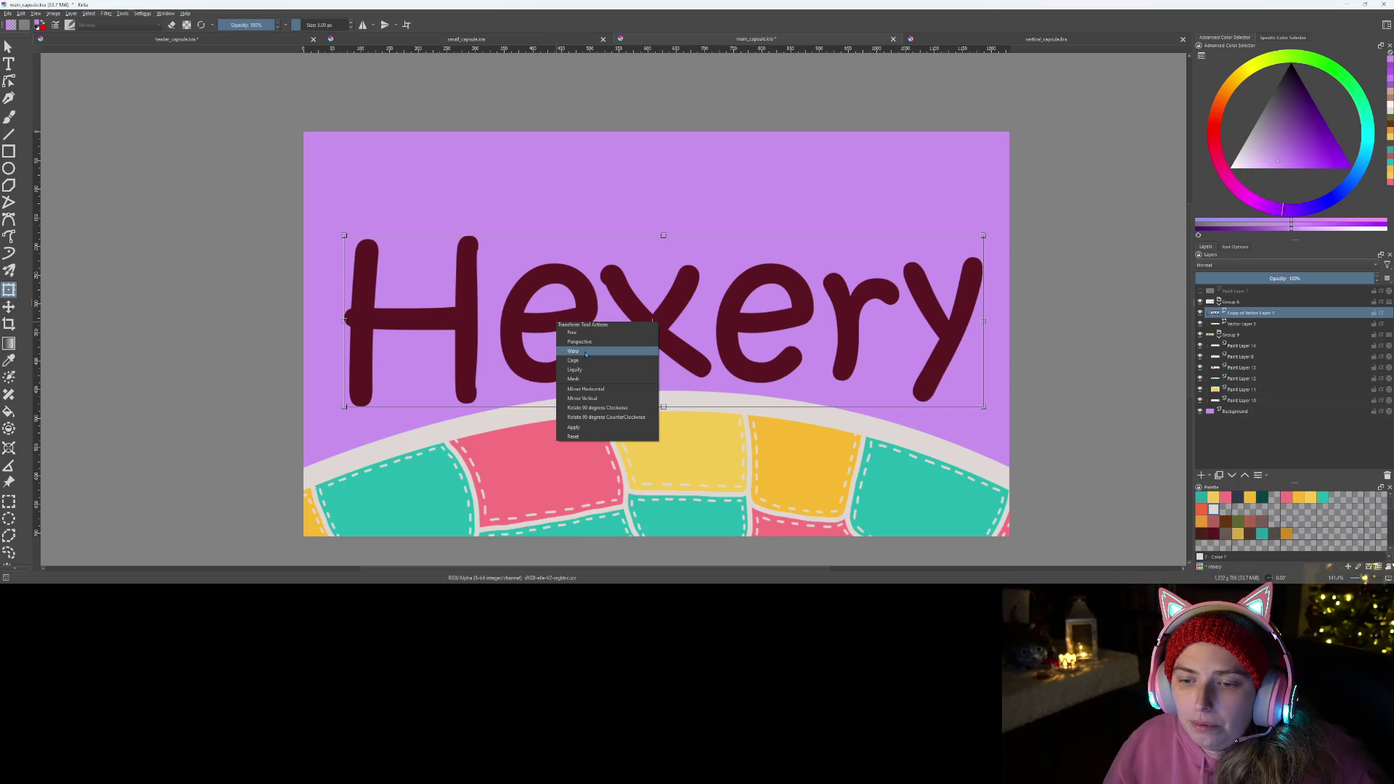
left_click(586, 354)
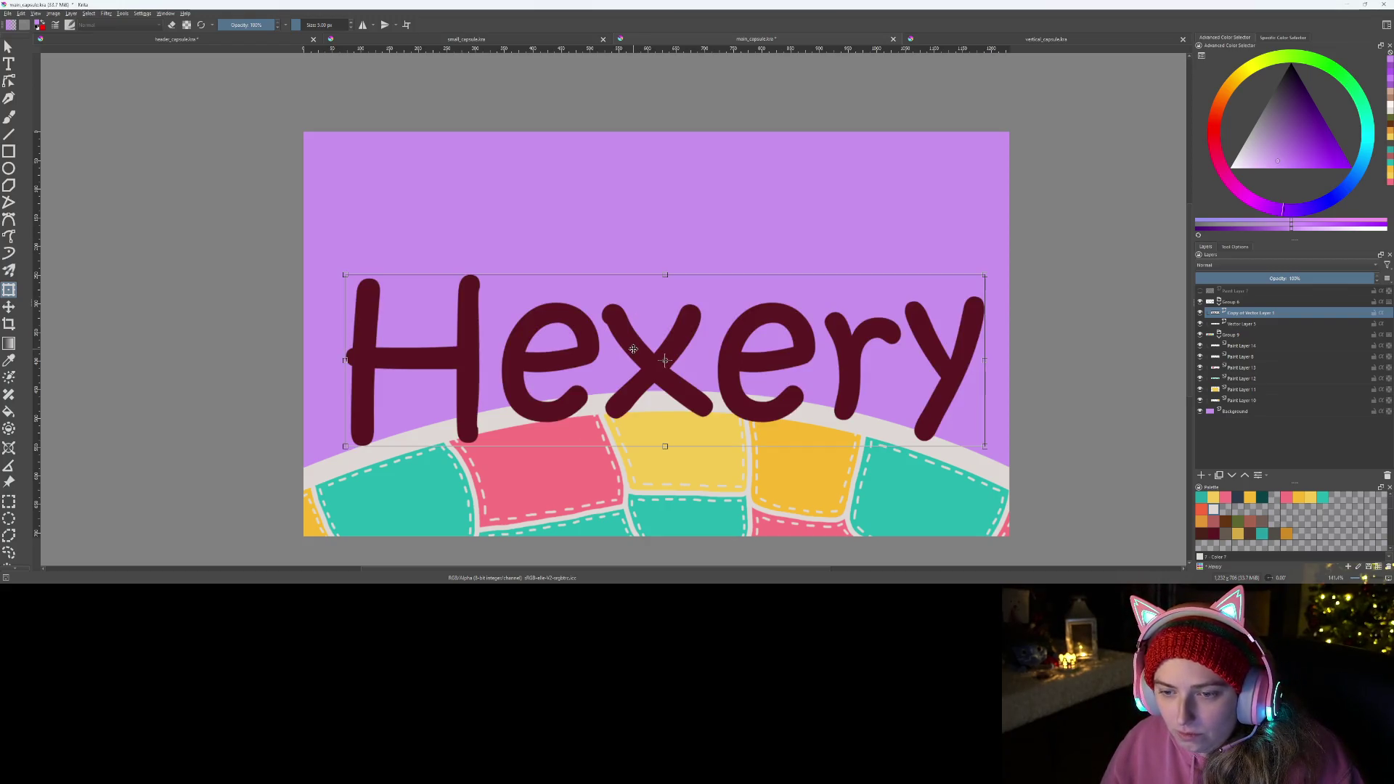
right_click(635, 351)
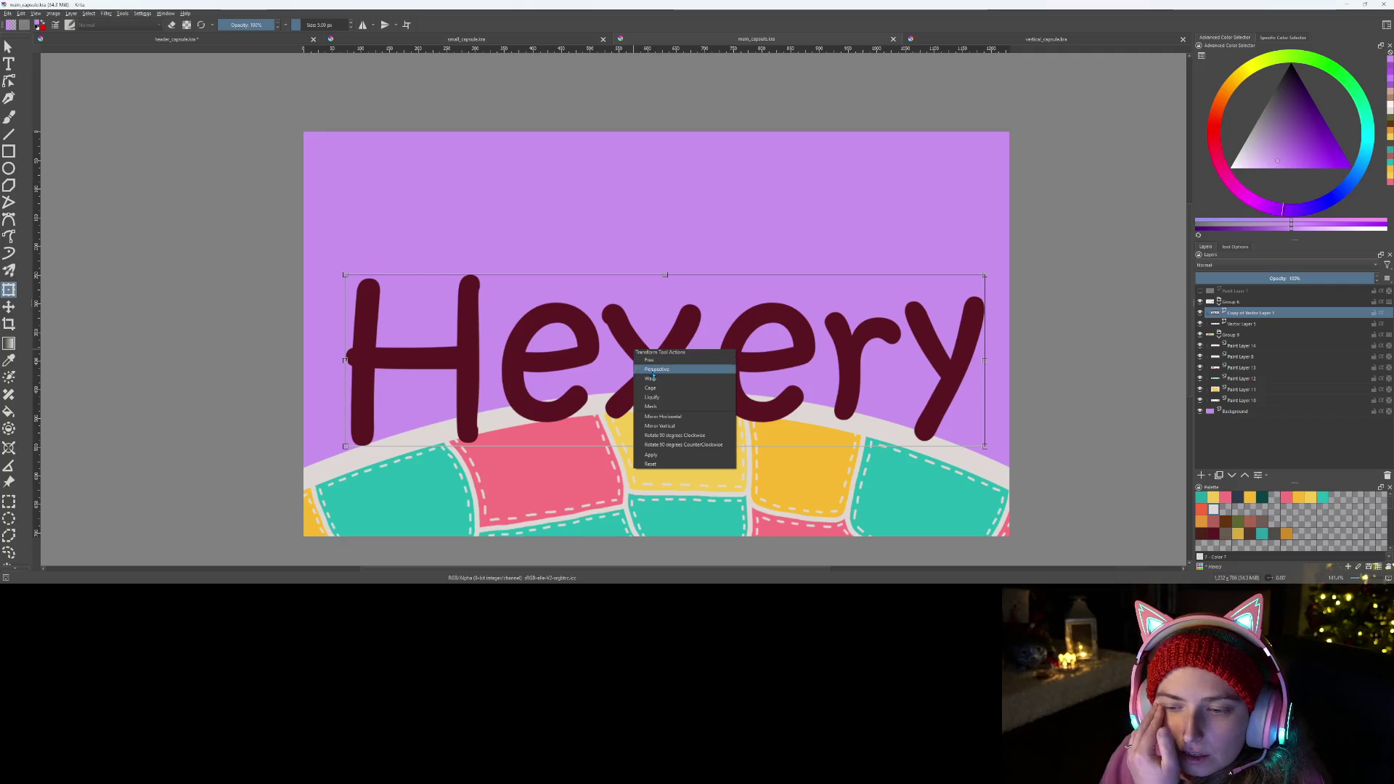
left_click(663, 371)
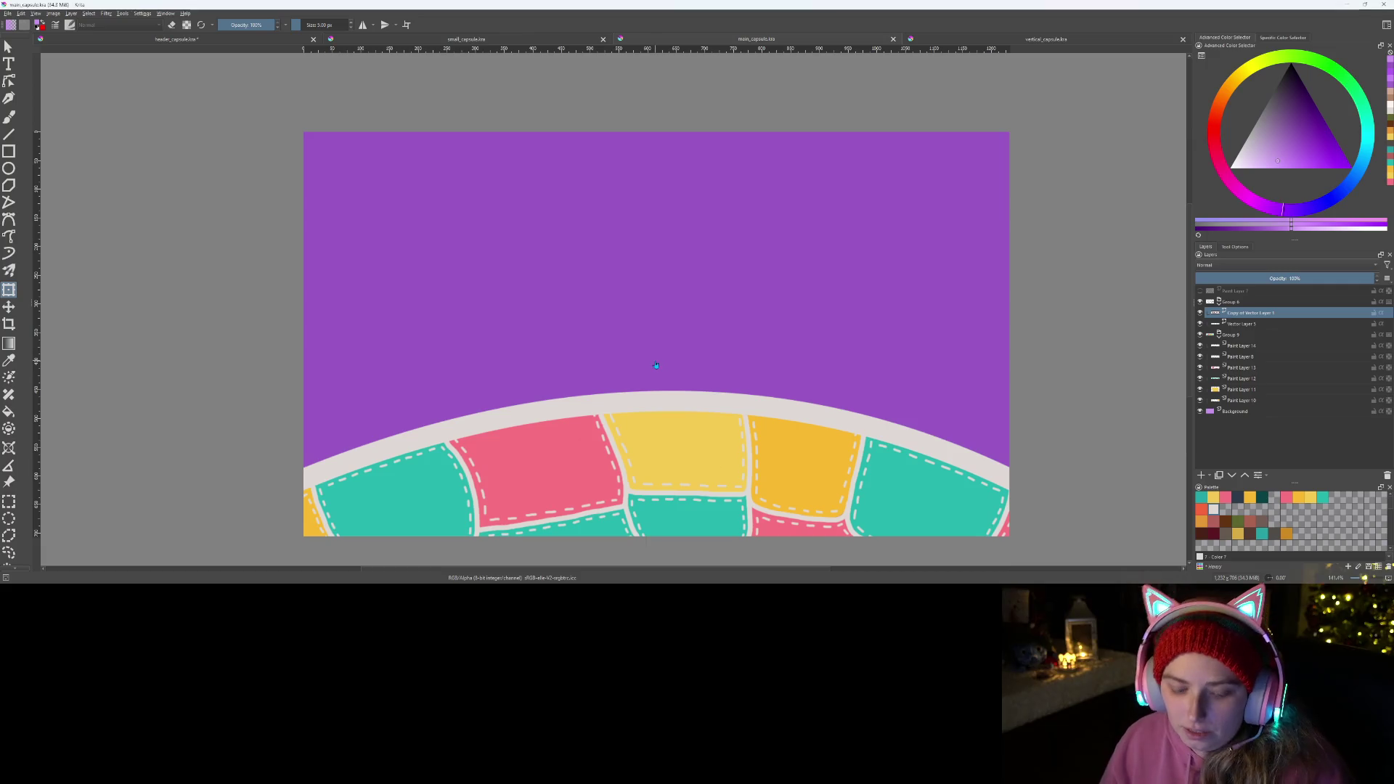
- Undo the warp attempts back to the lilac background
key("ctrl+z")
key("ctrl+z")
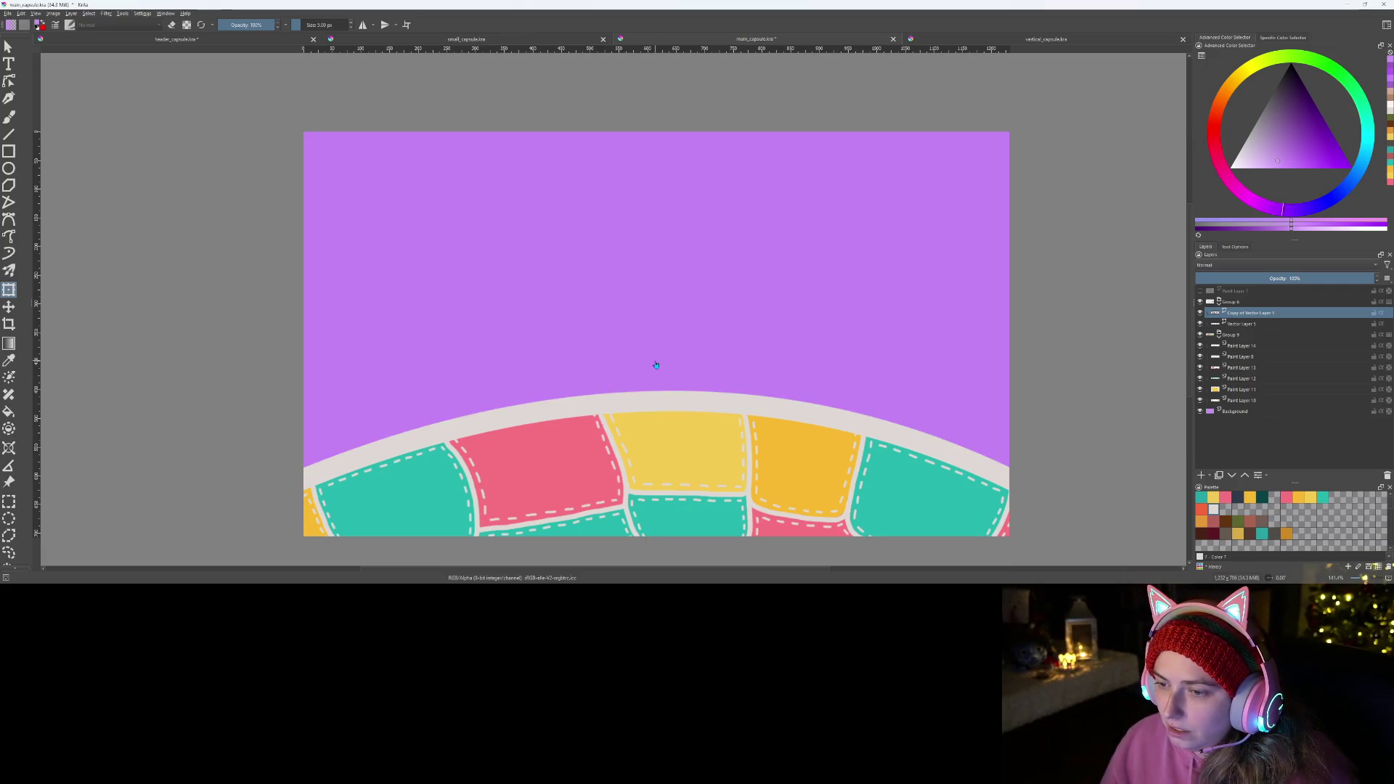
left_click(723, 387)
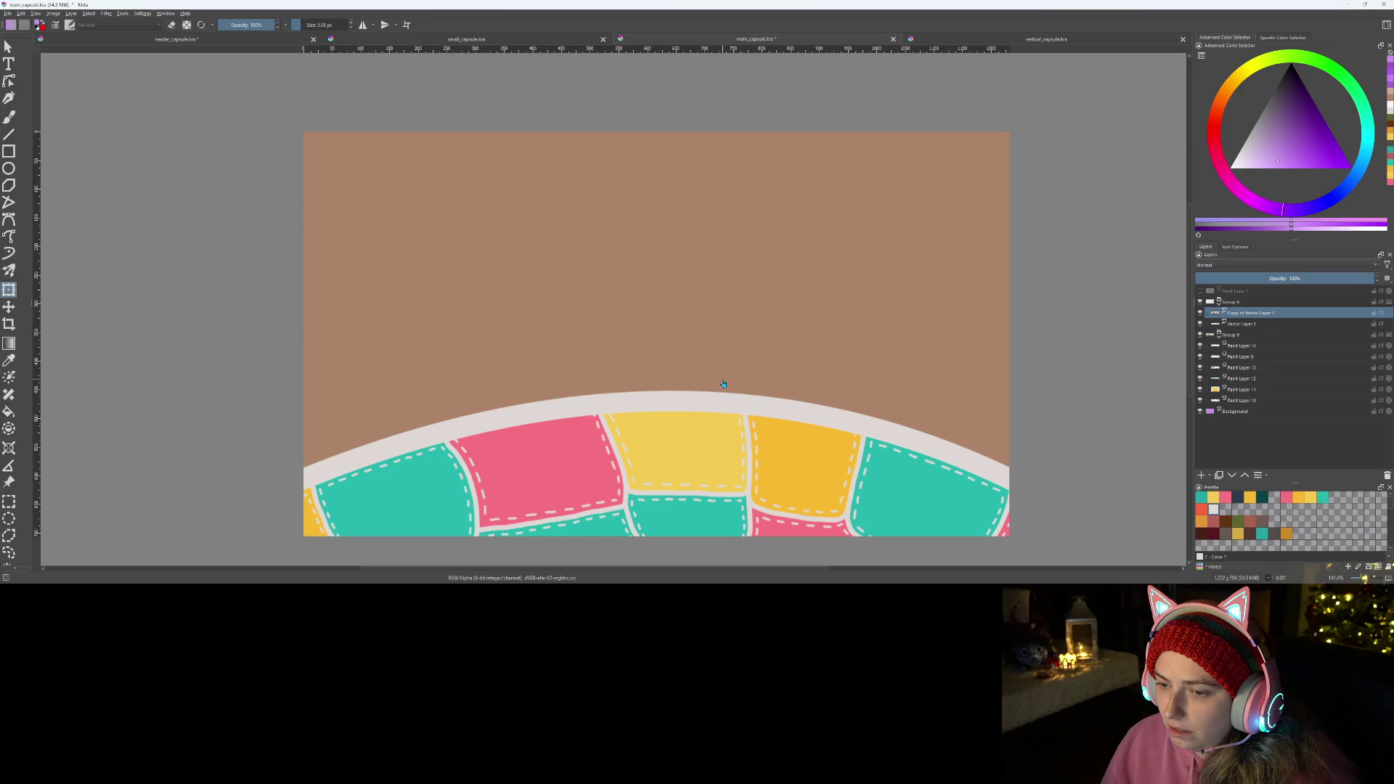
key("ctrl+z")
key("ctrl+z")
key("ctrl+z")
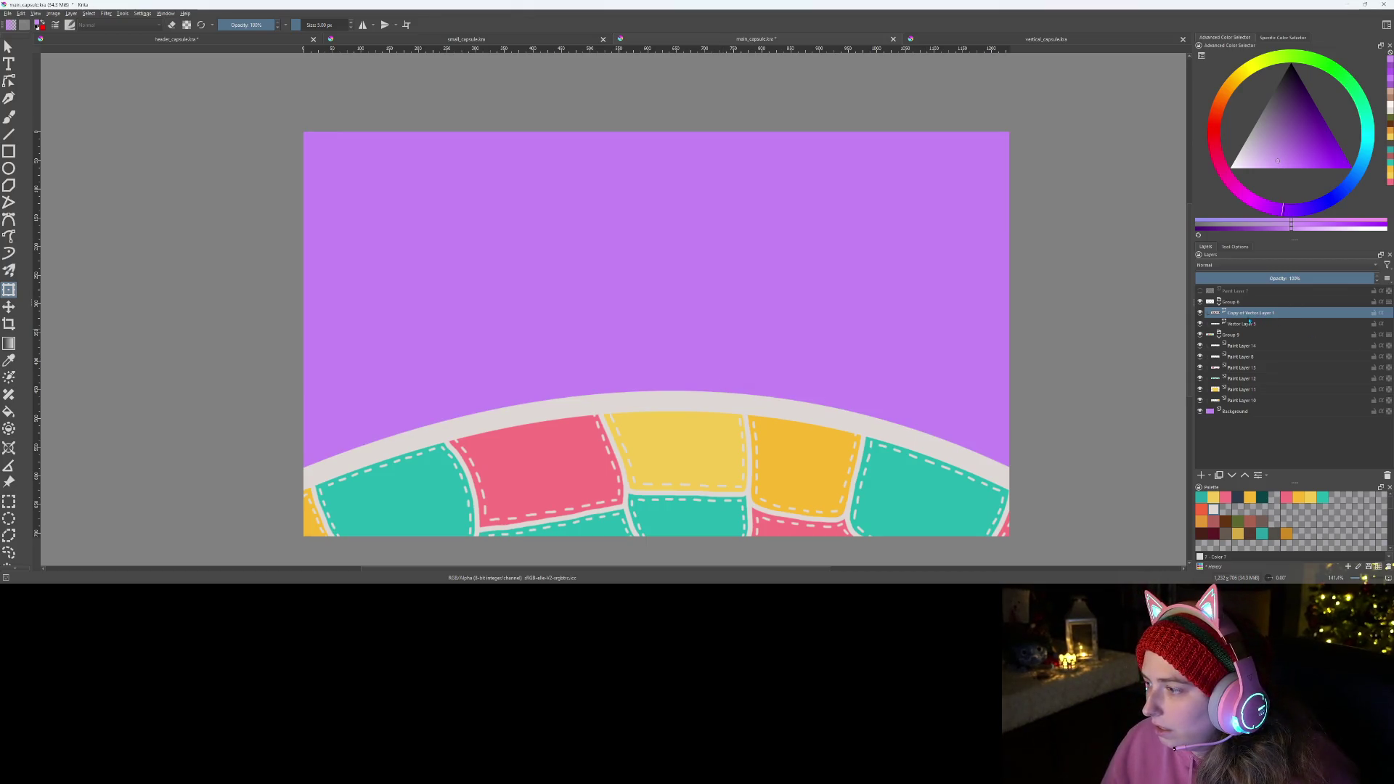
- Delete the copied text layer and remove the grey arc Group 6 layer
right_click(1250, 325)
mouse_move(1265, 471)
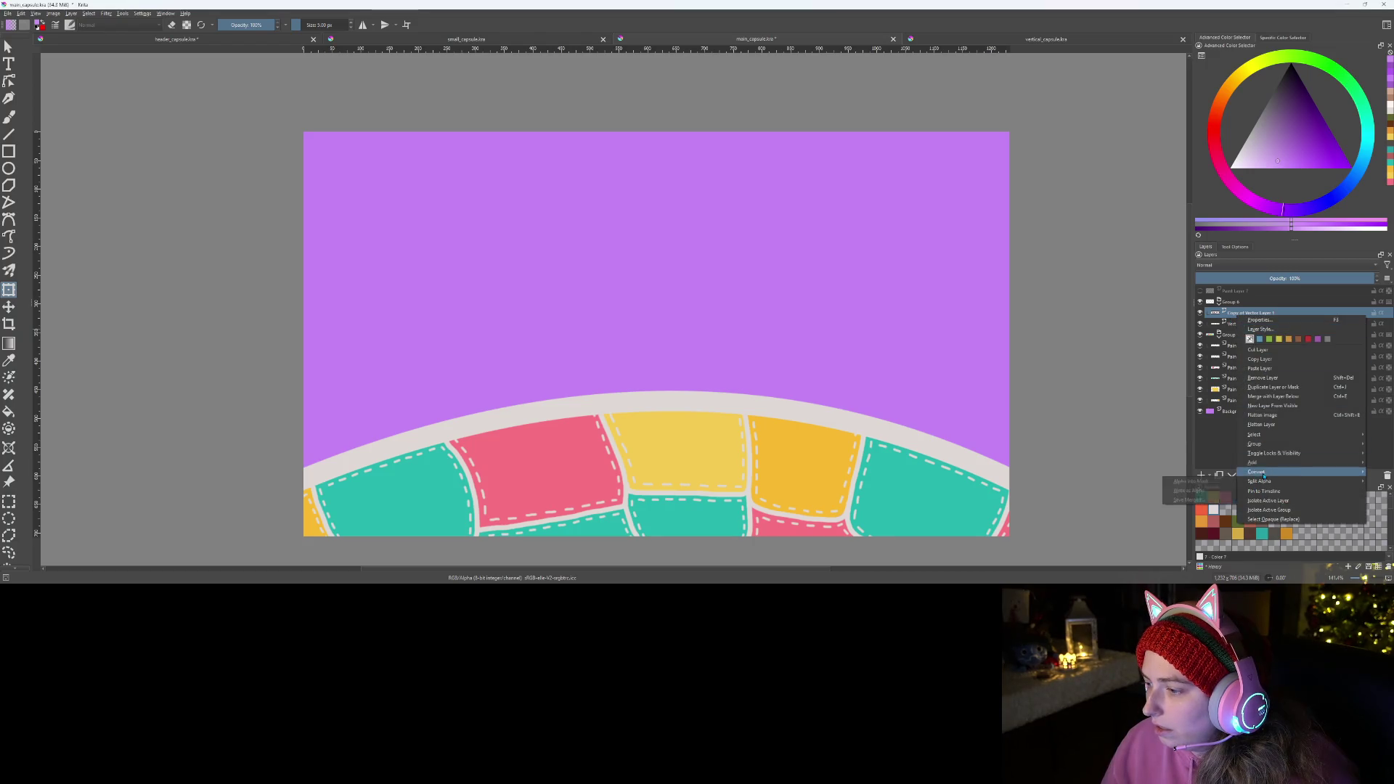
left_click(1262, 379)
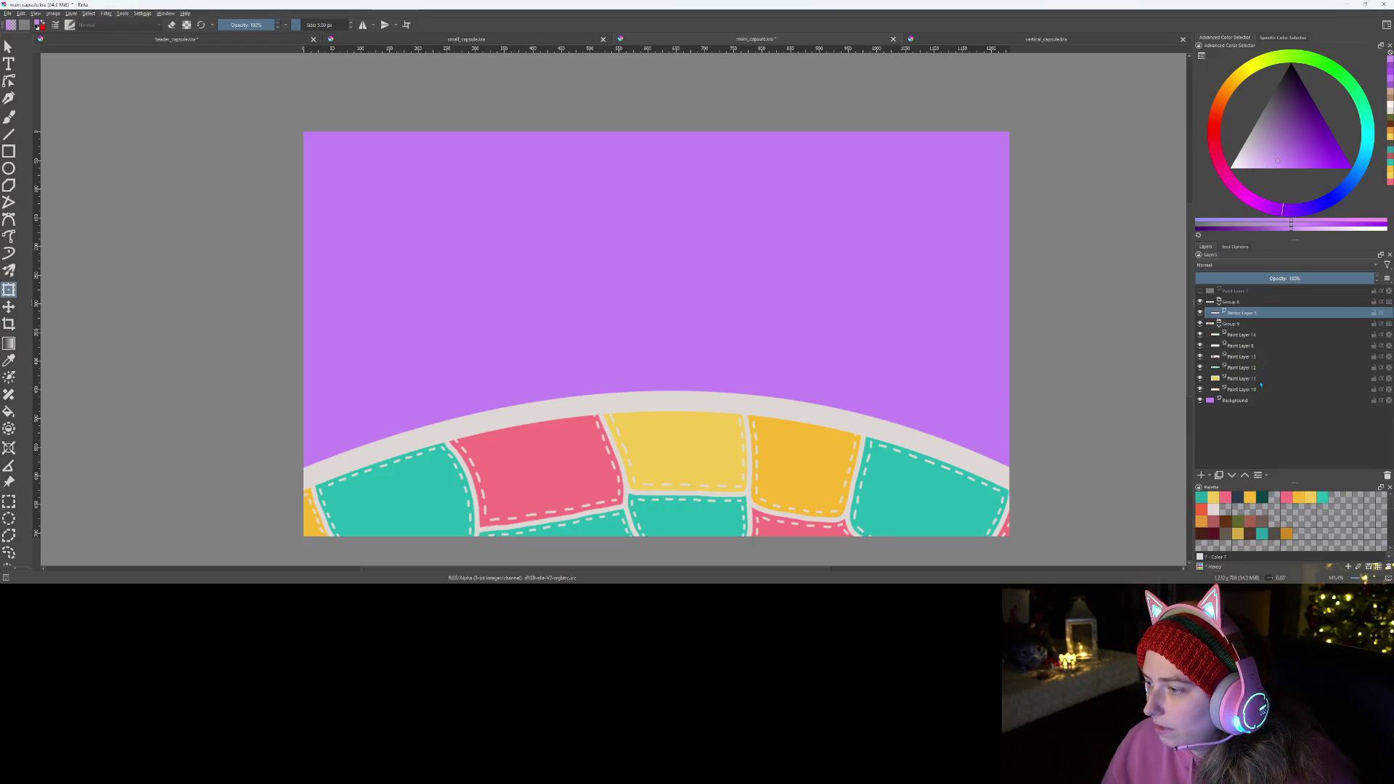
left_click(1241, 303)
right_click(1245, 303)
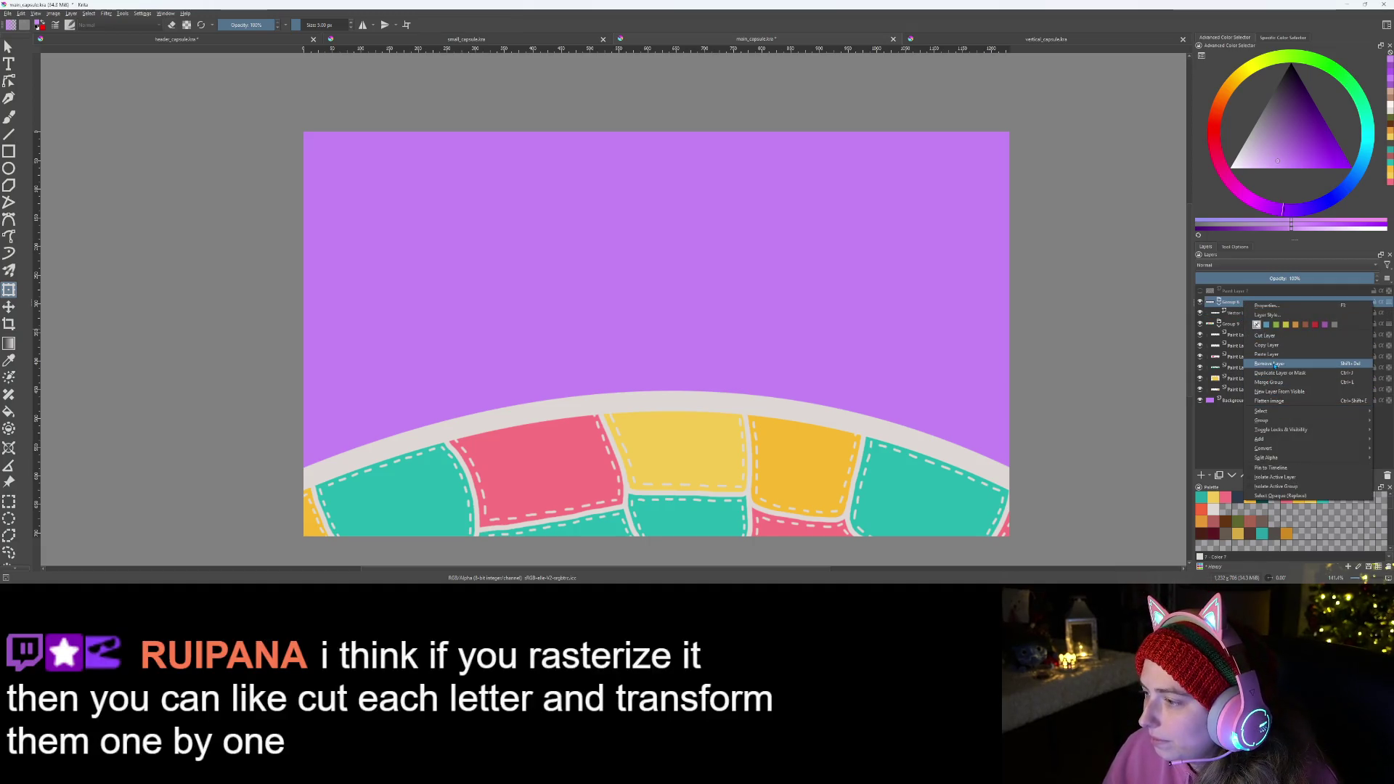
left_click(1276, 363)
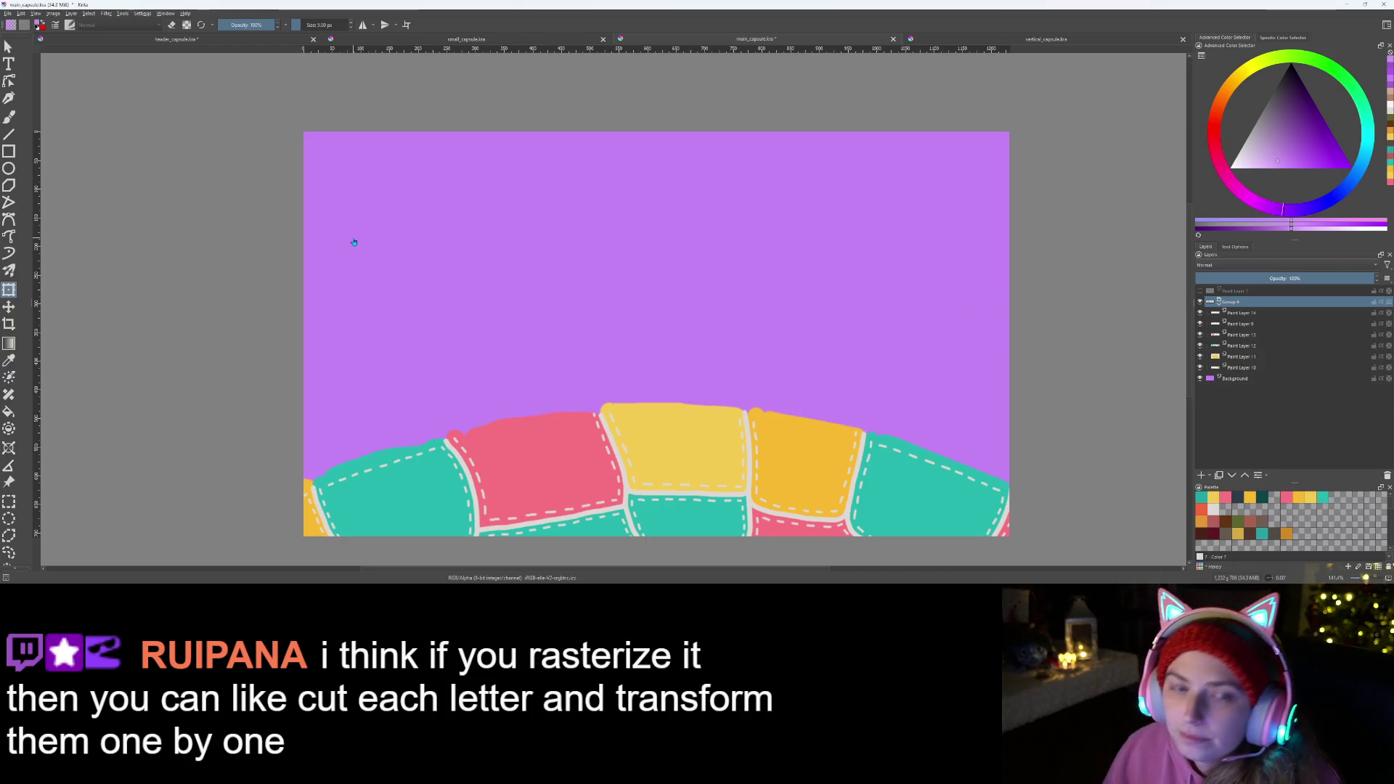
- Check the Group 2 layer in the header_capsule document and return to the purple Hexery document
left_click(276, 41)
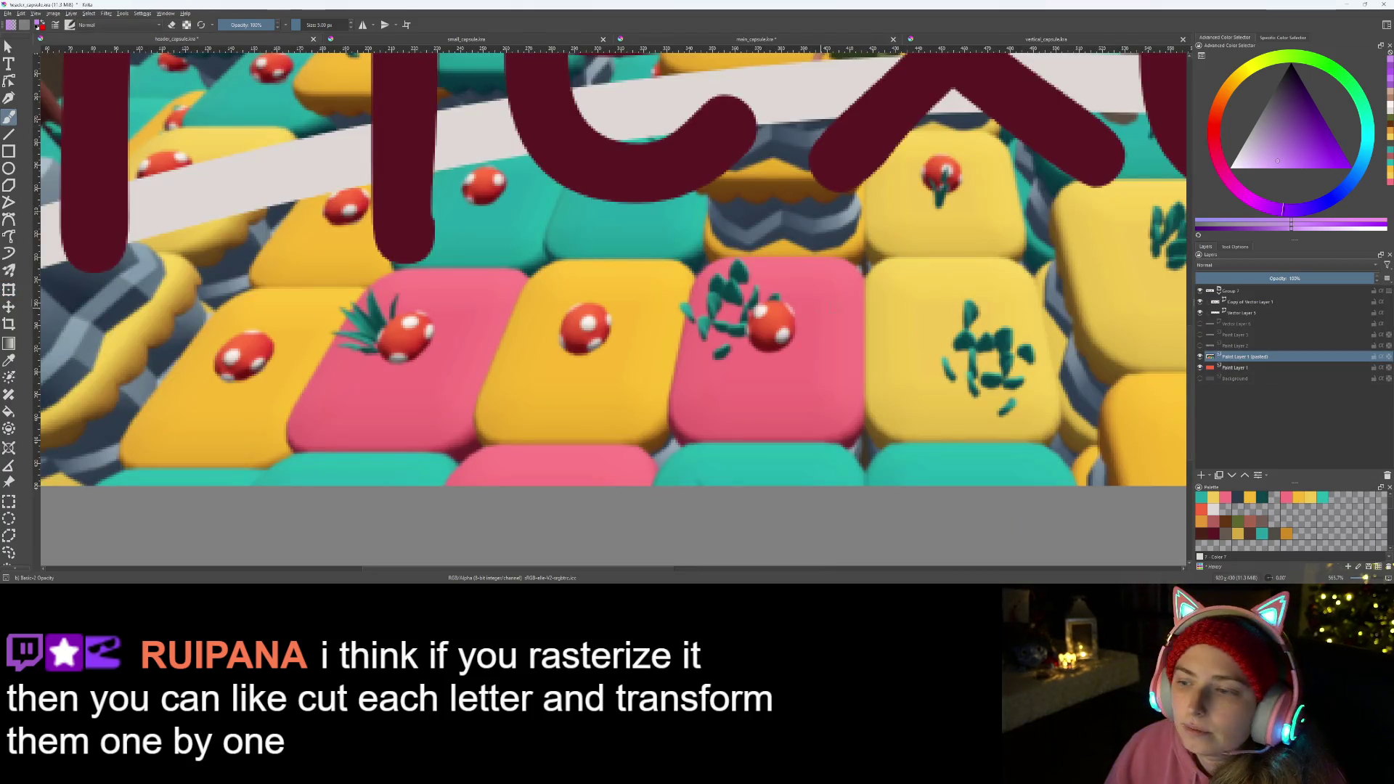
scroll(892, 343, "down", 5)
left_click(1259, 313)
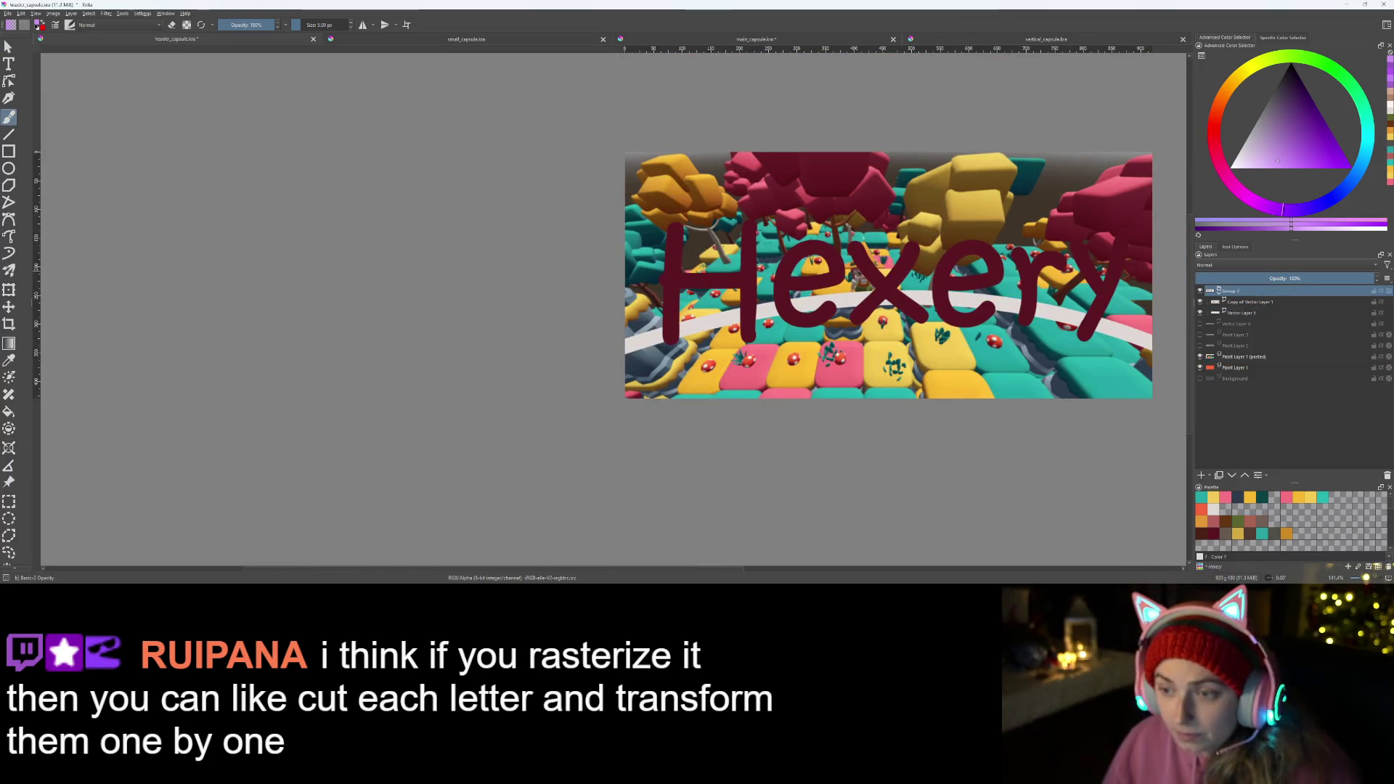
left_click(495, 42)
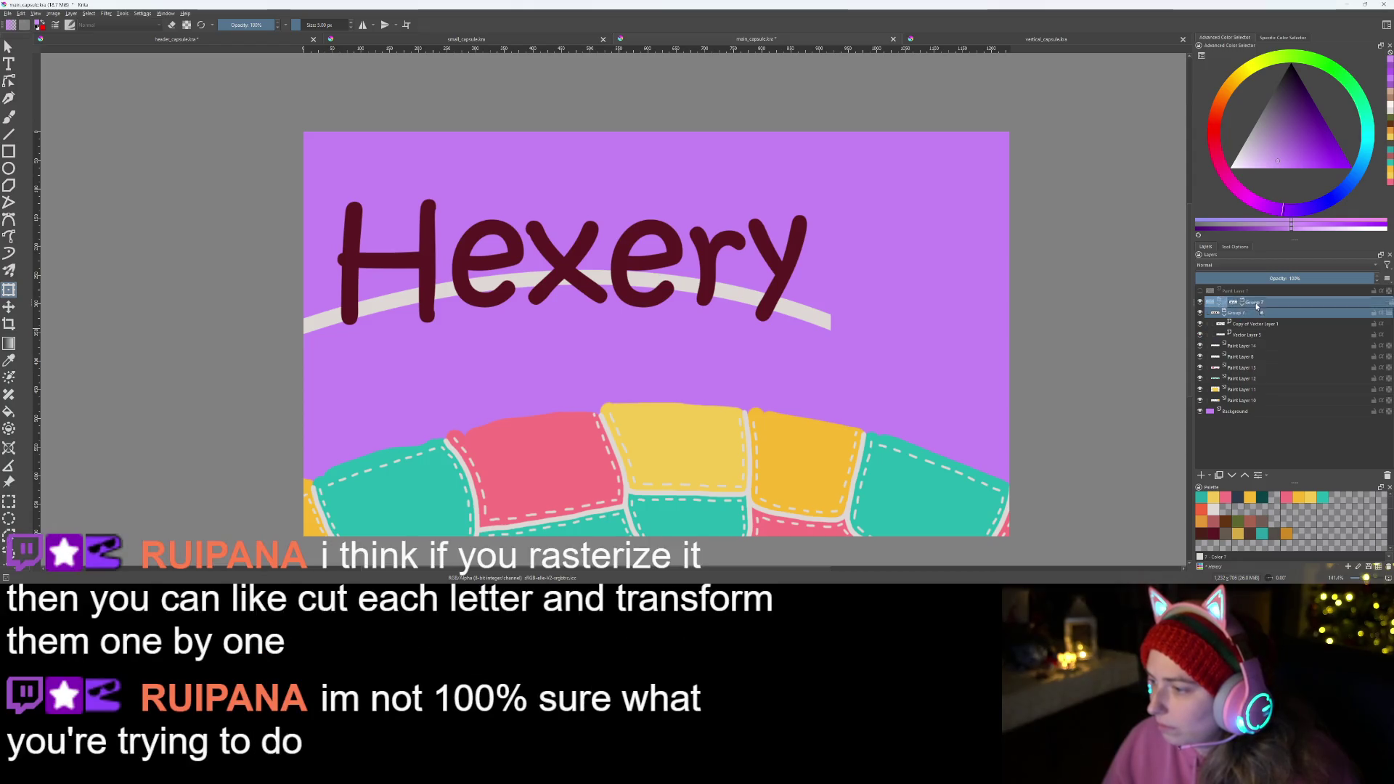
left_click_drag(1231, 313, 1262, 302)
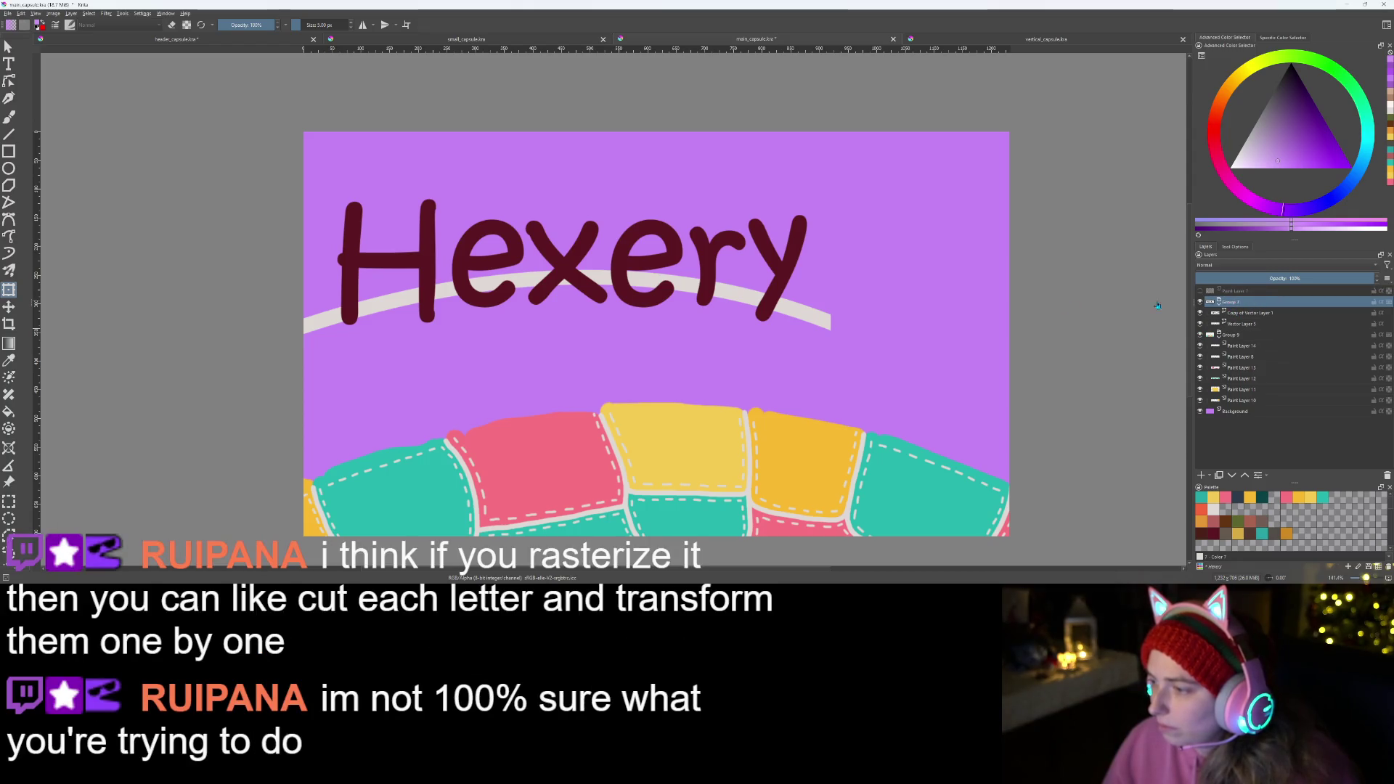
- Move the Hexery text and curve down-right onto the arc, enlarge it about its centre and apply
left_click(521, 282)
left_click_drag(562, 296, 662, 422)
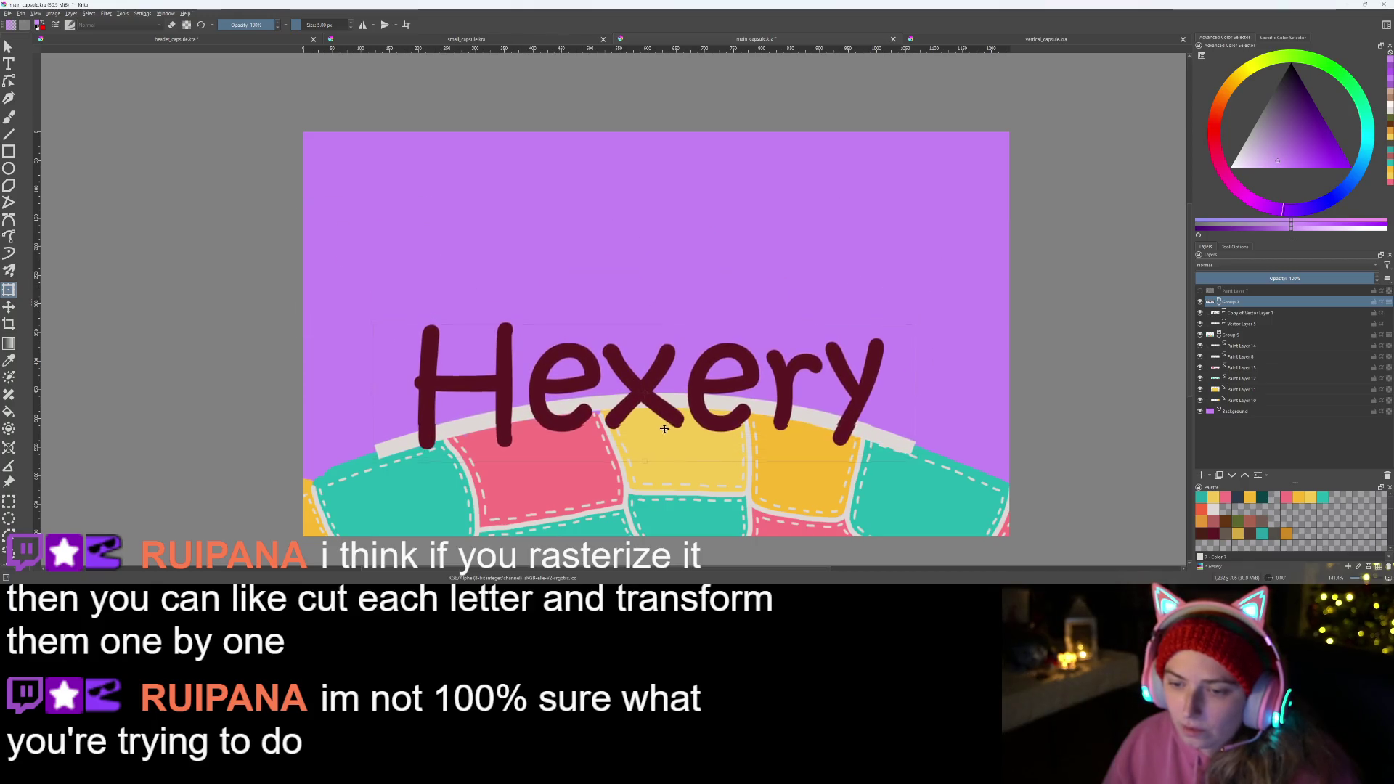
left_click_drag(663, 421, 640, 347)
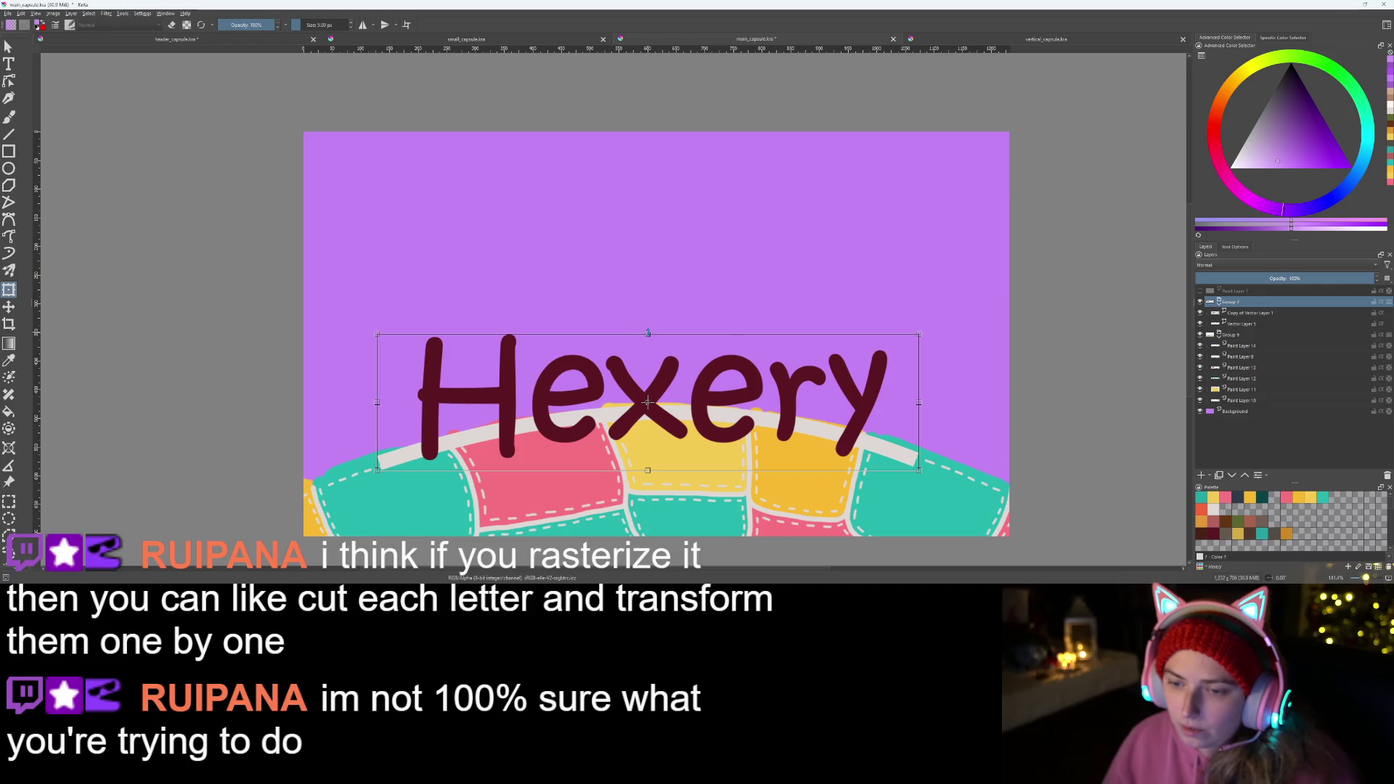
left_click_drag(647, 401, 655, 309)
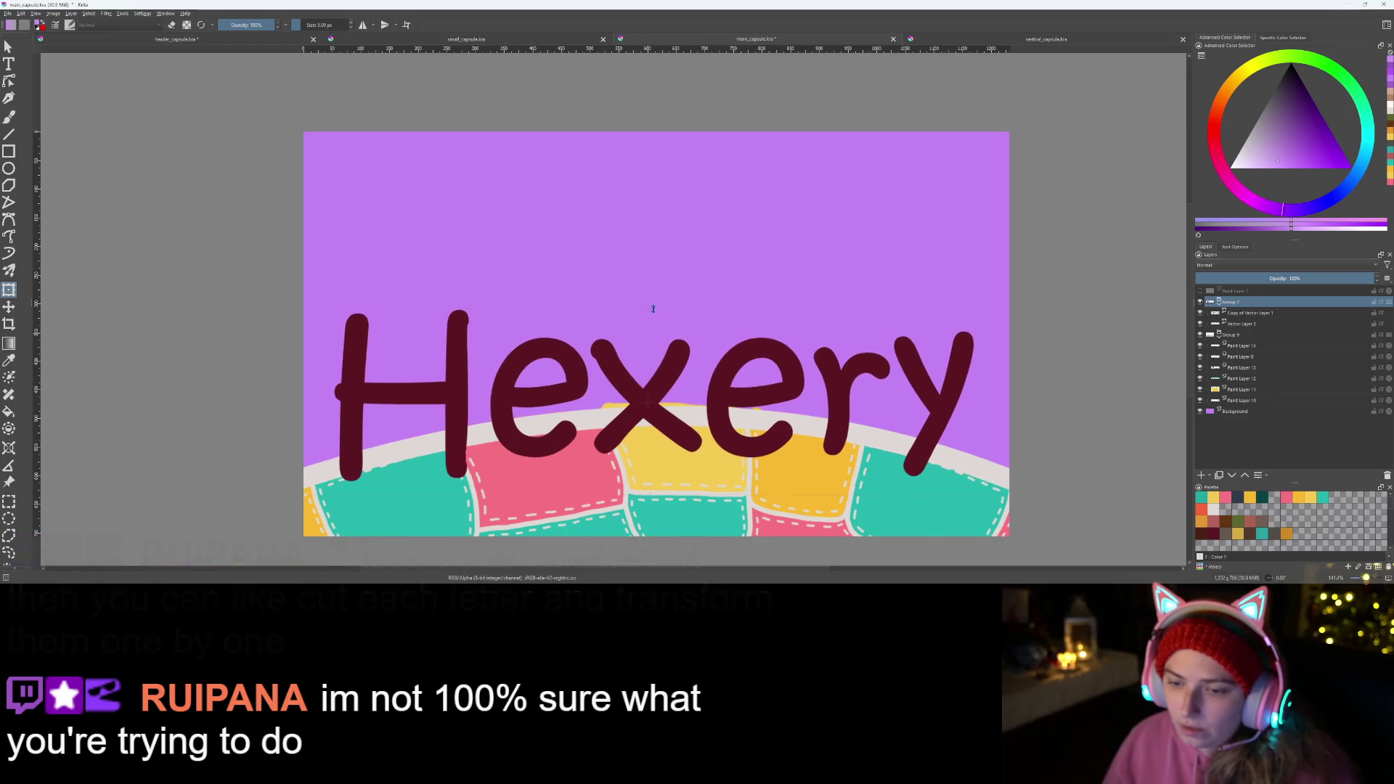
key("Return")
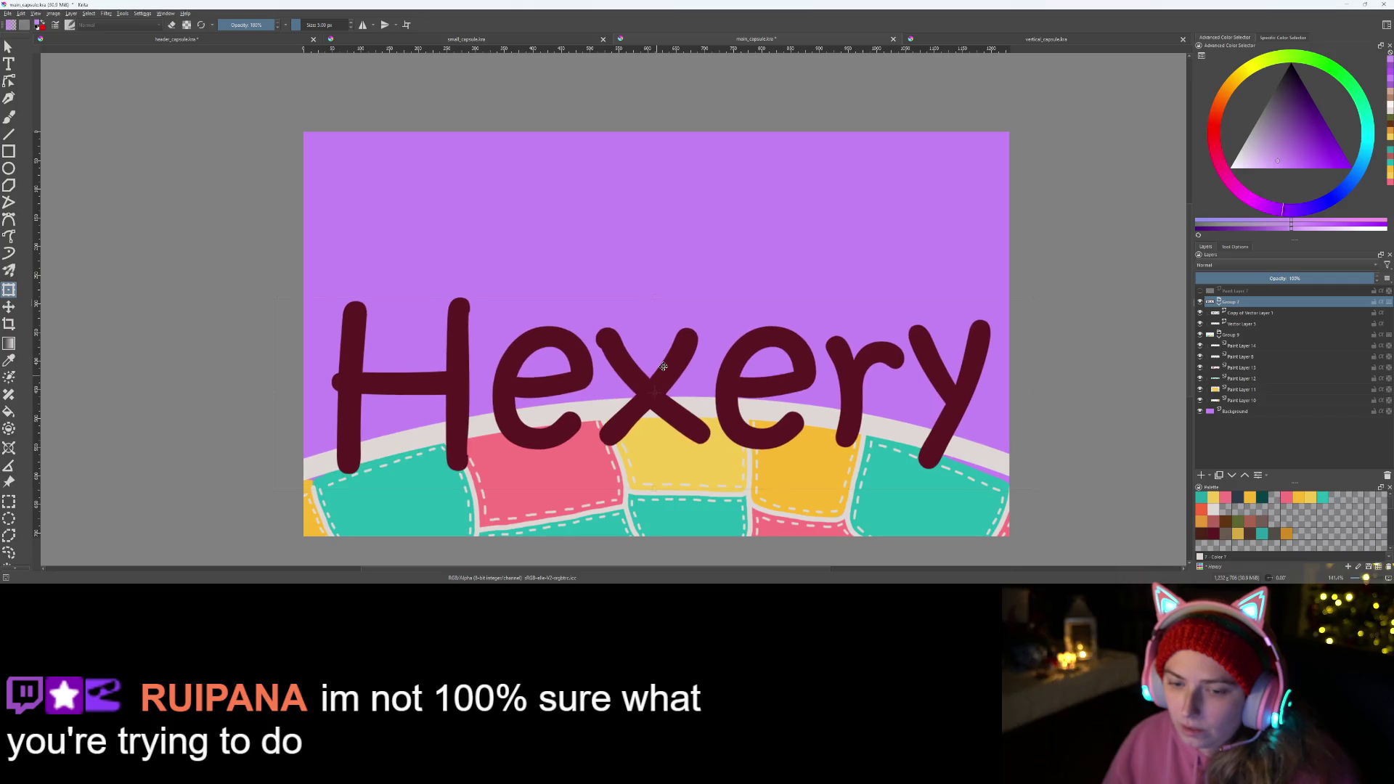
left_click_drag(664, 367, 663, 356)
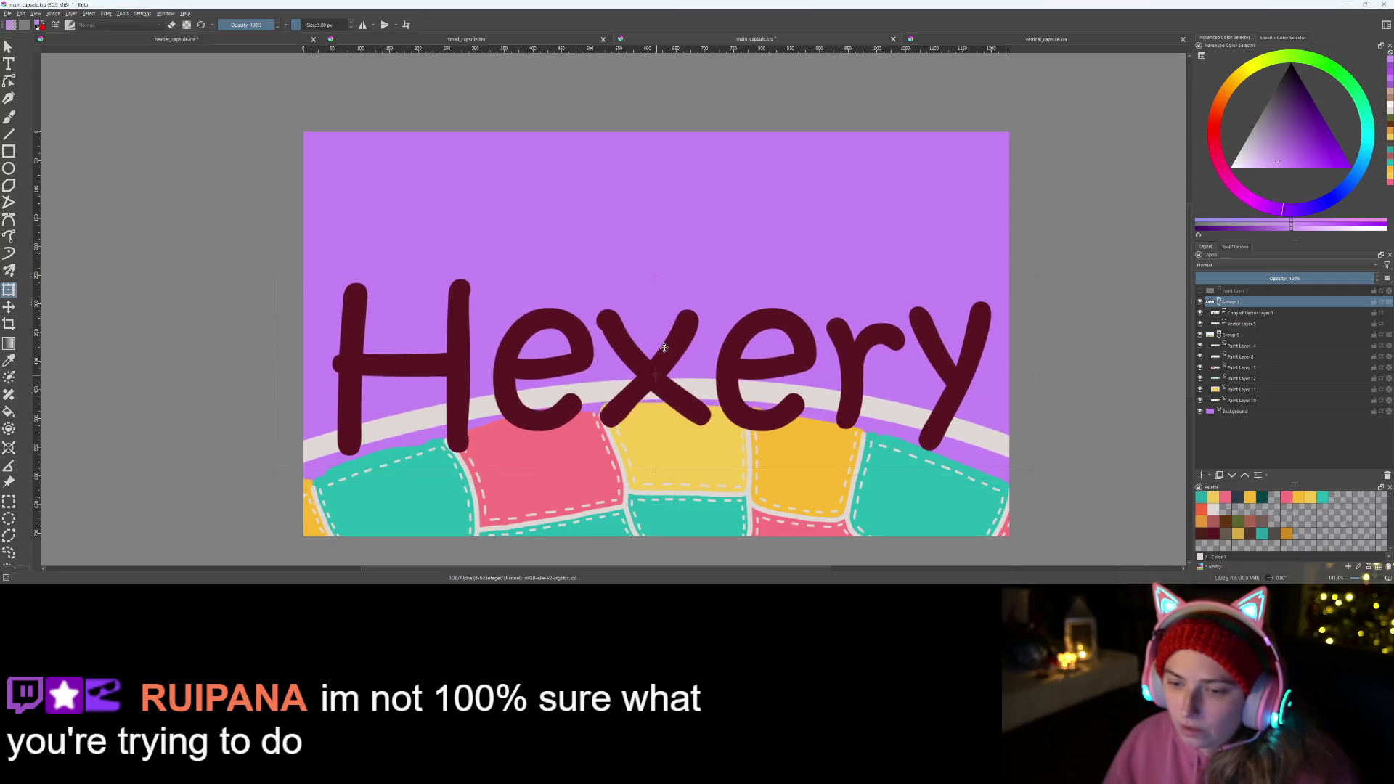
- Undo the size and position changes, stepping back until the lettering and stripe are gone
key("ctrl+t")
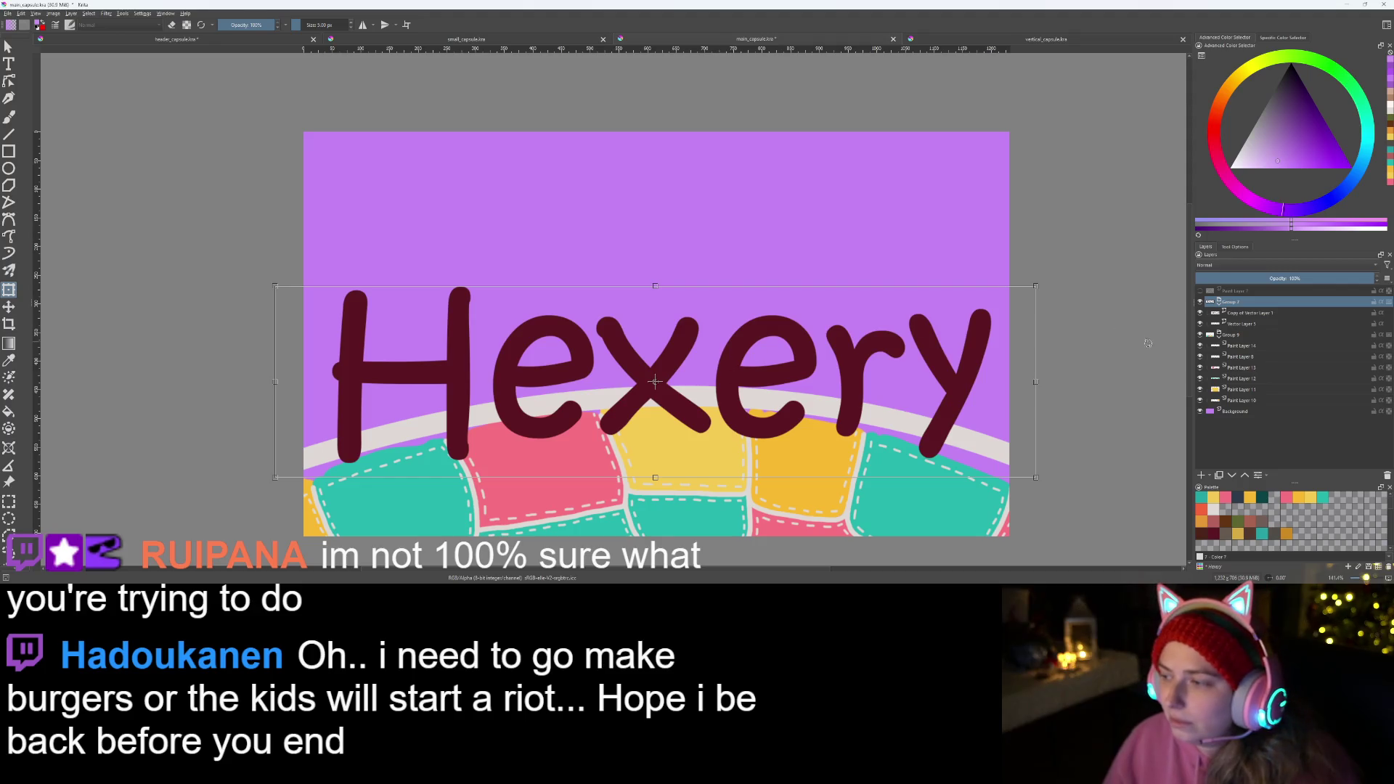
key("ctrl+z")
key("ctrl+z")
key("ctrl+z")
key("ctrl+z")
key("ctrl+shift+z")
key("ctrl+z")
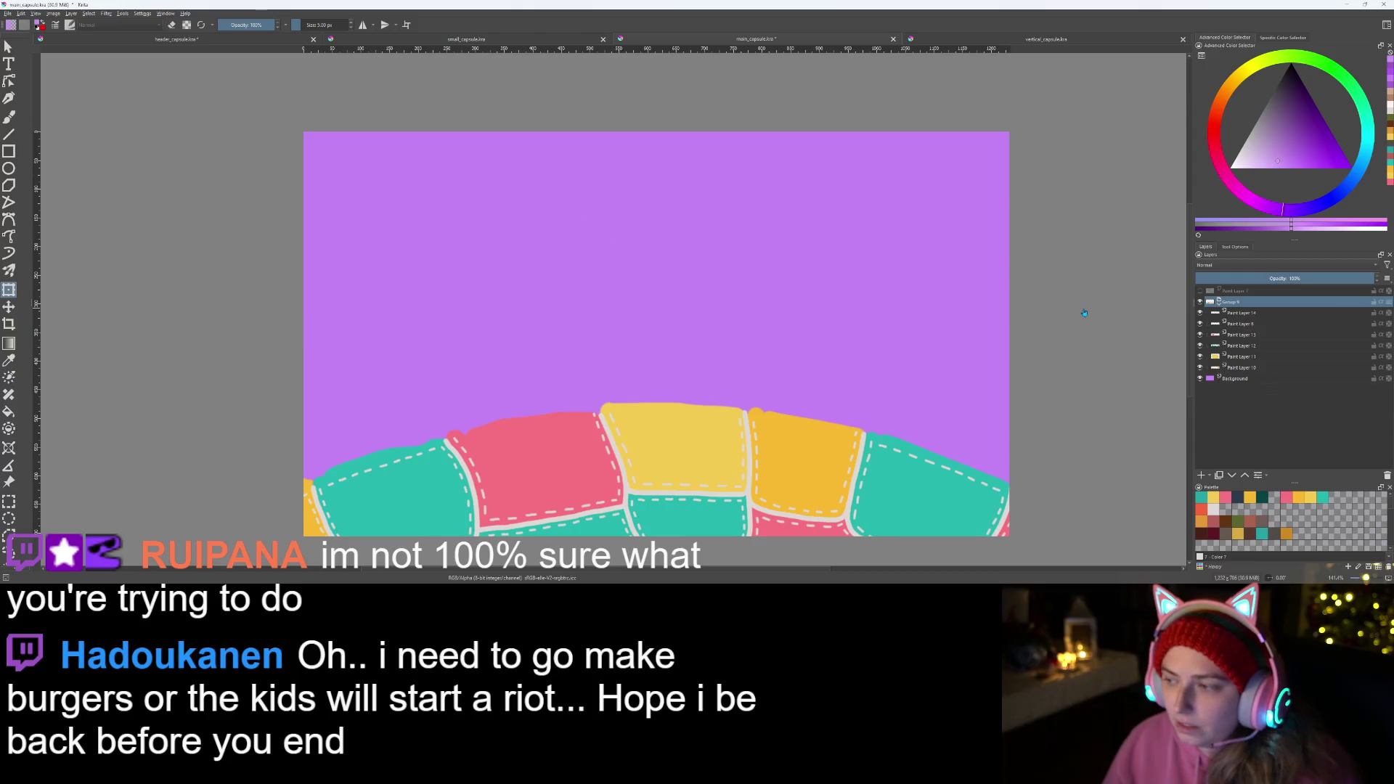
key("ctrl+z")
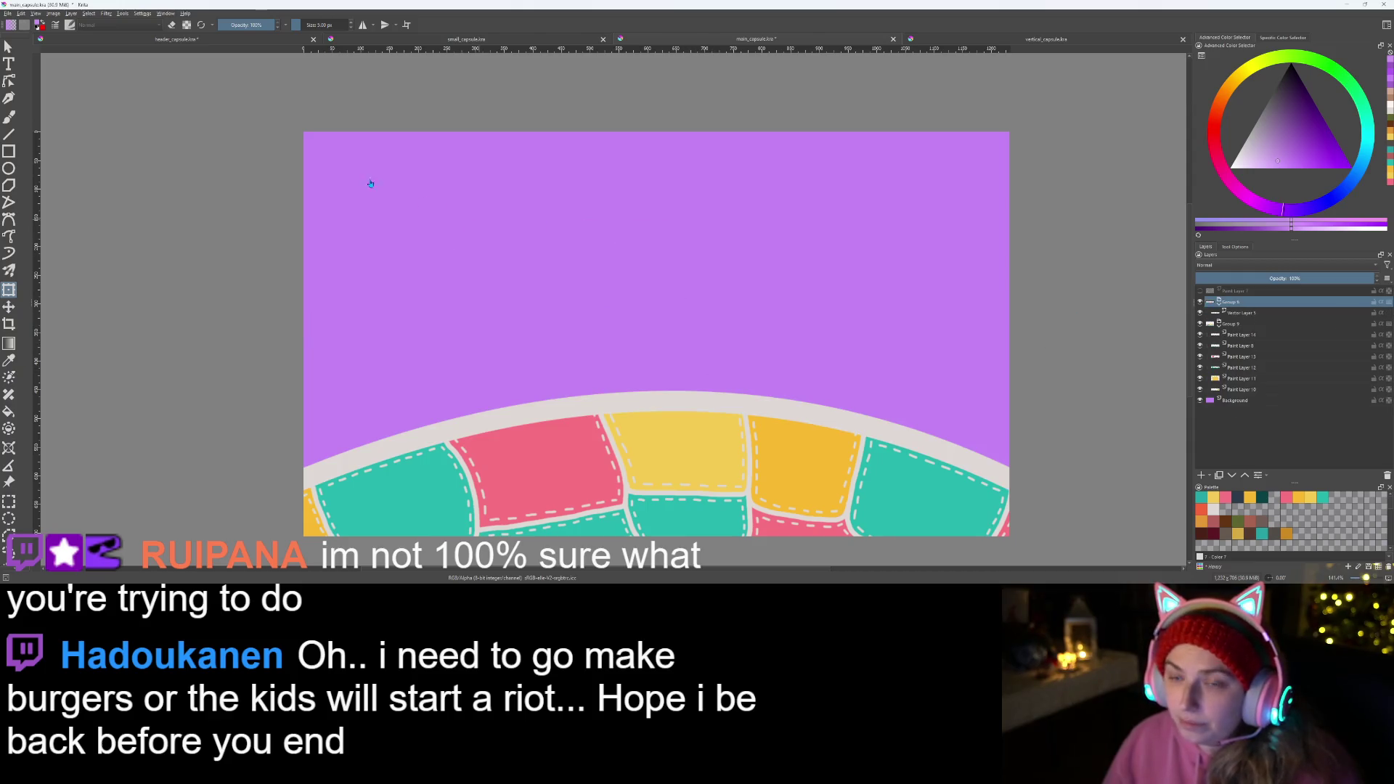
- Move a layer below Group 4 in the main capsule and drag Hexery toward the header centre
key("ctrl+Tab")
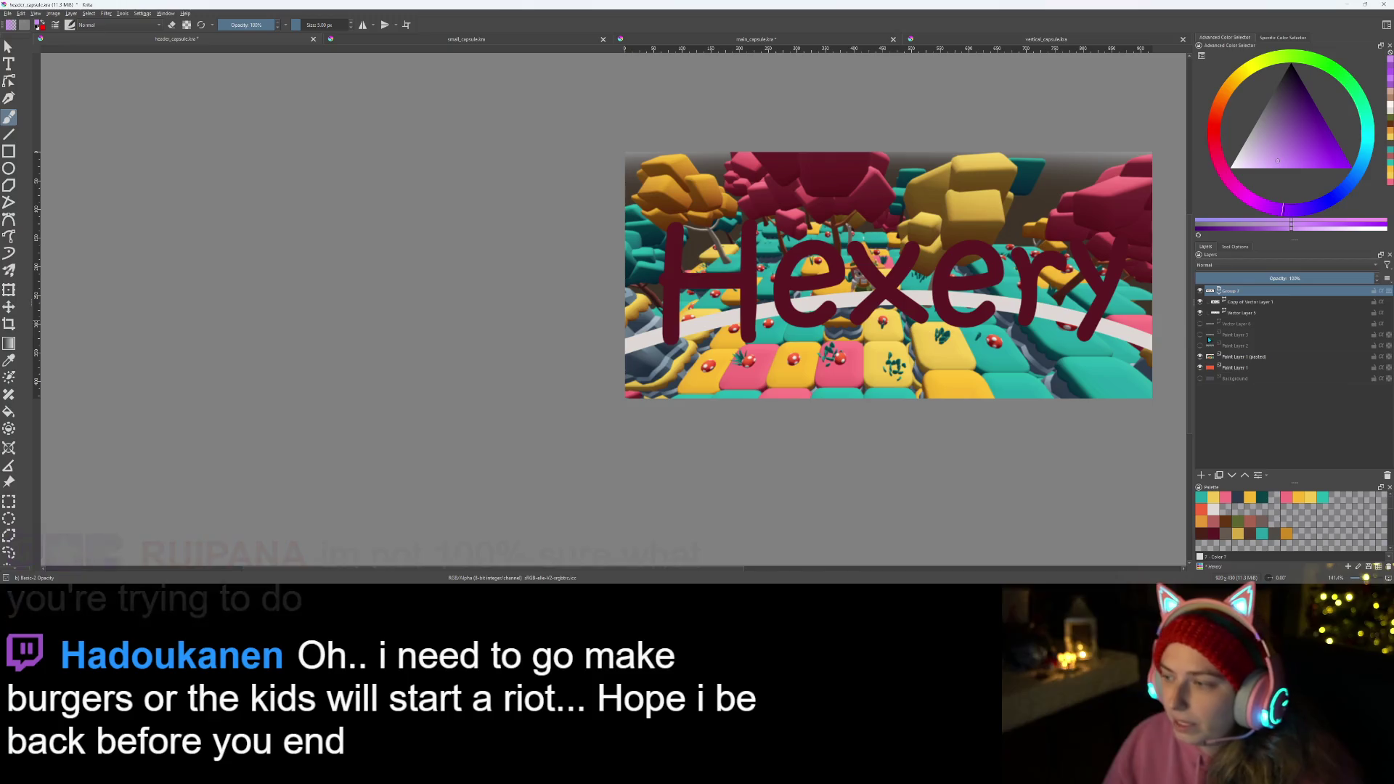
key("t")
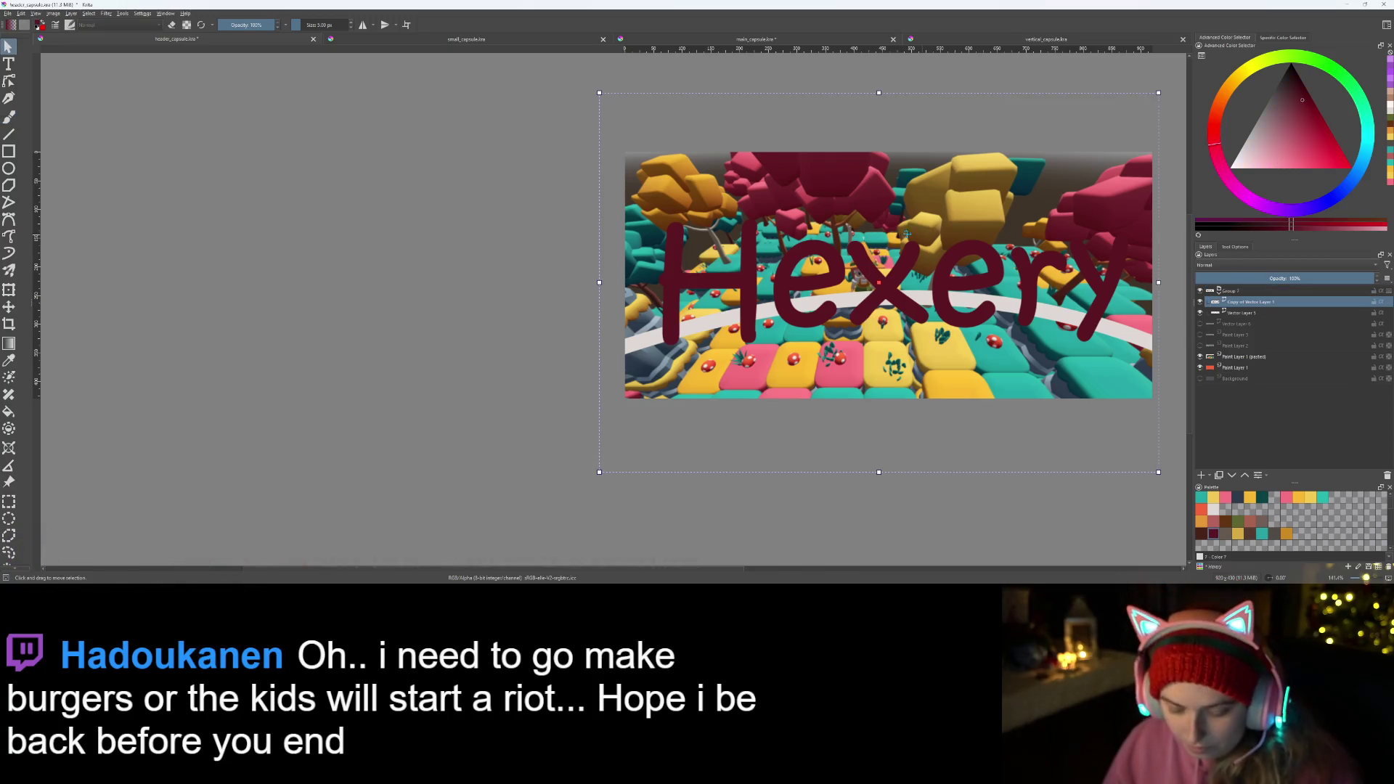
key("ctrl+Tab")
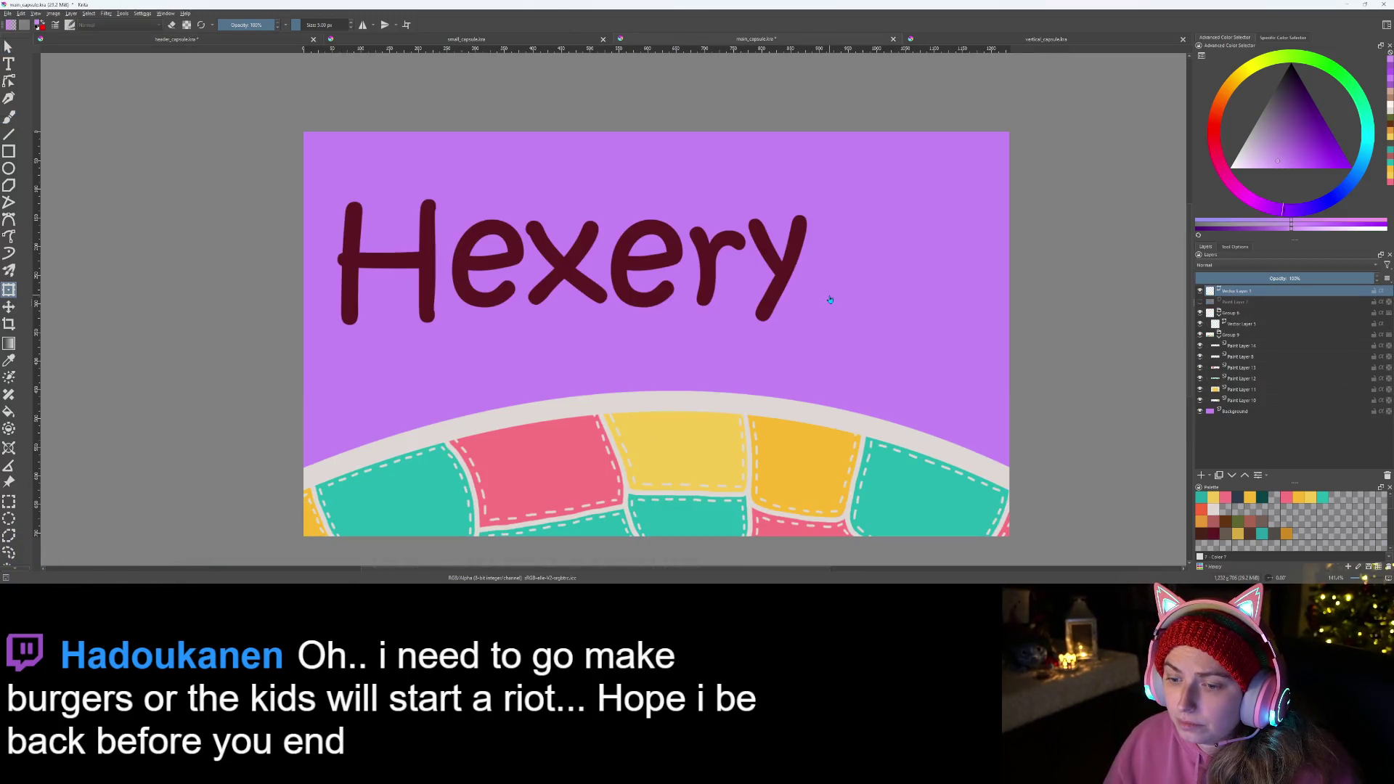
left_click_drag(1231, 292, 1276, 324)
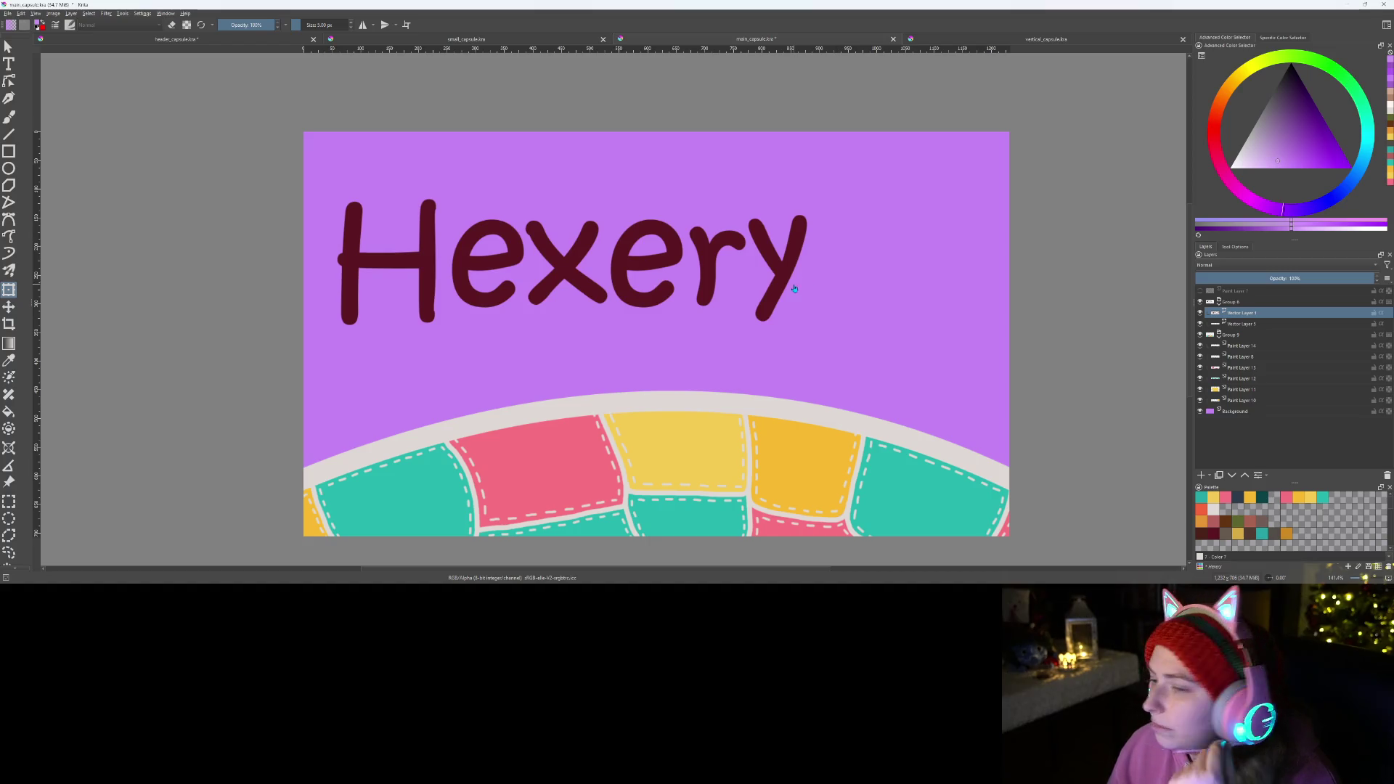
left_click_drag(623, 265, 725, 335)
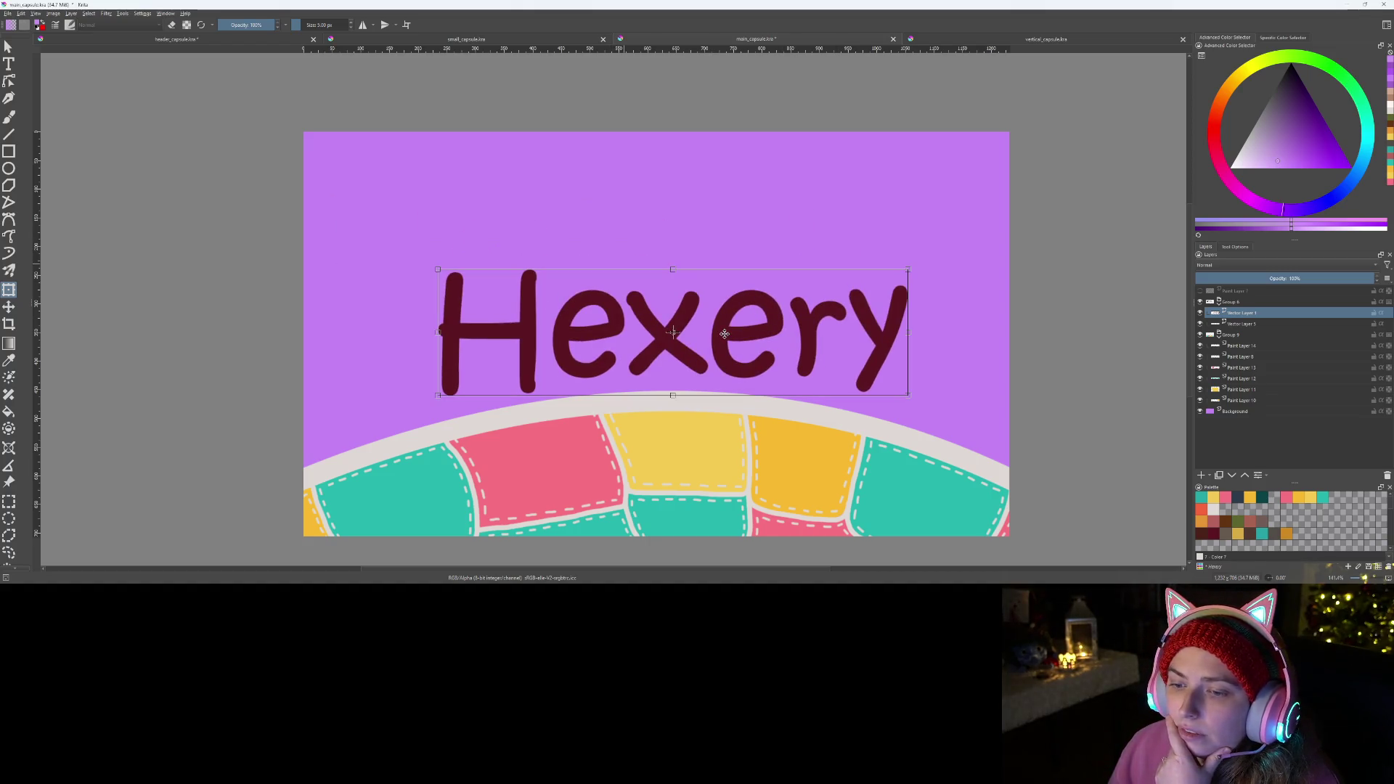
- Check the transform actions, glance at the 3D scene document, and commit the centred Hexery placement
right_click(724, 334)
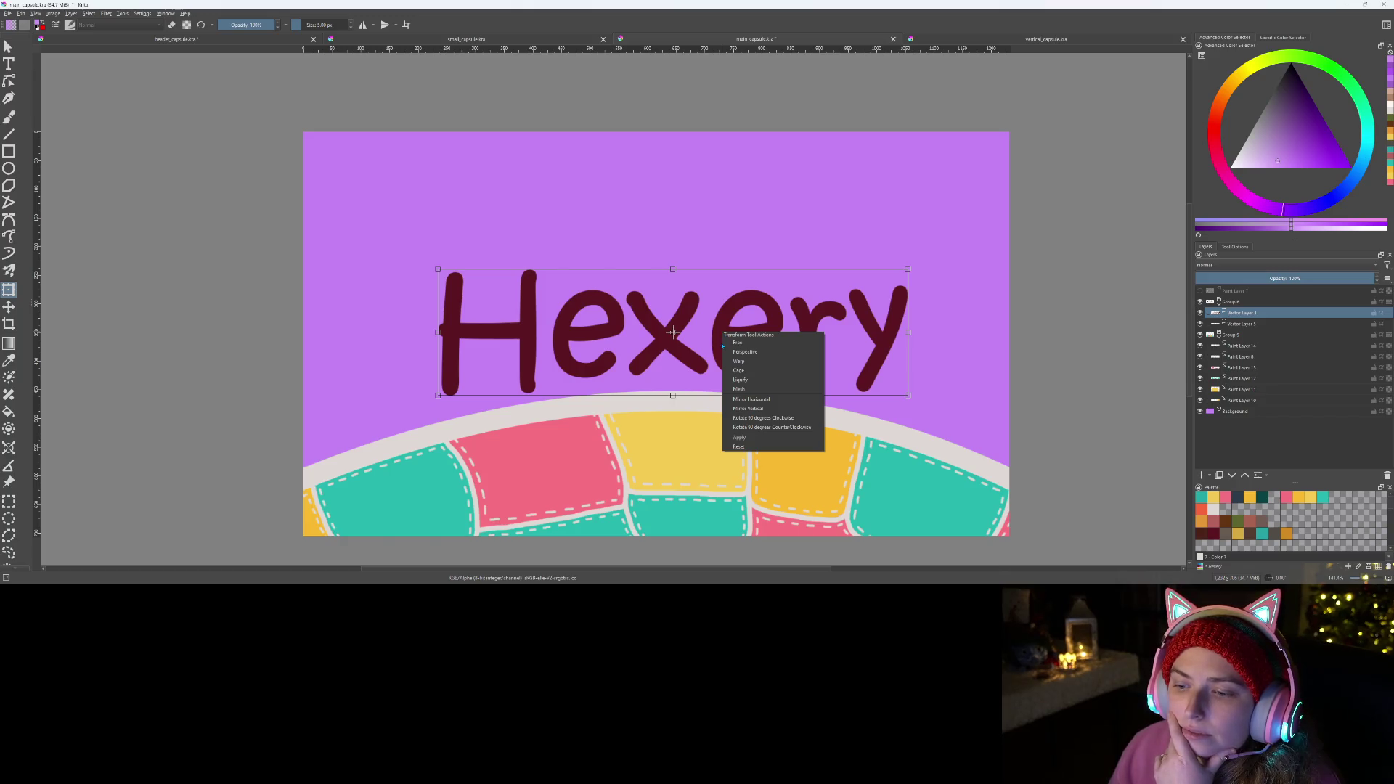
left_click(703, 346)
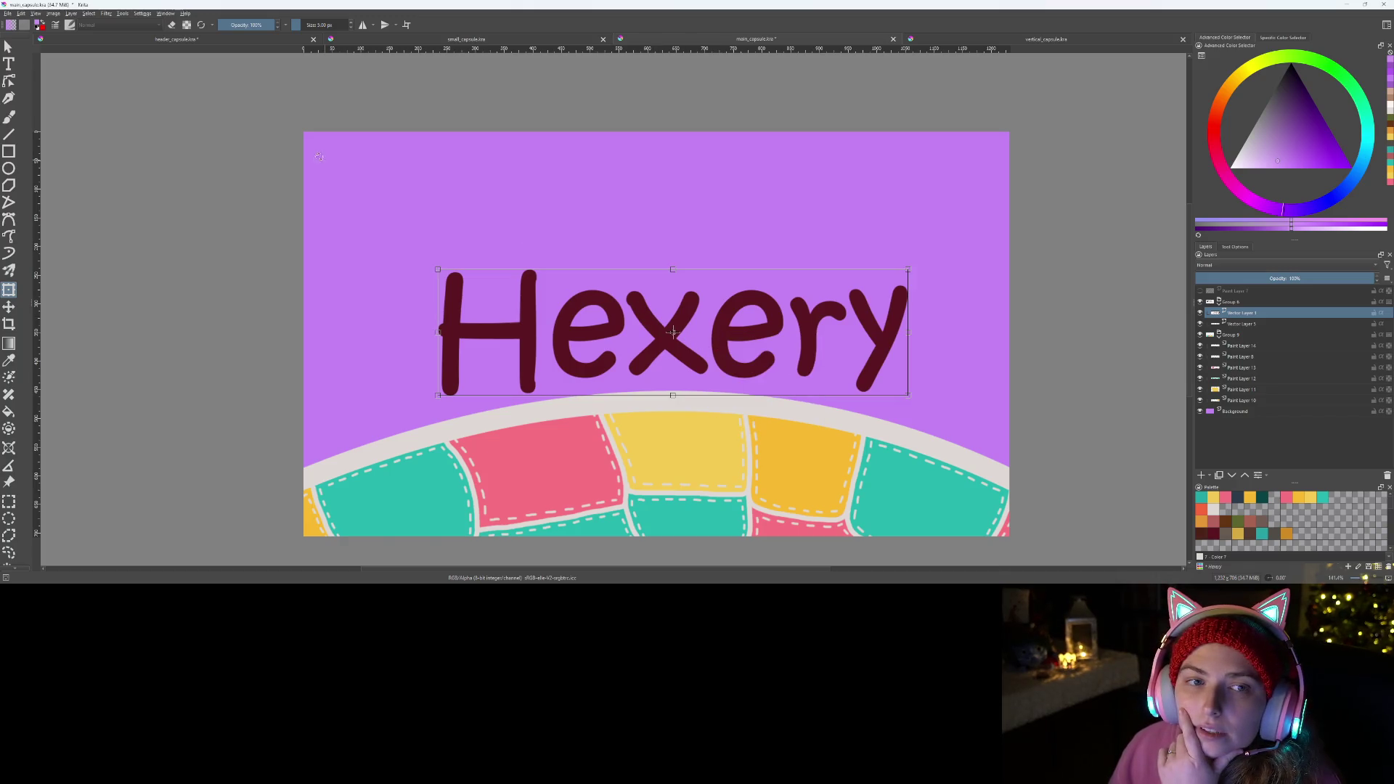
left_click(204, 41)
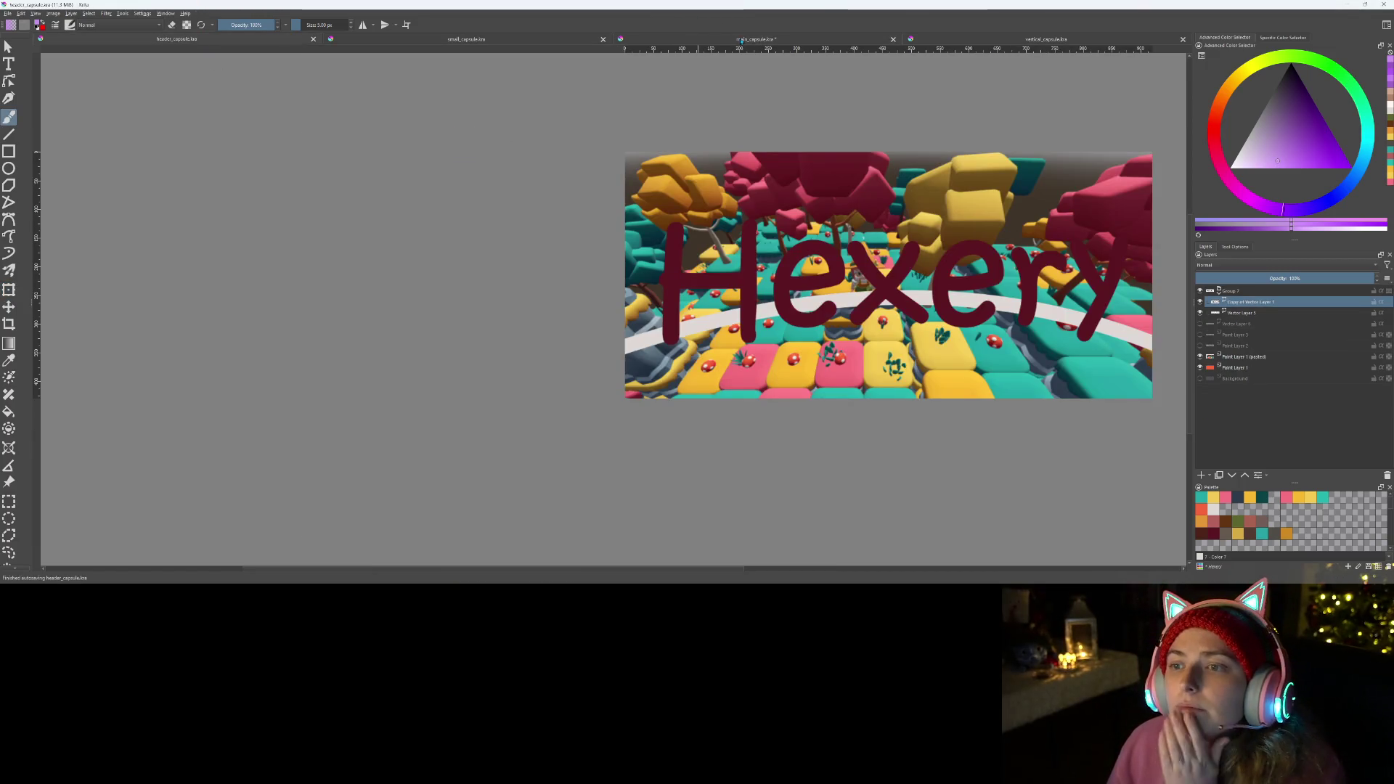
left_click(741, 42)
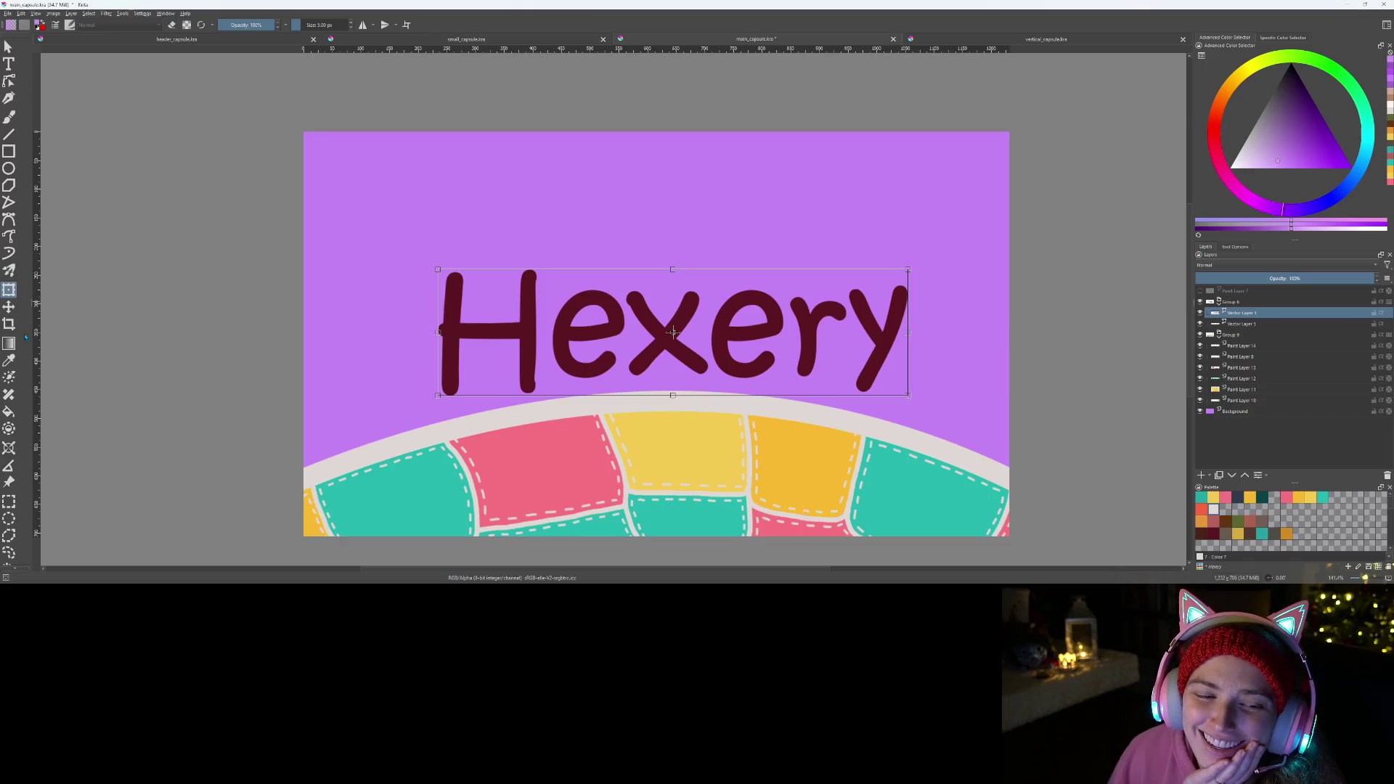
scroll(9, 327, "down", 2)
scroll(9, 328, "down", 2)
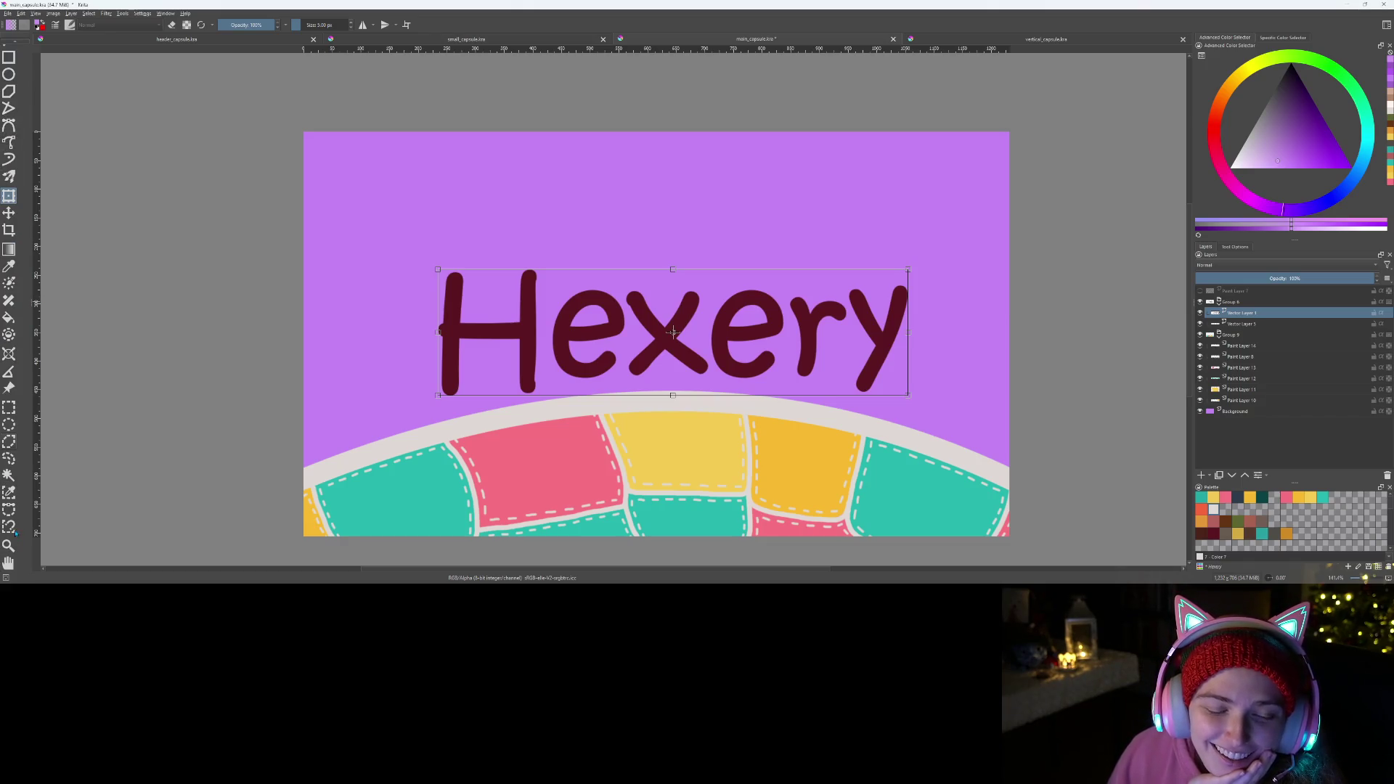
left_click(8, 562)
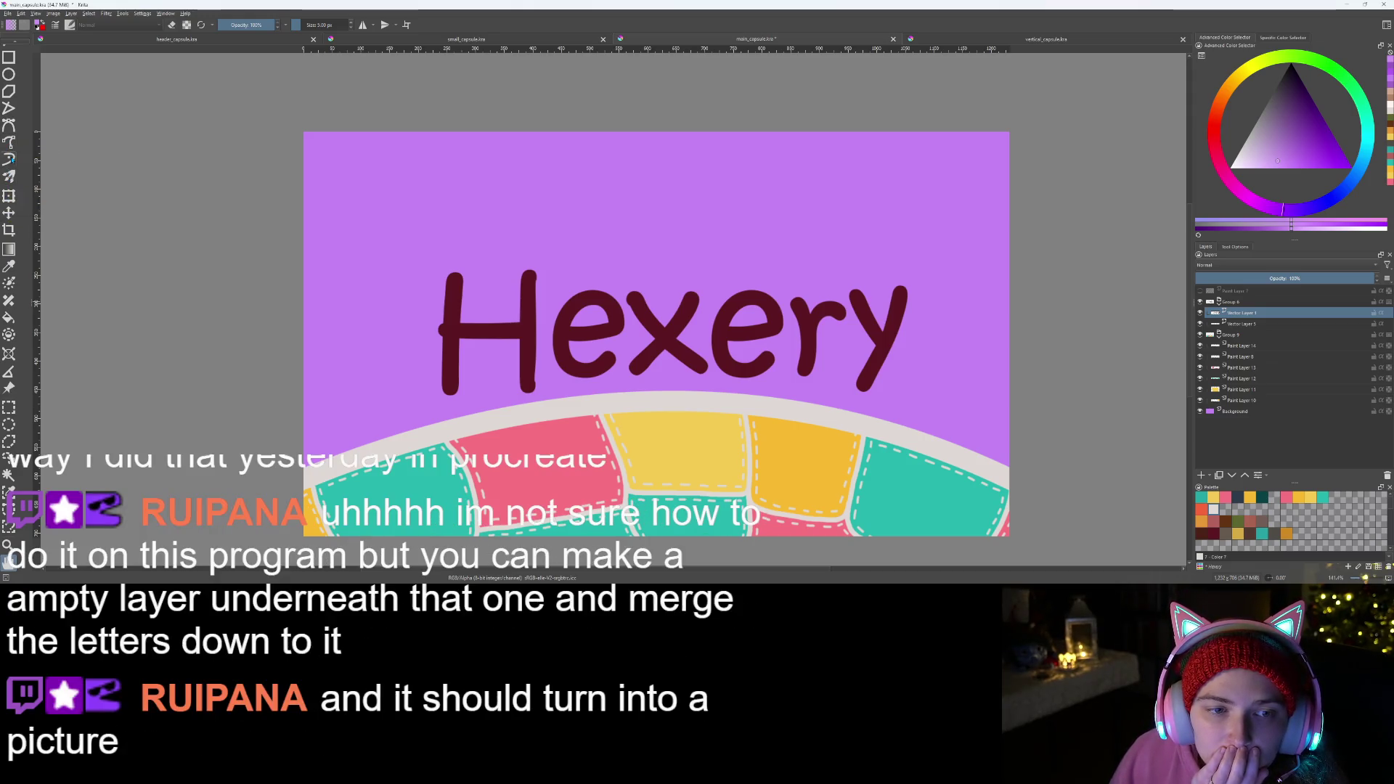
scroll(12, 202, "up", 1)
scroll(12, 202, "up", 2)
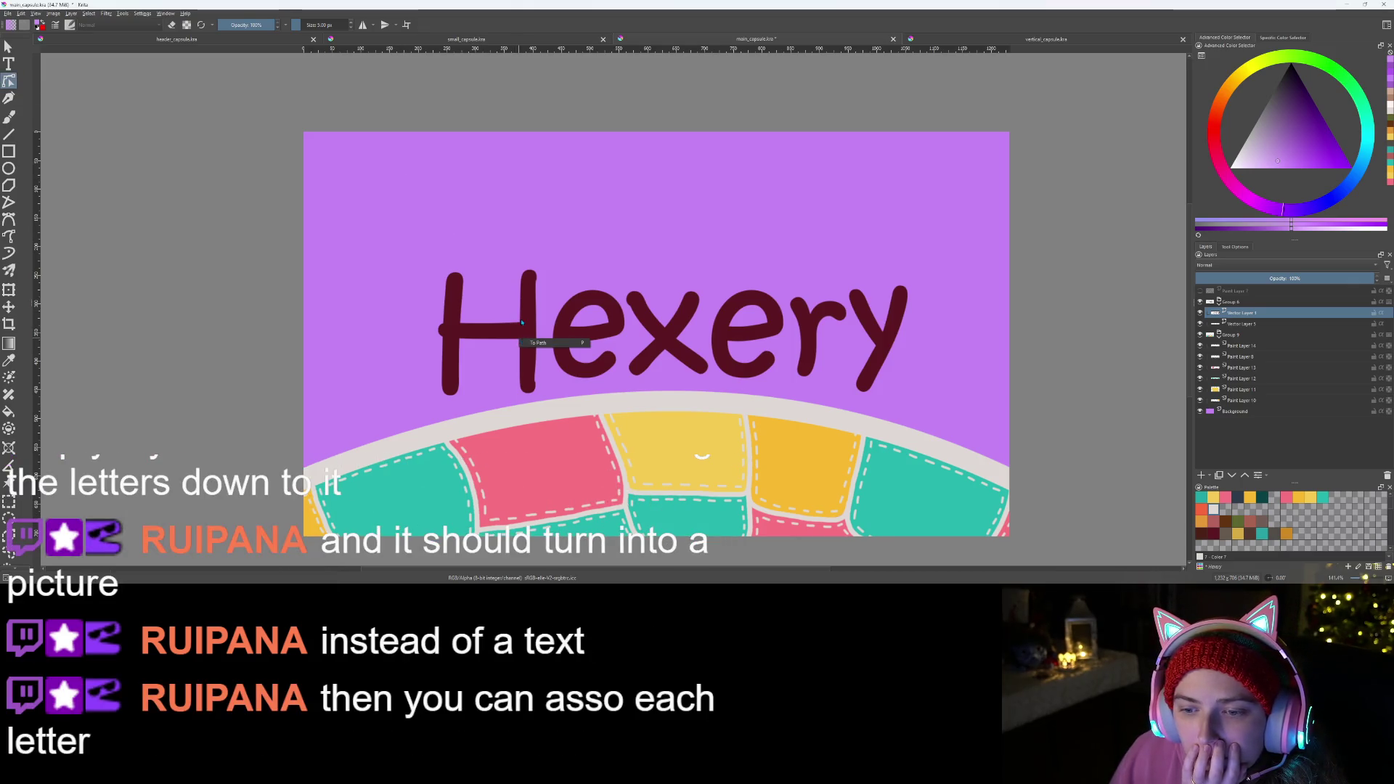
- Scale the Hexery lettering up from the top-left handle and nudge it slightly up-left
mouse_move(409, 241)
left_mouse_down()
mouse_move(527, 392)
mouse_move(536, 354)
left_mouse_up()
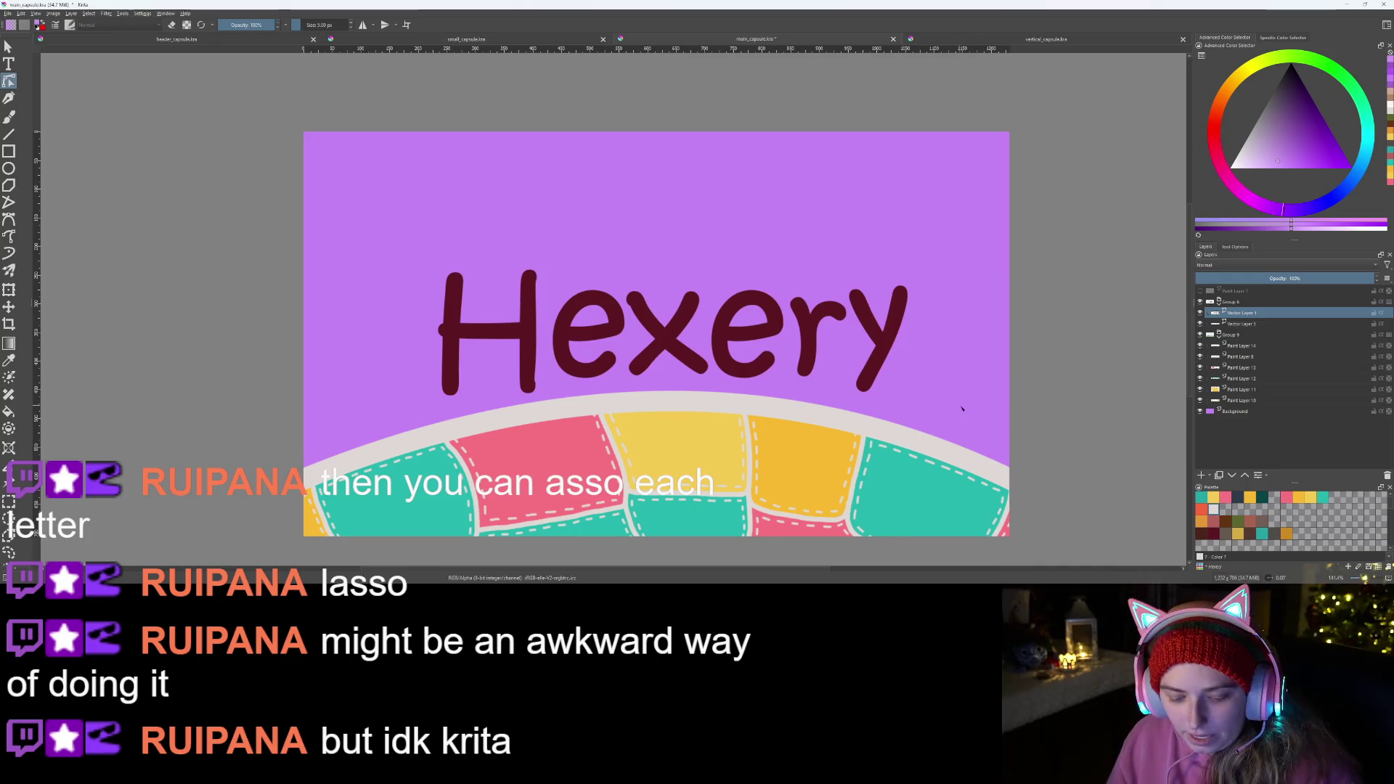
key("ctrl+t")
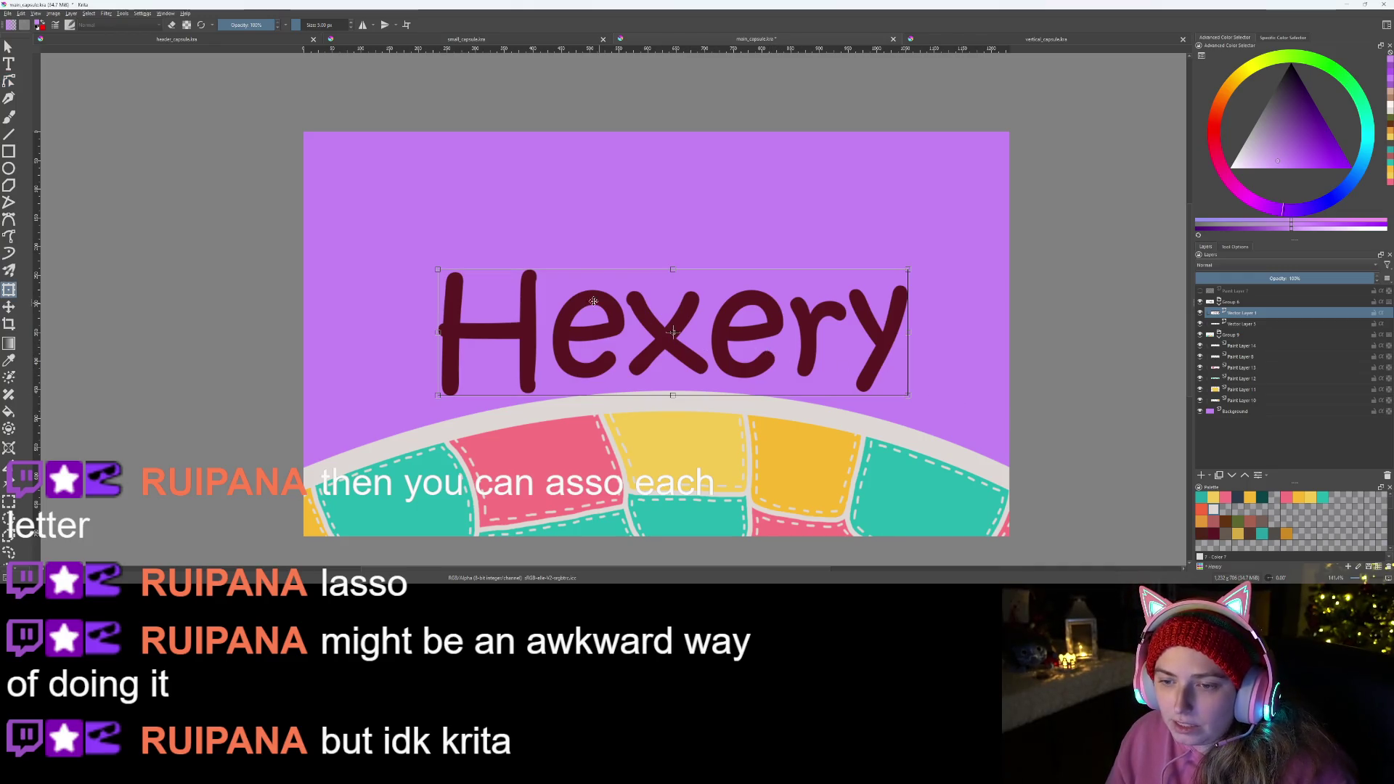
left_click_drag(436, 270, 386, 214)
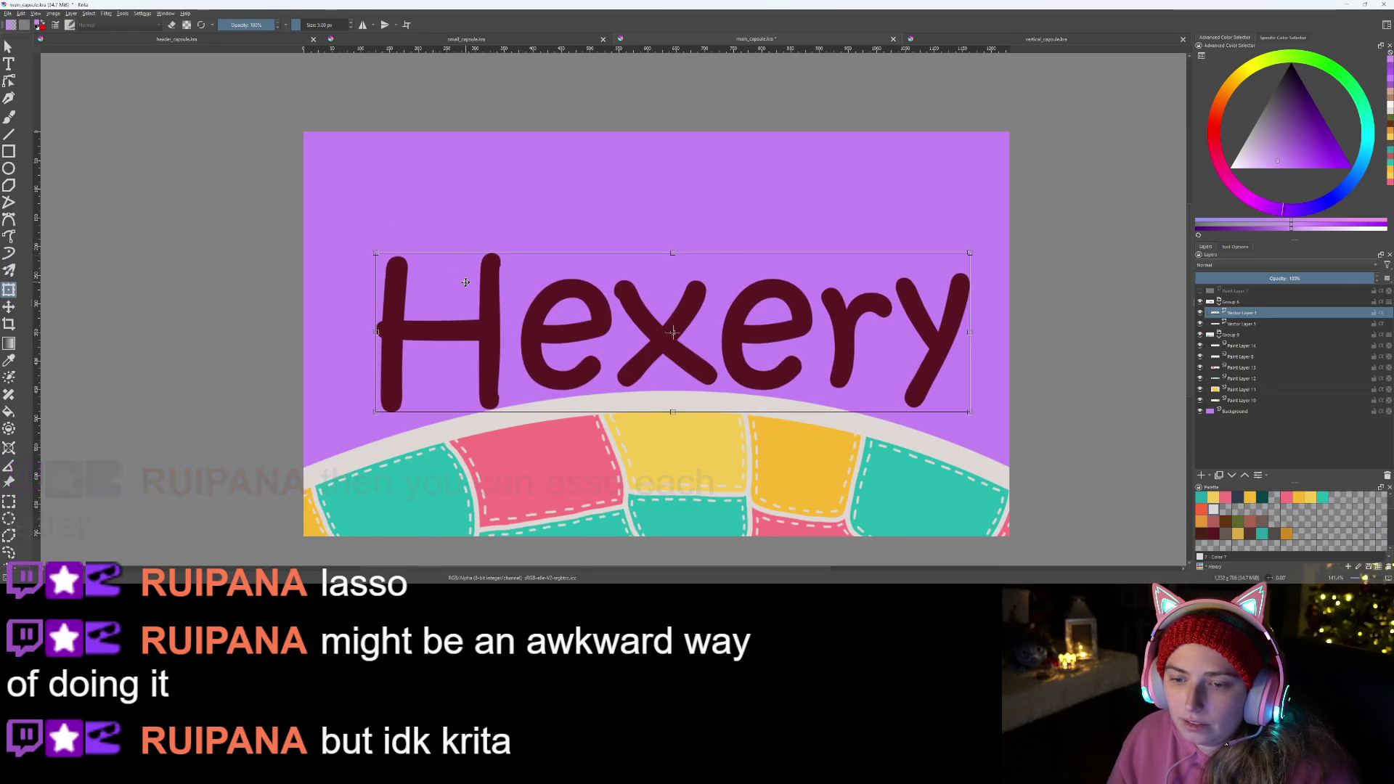
left_click_drag(577, 318, 568, 313)
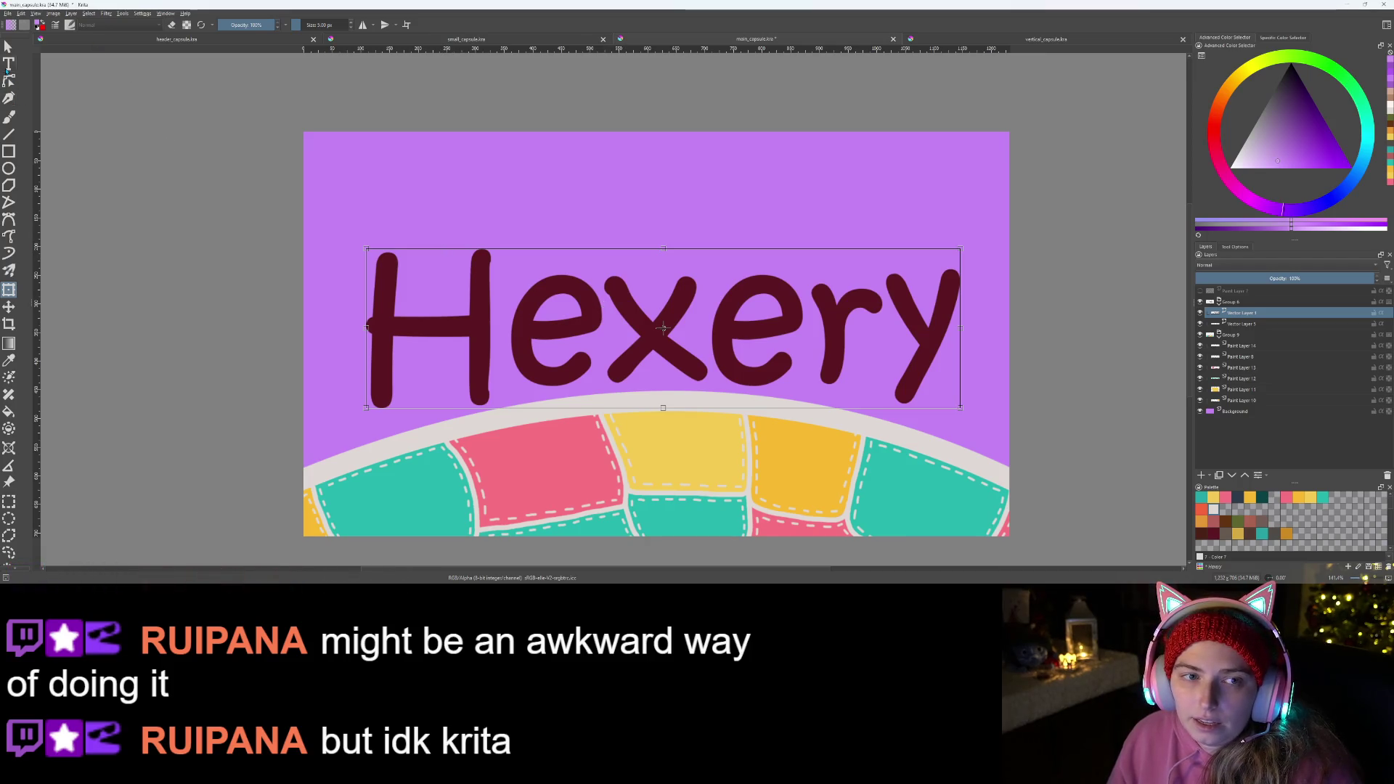
double_click(598, 347)
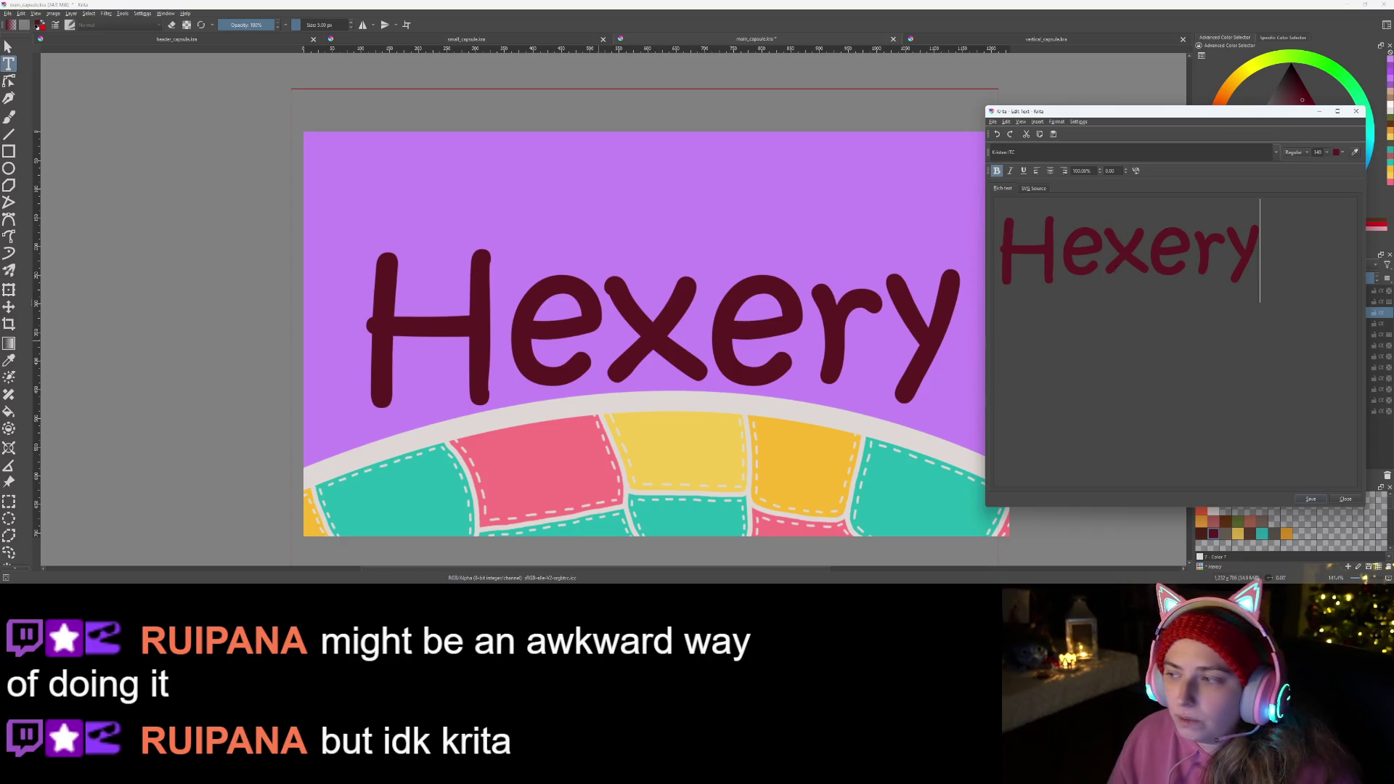
key("ctrl+a")
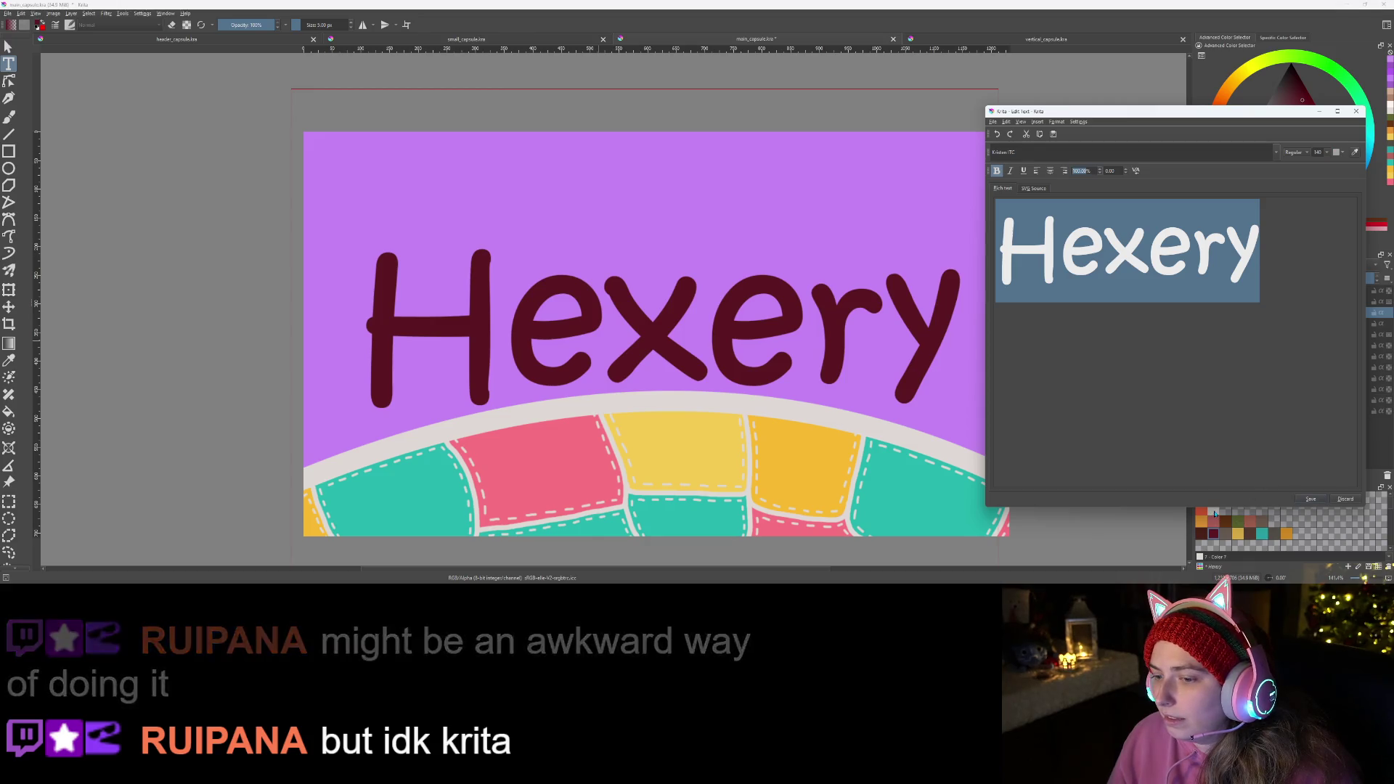
left_click(1312, 499)
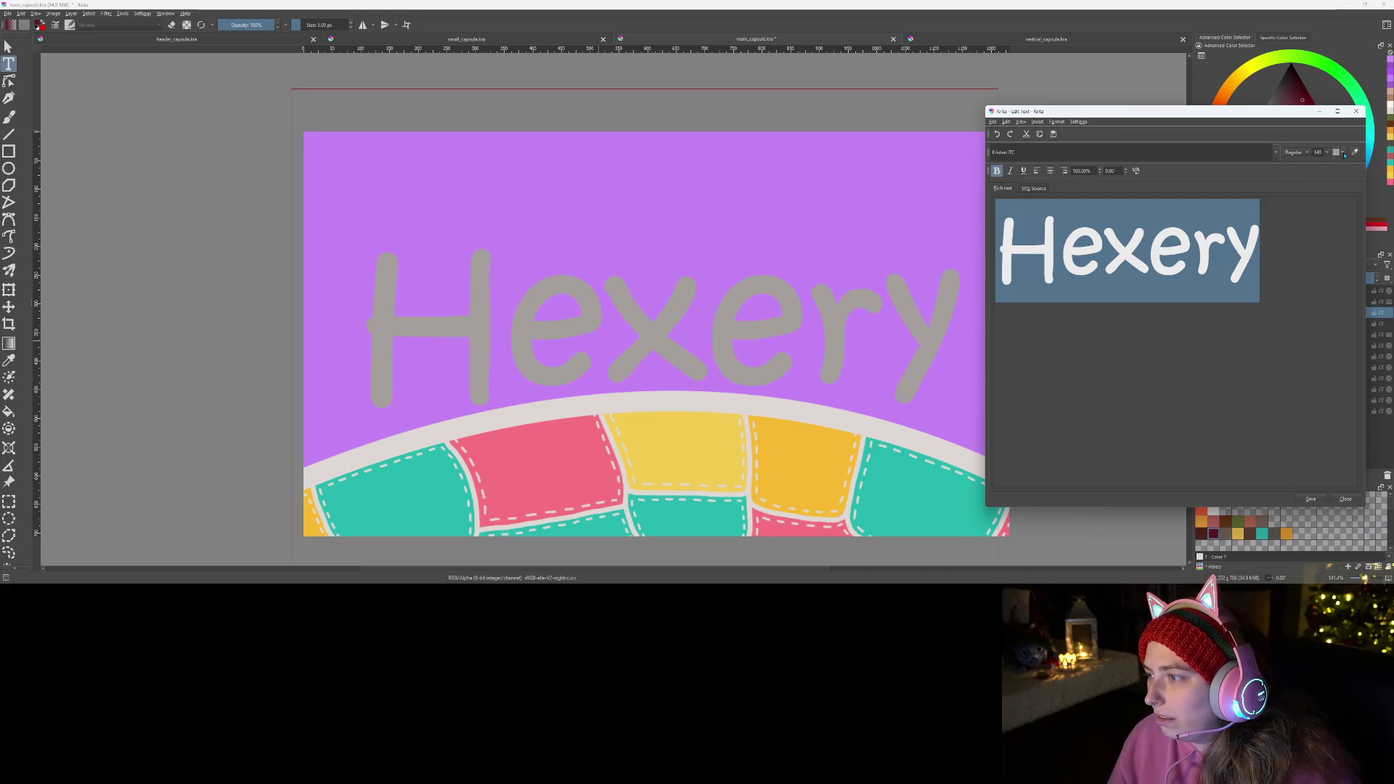
left_click(1243, 223)
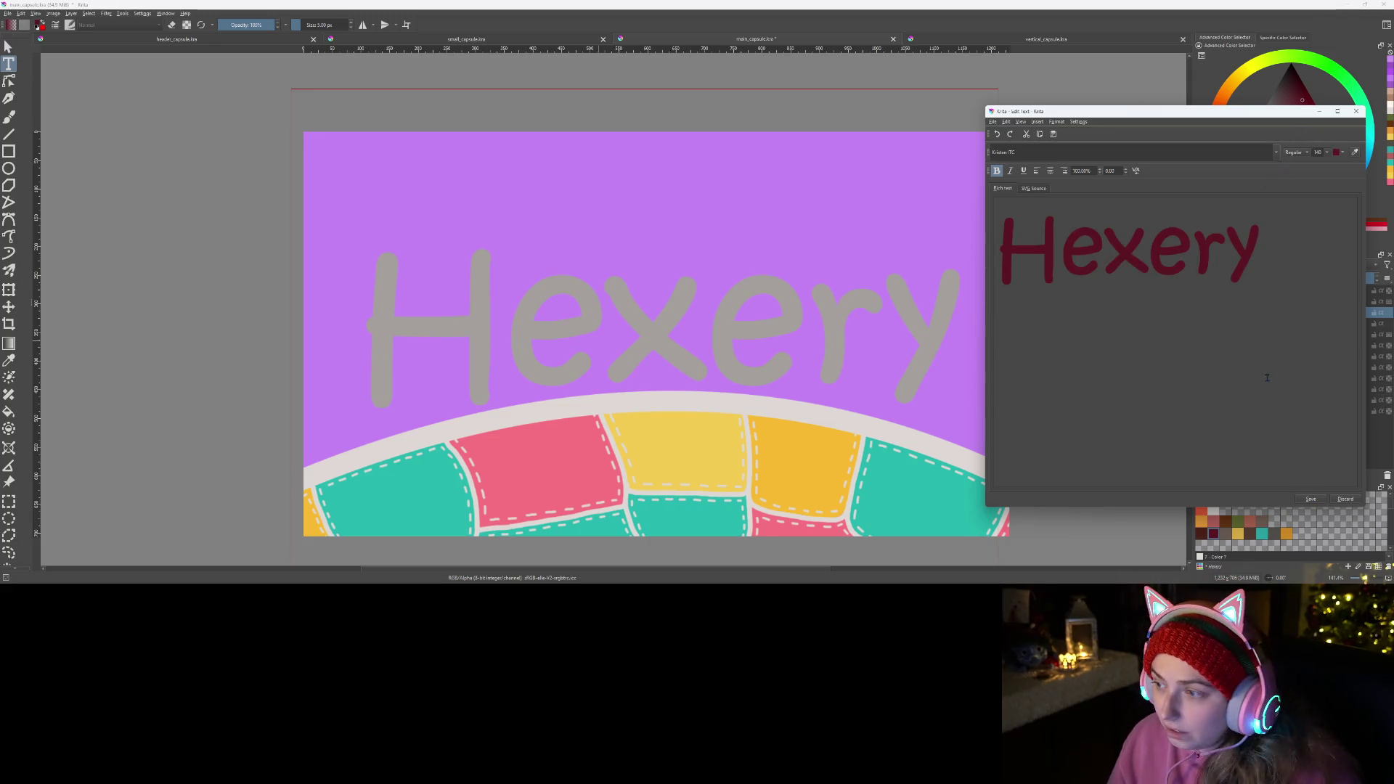
left_click(1312, 499)
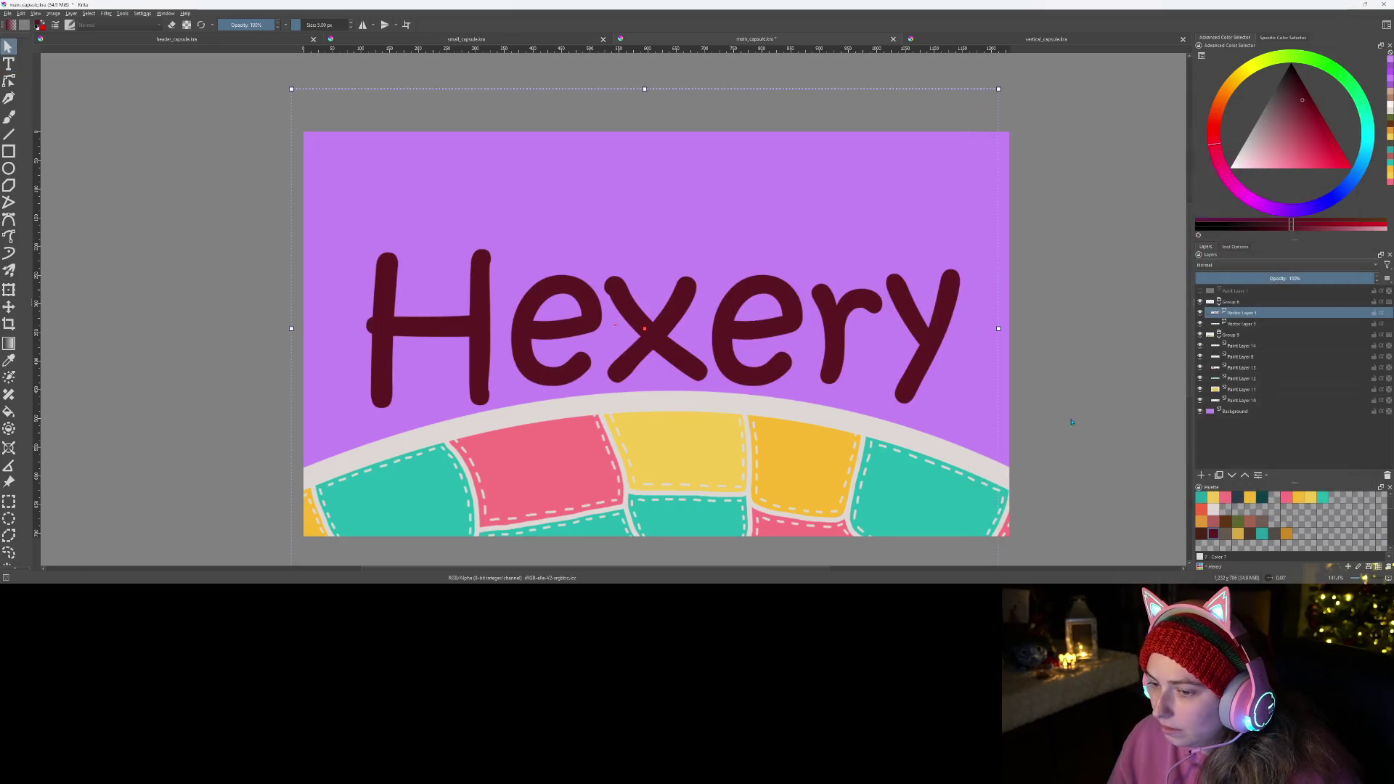
- Duplicate the Hexery vector layer and convert the copy to a paint layer
right_click(731, 329)
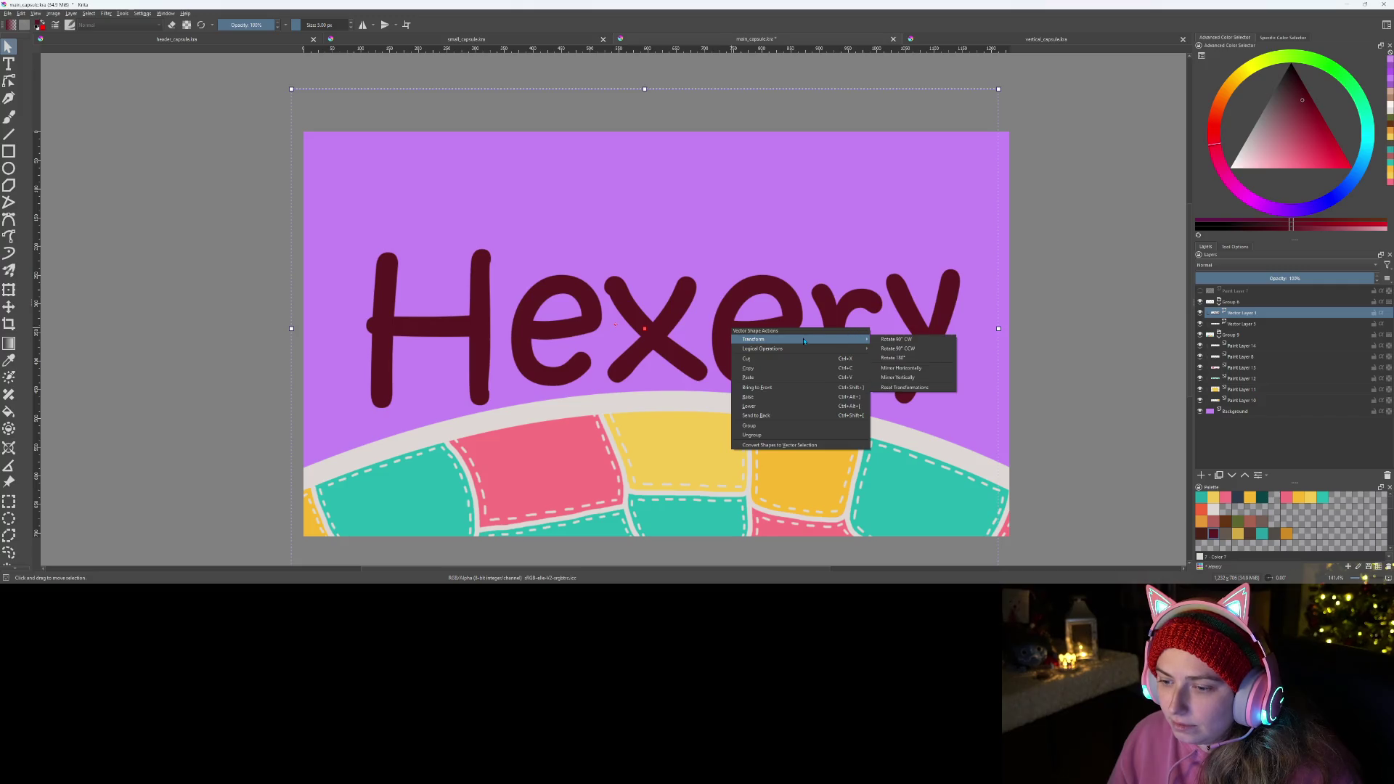
right_click(1253, 312)
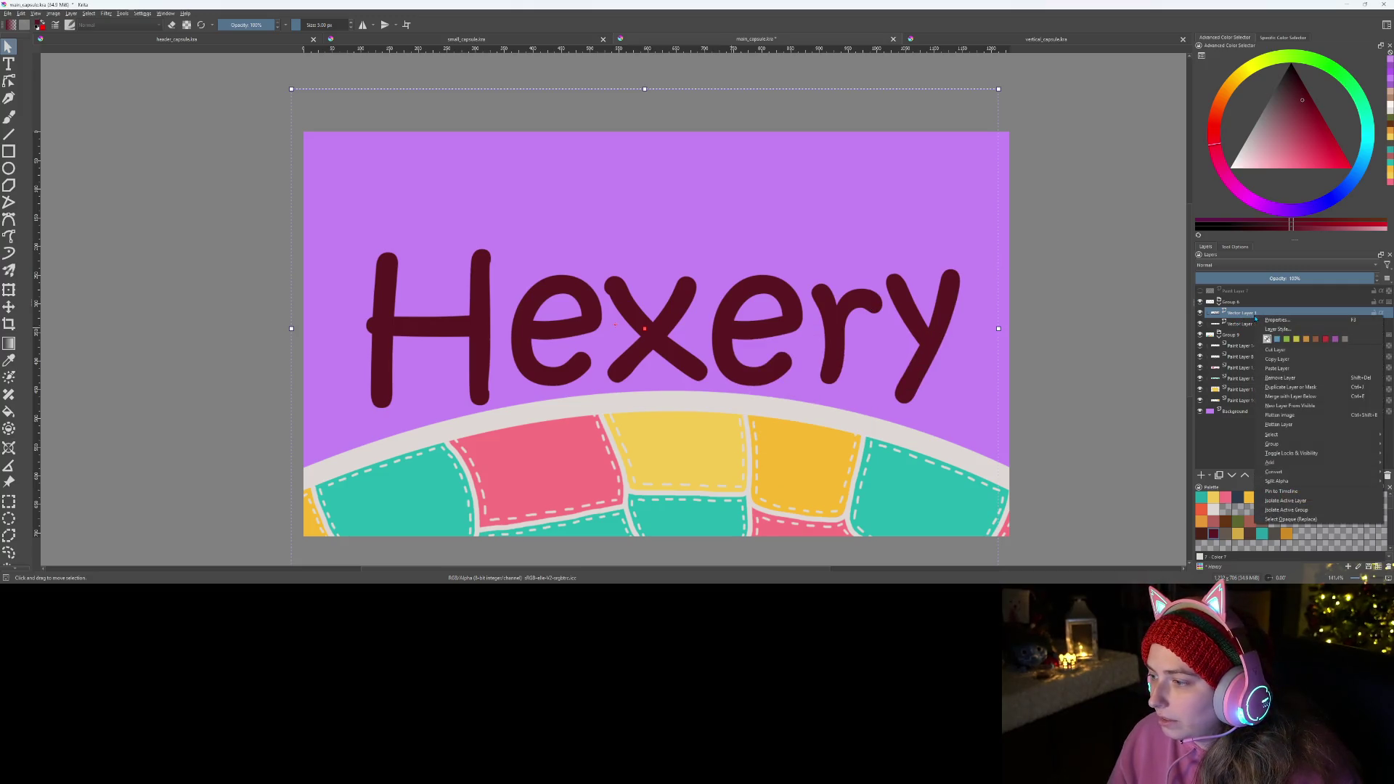
left_click(1290, 387)
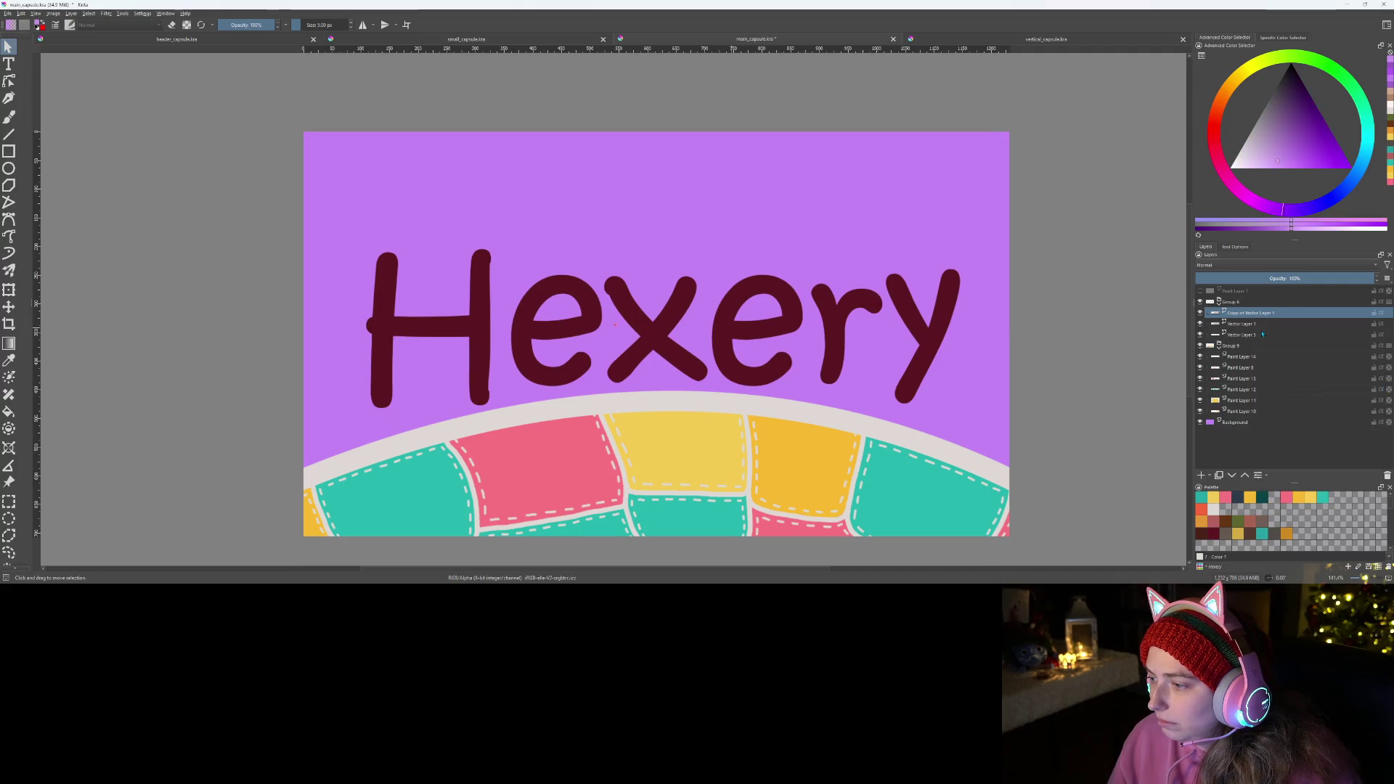
right_click(1251, 313)
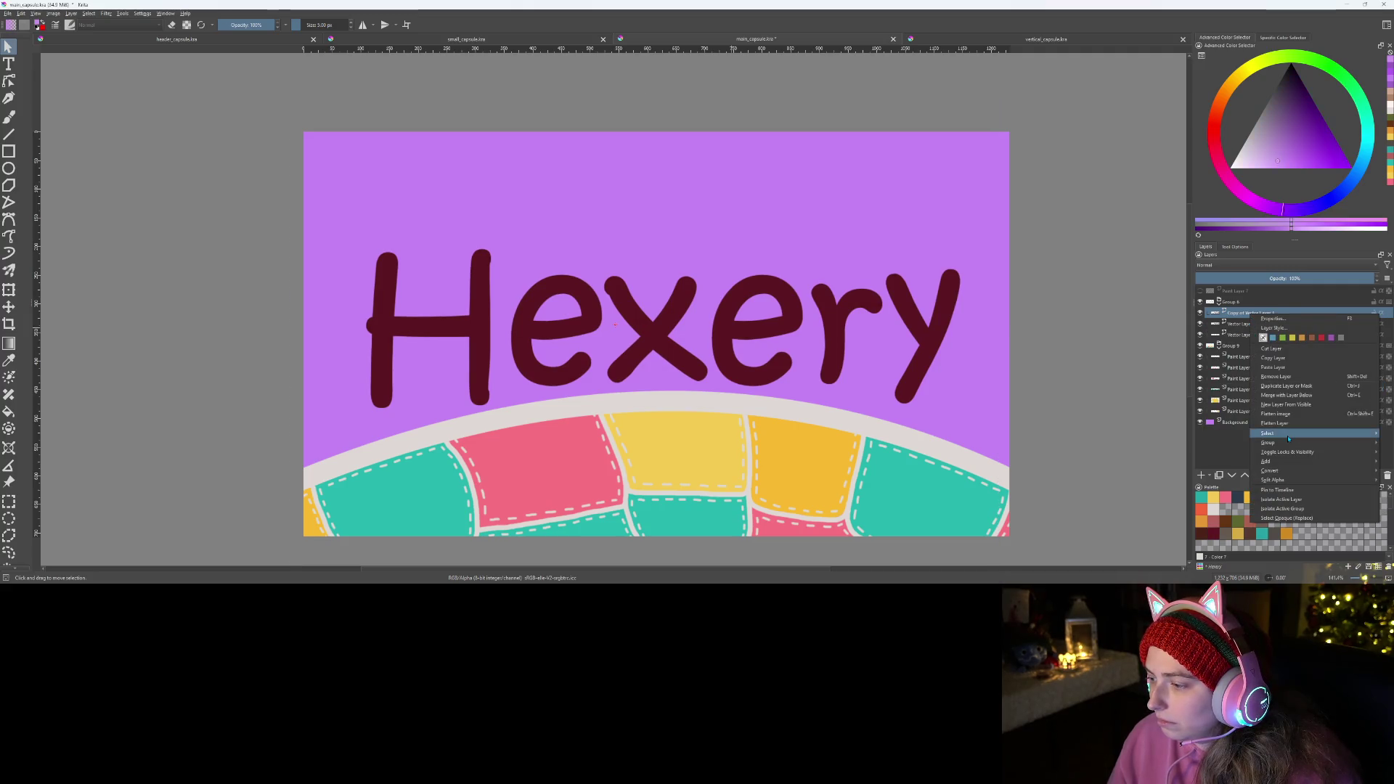
mouse_move(1274, 472)
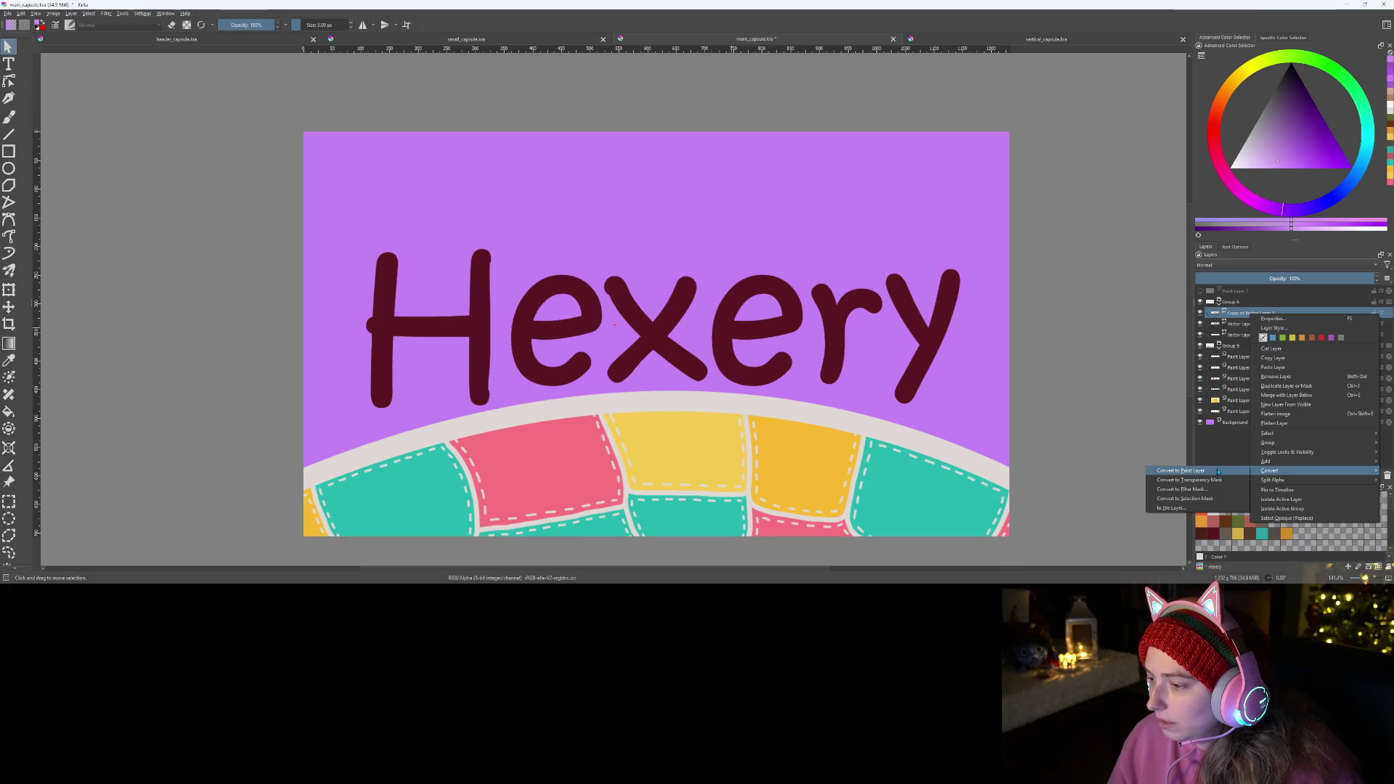
left_click(1218, 471)
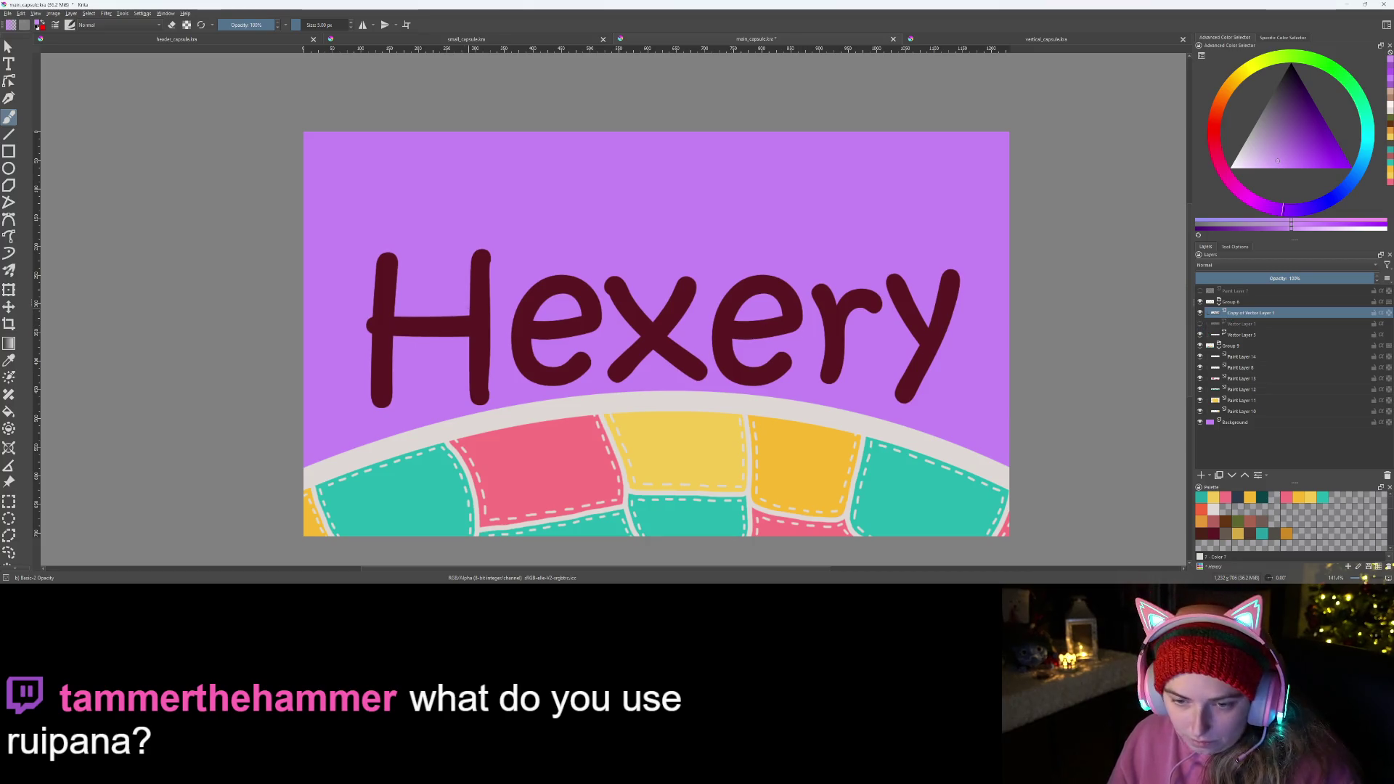
- Shift the H left and down, then move the first e left toward it
key("ctrl+r")
left_click_drag(342, 214, 504, 431)
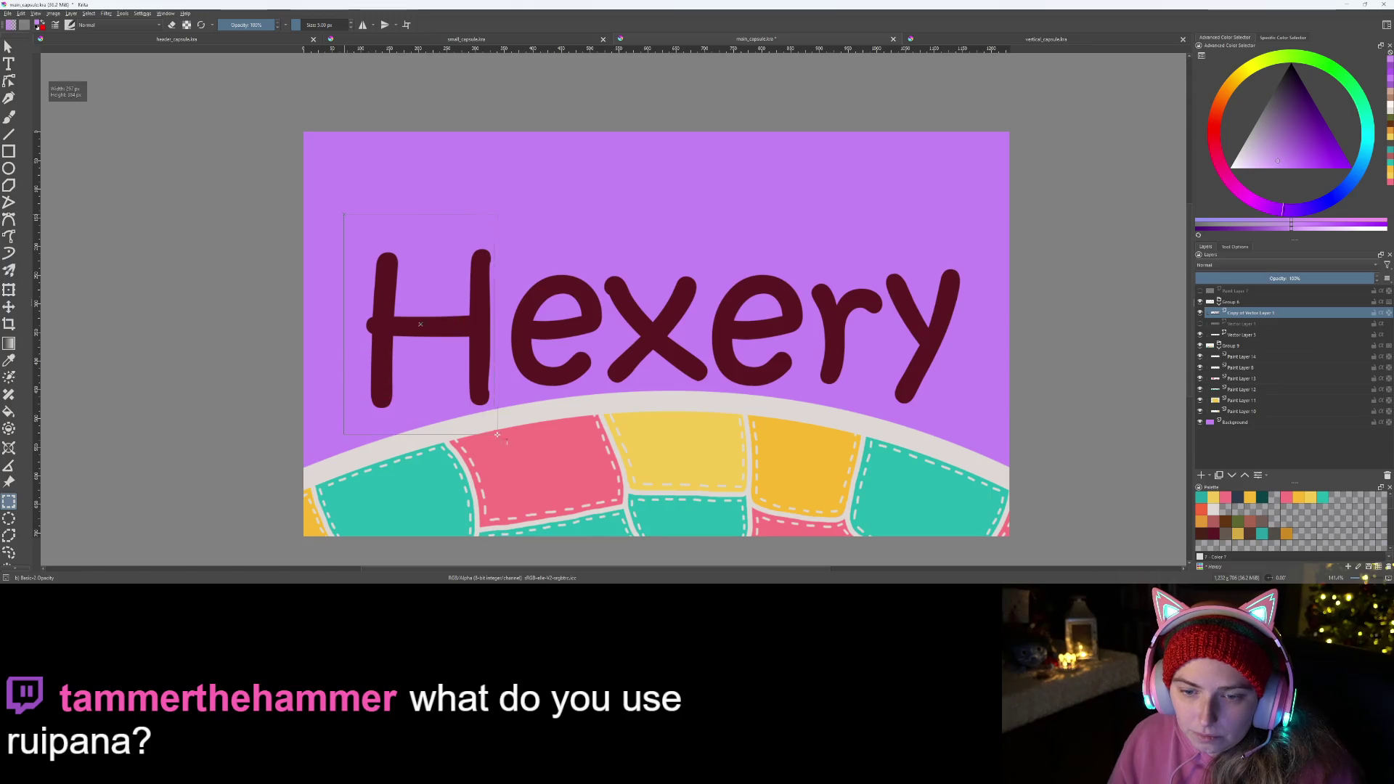
key("t")
mouse_move(462, 331)
left_mouse_down()
mouse_move(433, 352)
mouse_move(449, 336)
mouse_move(426, 342)
mouse_move(440, 338)
left_mouse_up()
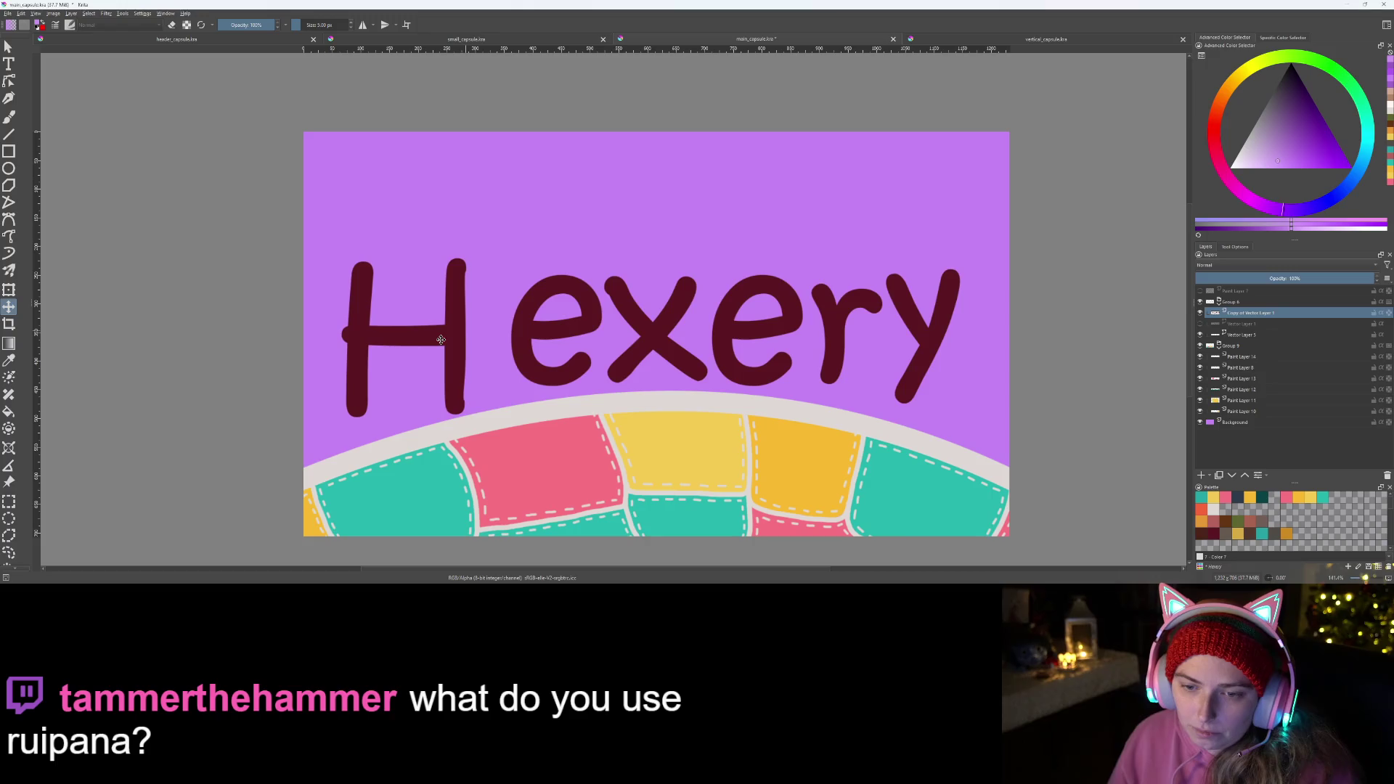
key("ctrl+r")
left_click_drag(490, 231, 534, 336)
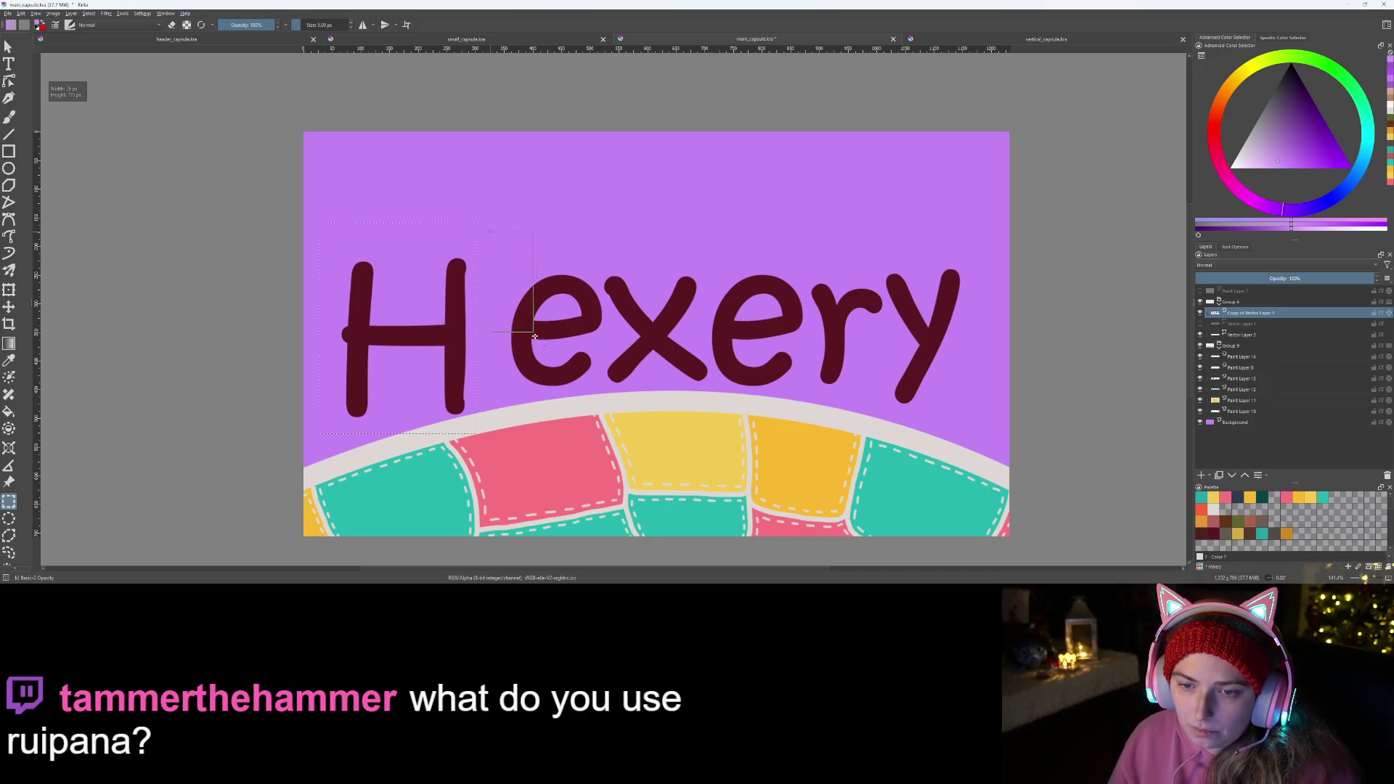
left_click_drag(584, 401, 606, 403)
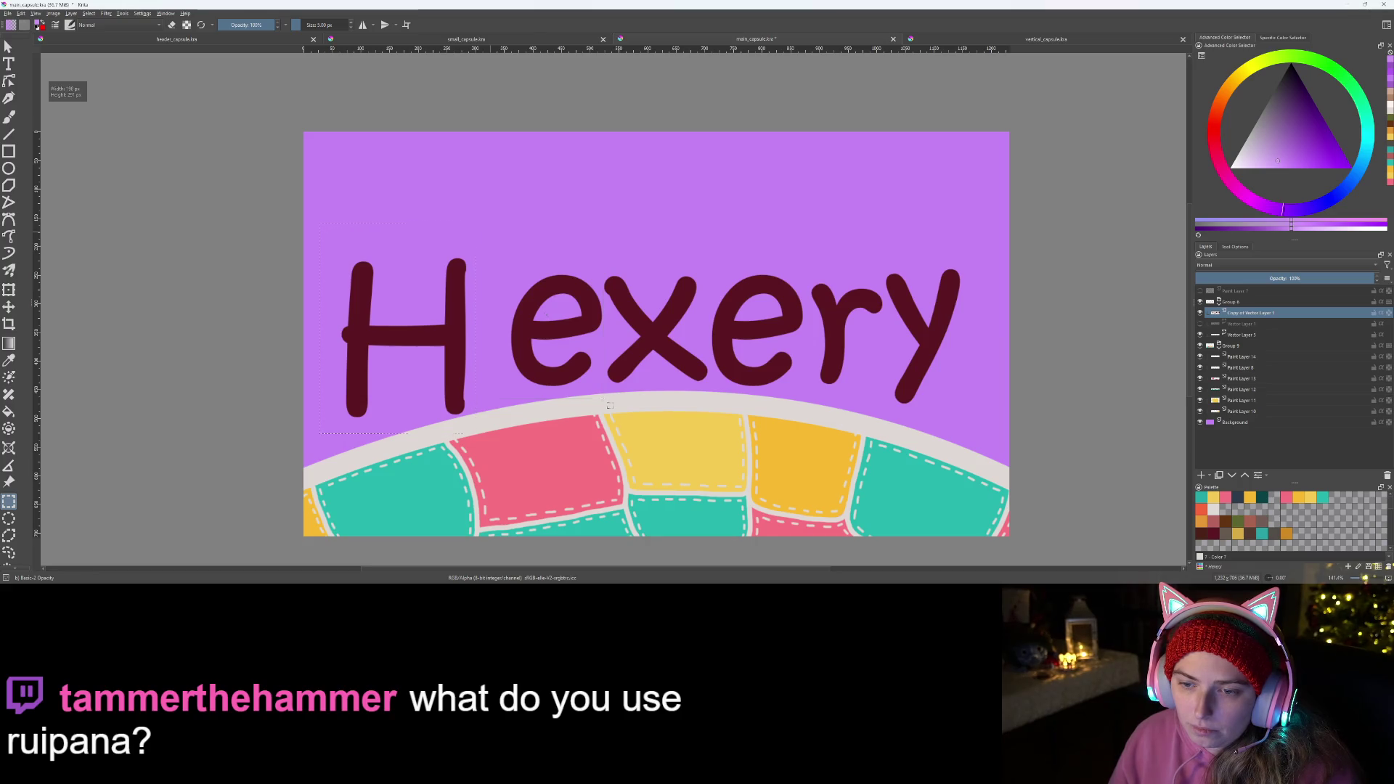
key("t")
left_click_drag(570, 339, 543, 340)
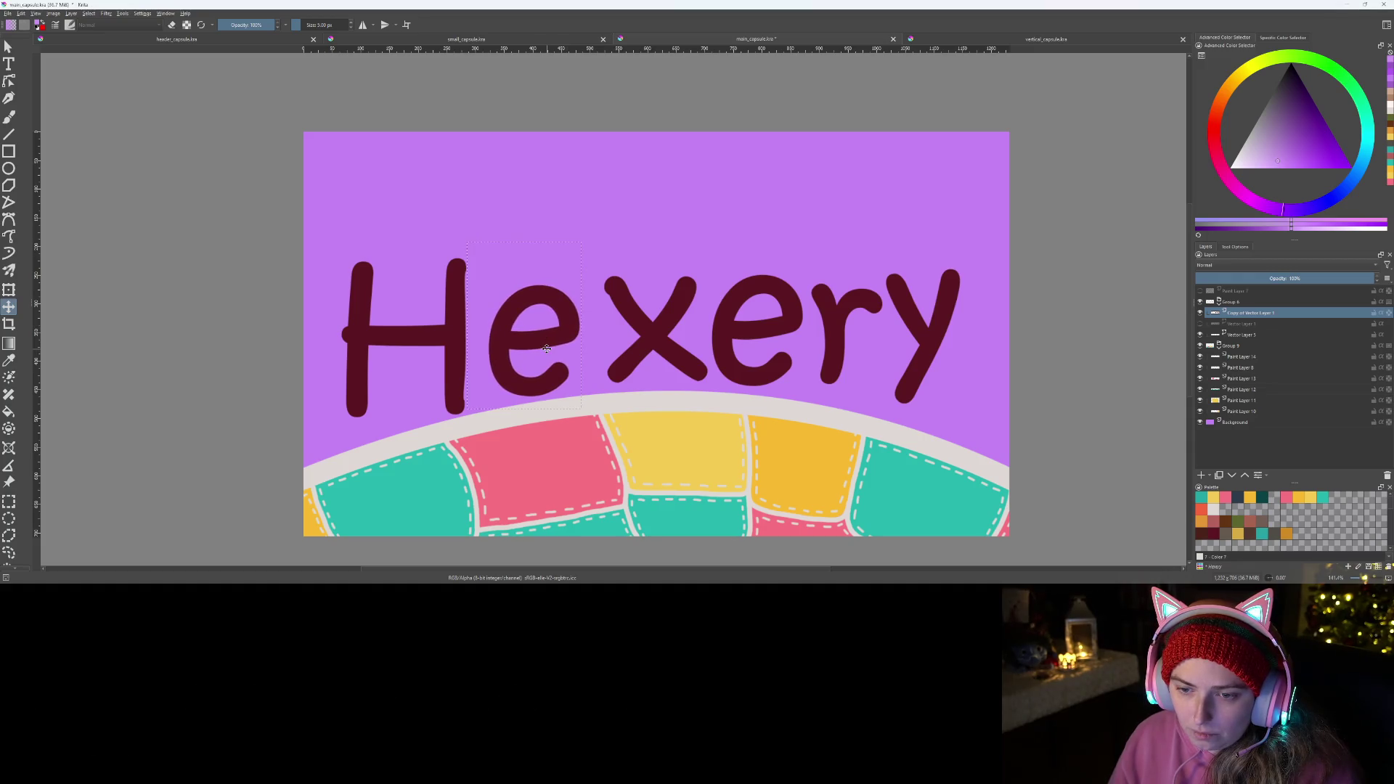
- Nudge the x and the second e slightly left to close the gaps
key("ctrl+r")
left_click_drag(594, 259, 710, 422)
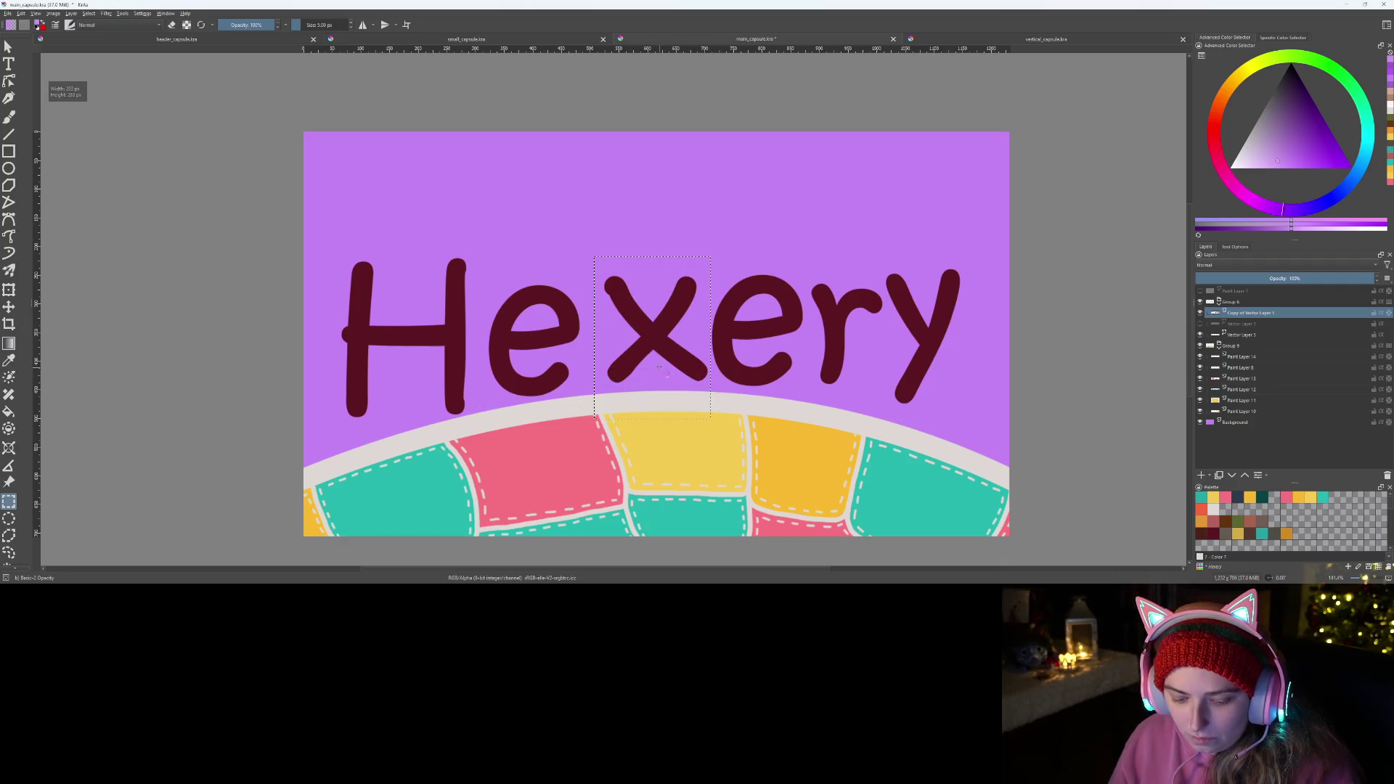
key("t")
left_click_drag(650, 336, 638, 338)
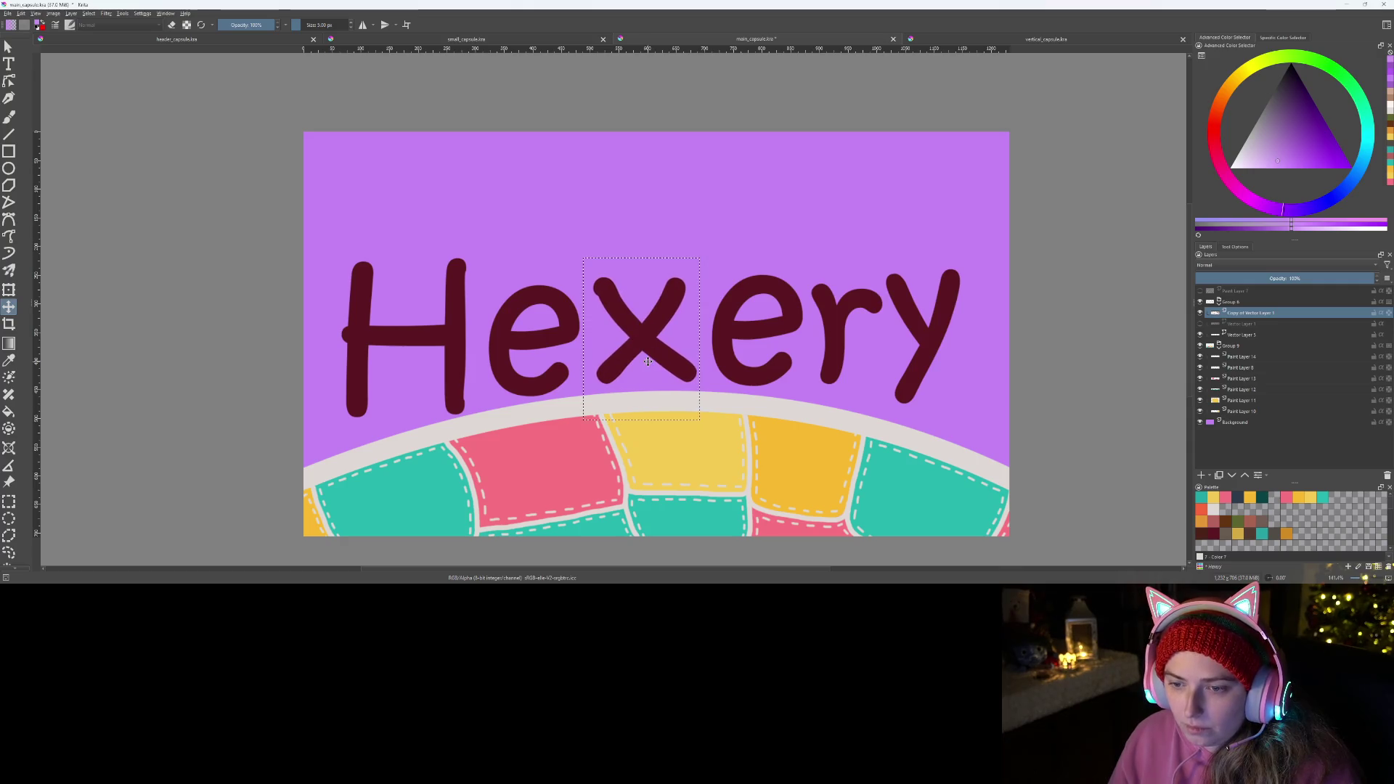
key("ctrl+r")
left_click_drag(706, 264, 808, 423)
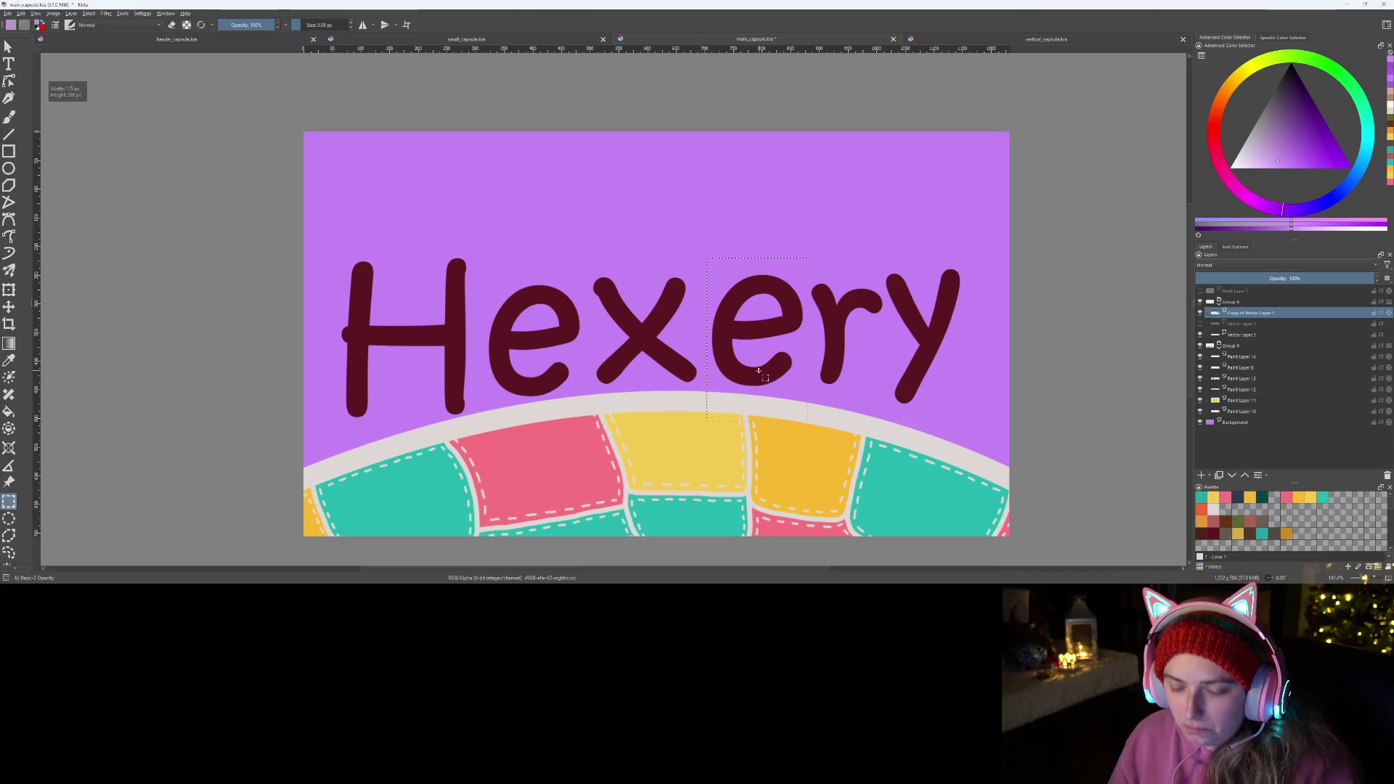
key("t")
left_click_drag(749, 311, 738, 315)
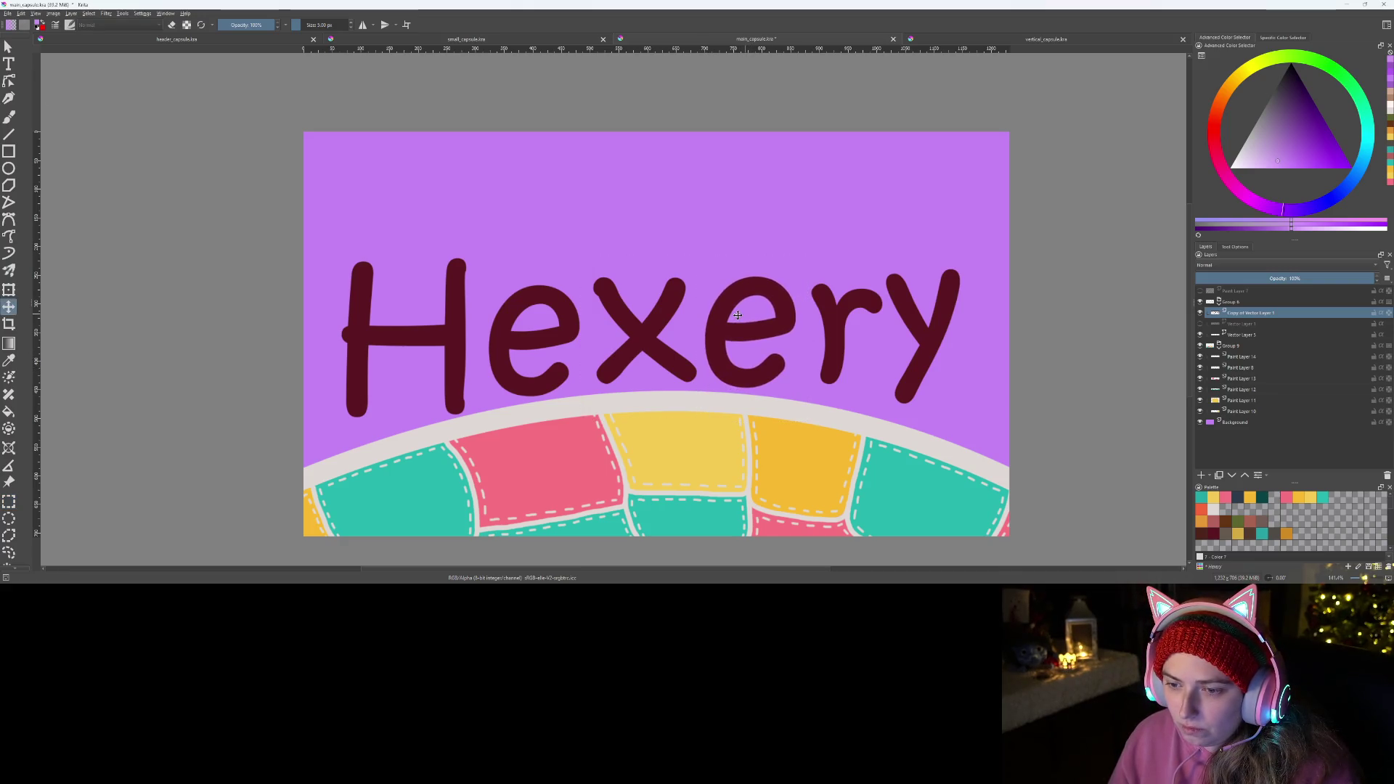
- Freehand-select the y and move it right and down, then nudge the r slightly right
key("ctrl+r")
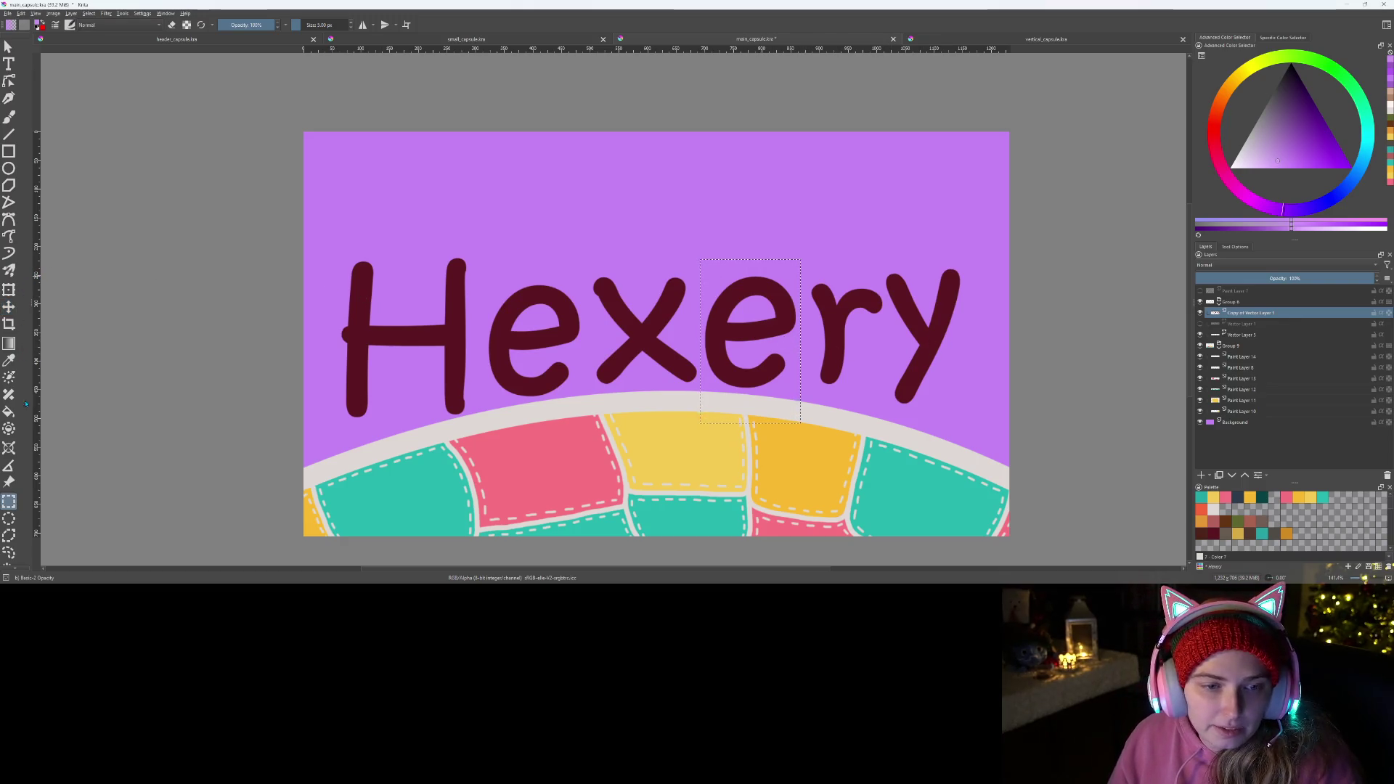
left_click(9, 553)
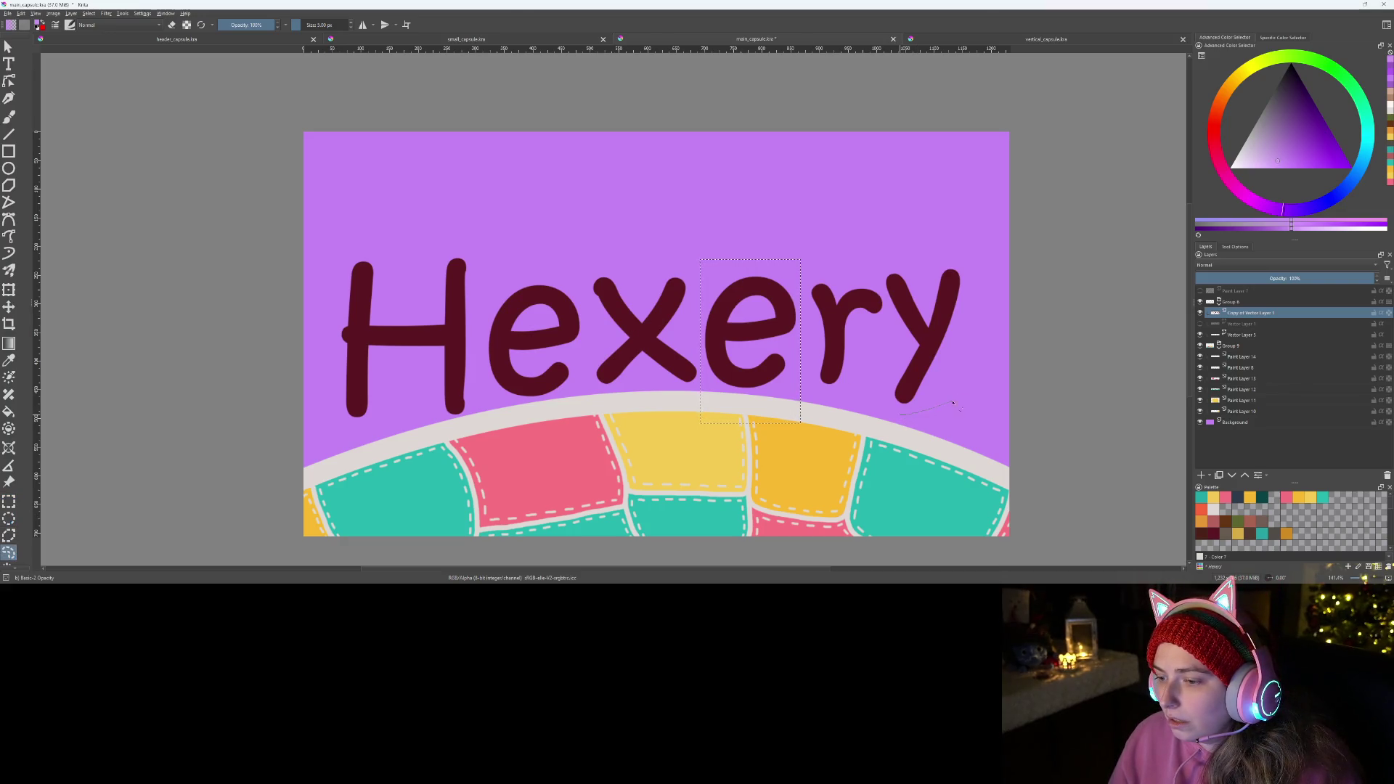
left_click_drag(952, 231, 875, 239)
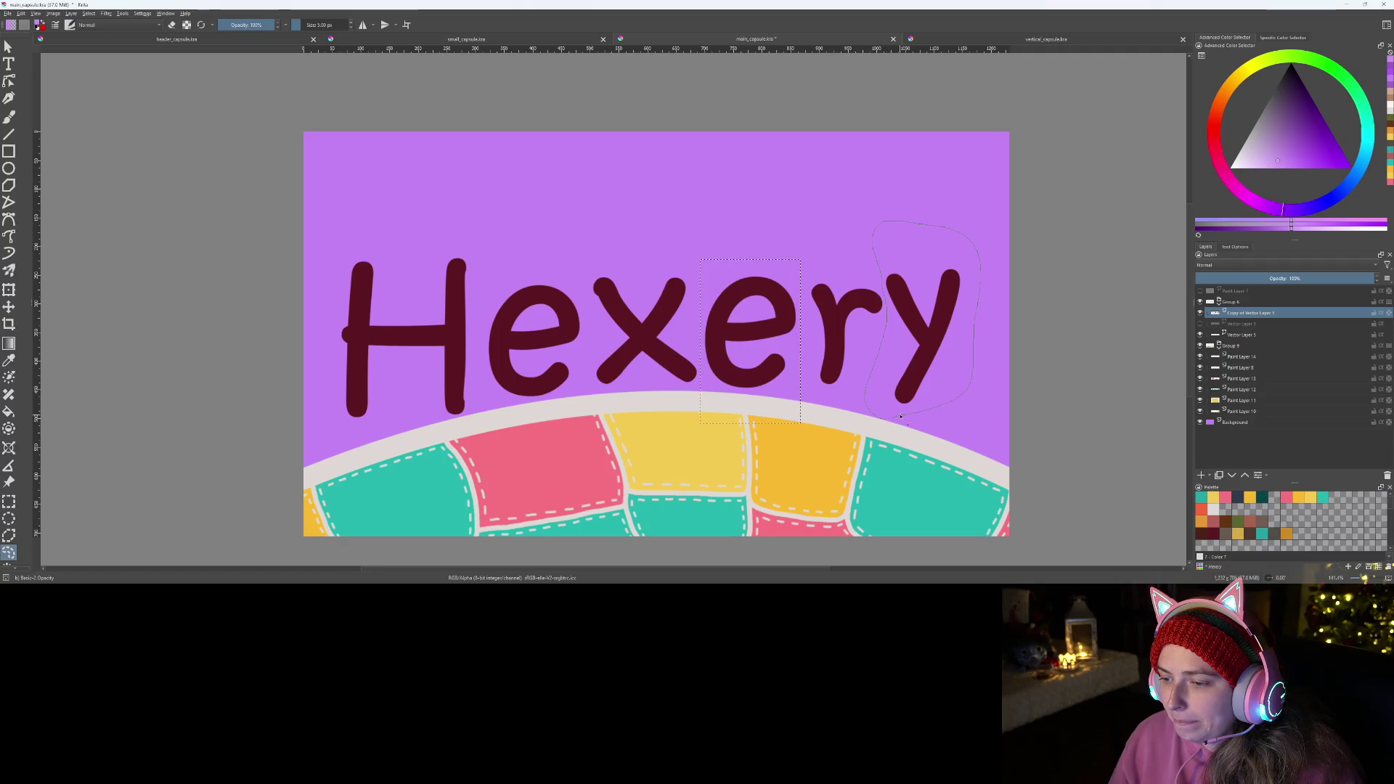
key("t")
left_click_drag(918, 346, 941, 372)
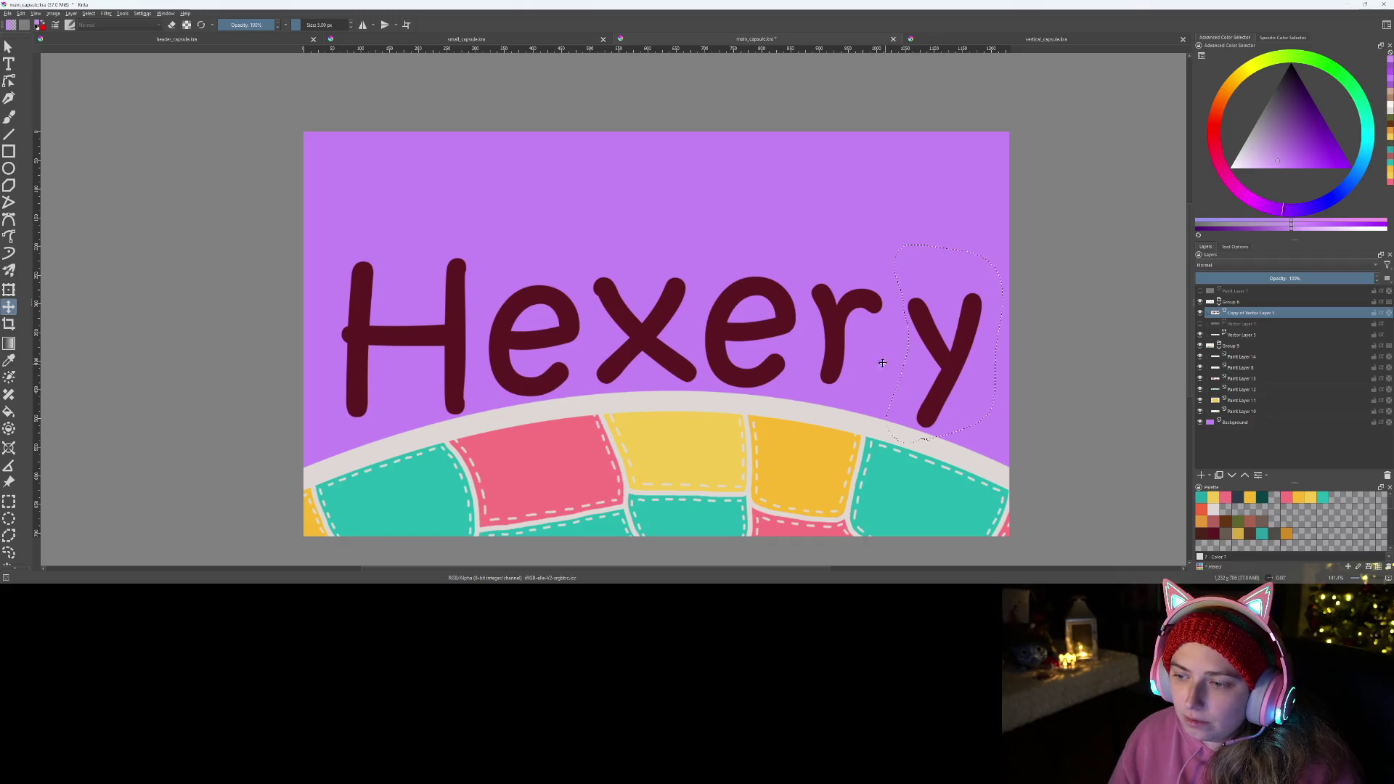
key("ctrl+r")
mouse_move(807, 244)
left_mouse_down()
mouse_move(848, 392)
mouse_move(888, 429)
left_mouse_up()
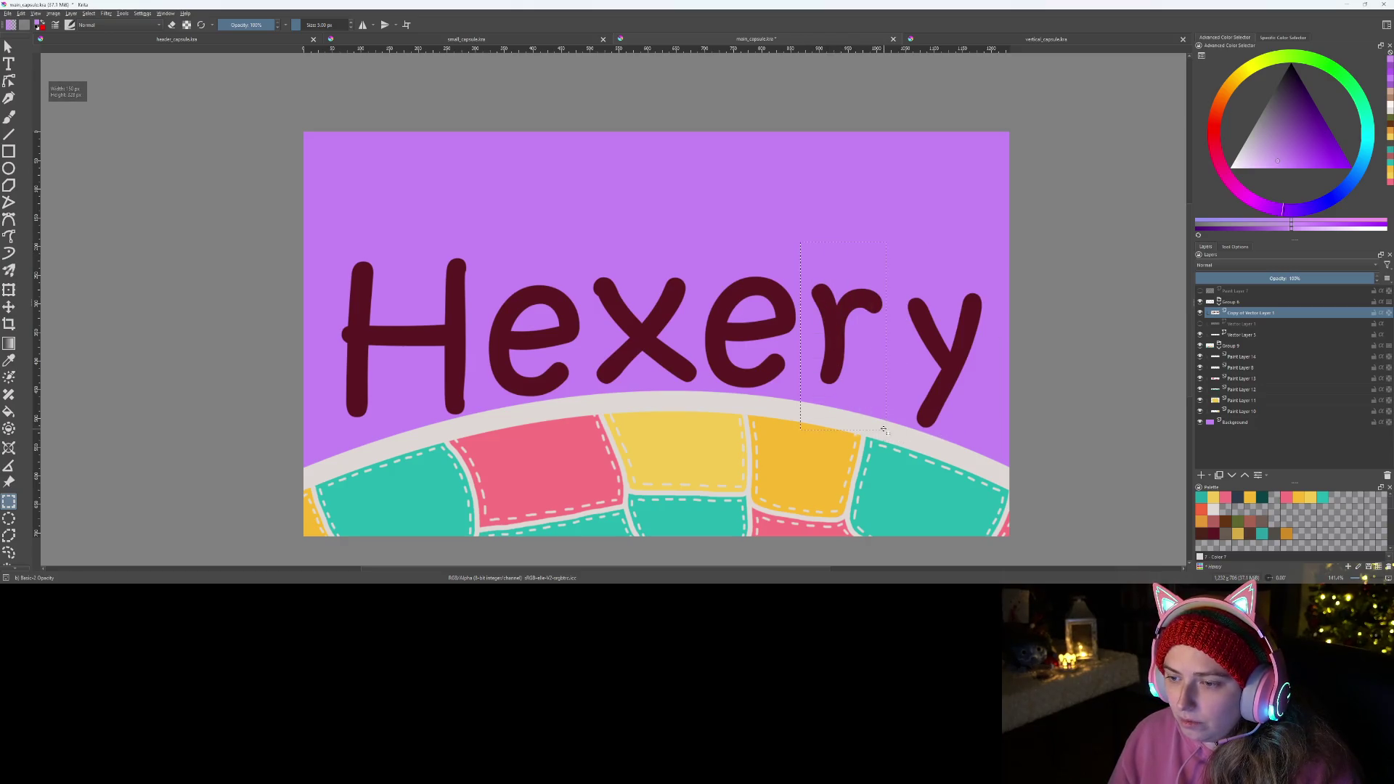
key("t")
left_click_drag(843, 314, 848, 322)
left_click(8, 46)
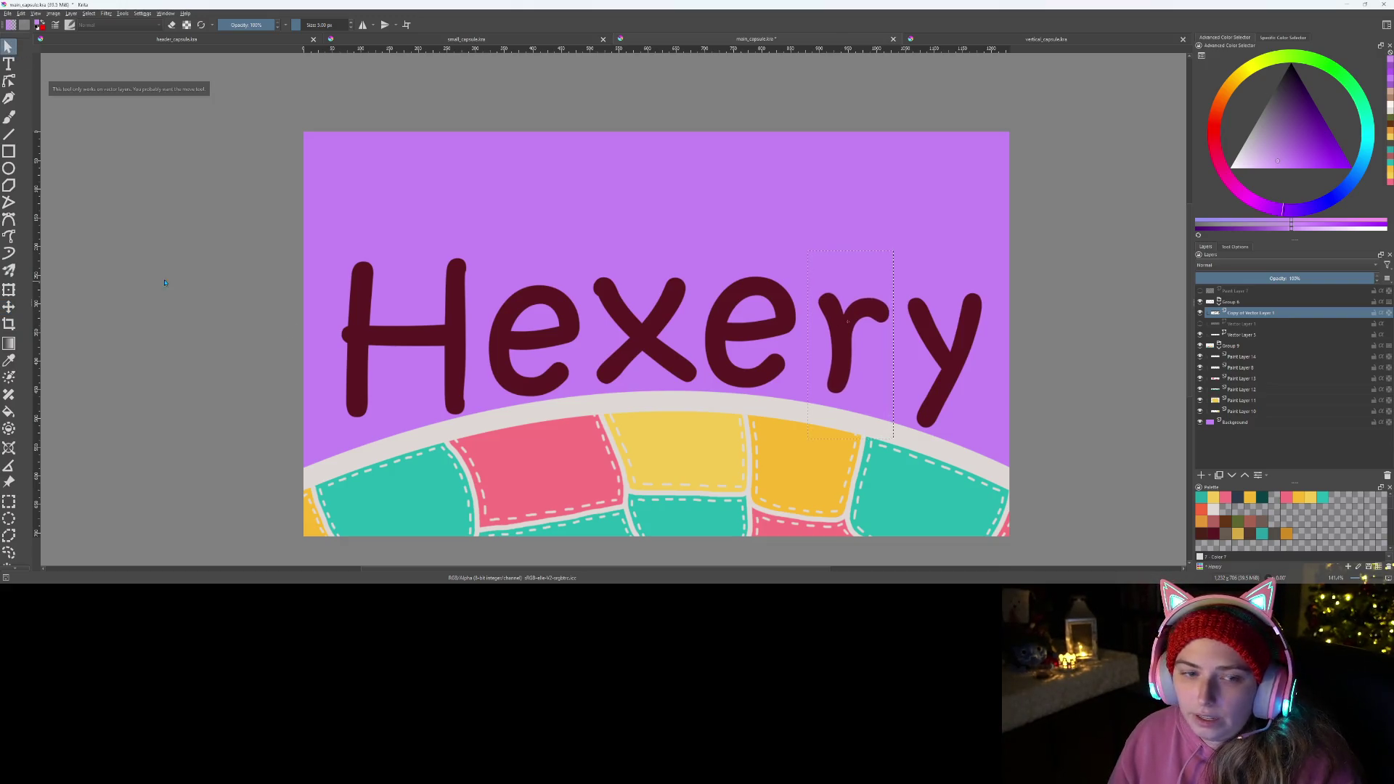
left_click(8, 501)
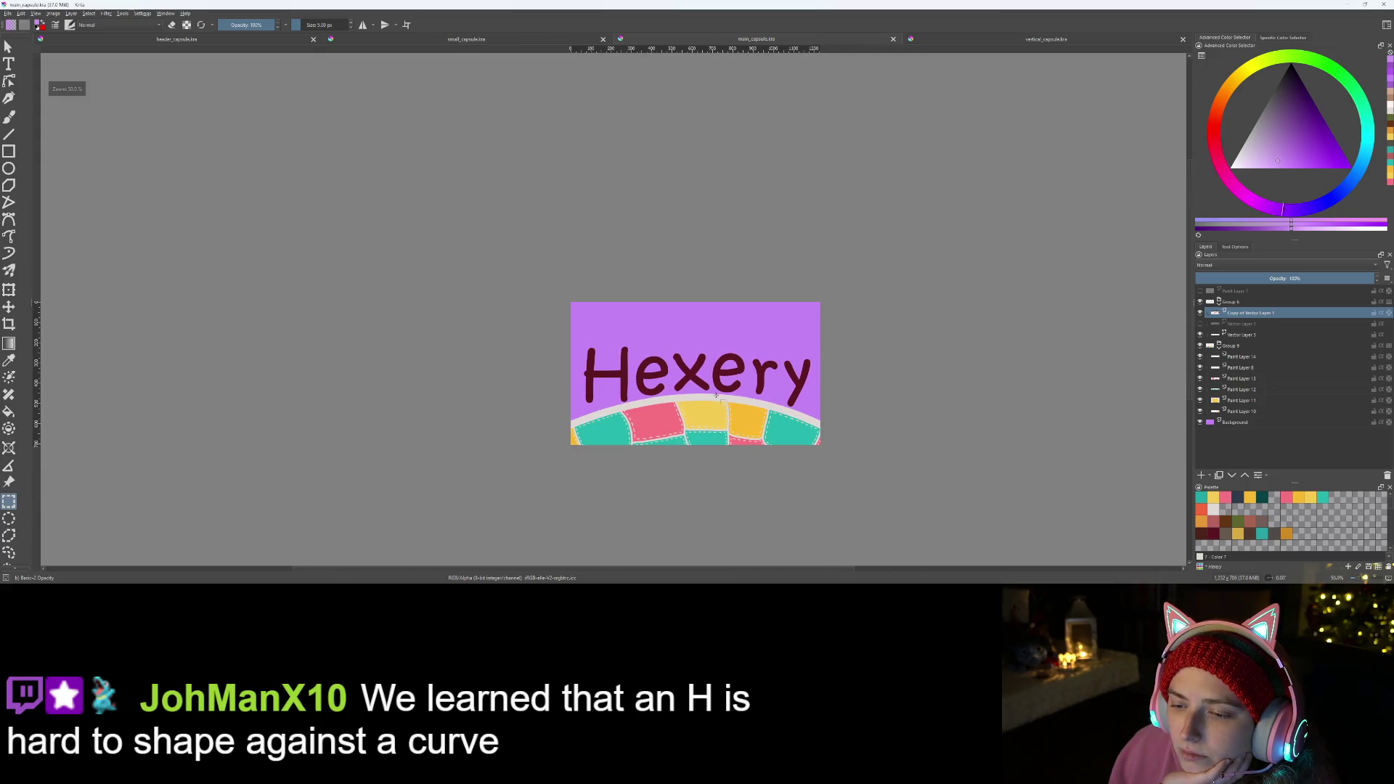
scroll(773, 441, "down", 1)
scroll(774, 442, "down", 1)
scroll(780, 443, "up", 3)
scroll(781, 444, "up", 2)
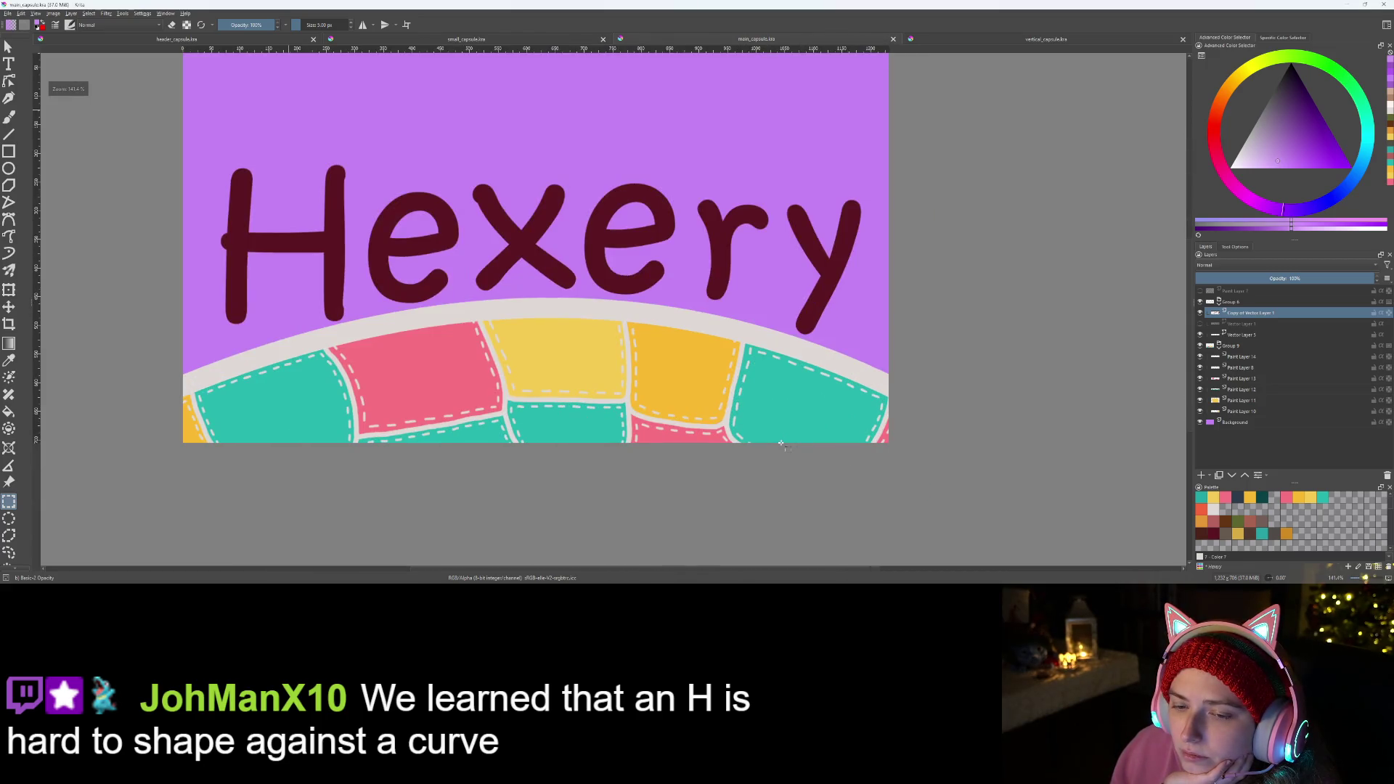
scroll(780, 444, "down", 1)
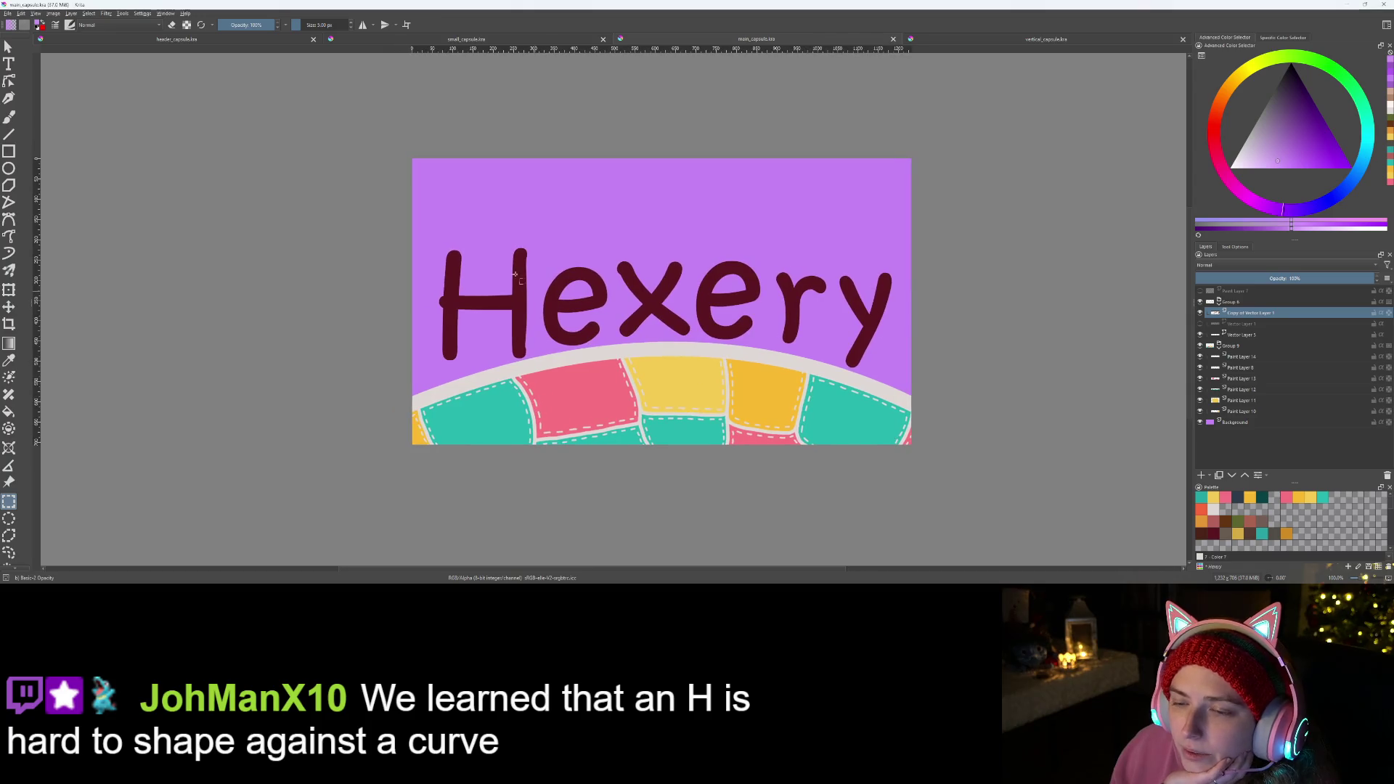
left_click_drag(428, 225, 428, 228)
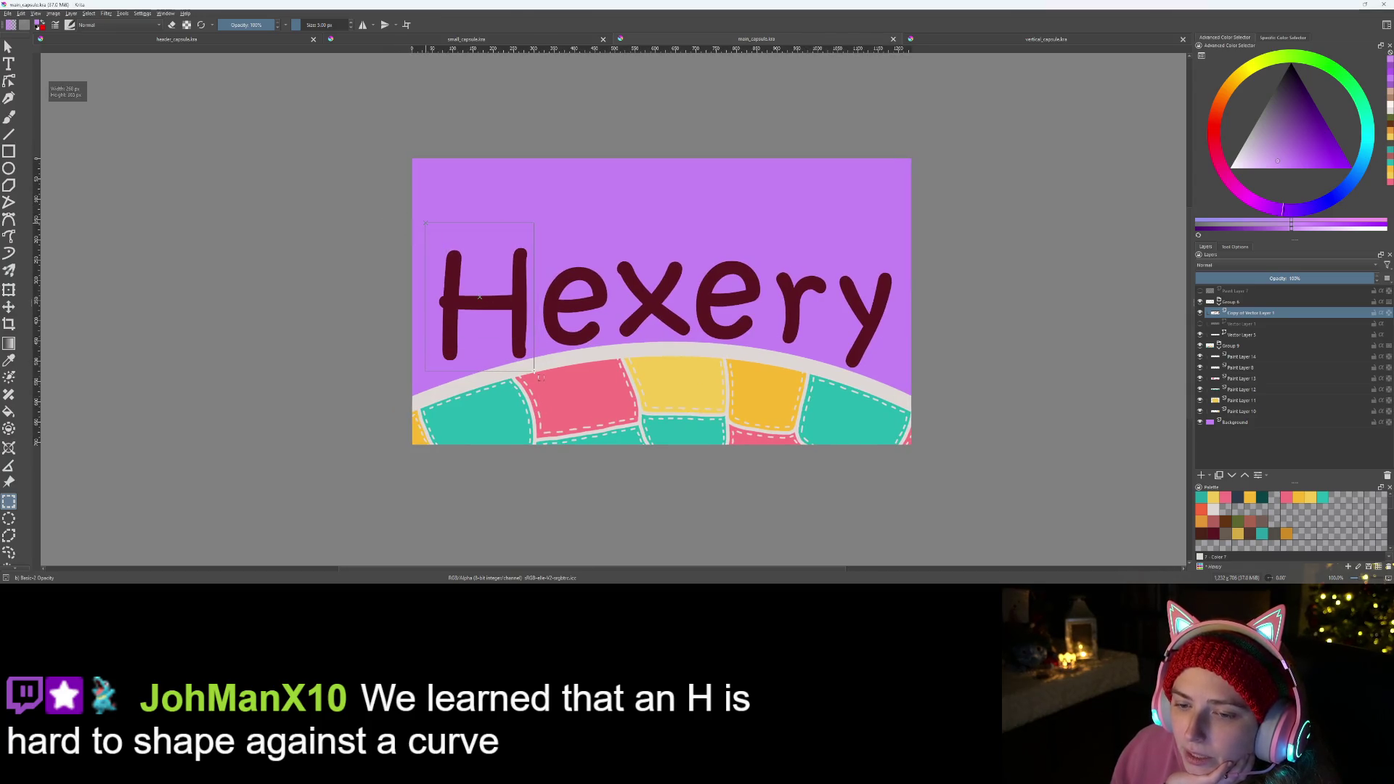
- Tilt the H to lean along the arc, redoing it once, and apply the transform
left_click_drag(534, 371, 534, 370)
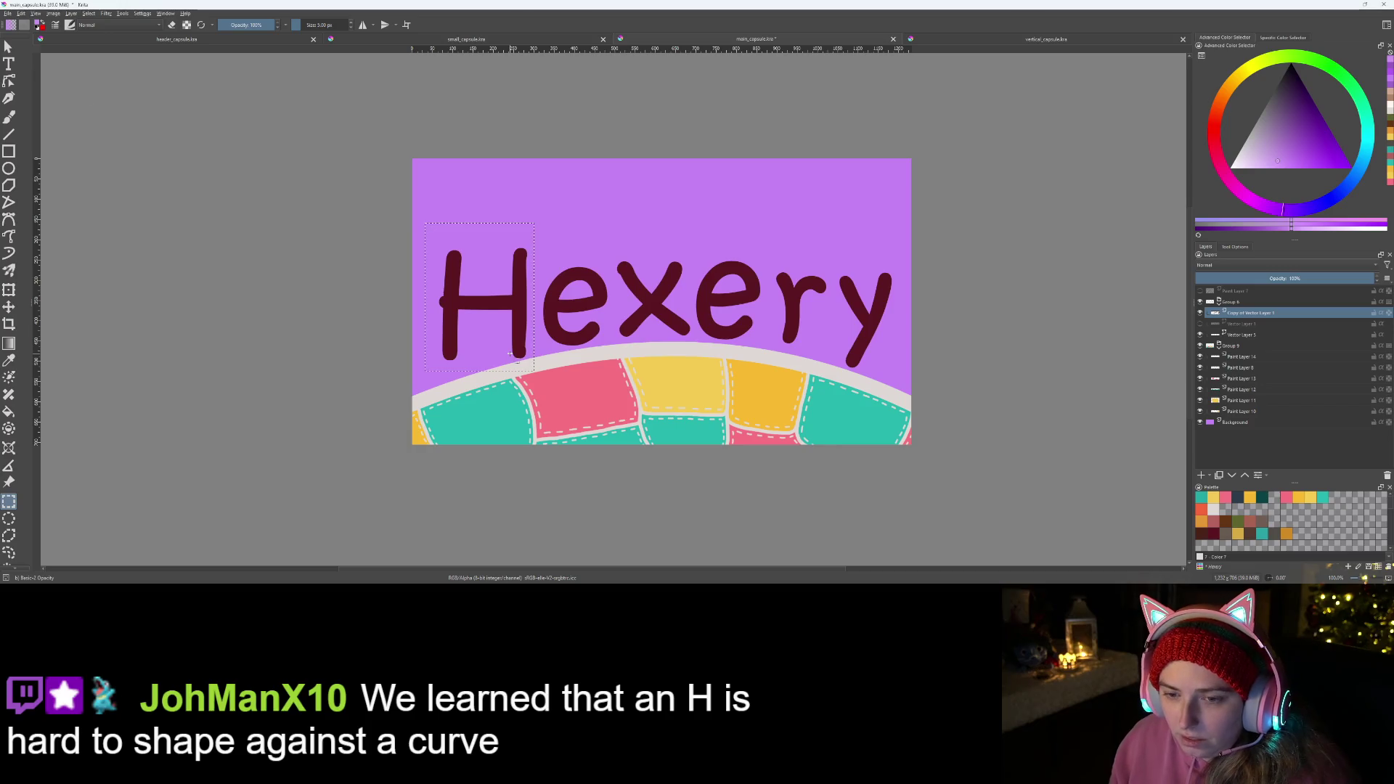
key("t")
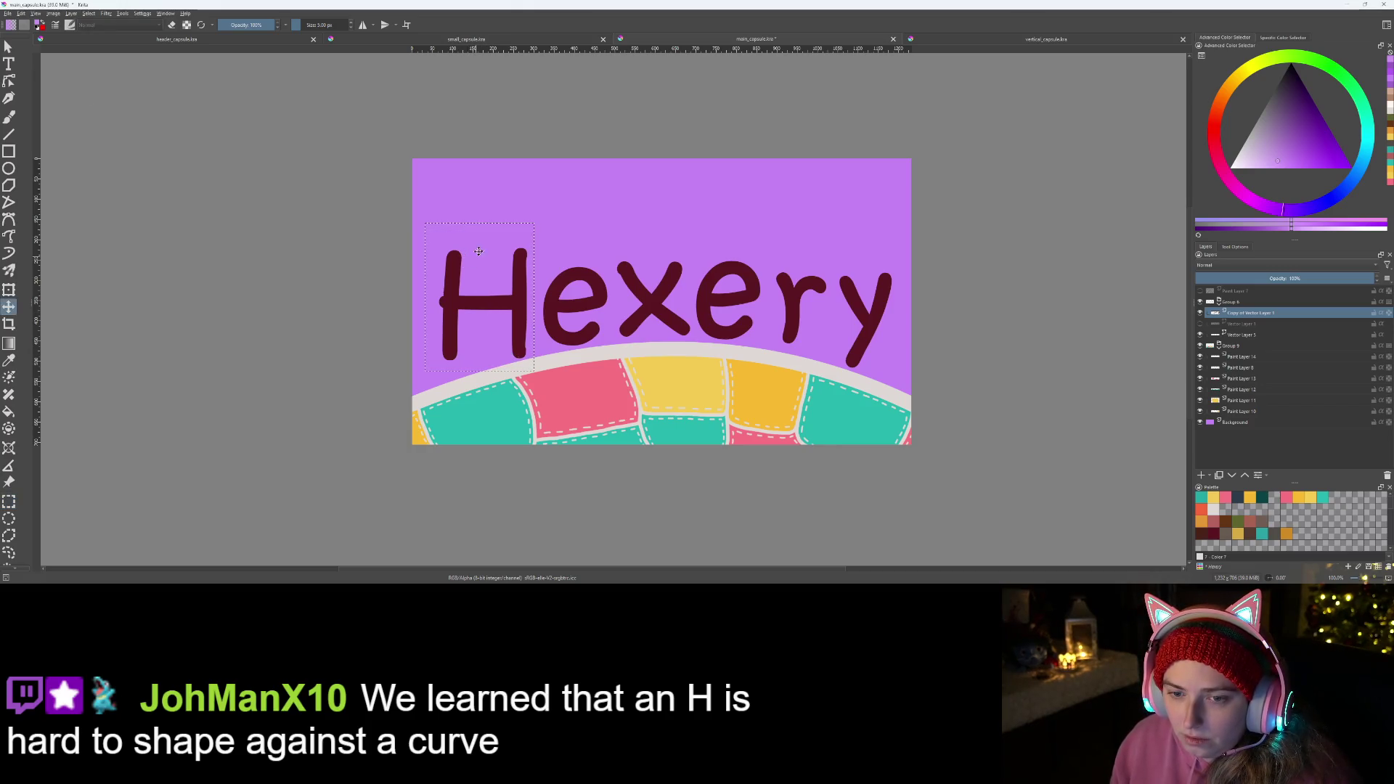
key("ctrl+r")
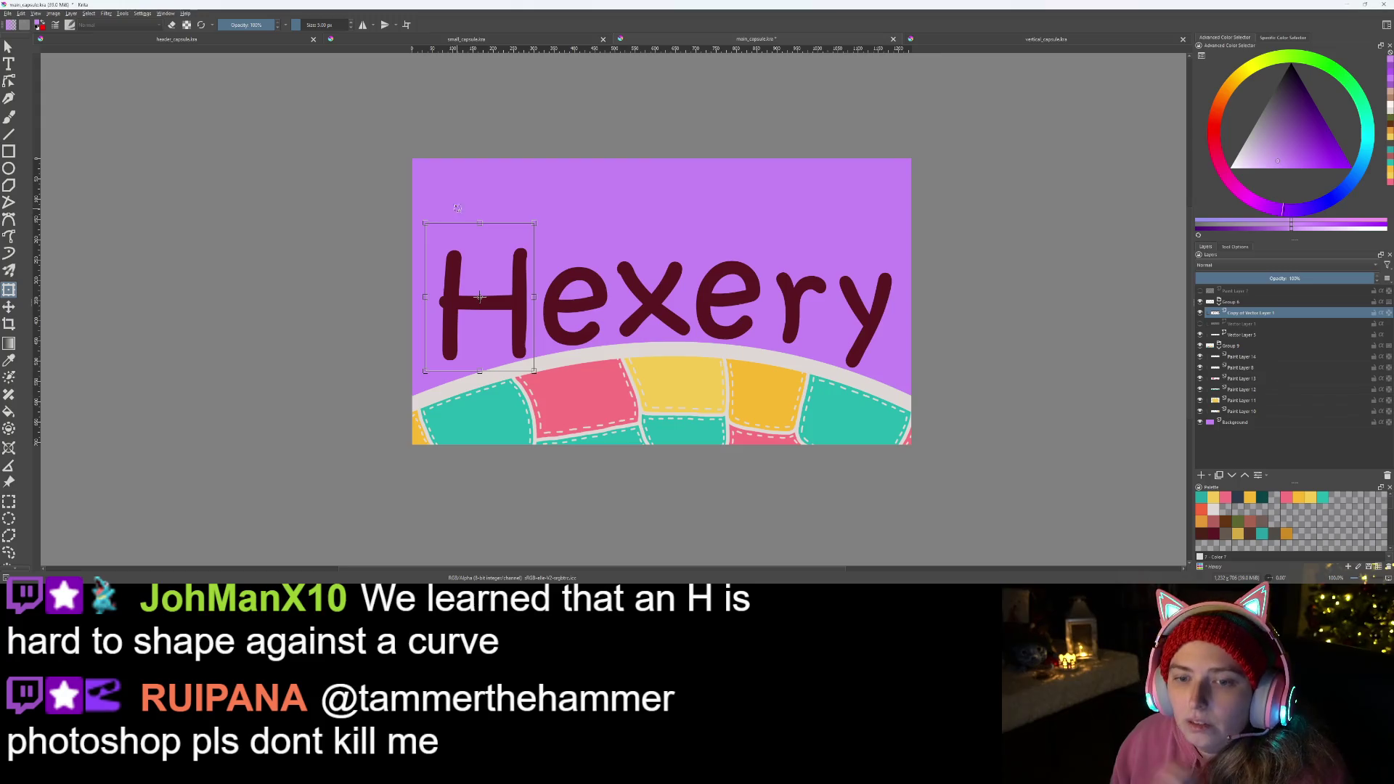
left_click_drag(459, 208, 446, 218)
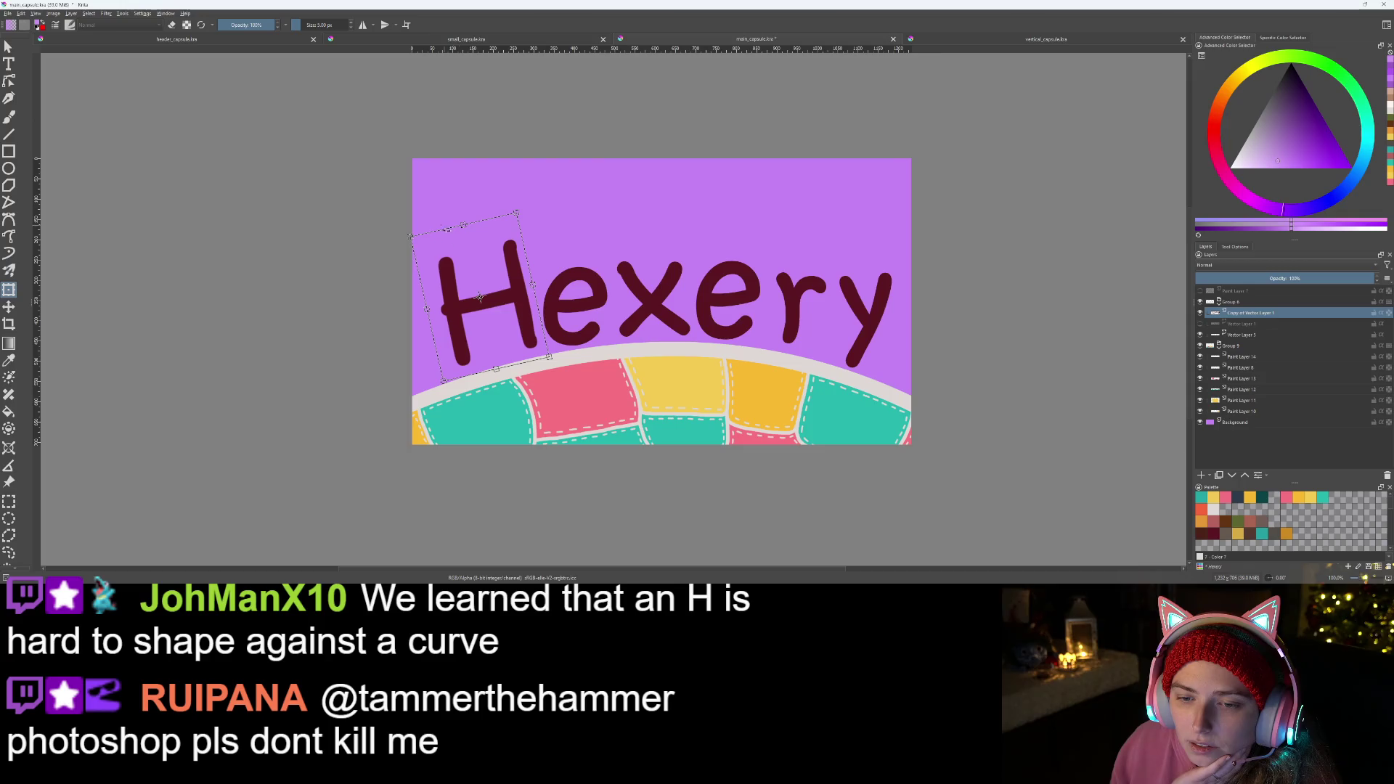
key("ctrl+z")
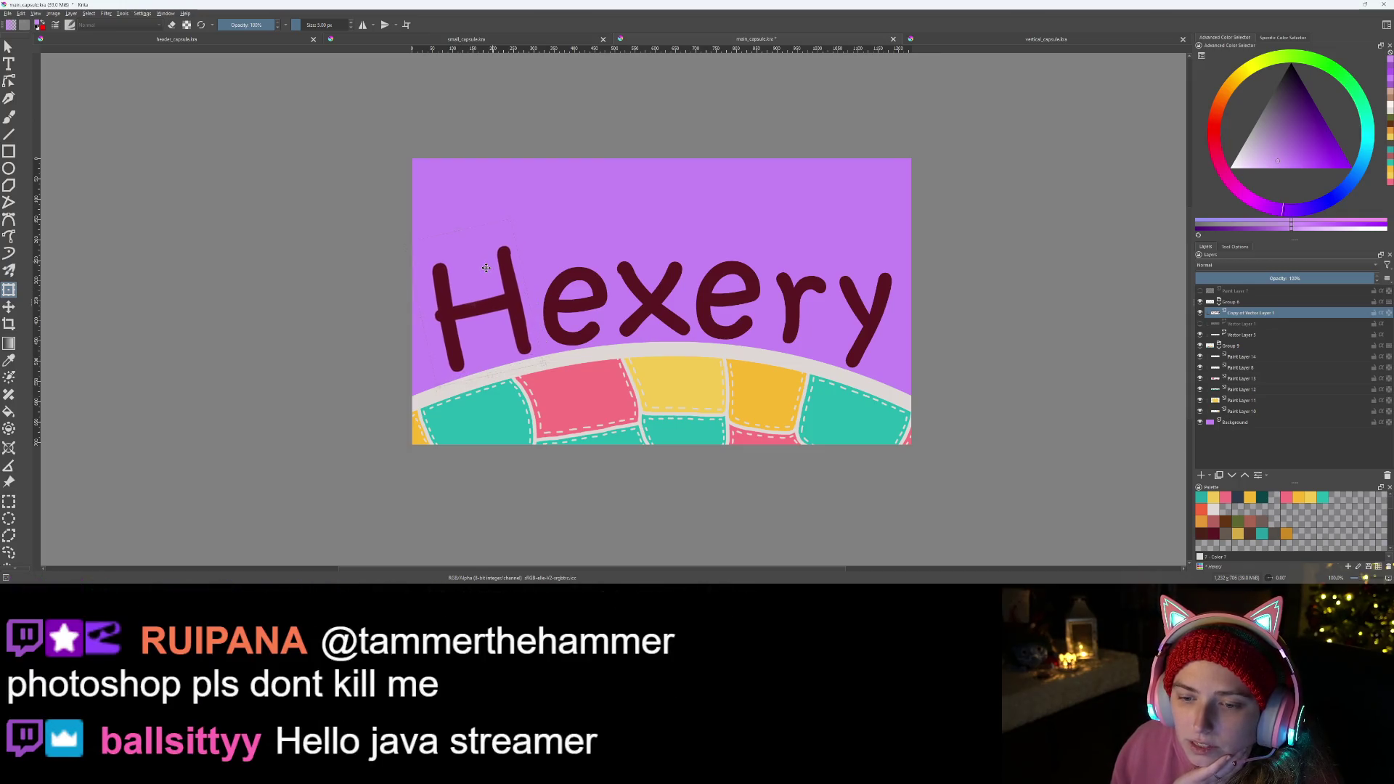
left_click_drag(433, 218, 431, 220)
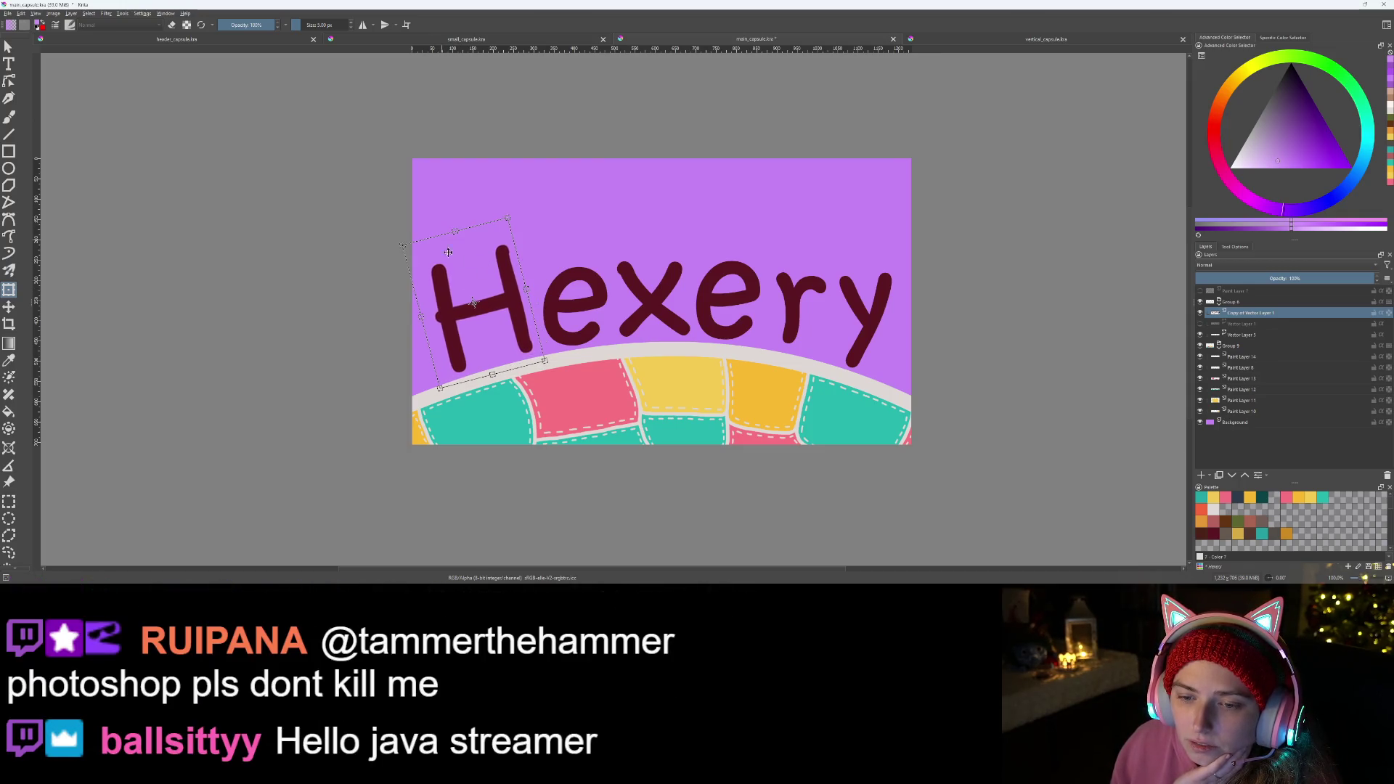
key("Return")
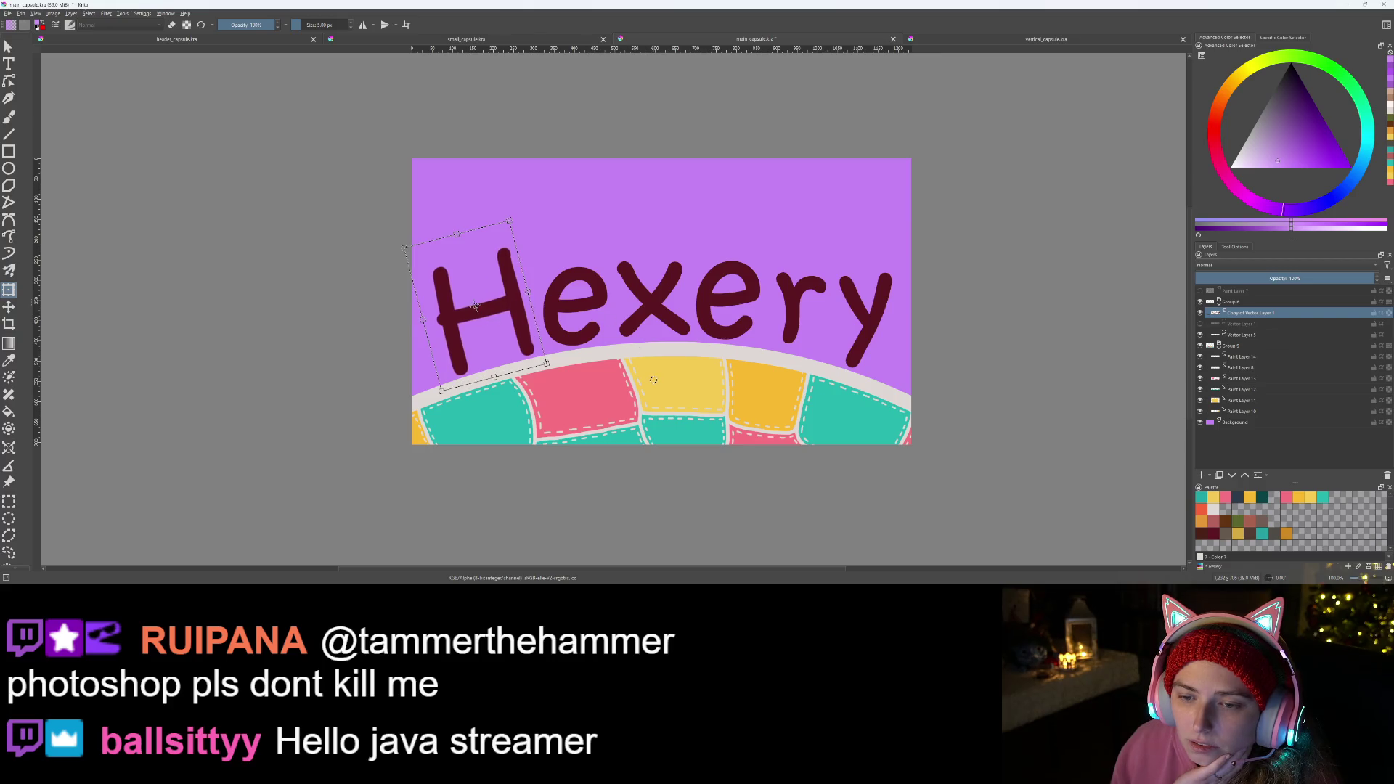
- Transform the final y with a one-step rightward shift and confirm it
key("ctrl+r")
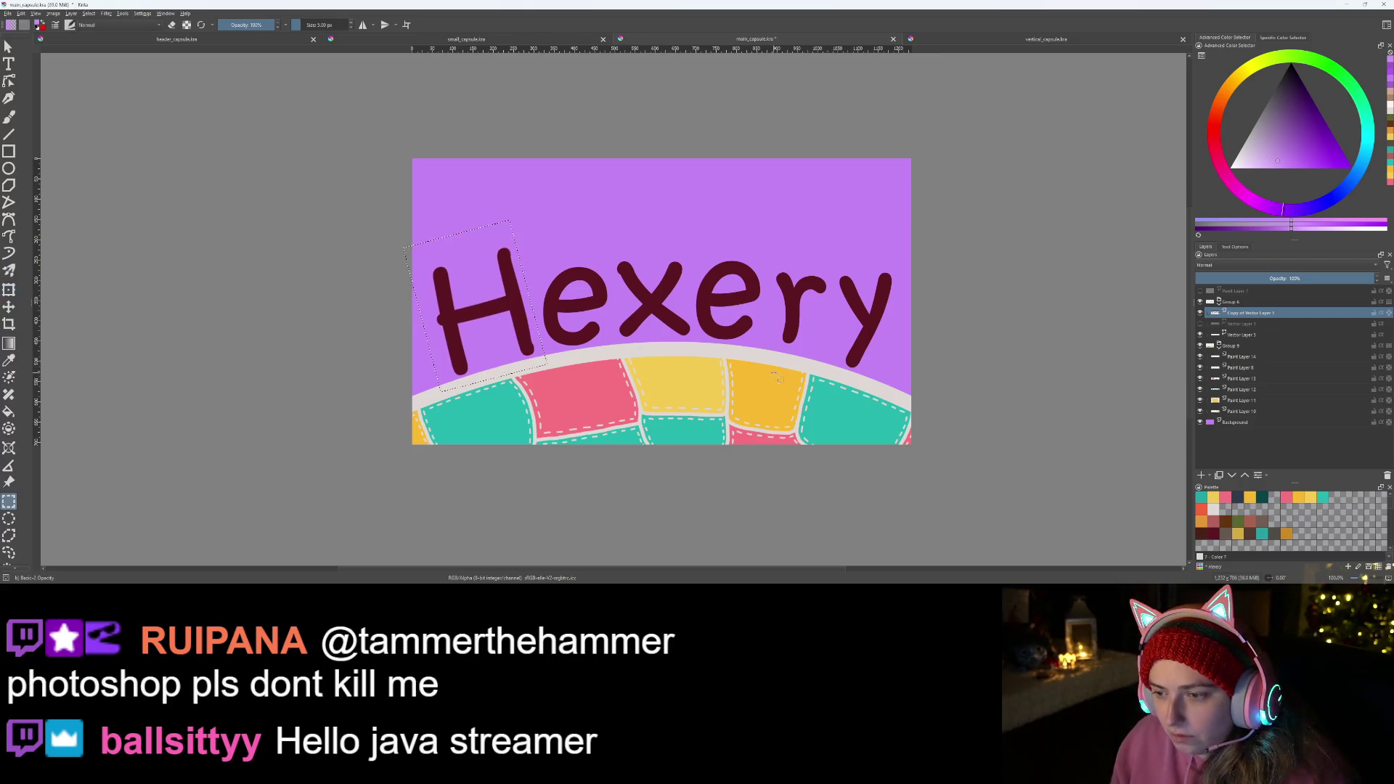
left_click_drag(836, 250, 907, 413)
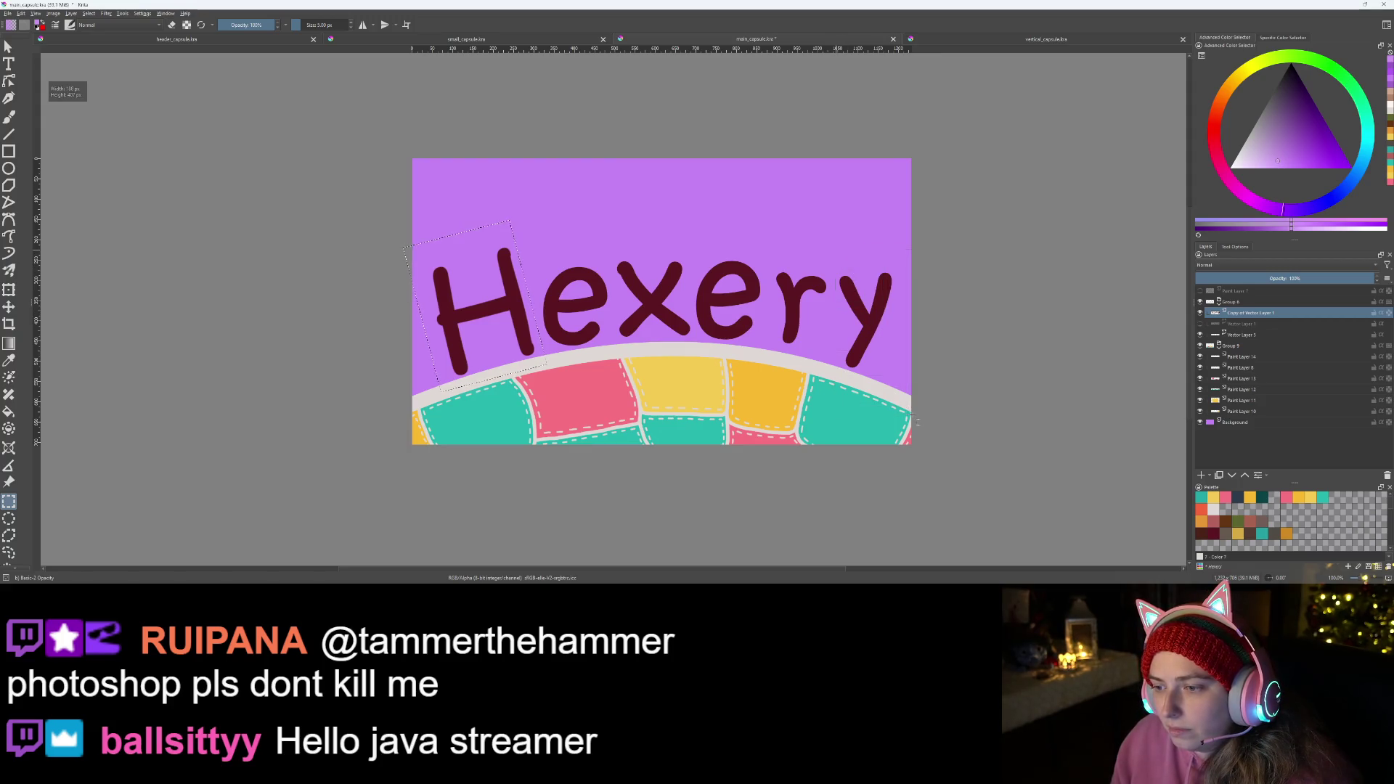
key("ctrl+t")
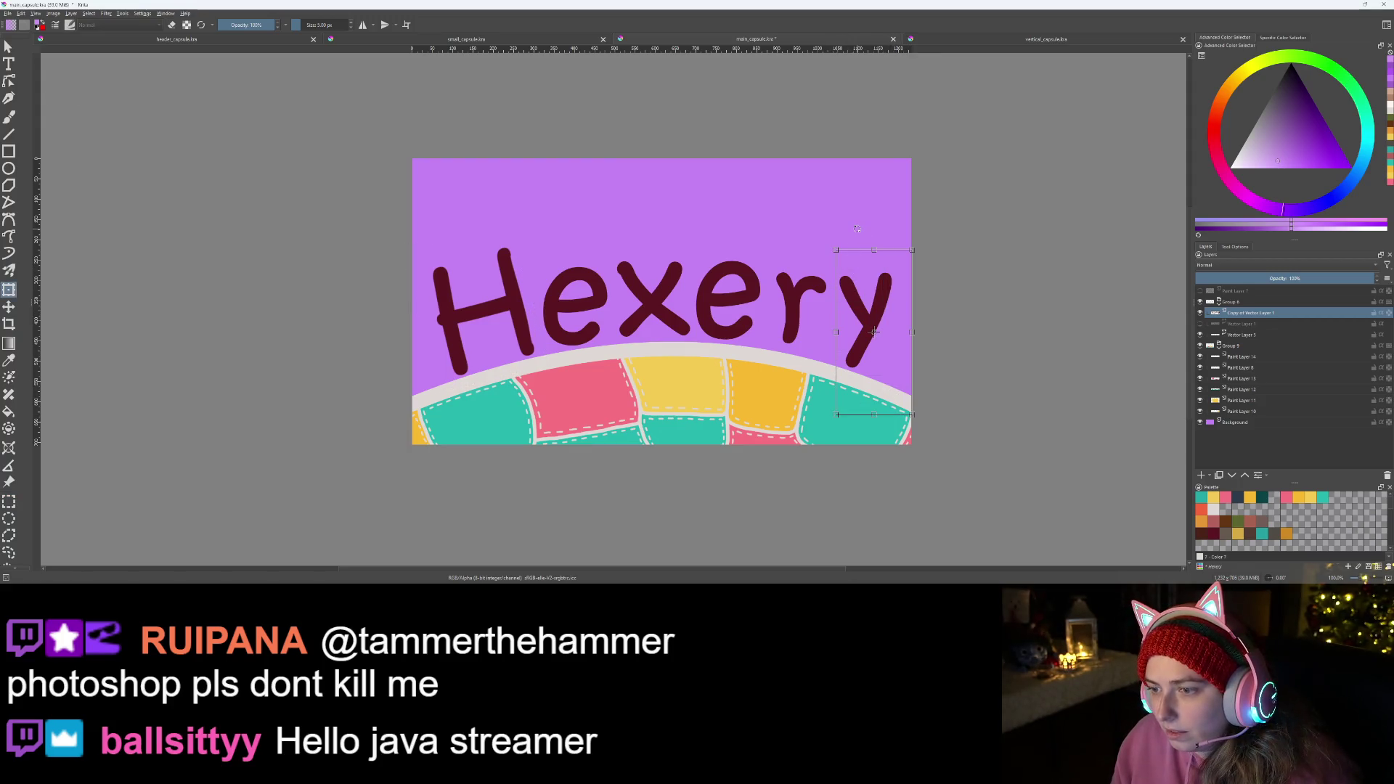
key("Right")
key("Right")
key("Right")
key("Return")
key("Return")
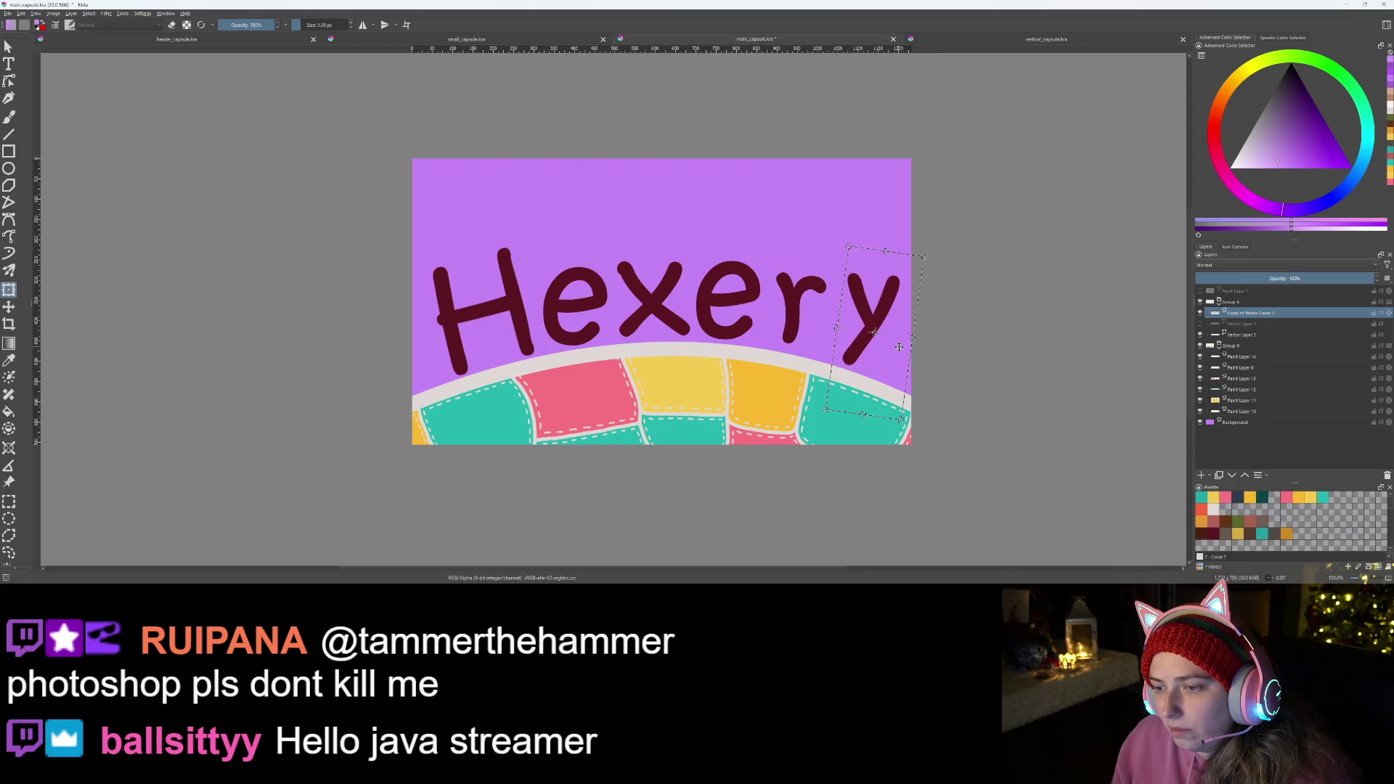
key("ctrl+r")
scroll(703, 397, "down", 1)
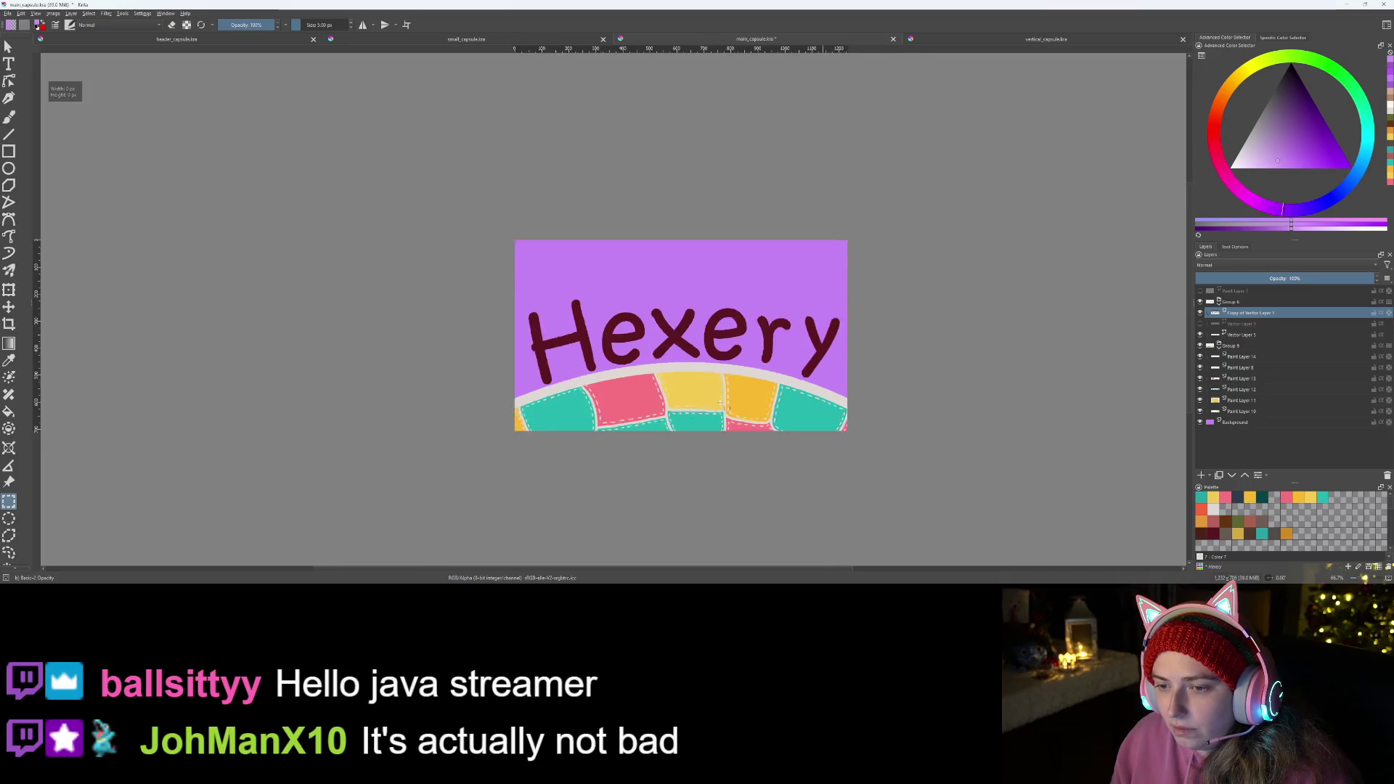
scroll(720, 408, "down", 1)
scroll(752, 431, "down", 1)
scroll(753, 432, "up", 1)
scroll(751, 403, "up", 1)
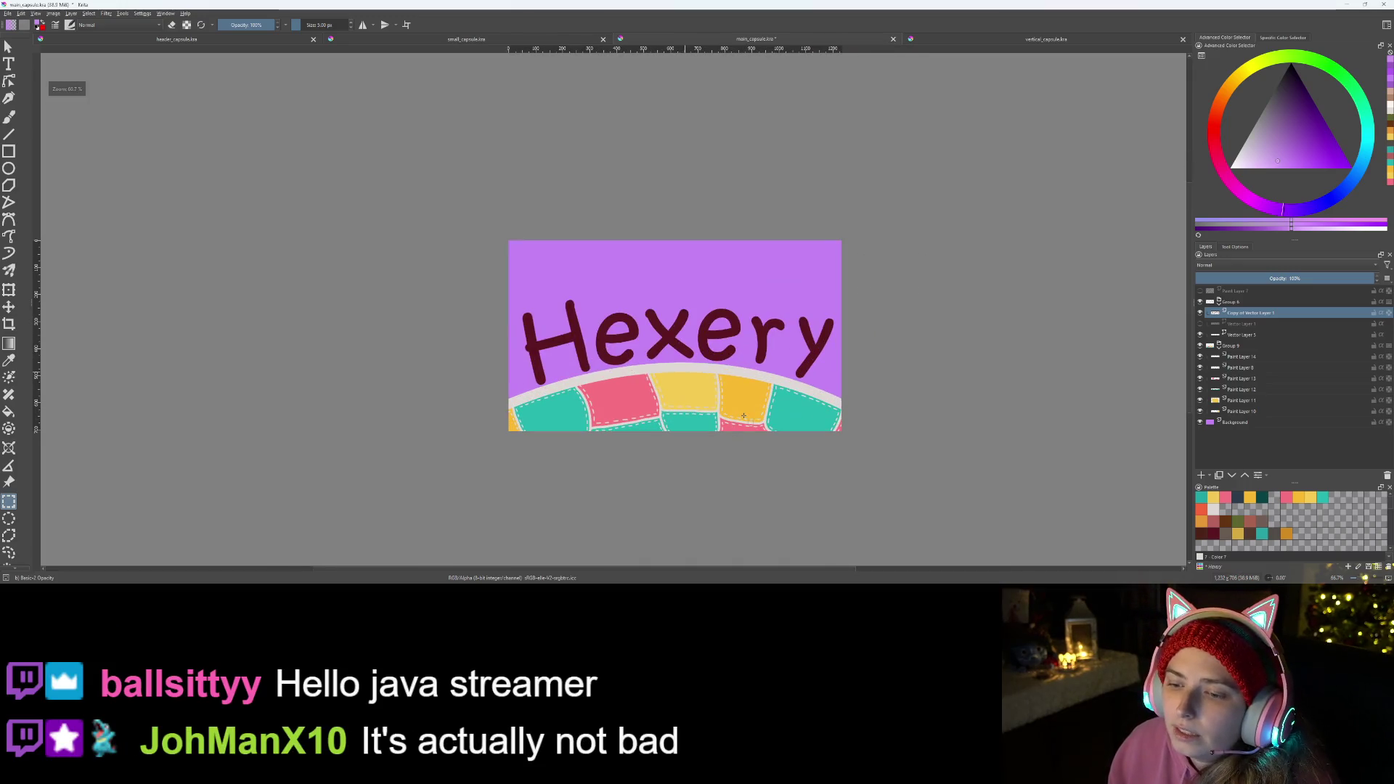
scroll(749, 365, "up", 1)
scroll(719, 386, "up", 2)
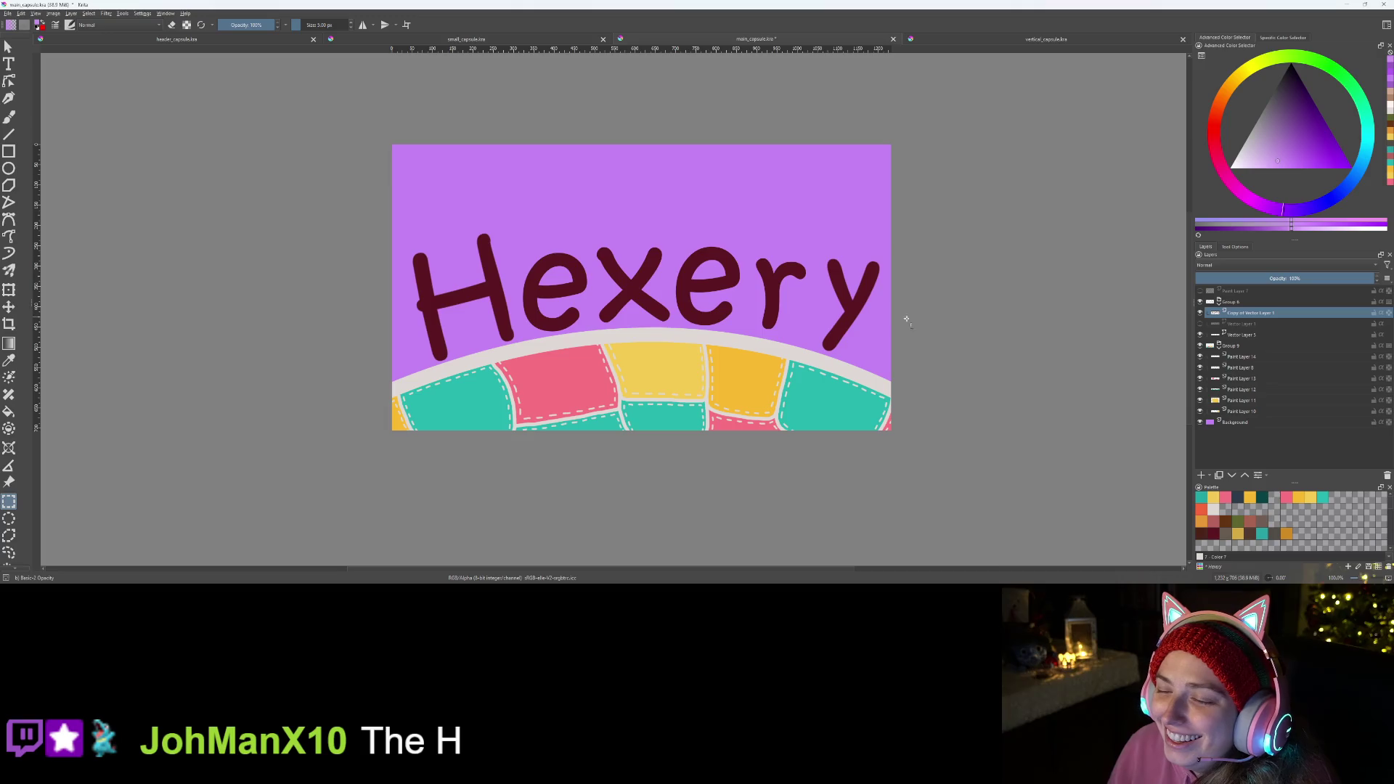
- Nudge the final y of Hexery slightly left and down
left_click_drag(809, 231, 885, 395)
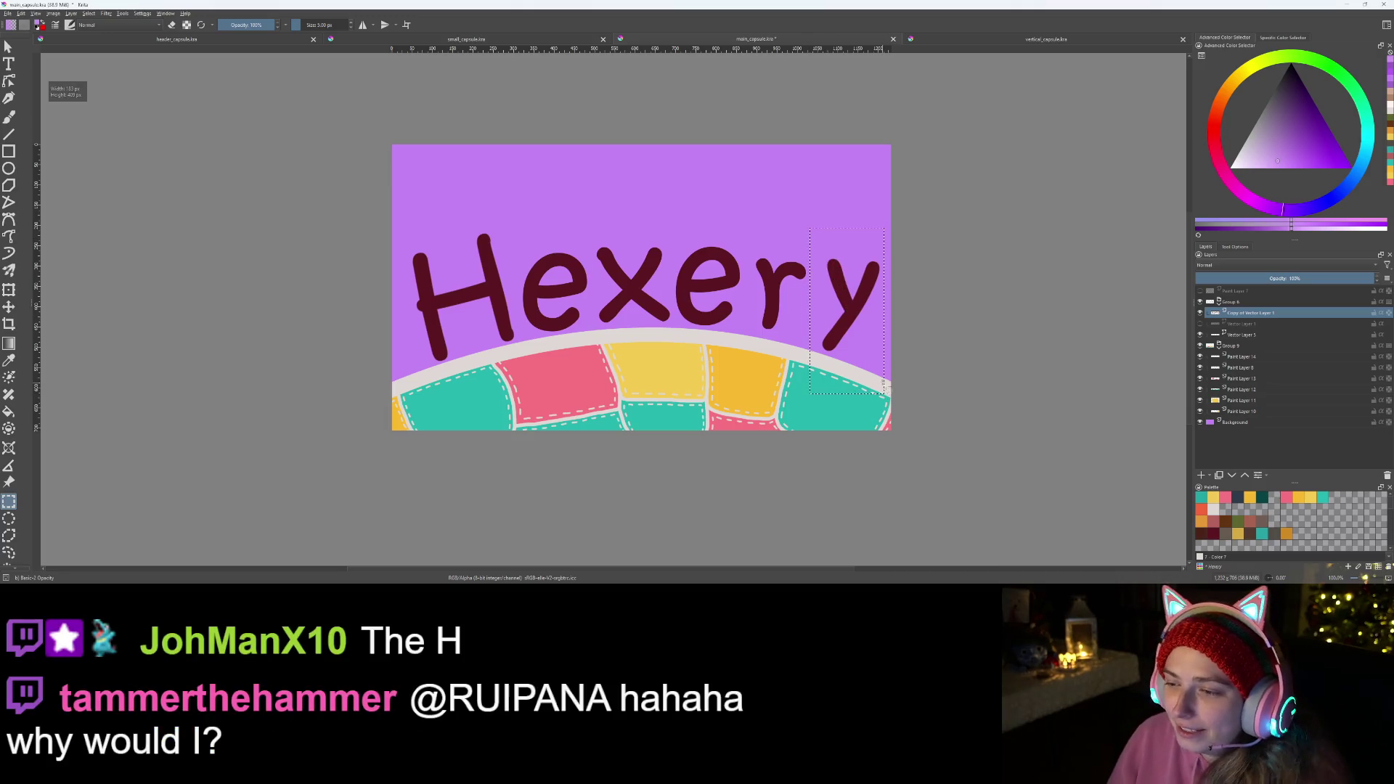
key("t")
left_click_drag(867, 321, 870, 328)
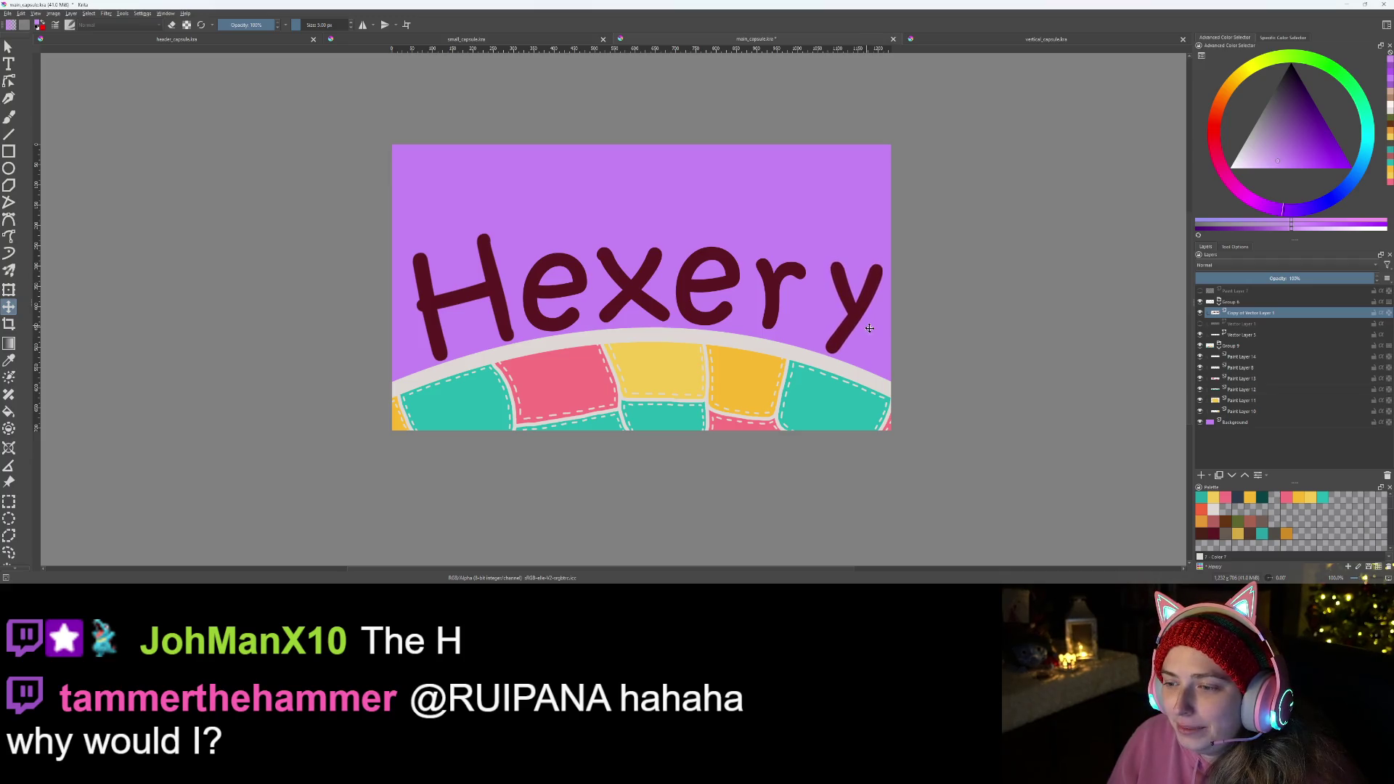
key("ctrl+r")
left_click_drag(812, 232, 891, 397)
- Nudge the r slightly into place beside the y
left_click_drag(752, 224, 768, 281)
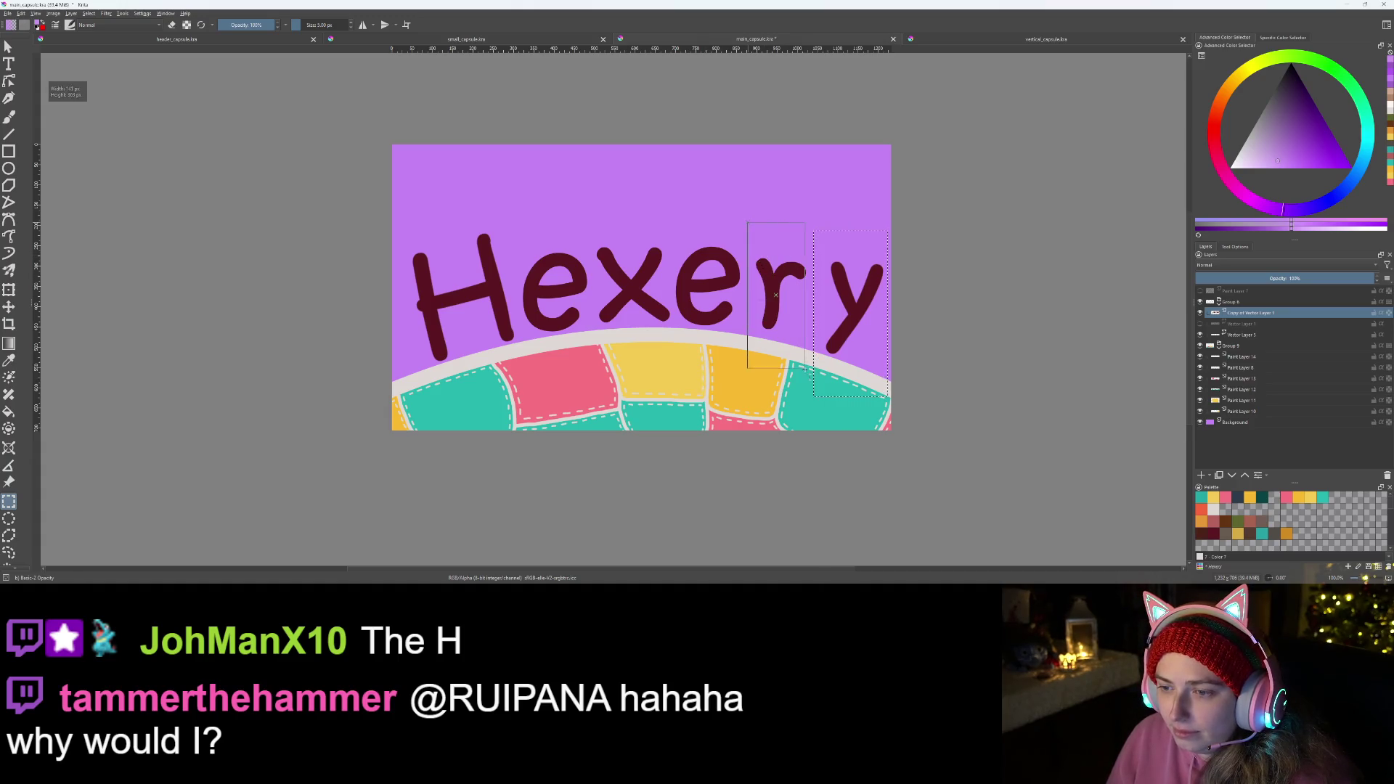
key("t")
left_click_drag(778, 312, 787, 309)
key("ctrl+r")
scroll(656, 363, "down", 2)
scroll(658, 366, "up", 2)
scroll(658, 366, "up", 1)
scroll(660, 367, "down", 1)
scroll(661, 368, "down", 1)
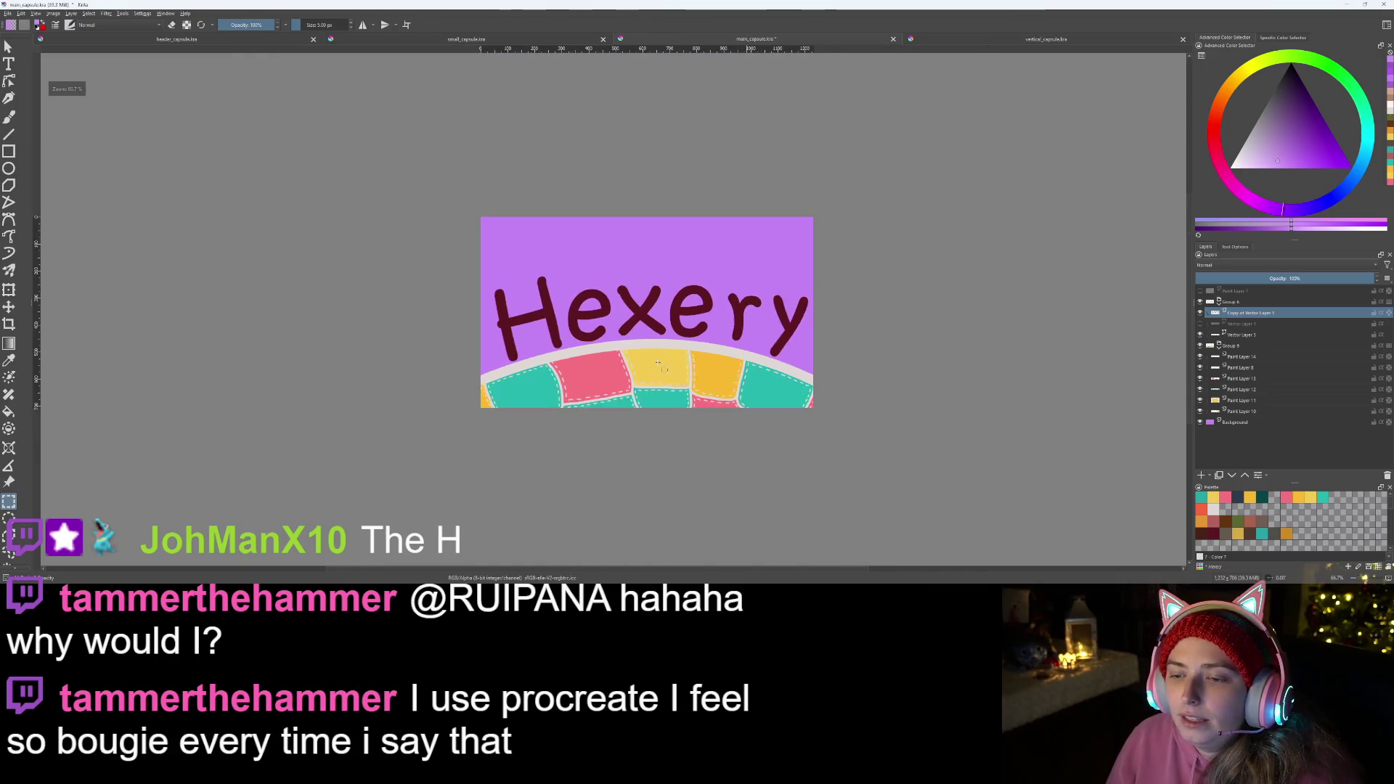
scroll(660, 369, "down", 1)
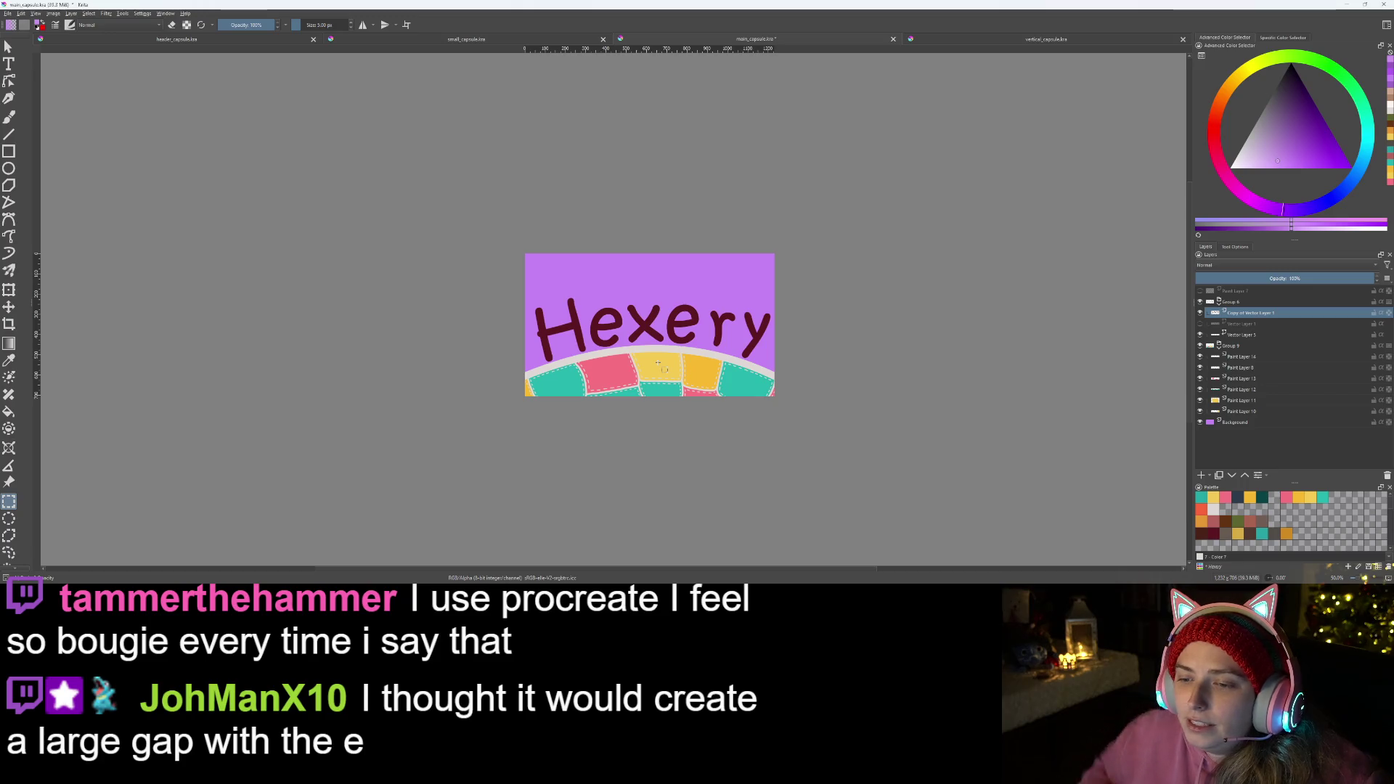
scroll(660, 366, "up", 4)
scroll(877, 362, "down", 1)
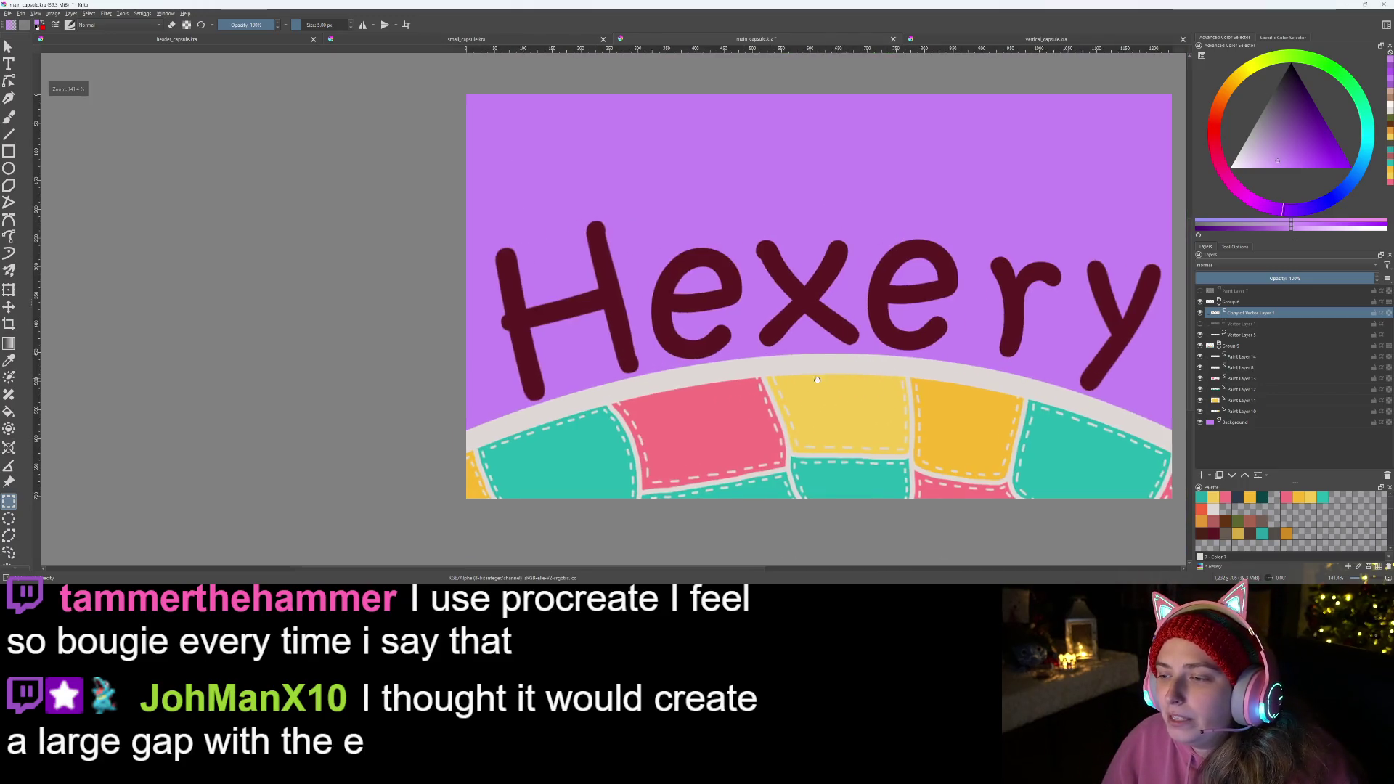
- Rectangle-select the 'e' of Hexery with a tall selection around the letter
left_click_drag(877, 363, 568, 347)
left_click_drag(615, 223, 645, 281)
left_click_drag(694, 398, 716, 406)
left_click_drag(608, 204, 713, 416)
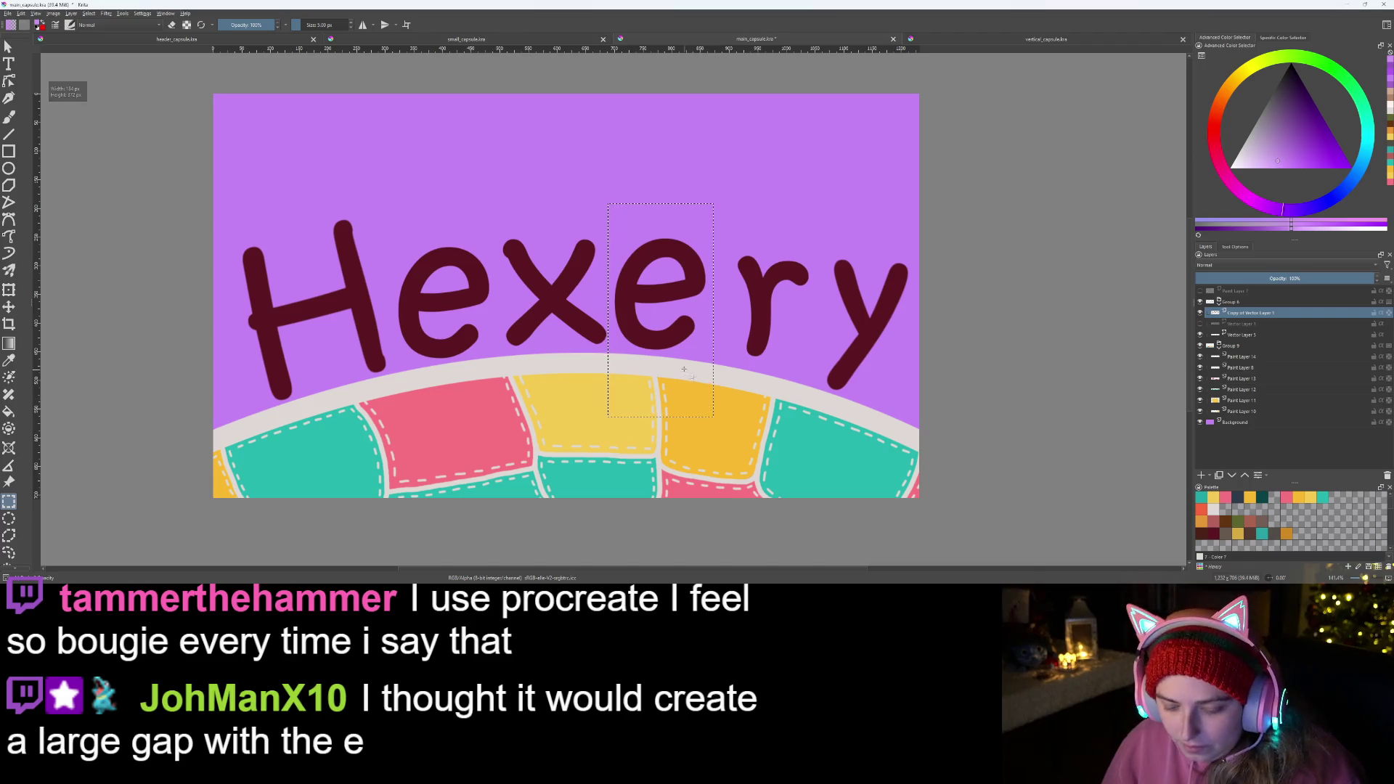
- Nudge the selected 'e' slightly right to even the spacing, then reveal the faint sketch layer
key("t")
left_click_drag(666, 291, 679, 289)
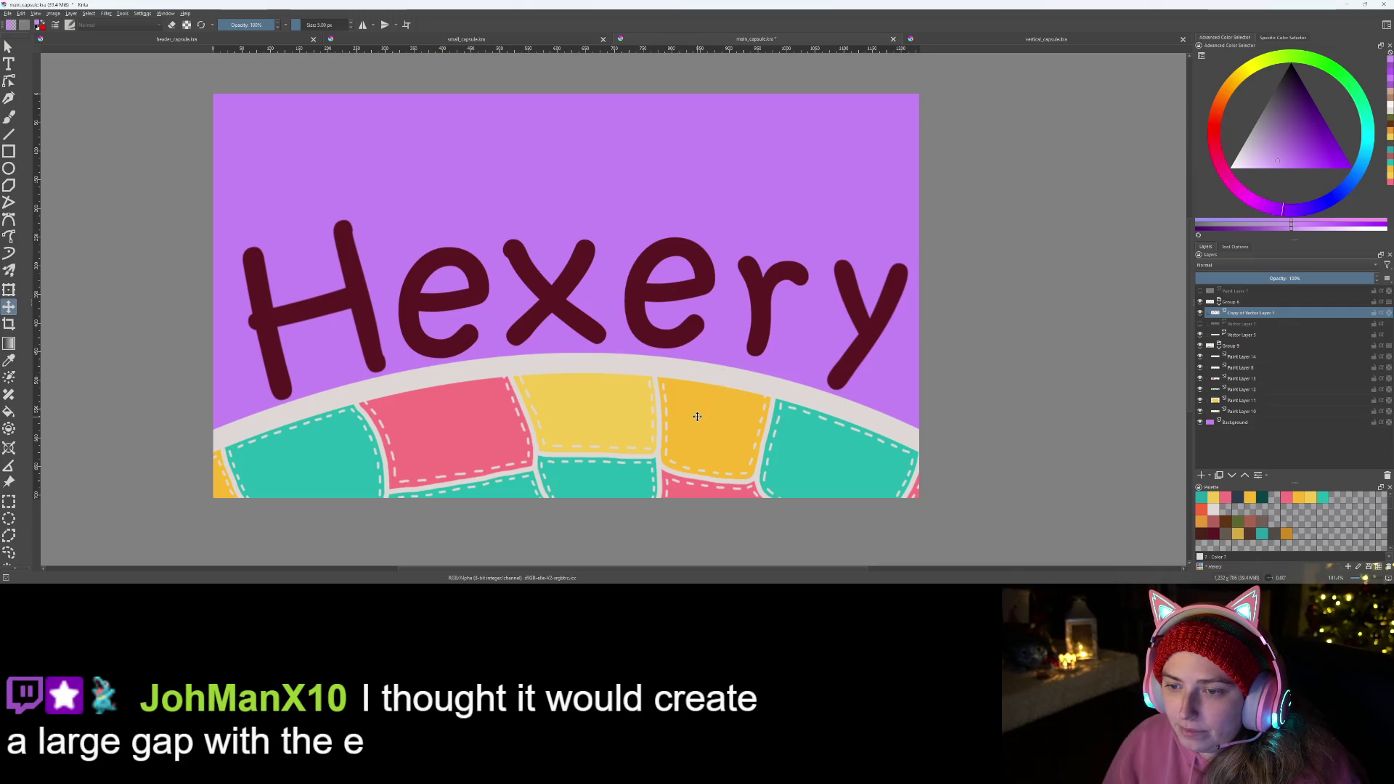
key("ctrl+r")
scroll(697, 416, "down", 1)
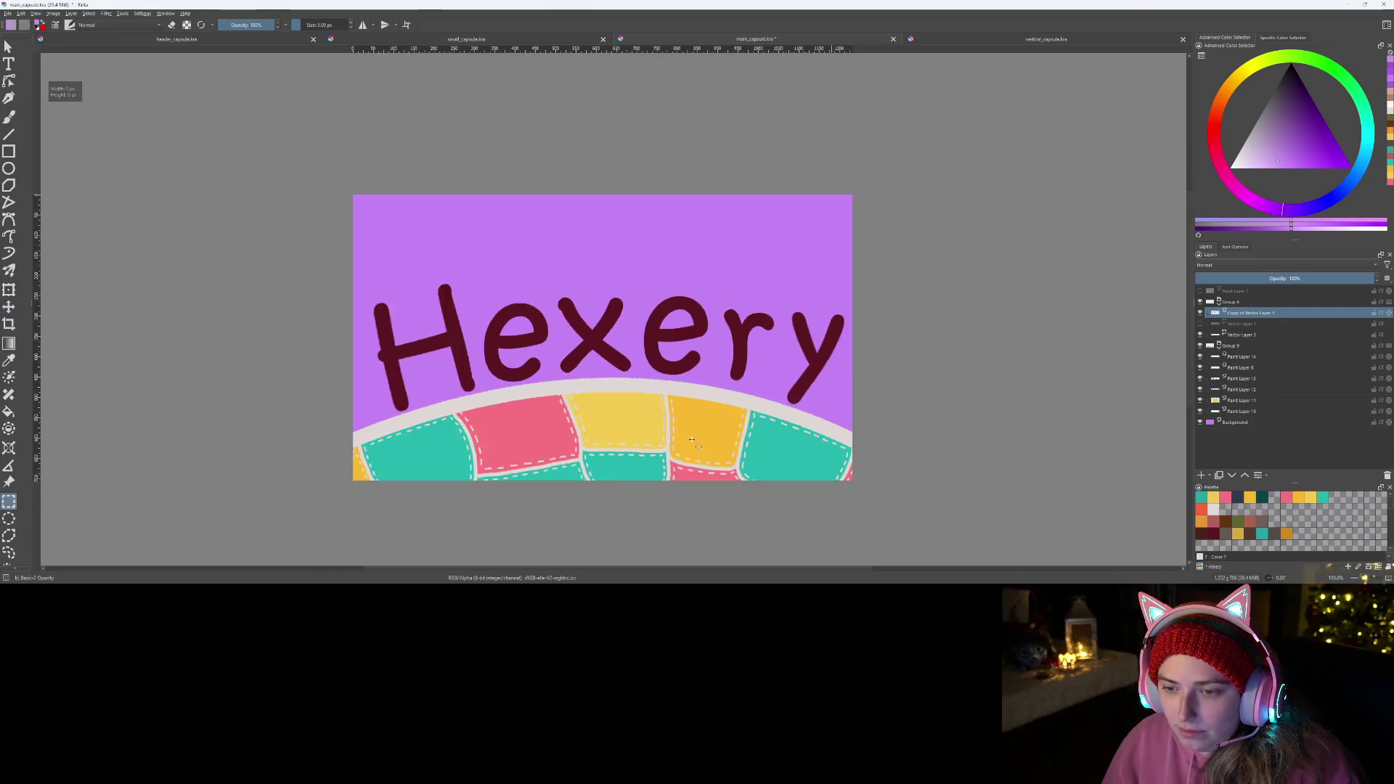
scroll(695, 453, "down", 1)
scroll(693, 454, "up", 1)
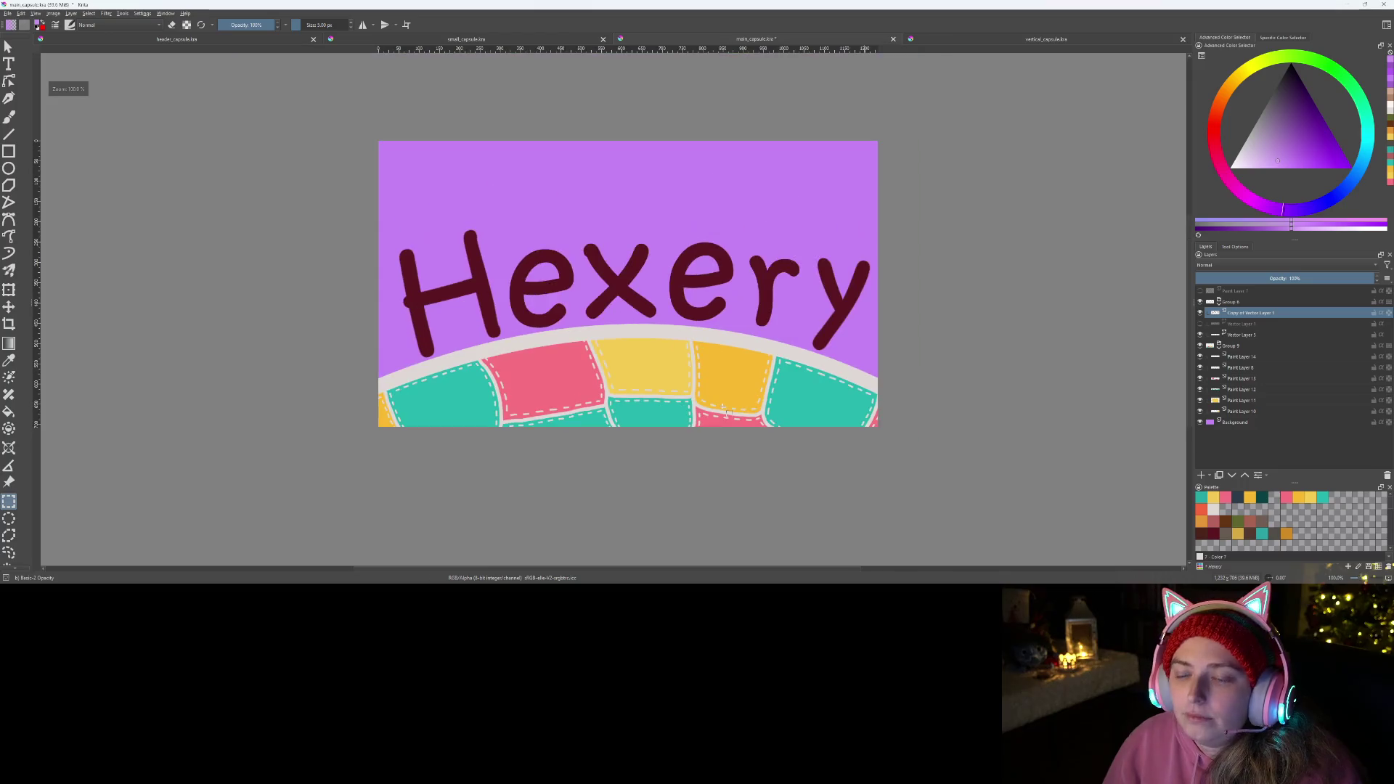
scroll(745, 392, "up", 1)
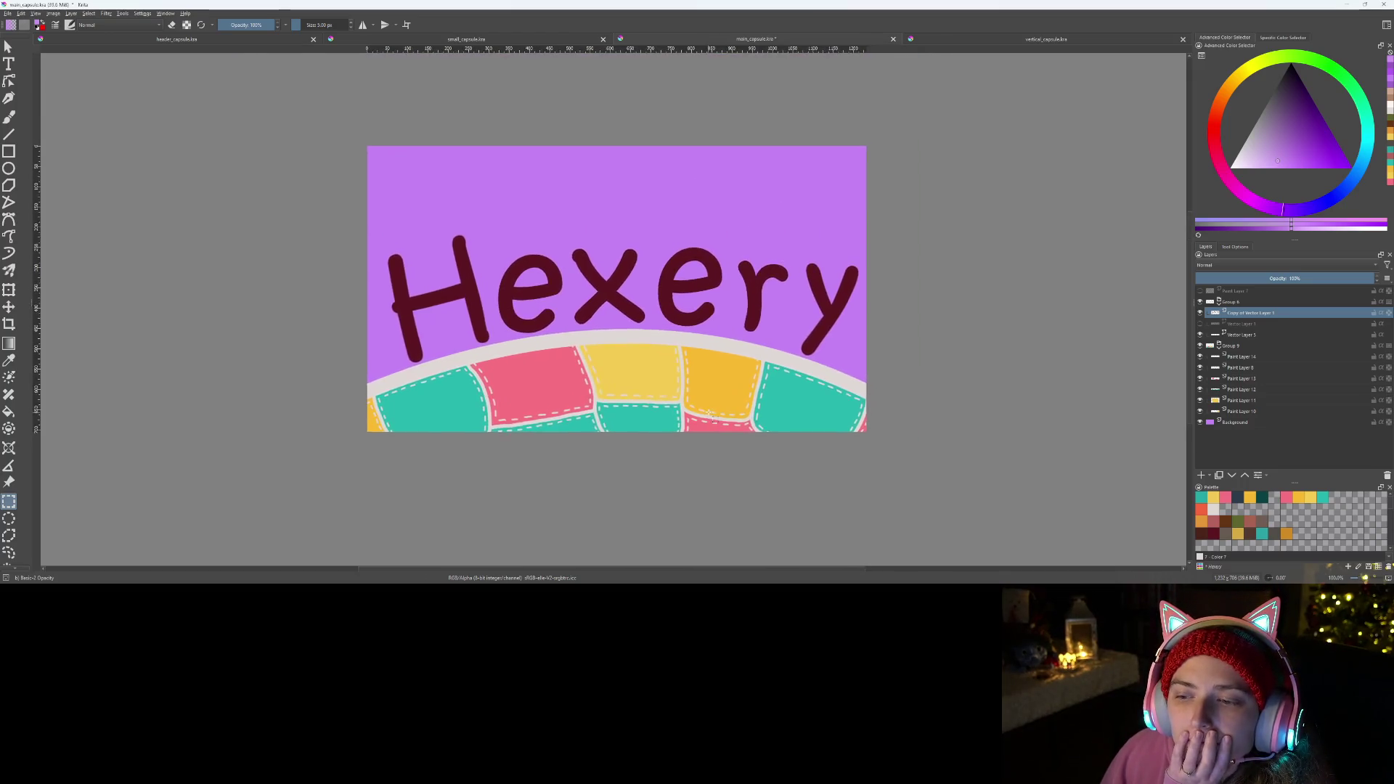
left_click(1201, 292)
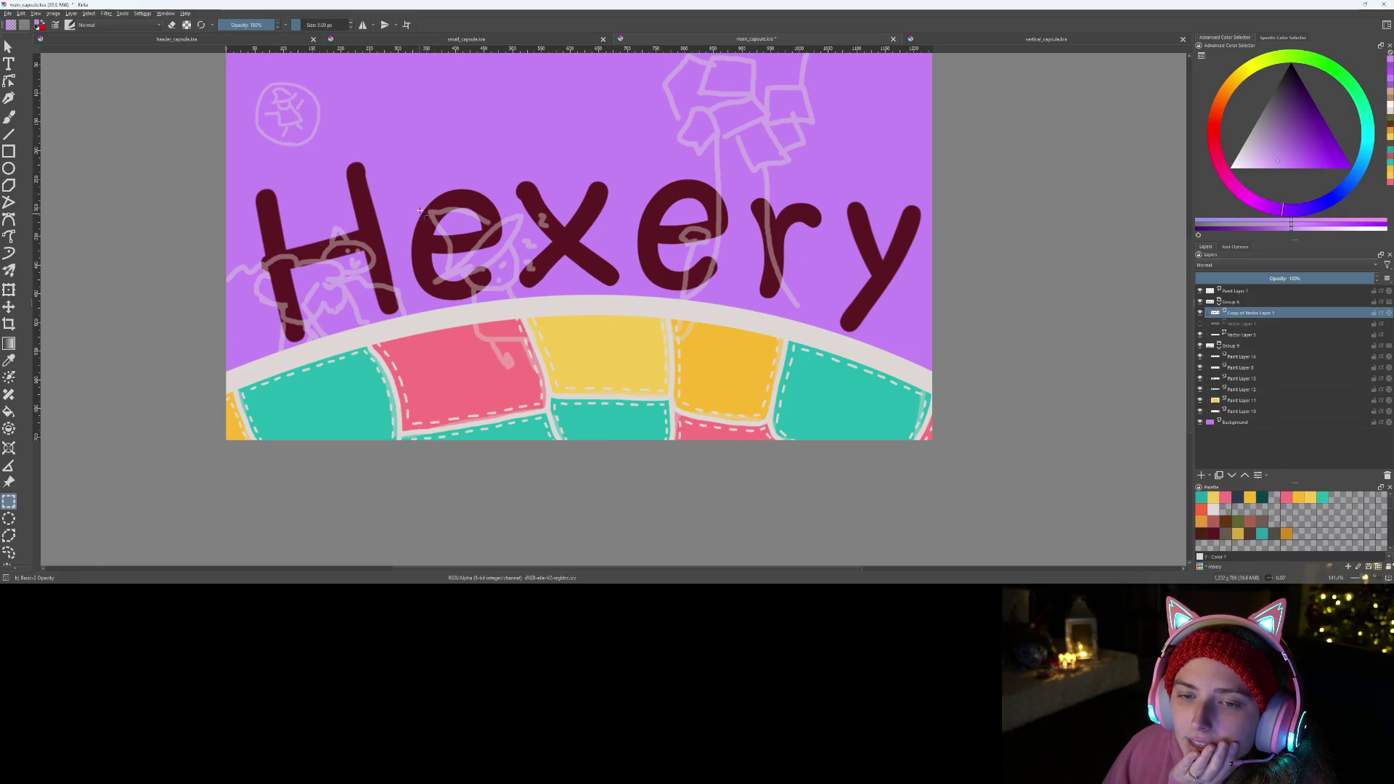
left_click_drag(409, 193, 573, 415)
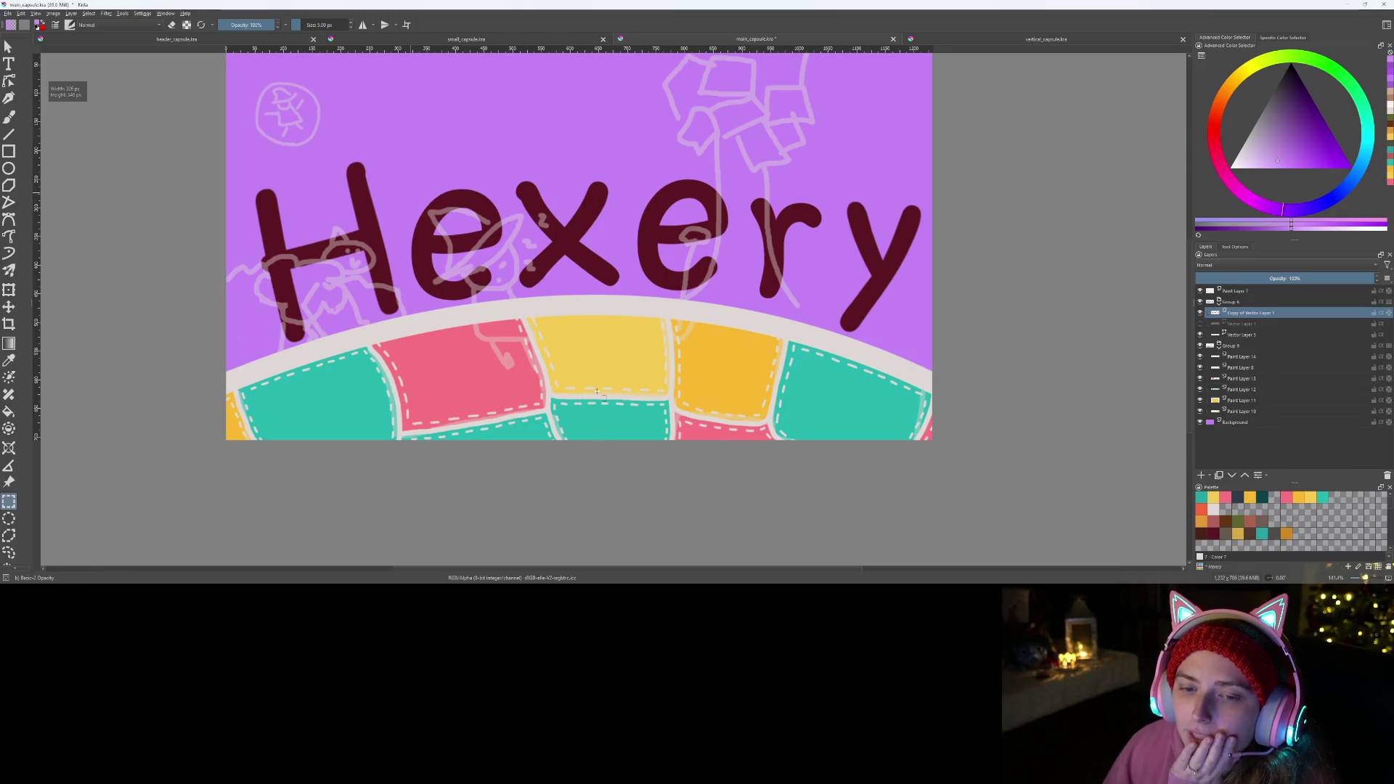
key("t")
left_click_drag(561, 361, 556, 318)
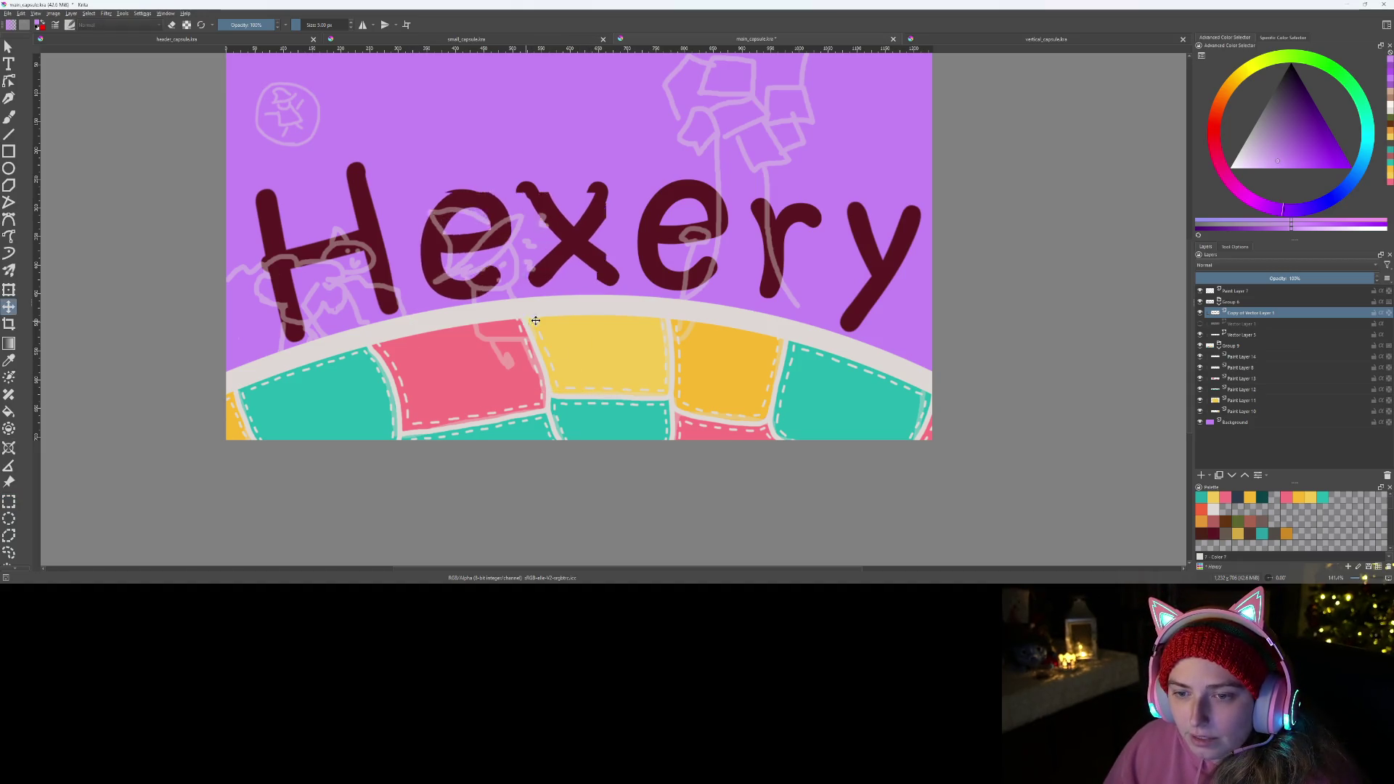
key("ctrl+z")
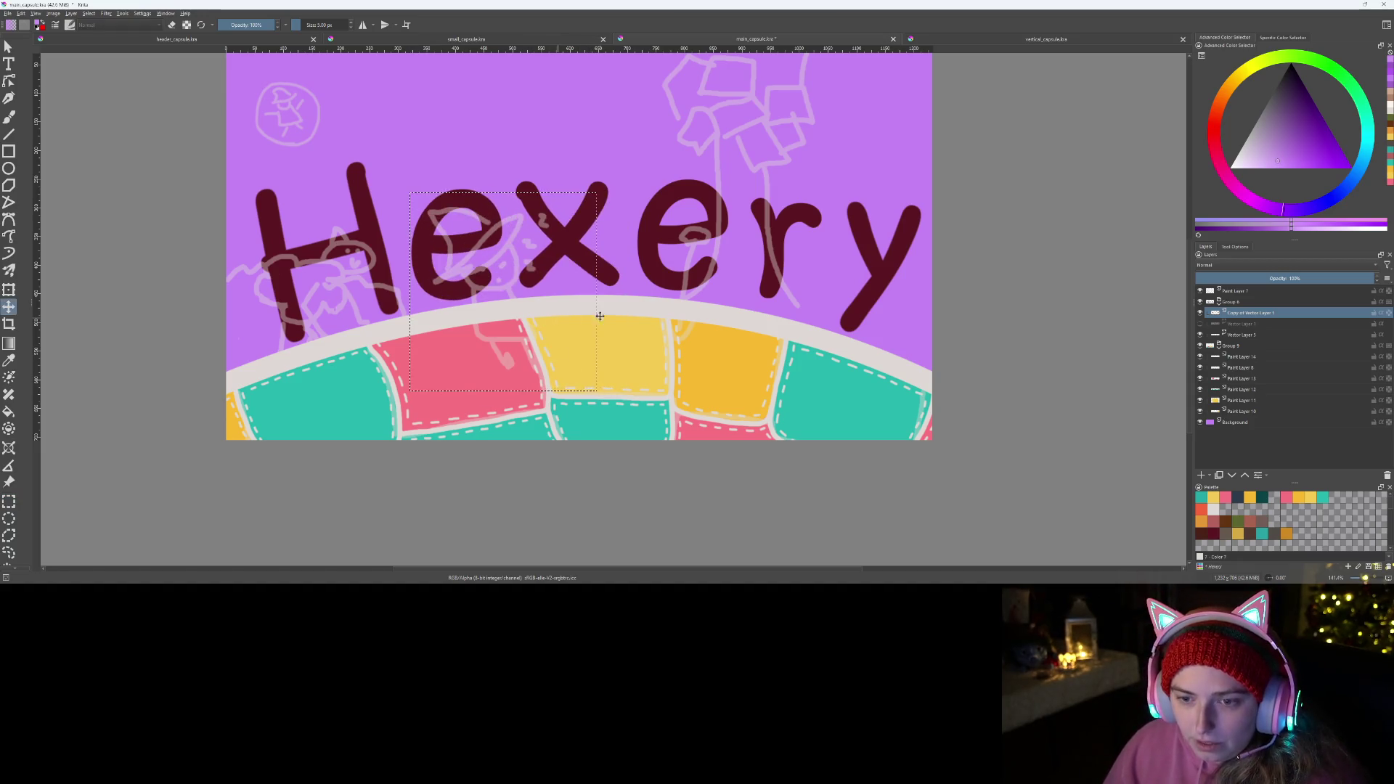
left_click(1236, 292)
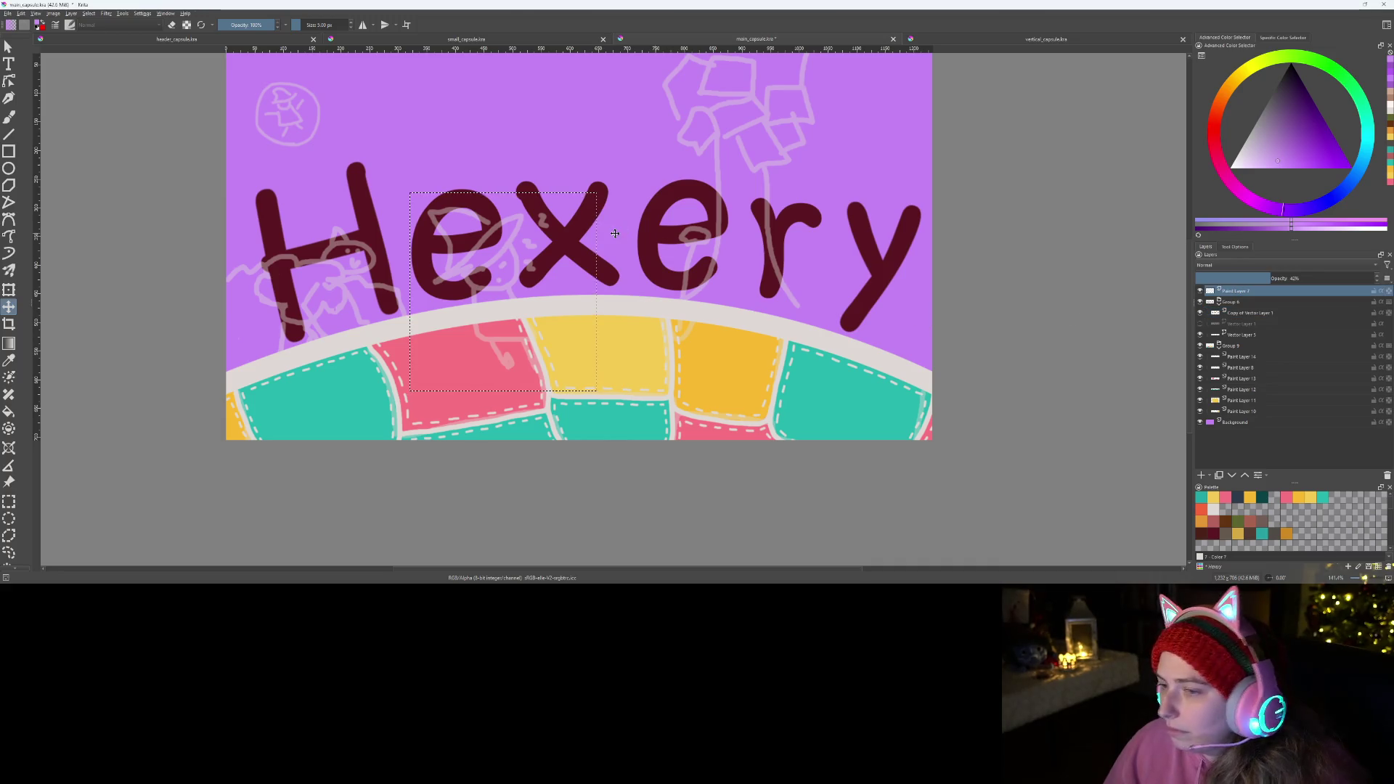
mouse_move(526, 284)
left_mouse_down()
mouse_move(597, 277)
mouse_move(589, 287)
left_mouse_up()
scroll(562, 285, "down", 3)
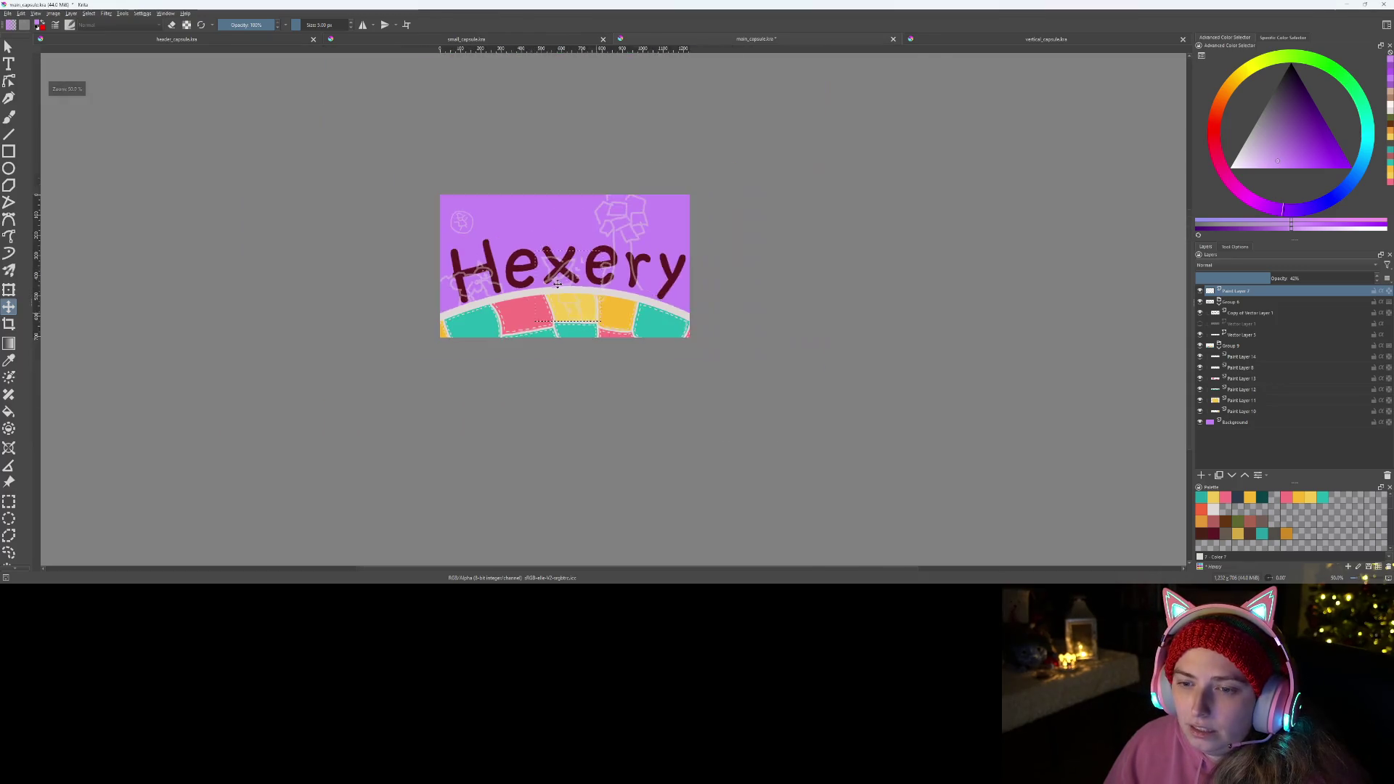
left_click_drag(561, 285, 505, 285)
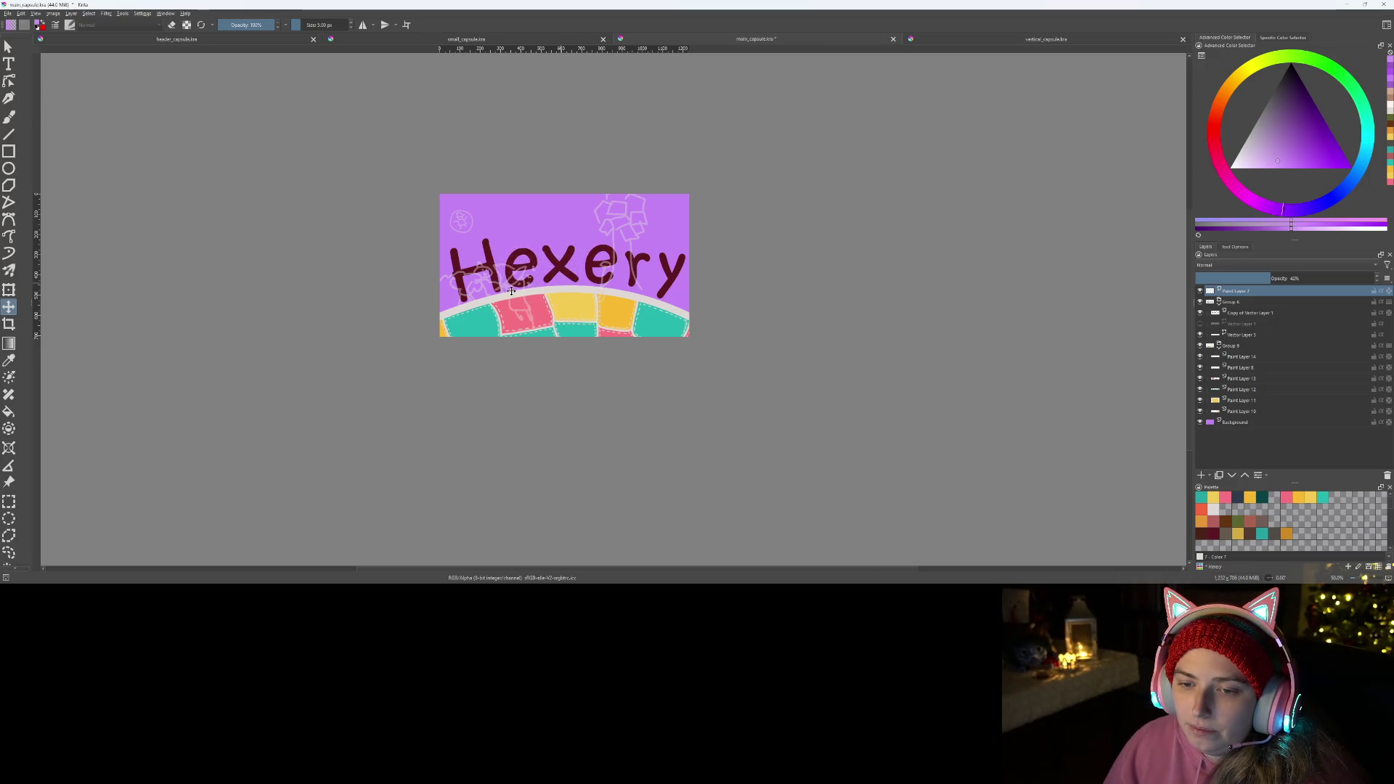
scroll(504, 285, "up", 2)
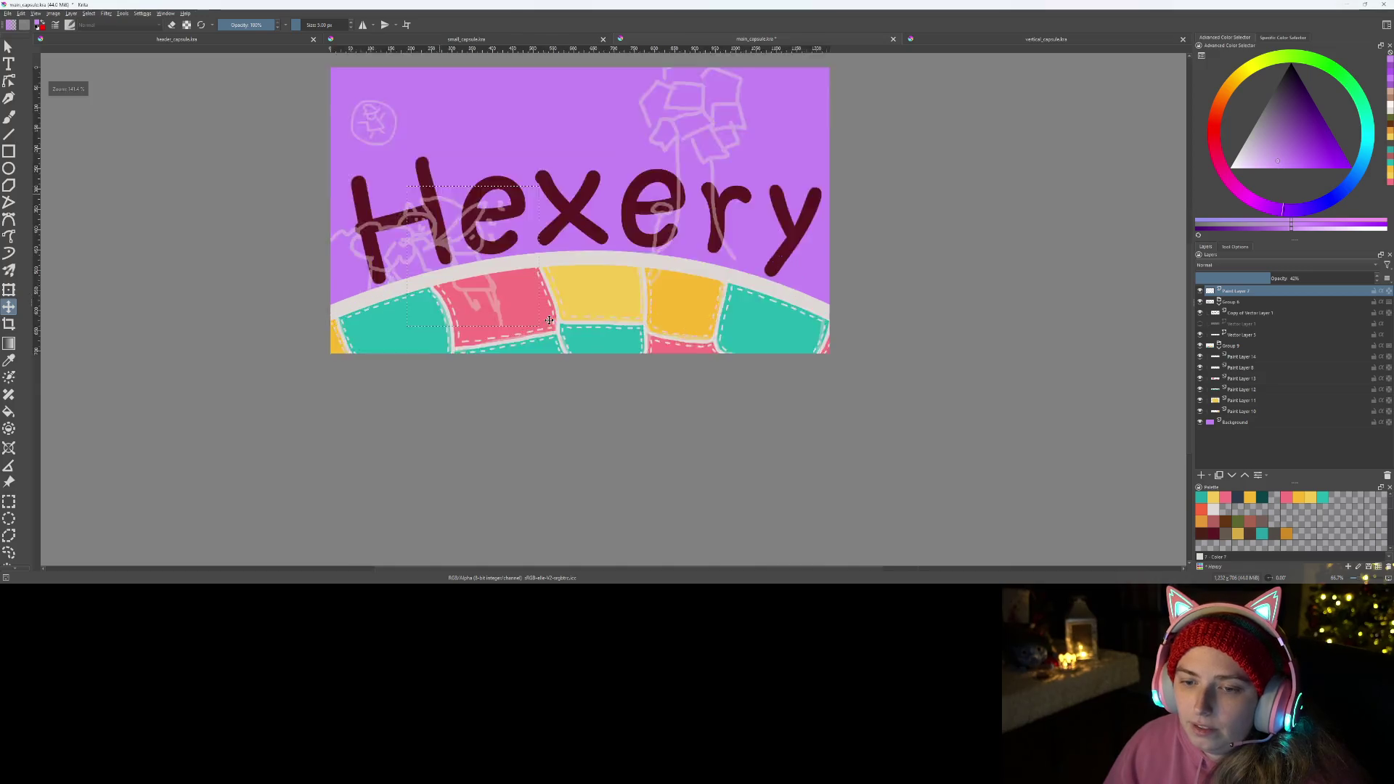
scroll(505, 286, "up", 2)
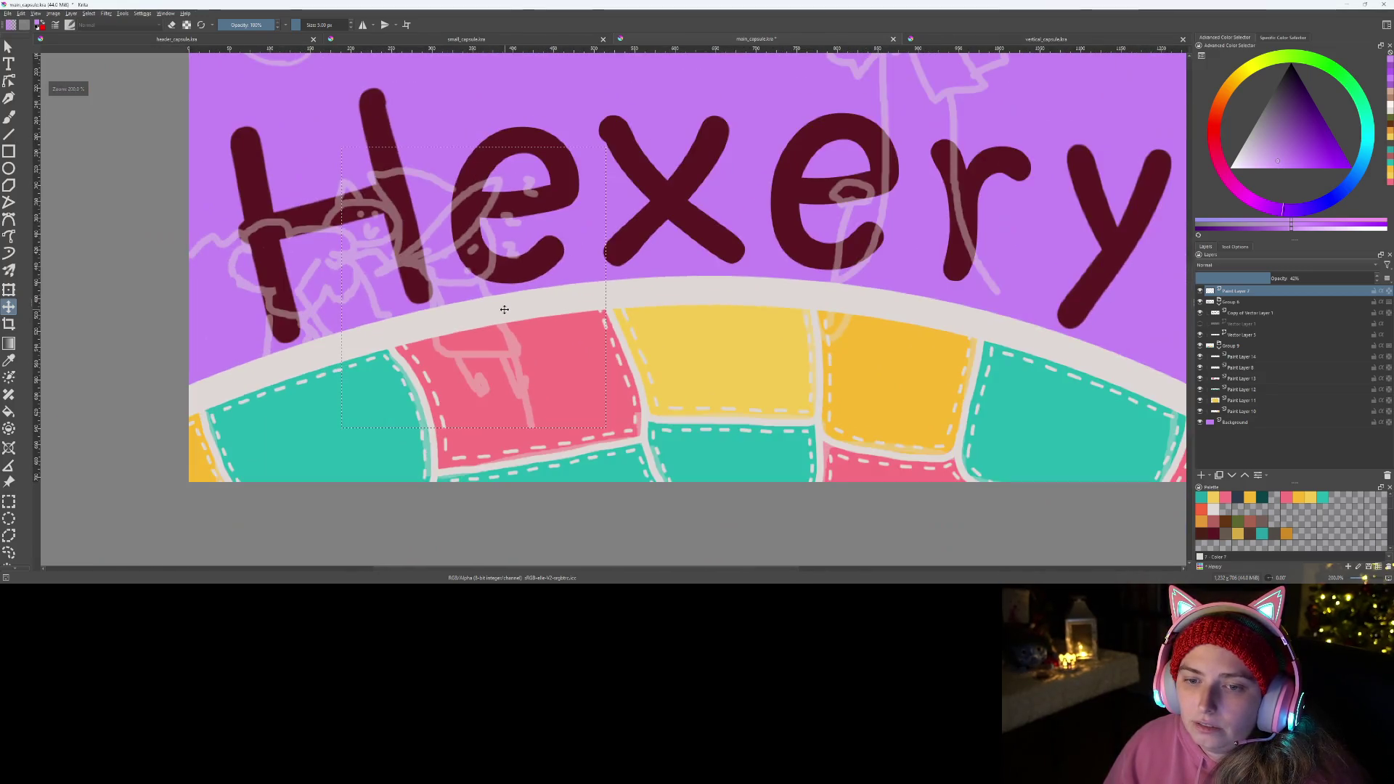
key("ctrl+r")
left_click(479, 131)
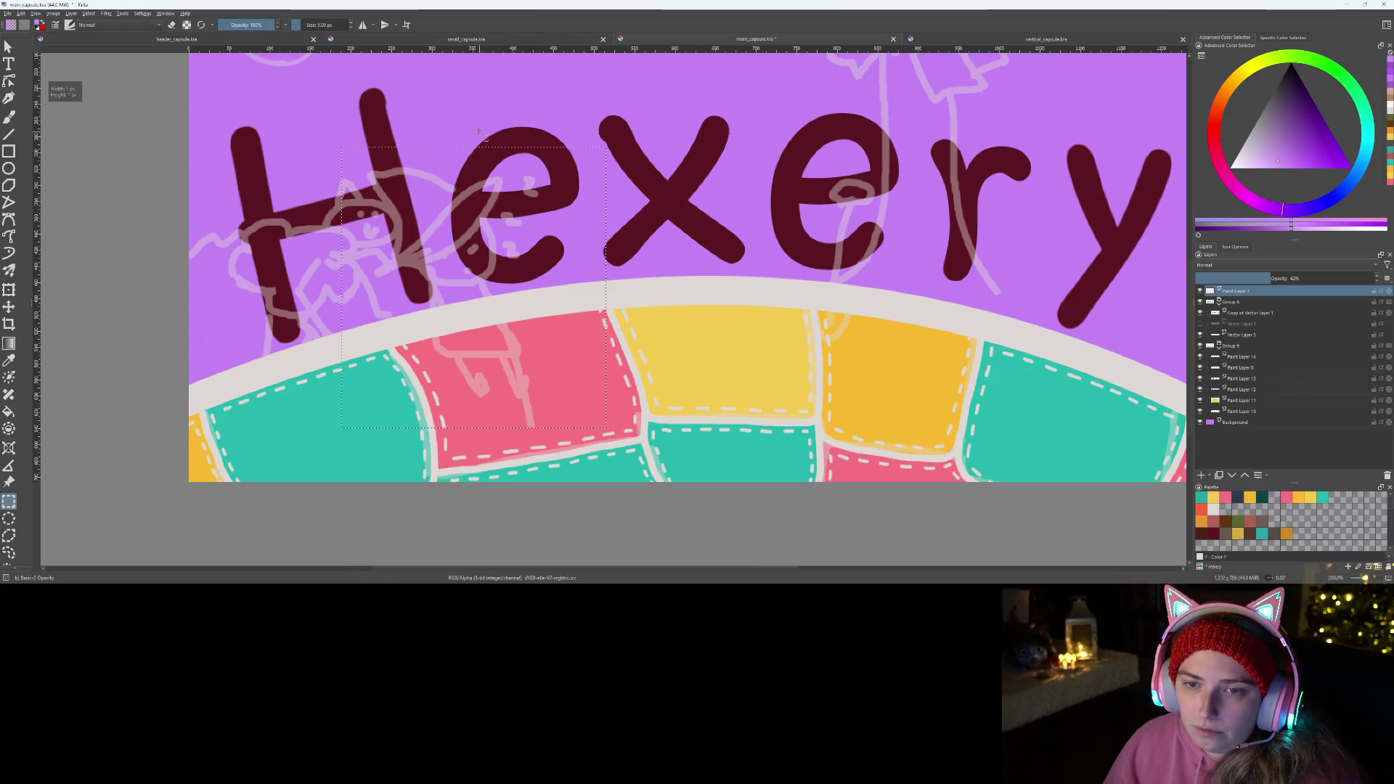
left_click(487, 141)
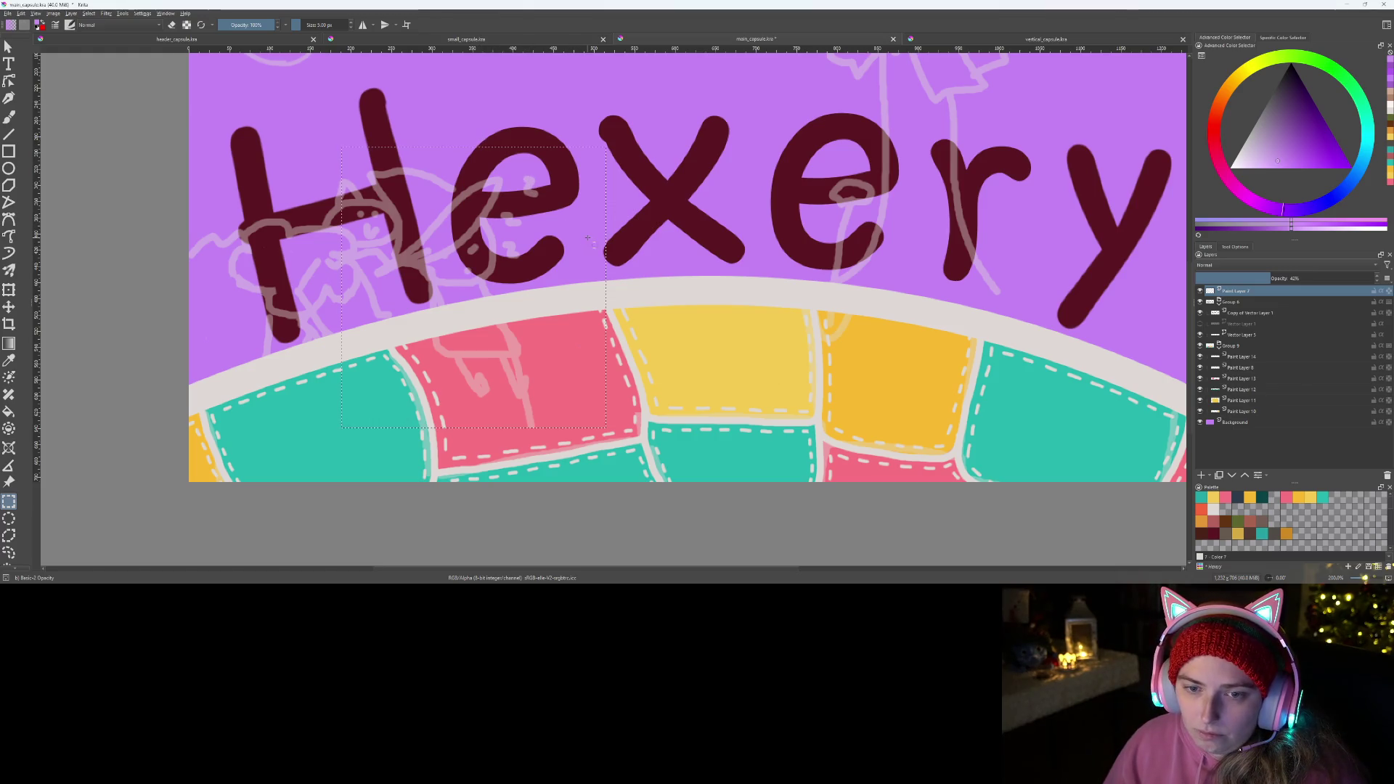
key("ctrl+z")
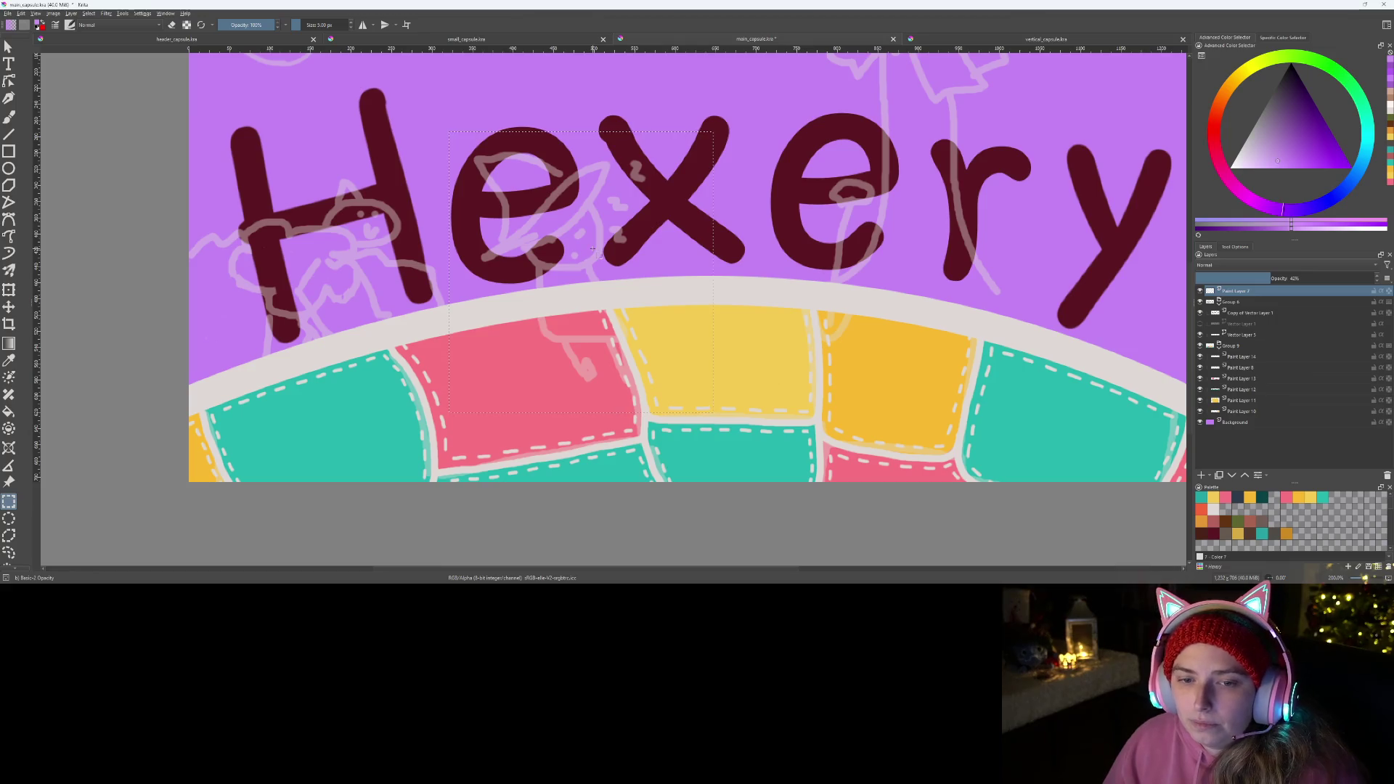
scroll(594, 248, "down", 2)
scroll(594, 288, "up", 1)
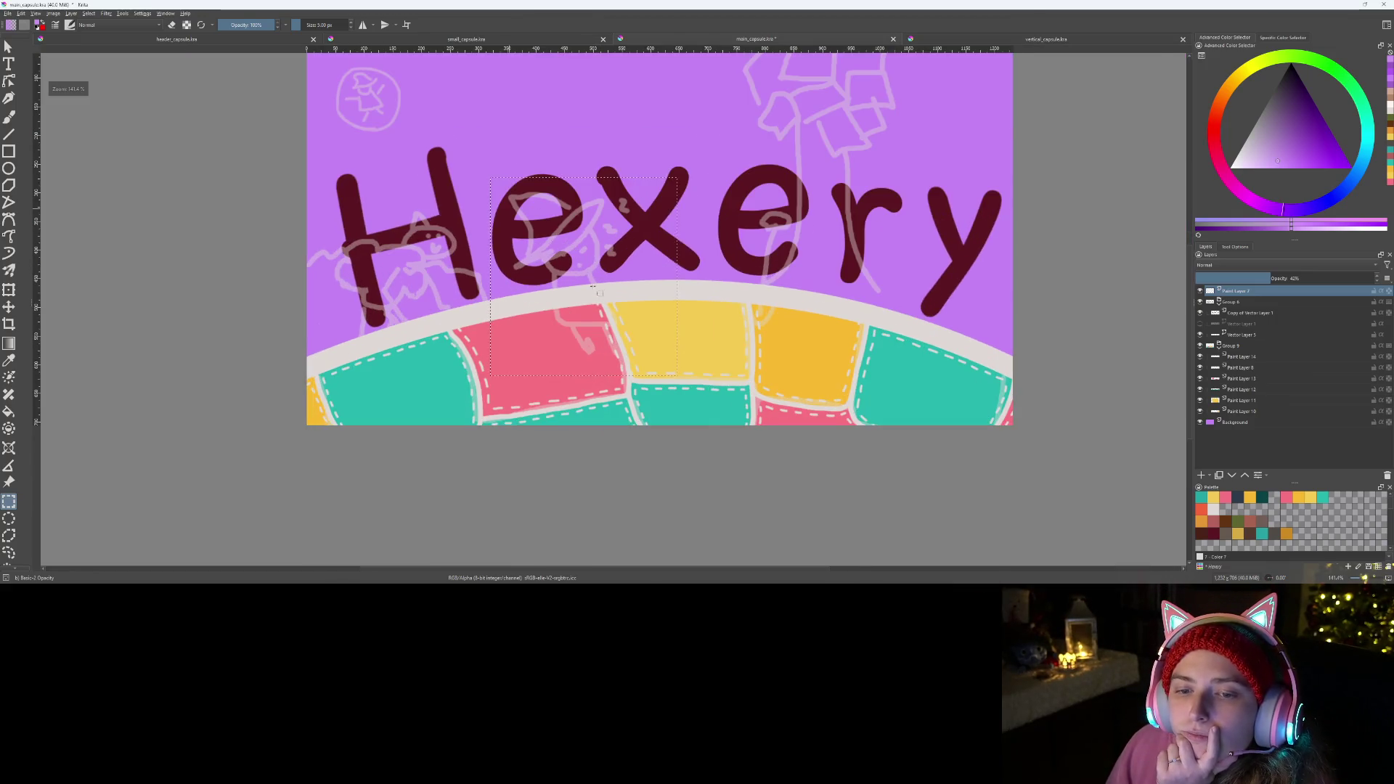
scroll(595, 288, "up", 1)
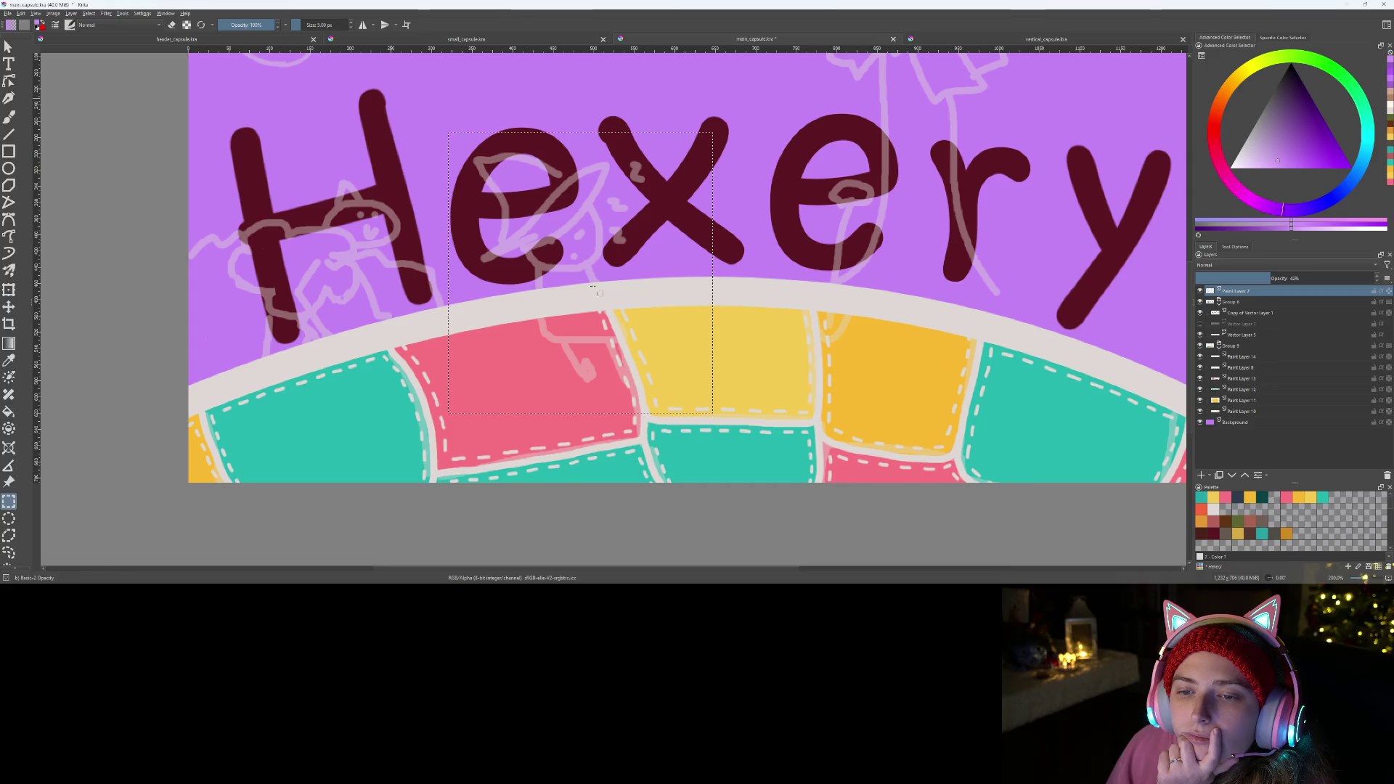
scroll(605, 287, "down", 2)
mouse_move(606, 286)
left_mouse_down()
mouse_move(584, 324)
mouse_move(536, 309)
left_mouse_up()
scroll(588, 318, "up", 1)
scroll(595, 313, "down", 1)
scroll(536, 309, "up", 1)
scroll(536, 310, "up", 1)
scroll(534, 305, "down", 1)
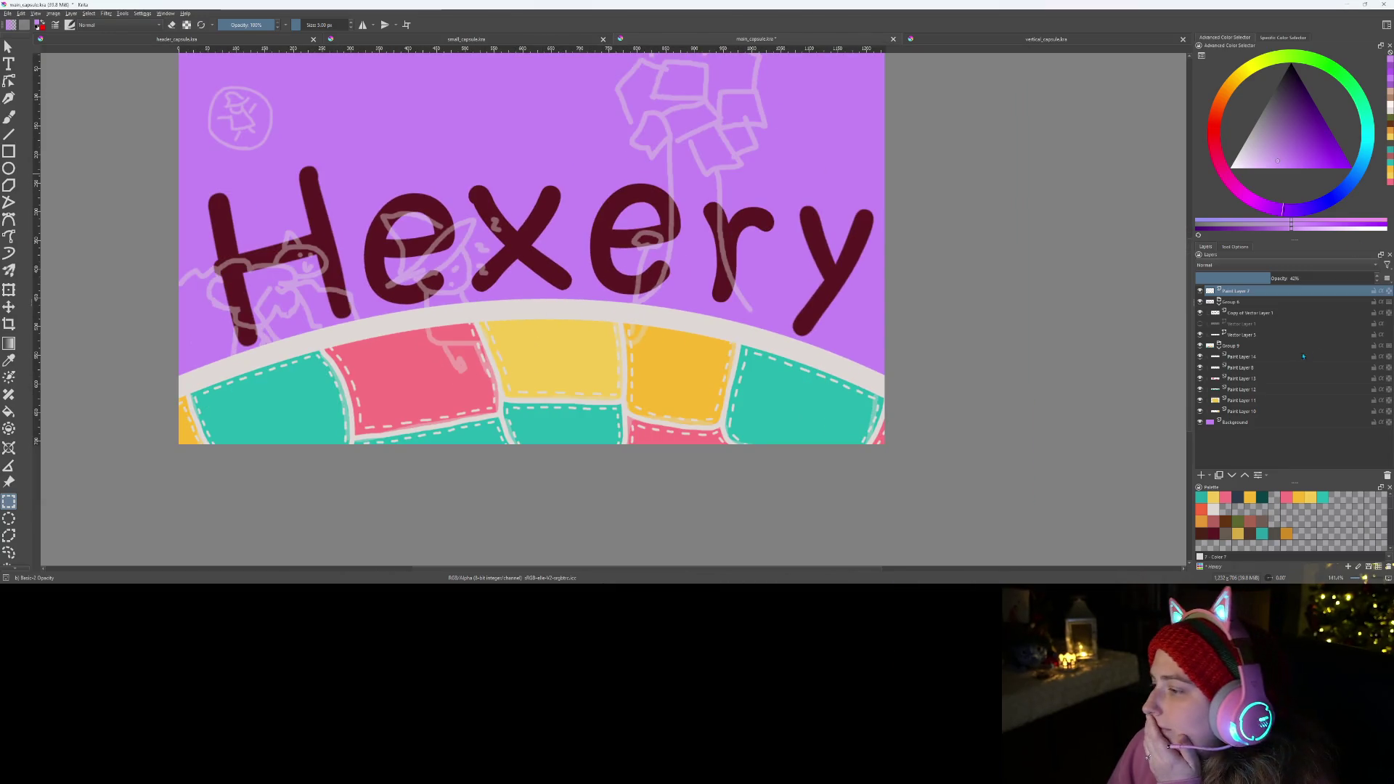
- Collapse the paint-layer group in the Layers docker and make that group the active layer
left_click(1205, 346)
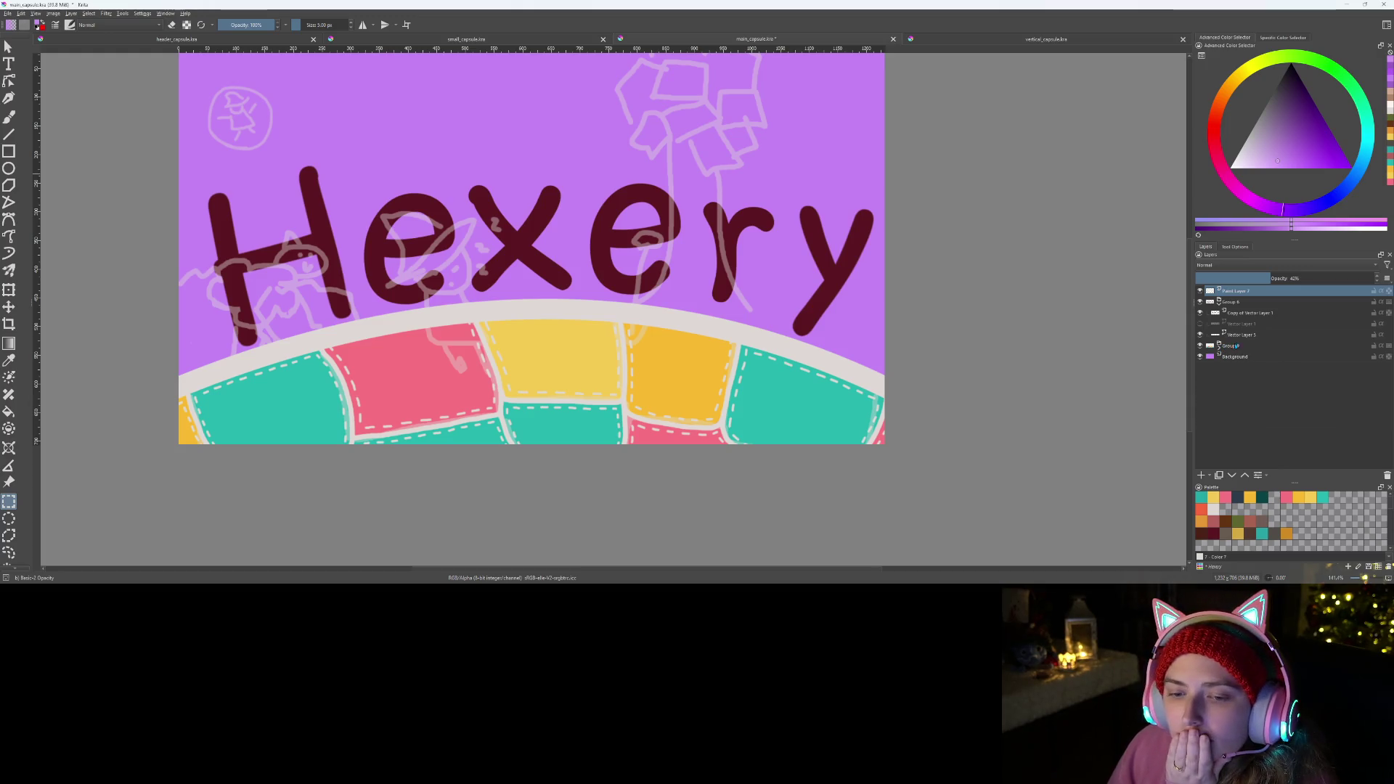
left_click(1232, 346)
scroll(805, 379, "down", 5)
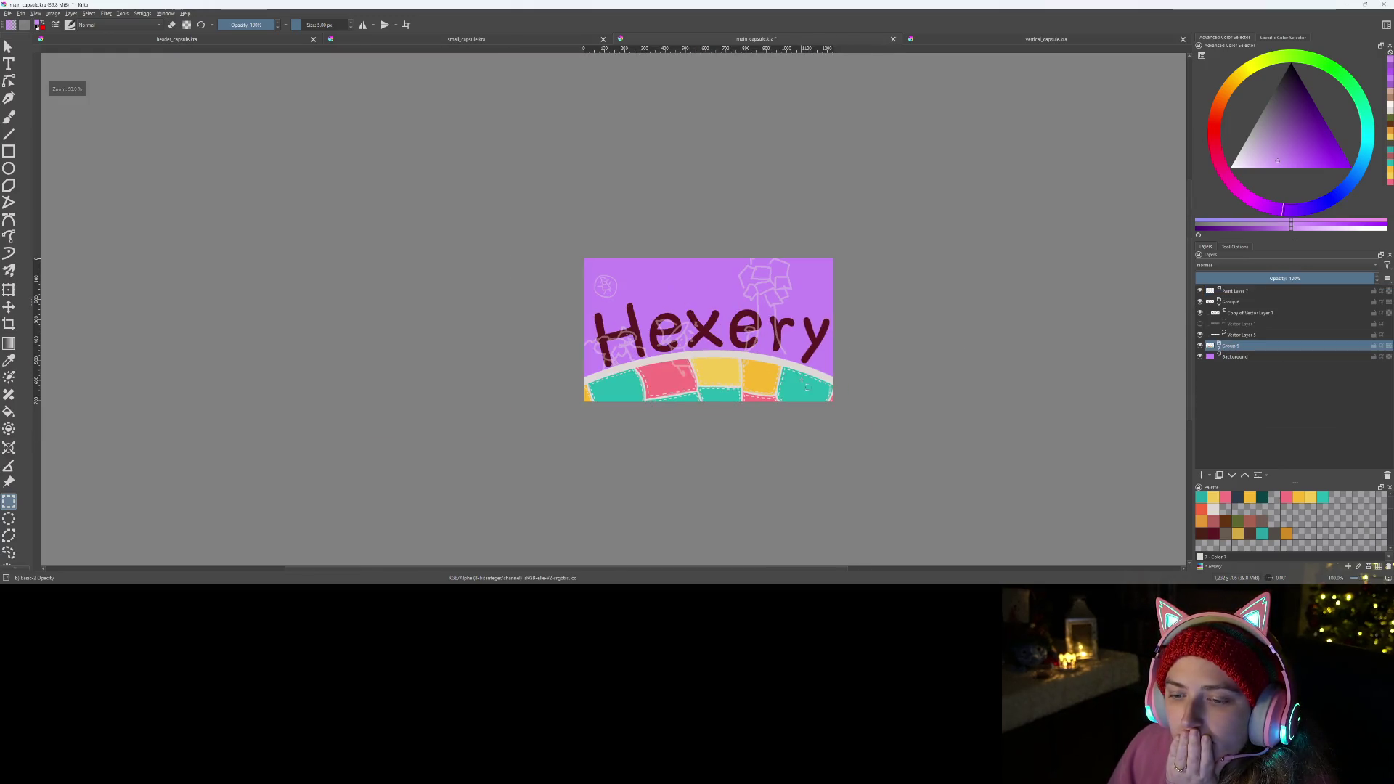
scroll(811, 386, "down", 1)
scroll(825, 389, "up", 1)
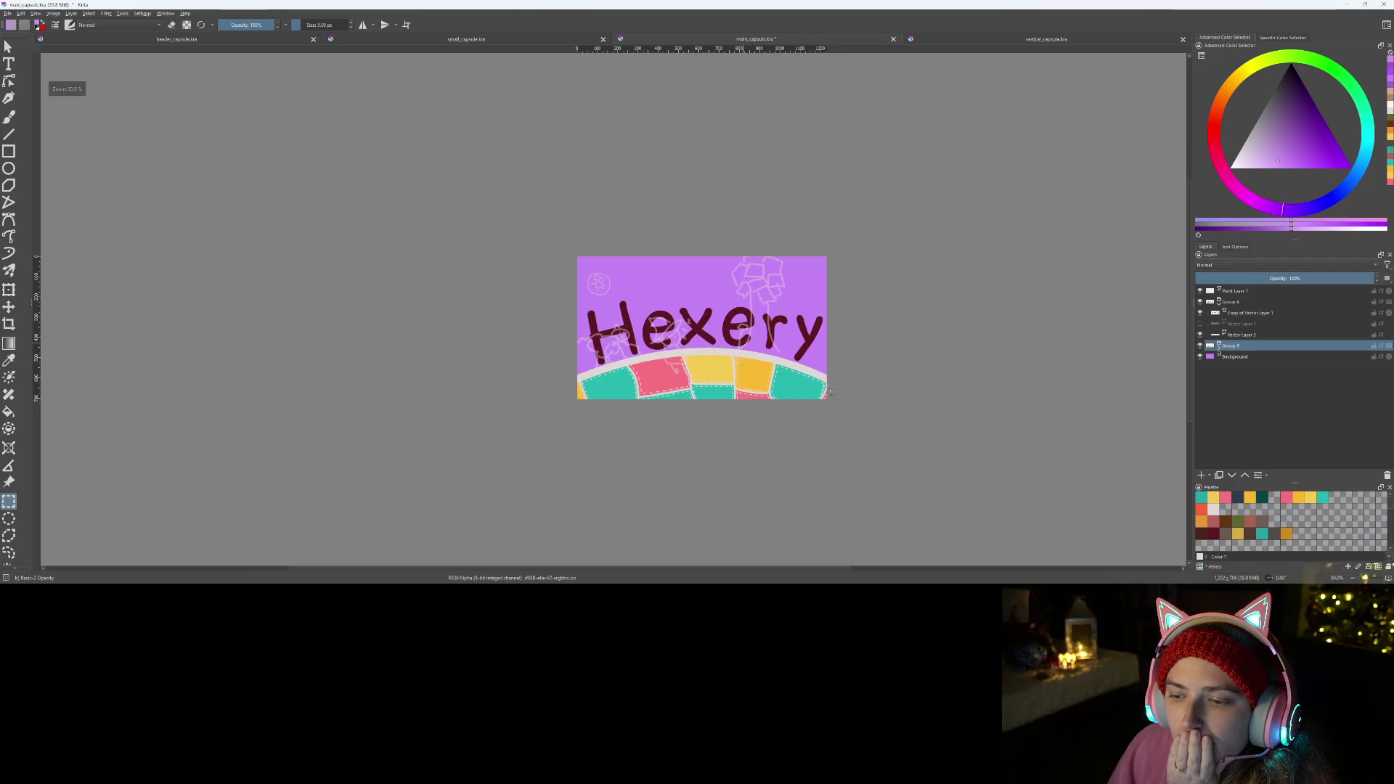
scroll(824, 388, "up", 1)
scroll(823, 360, "up", 1)
scroll(823, 360, "up", 1)
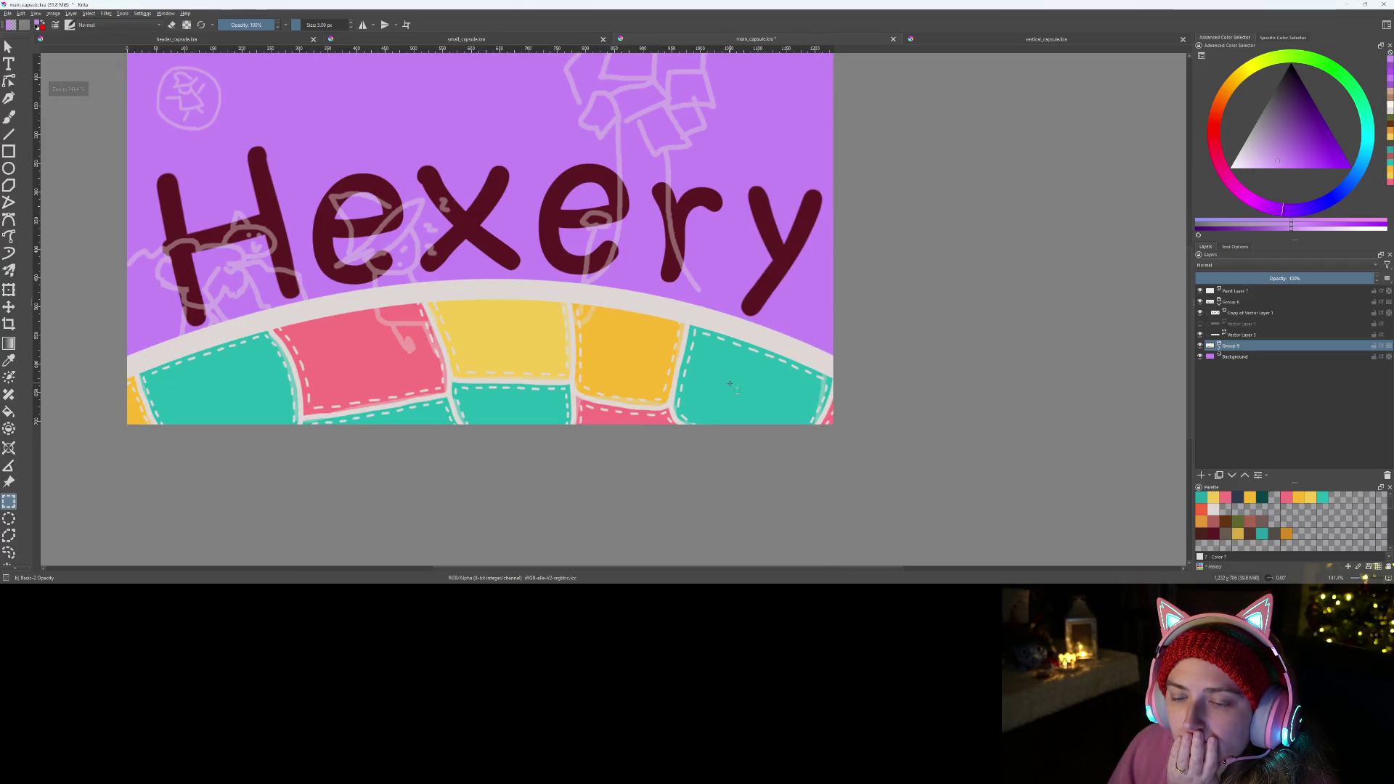
scroll(539, 352, "down", 1)
left_click_drag(519, 346, 642, 382)
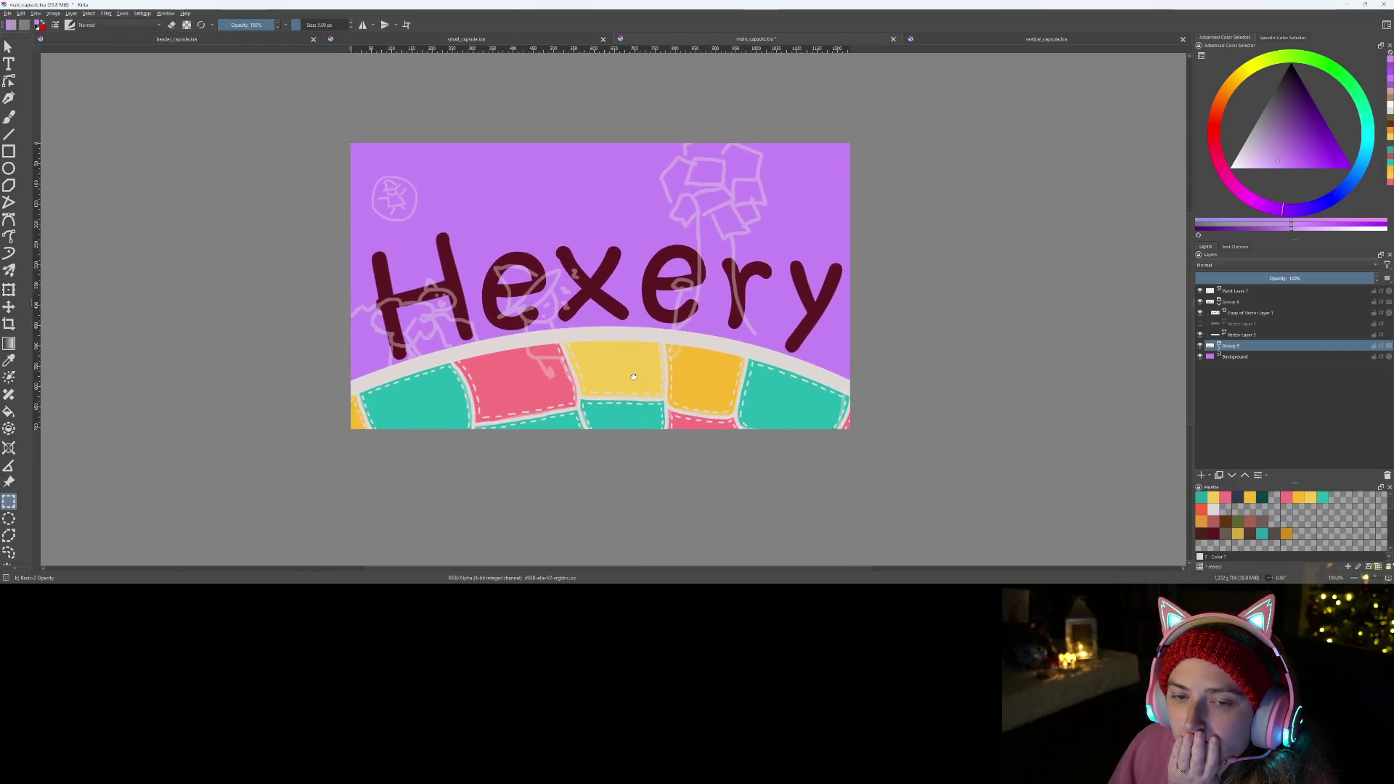
scroll(643, 381, "up", 1)
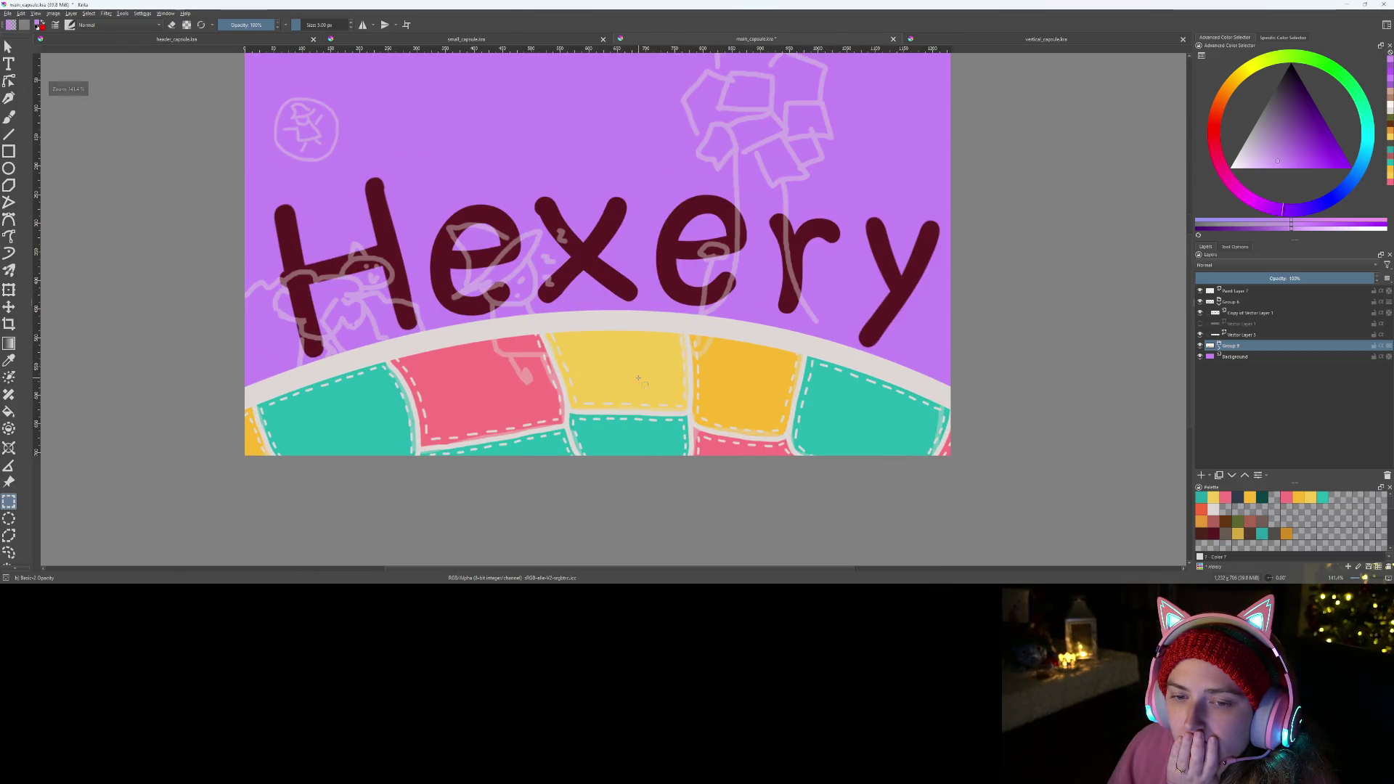
left_click_drag(640, 380, 598, 409)
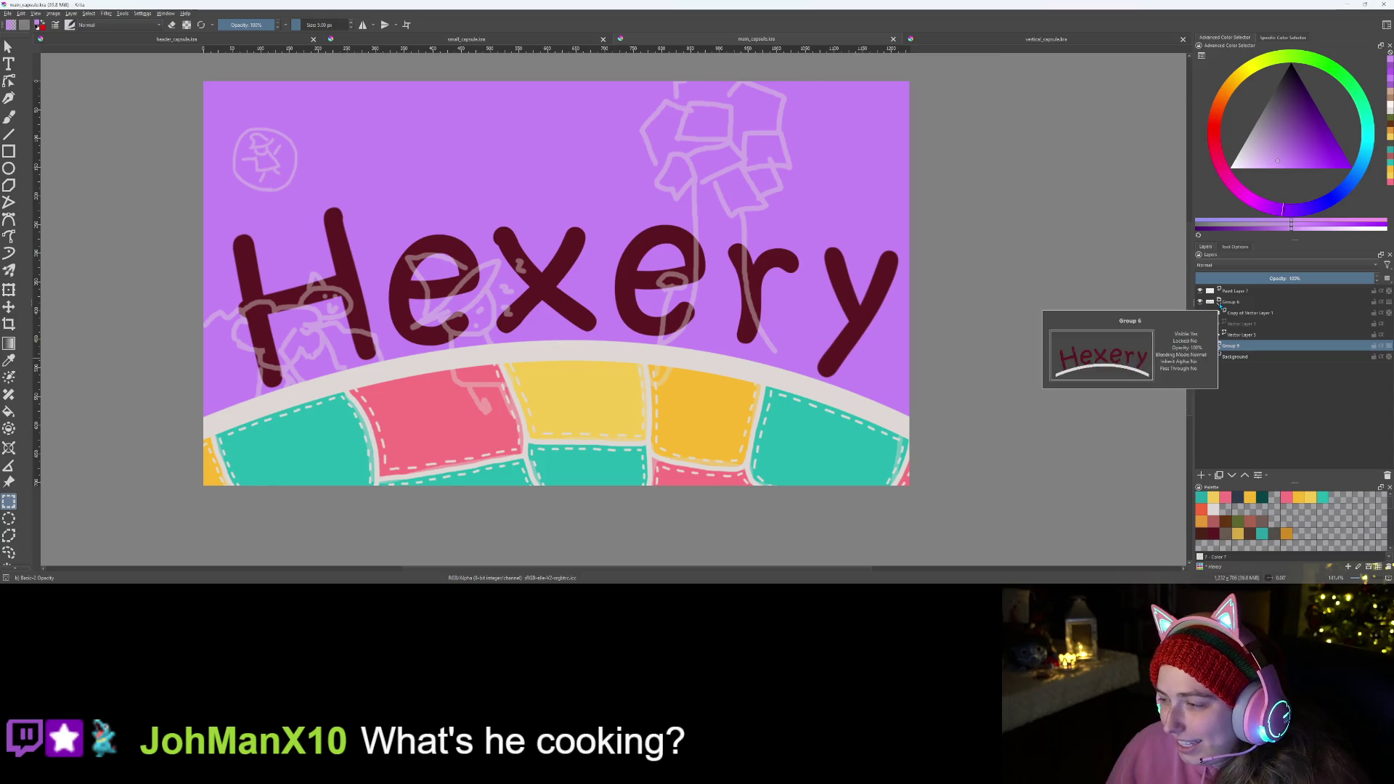
- On a new paint layer, sketch the trunk's two pale peach edges beside the 'r' and 'y'
left_click(1200, 476)
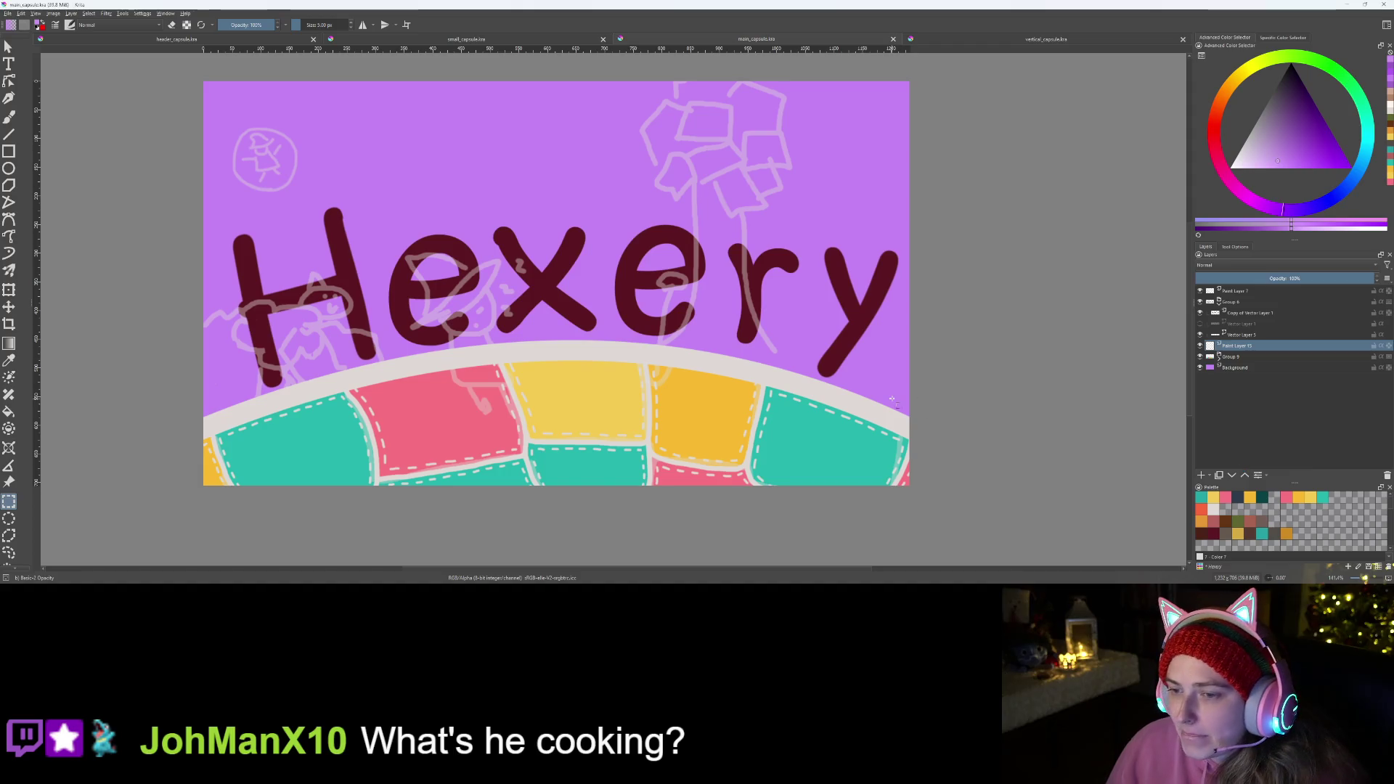
key("b")
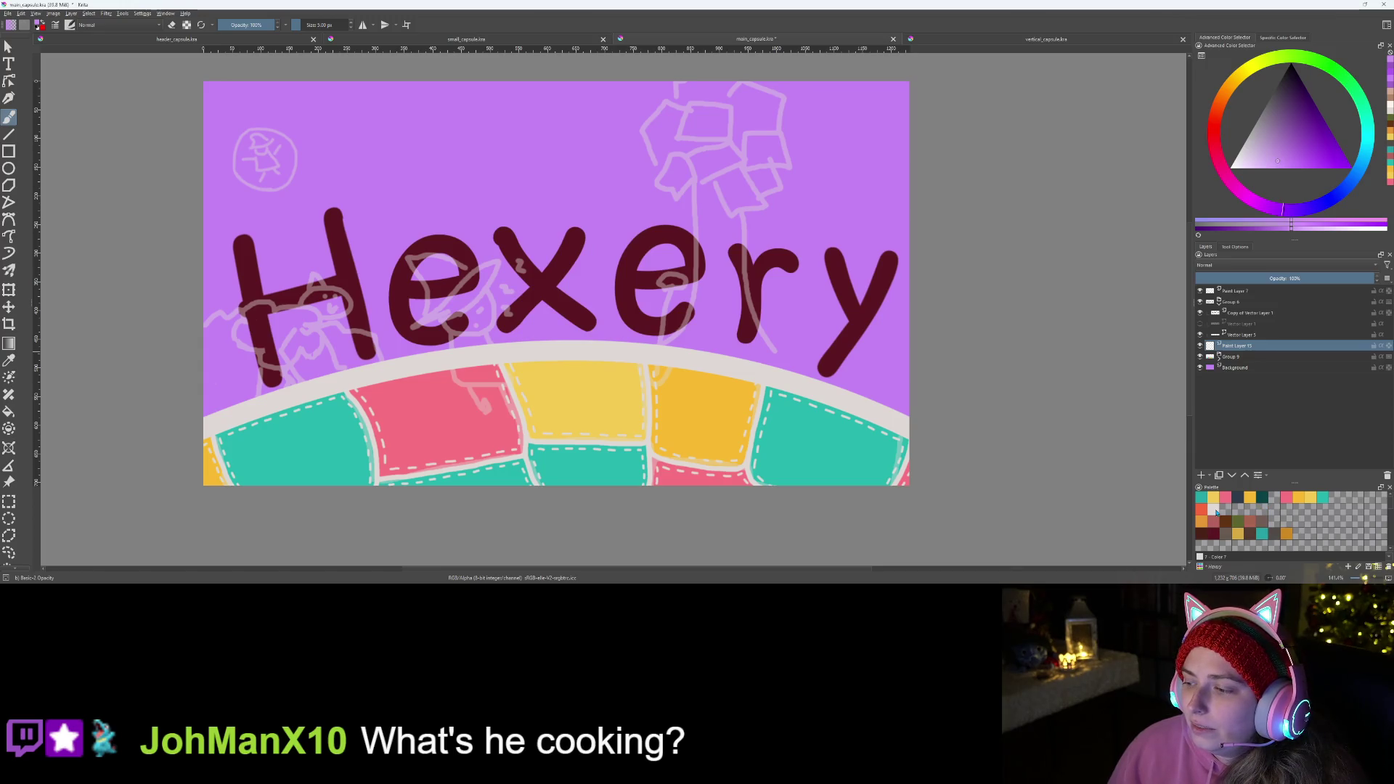
left_click(1212, 509)
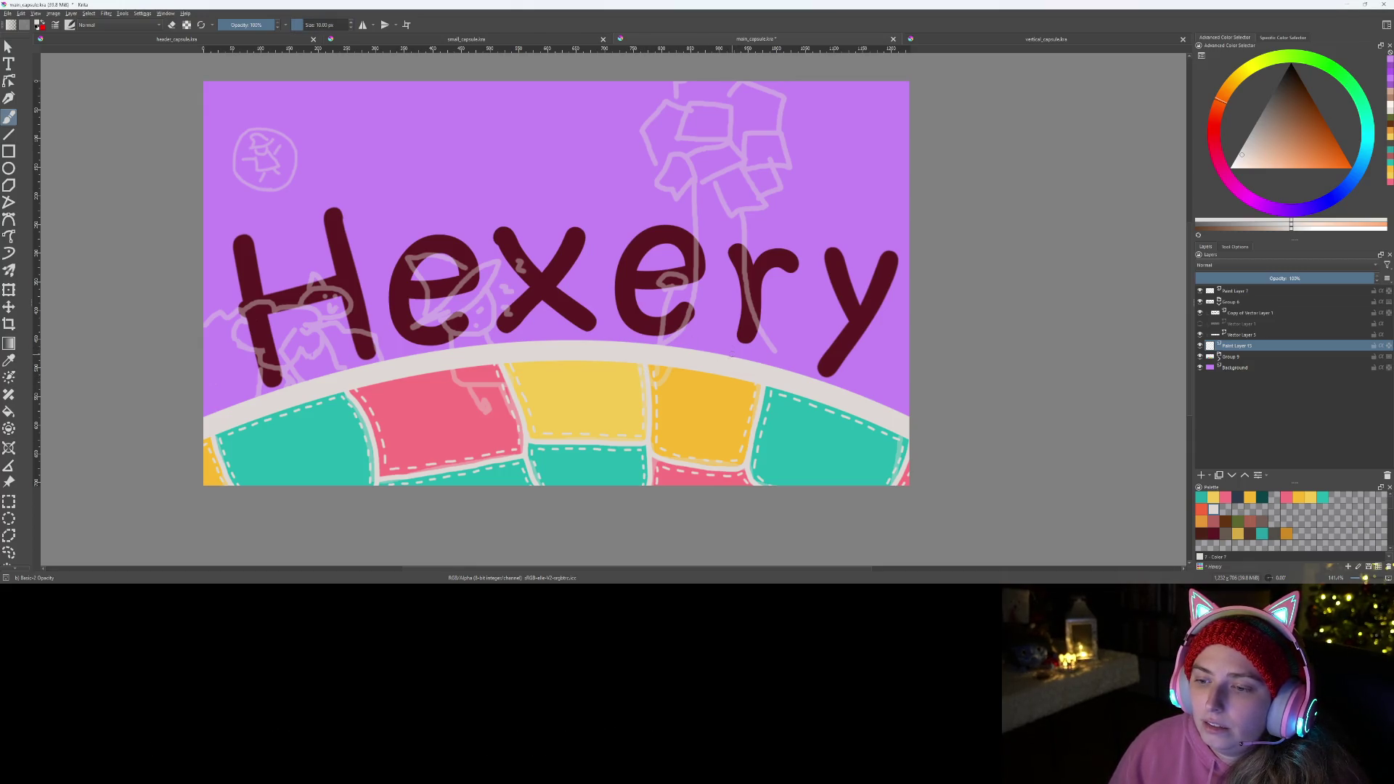
scroll(580, 398, "up", 1)
scroll(580, 398, "up", 1)
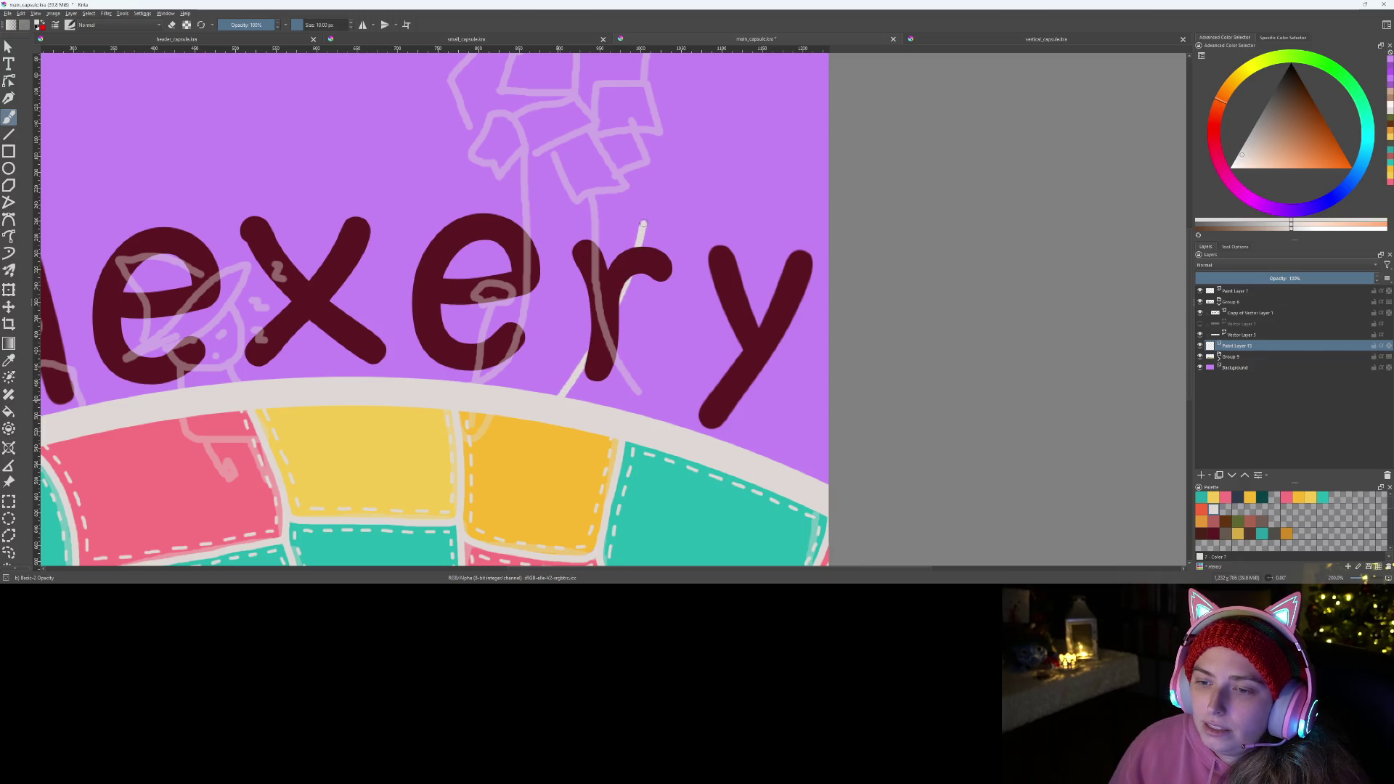
key("ctrl+z")
left_click_drag(620, 416, 655, 321)
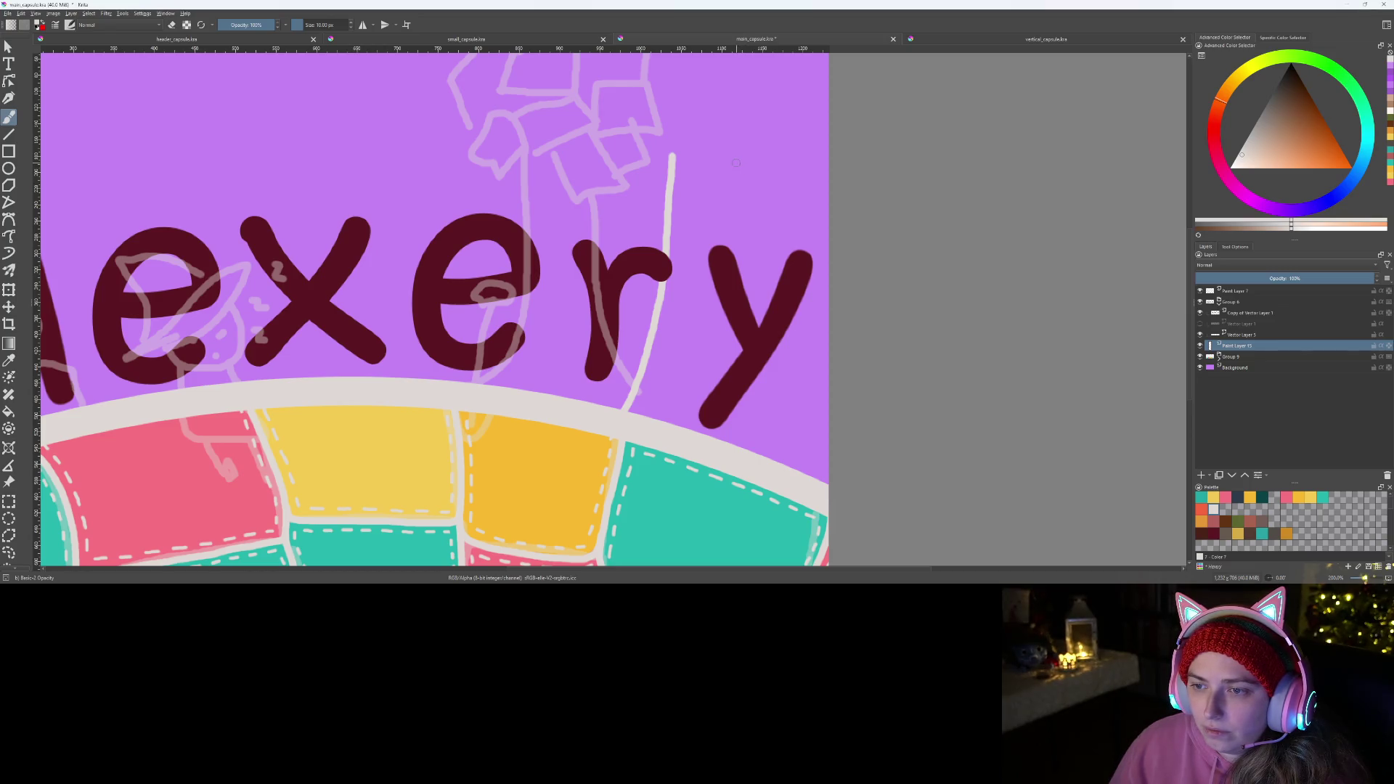
left_click_drag(719, 230, 721, 447)
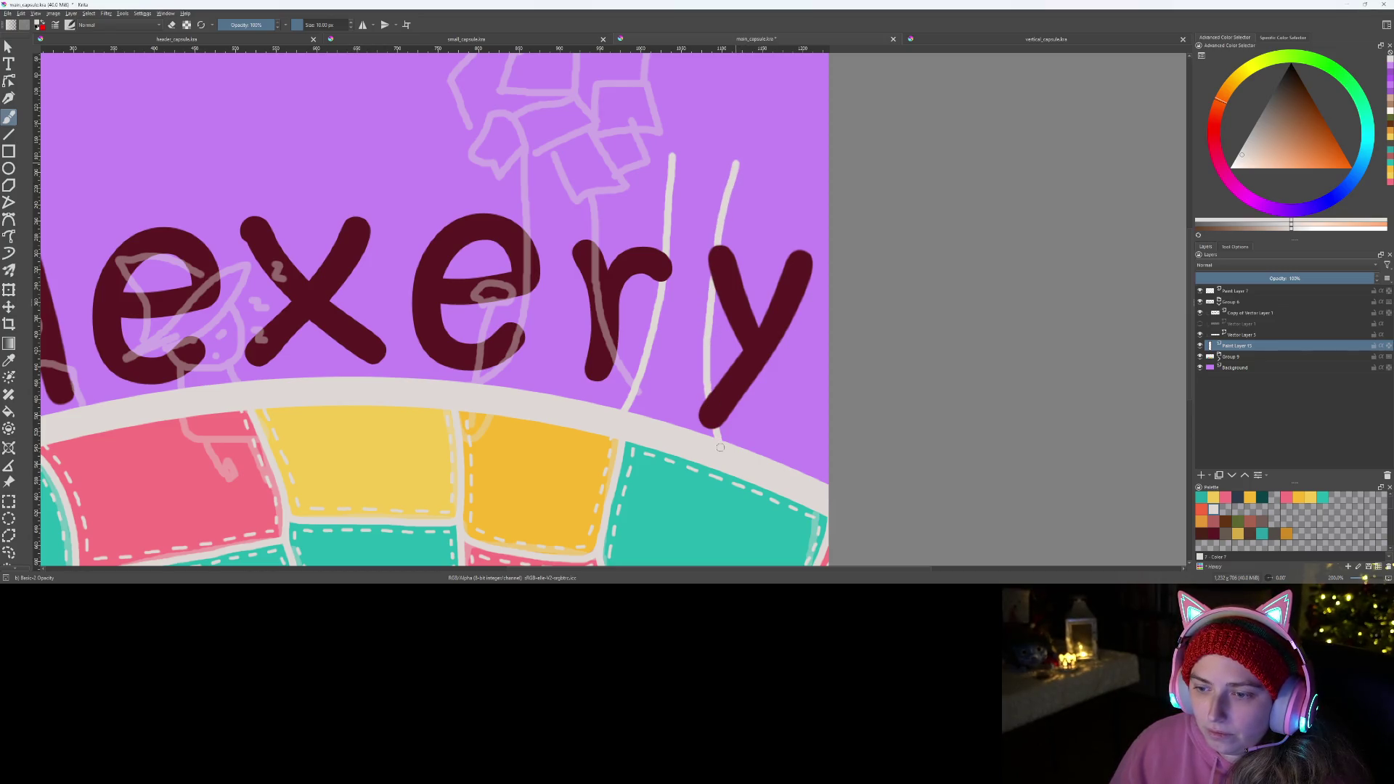
scroll(678, 341, "down", 2)
mouse_move(625, 284)
left_mouse_down()
mouse_move(549, 388)
mouse_move(602, 339)
left_mouse_up()
scroll(548, 389, "up", 2)
scroll(556, 370, "up", 2)
scroll(574, 348, "up", 2)
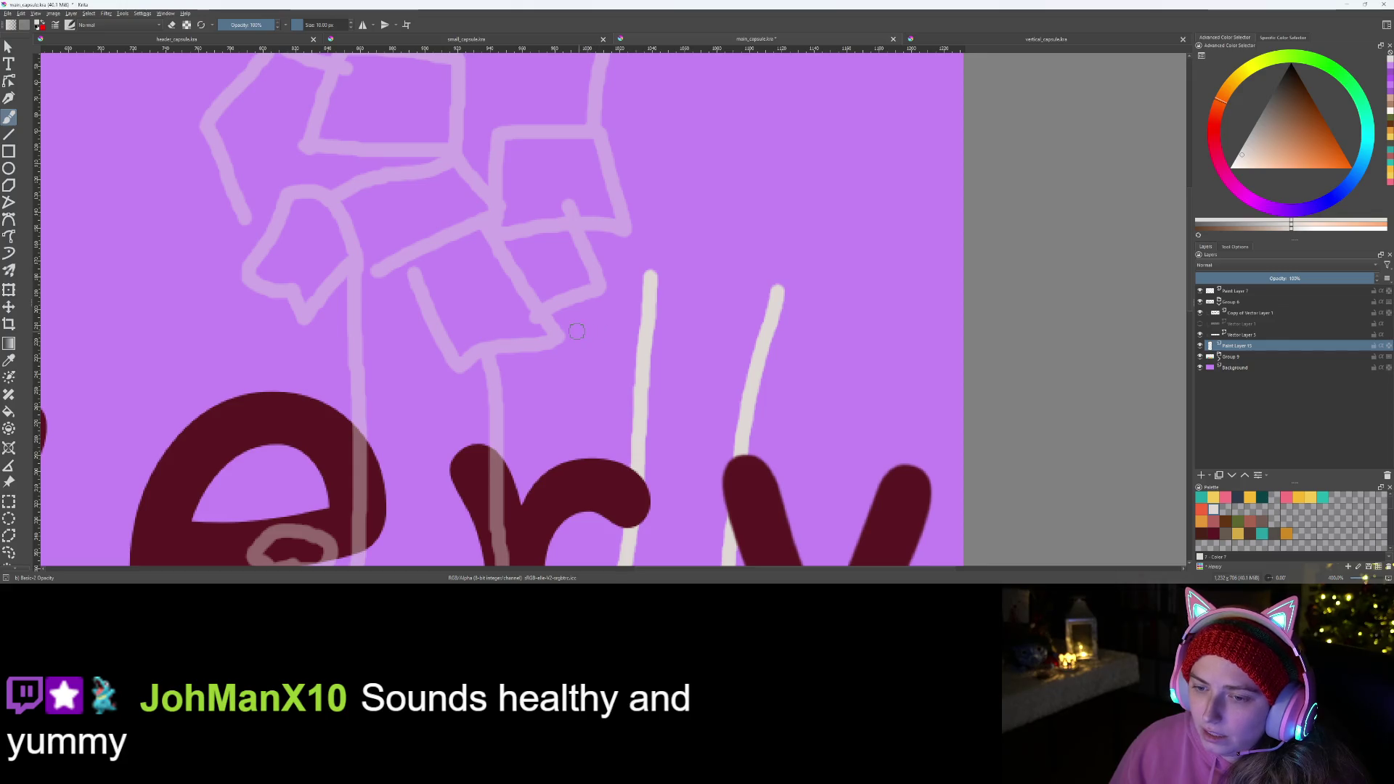
- Extend the trunk upward and sketch its branches and pointed tips at the top
left_click_drag(557, 321, 581, 333)
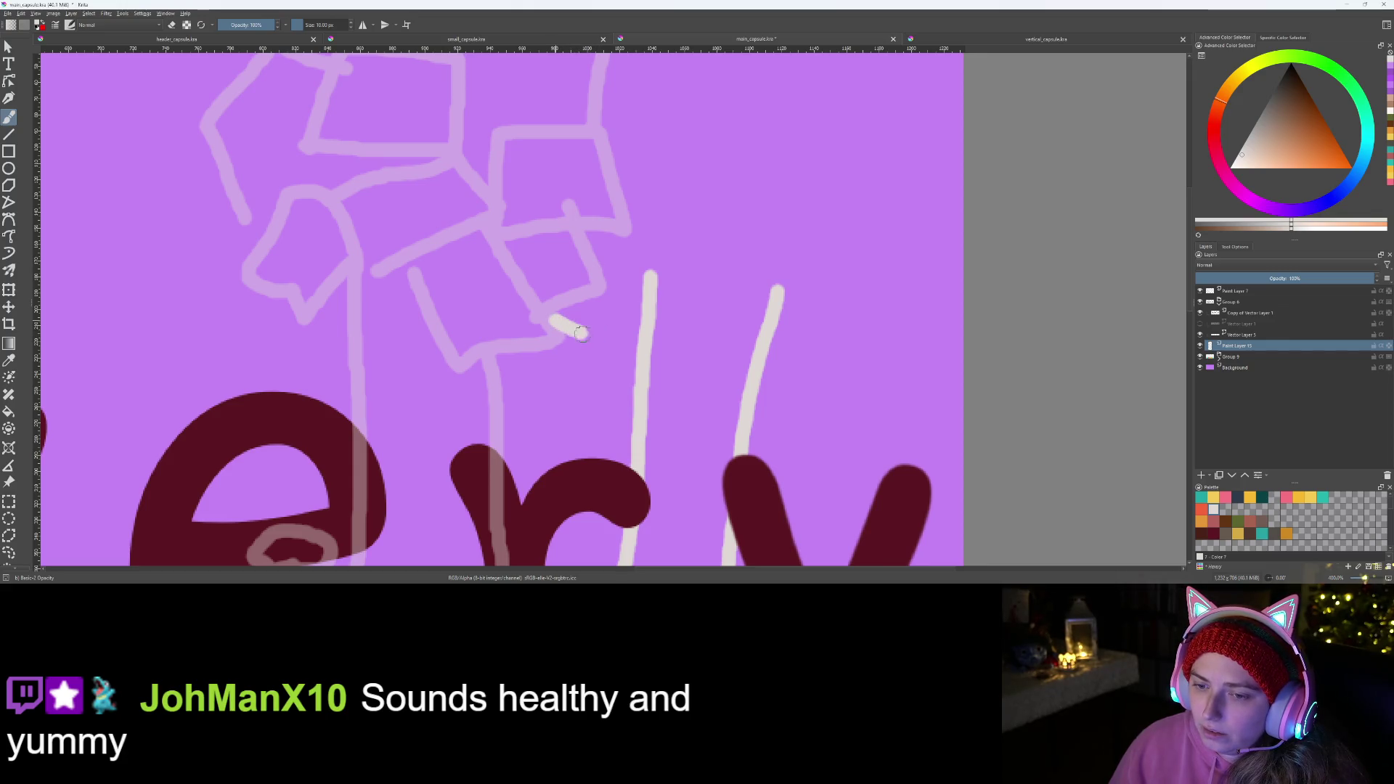
left_click_drag(650, 361, 683, 327)
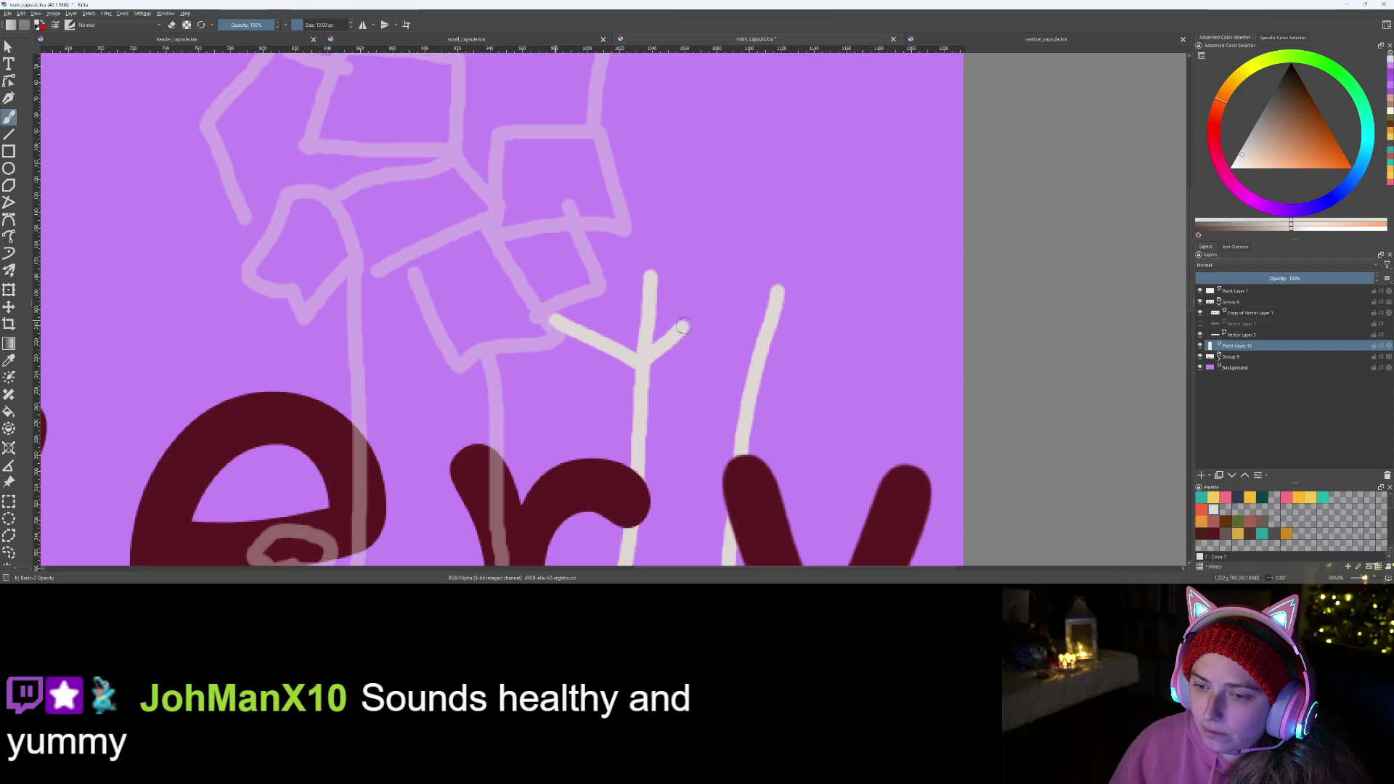
key("ctrl+z")
key("ctrl+z")
left_click_drag(650, 275, 638, 237)
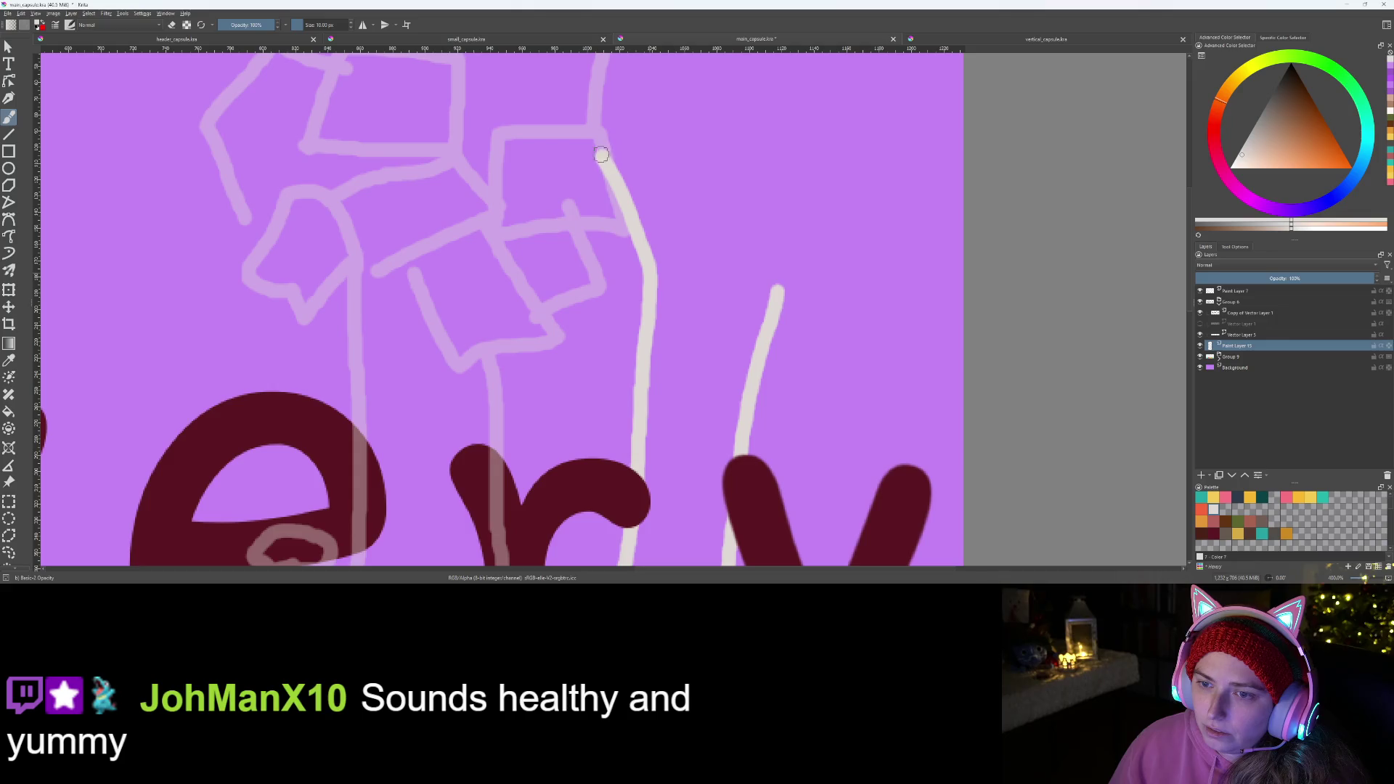
left_click_drag(603, 144, 687, 223)
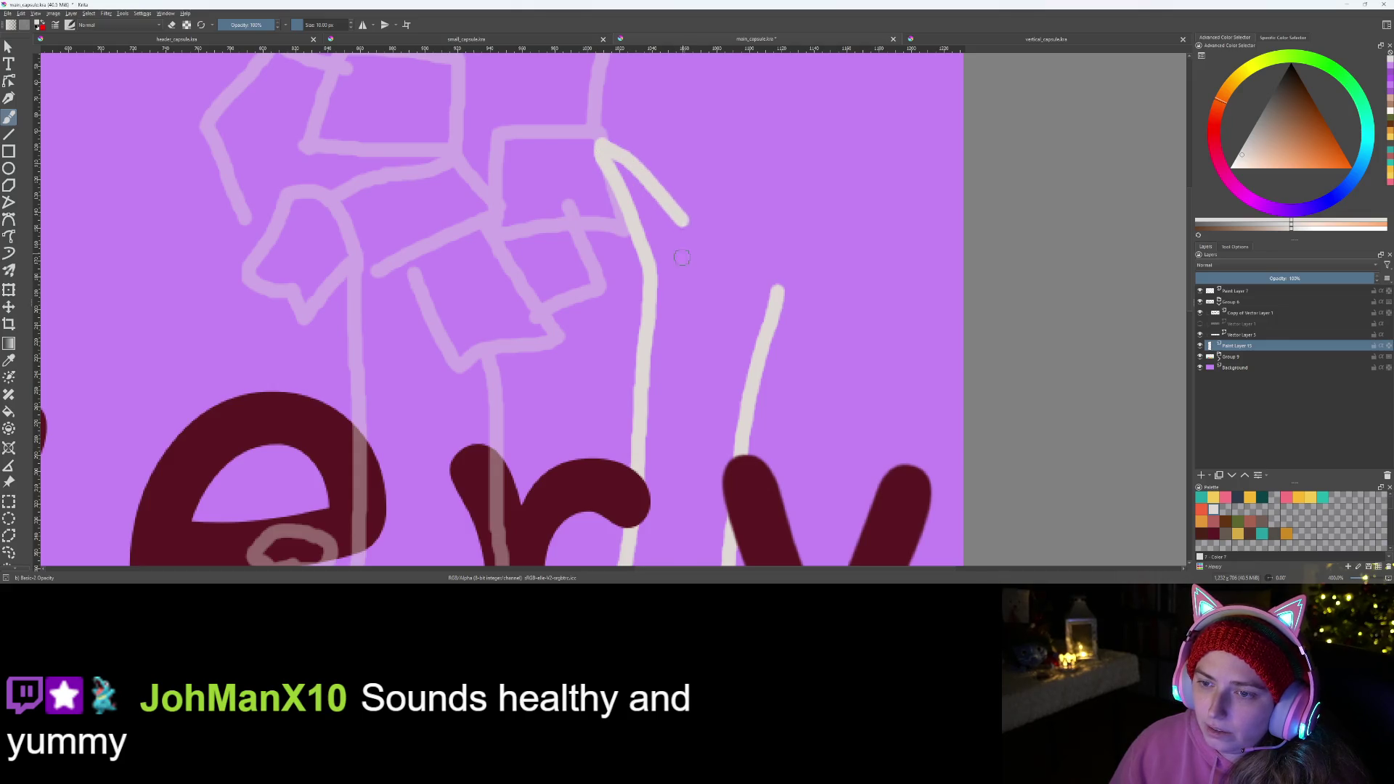
scroll(653, 284, "down", 3)
scroll(619, 346, "up", 3)
mouse_move(555, 340)
left_mouse_down()
mouse_move(627, 195)
mouse_move(641, 235)
mouse_move(620, 329)
left_mouse_up()
mouse_move(652, 409)
left_mouse_down()
mouse_move(738, 233)
mouse_move(615, 339)
left_mouse_up()
scroll(615, 340, "down", 3)
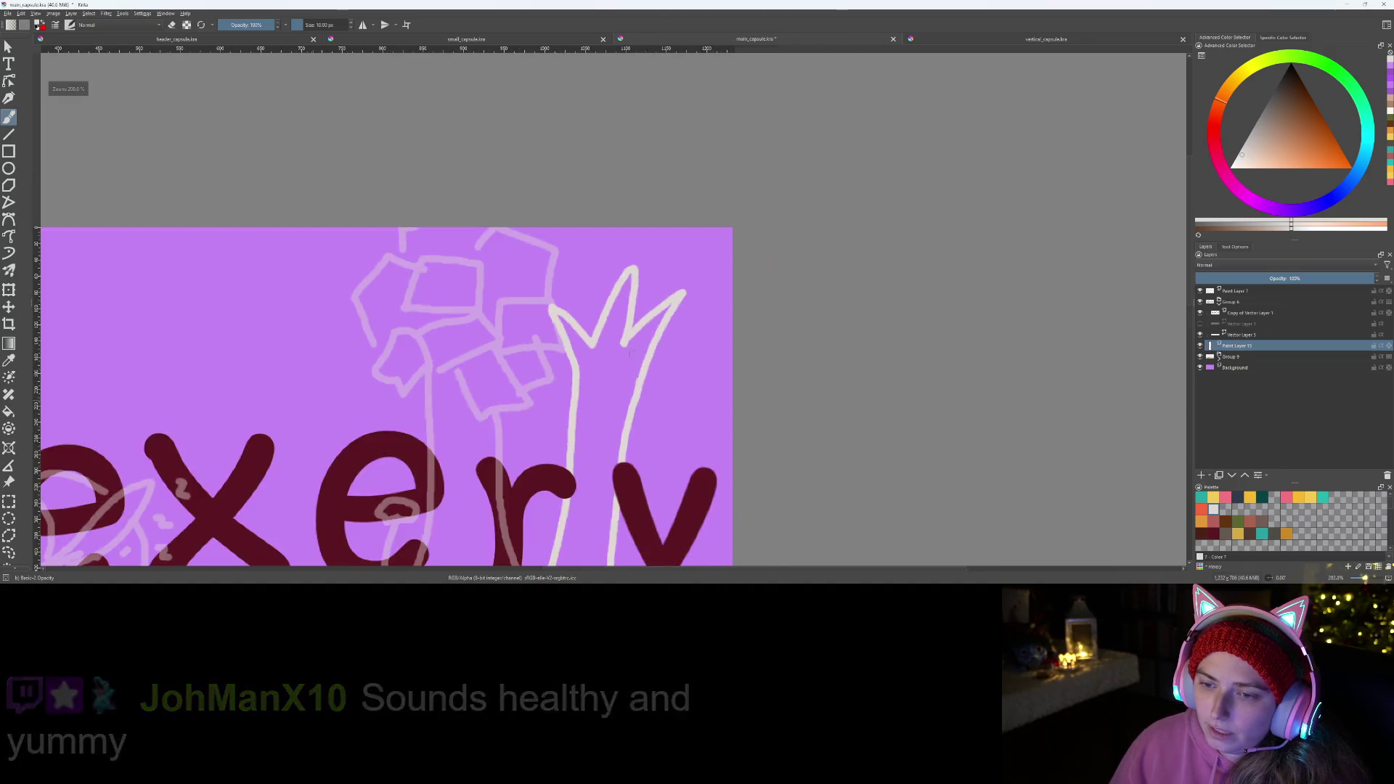
scroll(630, 347, "down", 2)
scroll(629, 347, "down", 2)
scroll(637, 291, "up", 3)
scroll(636, 291, "up", 2)
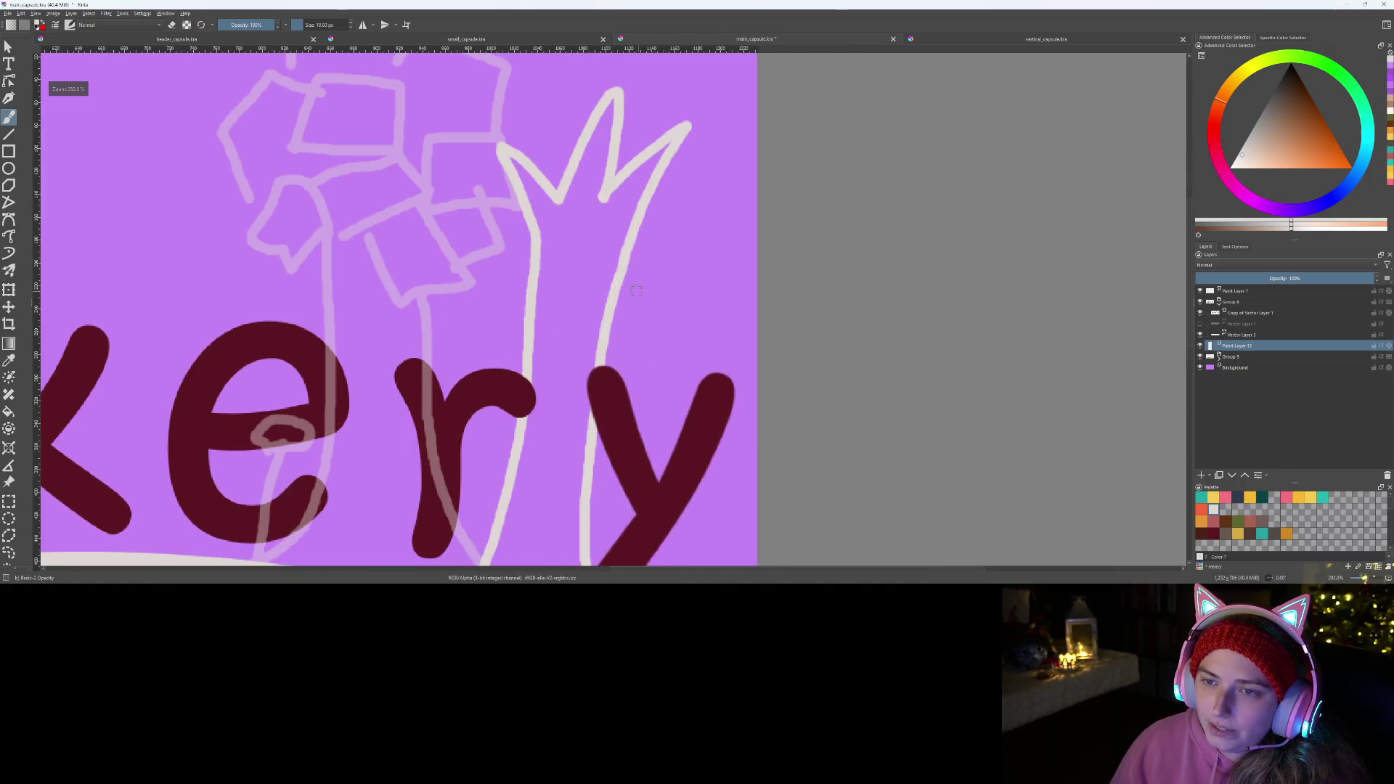
scroll(637, 291, "down", 2)
scroll(660, 324, "up", 1)
scroll(661, 323, "up", 1)
scroll(709, 274, "down", 1)
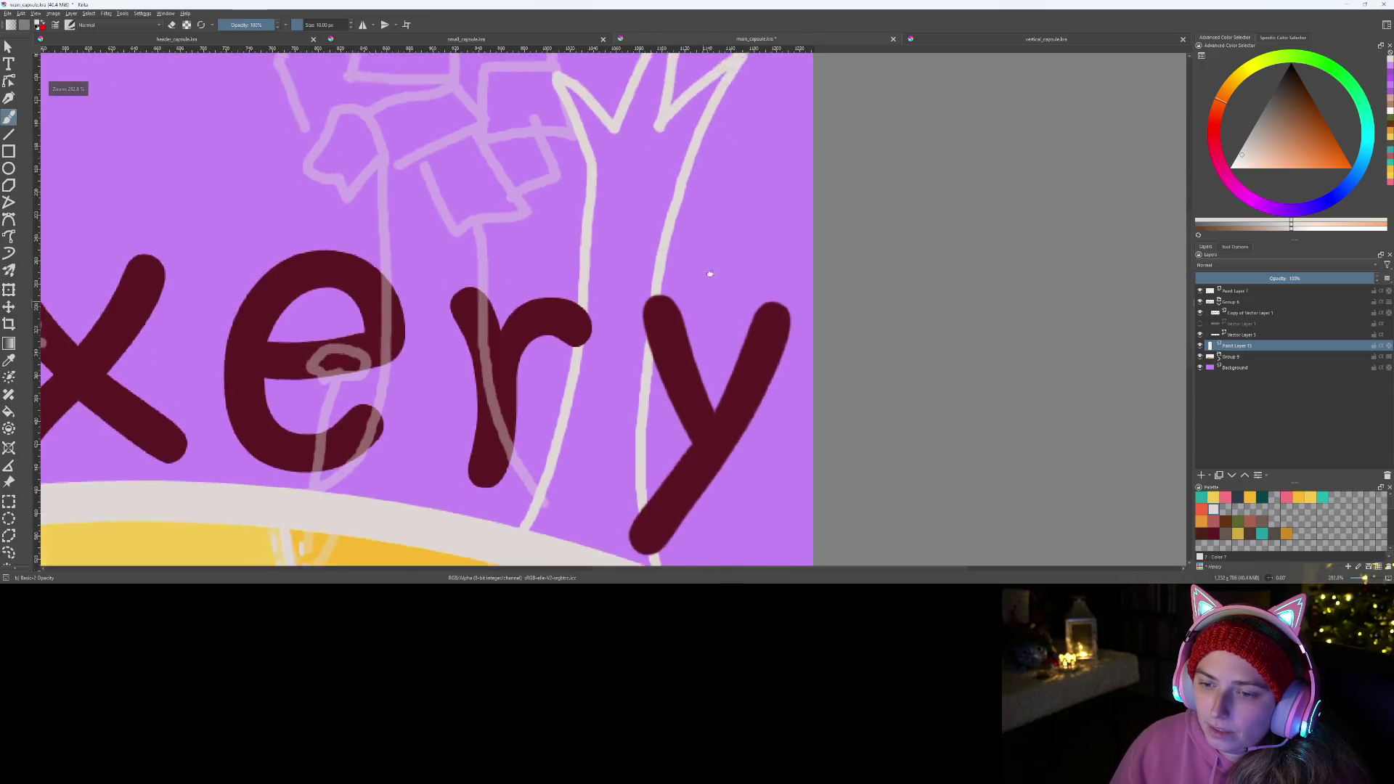
scroll(710, 274, "down", 1)
scroll(644, 414, "down", 1)
scroll(647, 368, "up", 3)
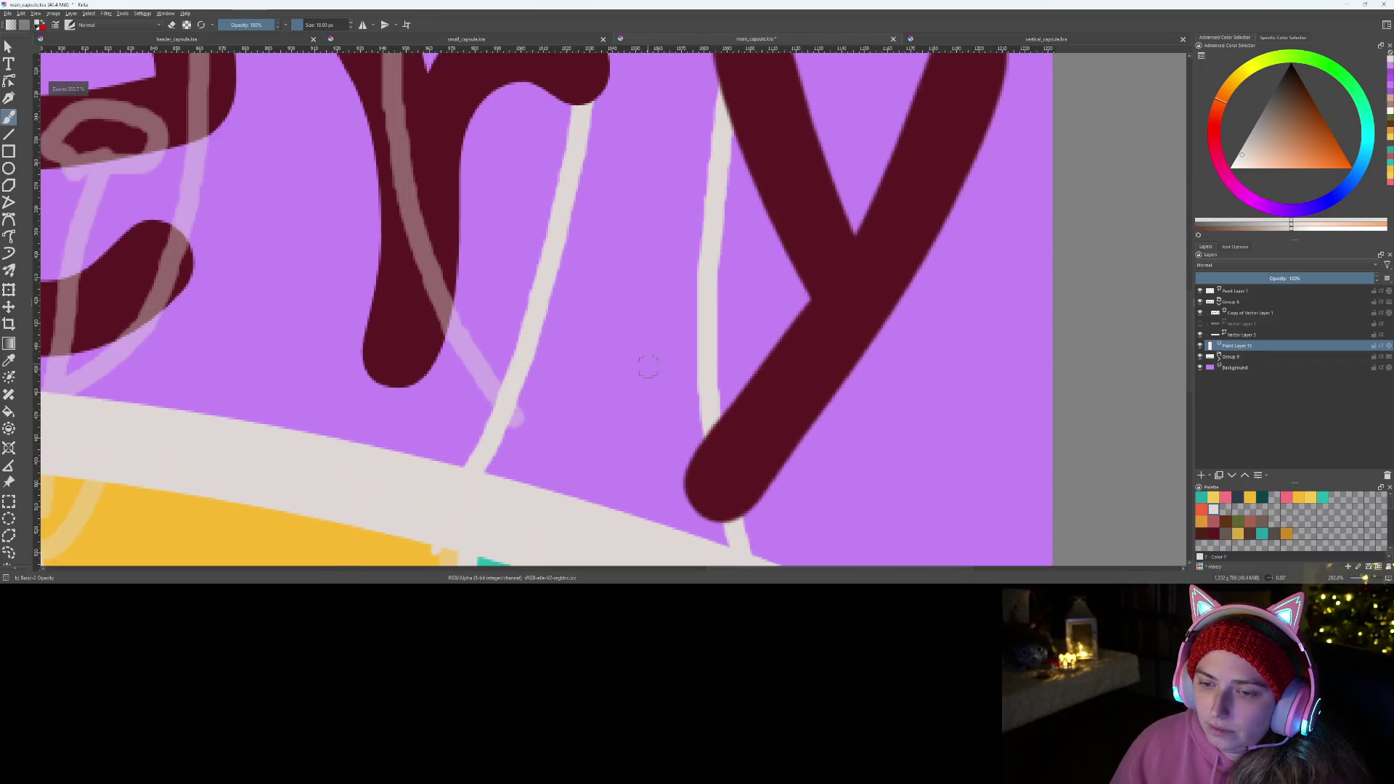
scroll(636, 442, "down", 1)
scroll(637, 414, "down", 1)
scroll(621, 392, "down", 1)
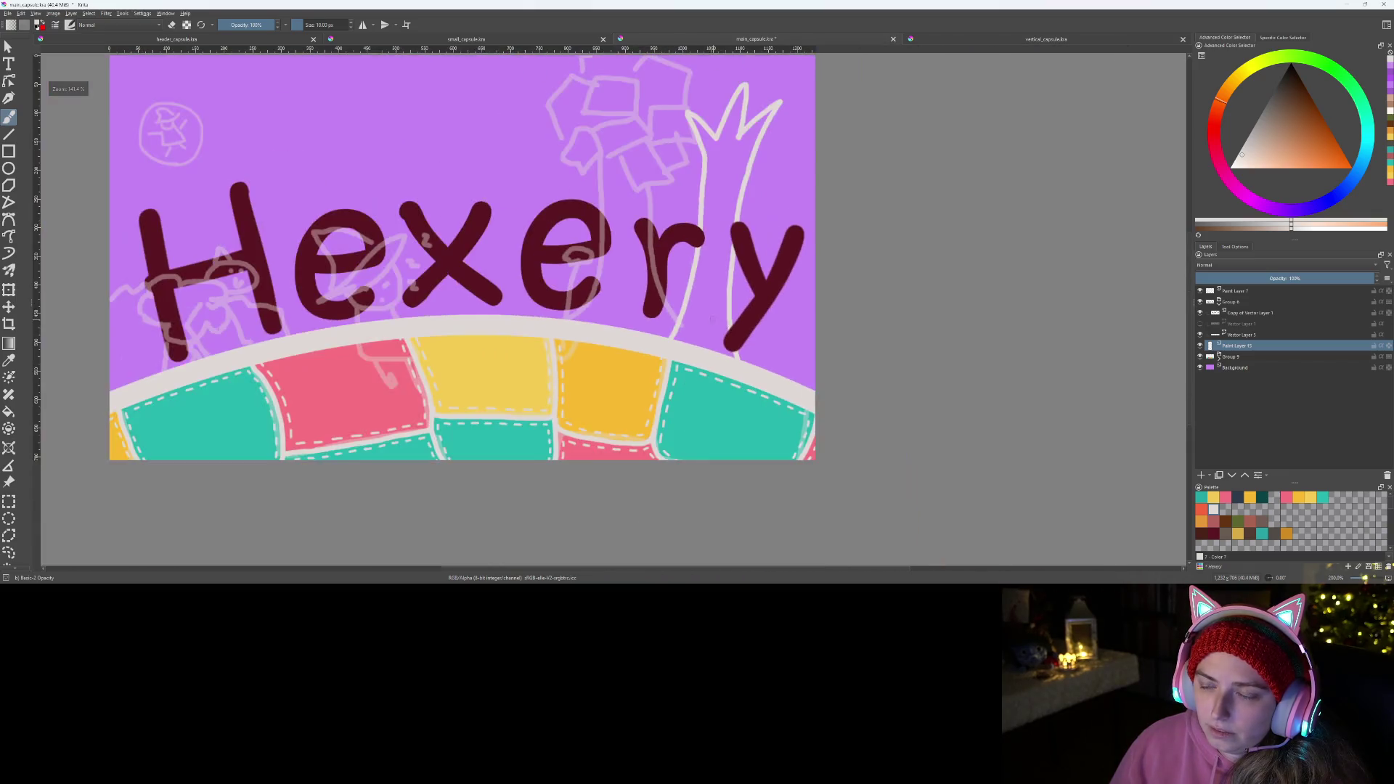
scroll(611, 376, "down", 1)
scroll(611, 375, "up", 2)
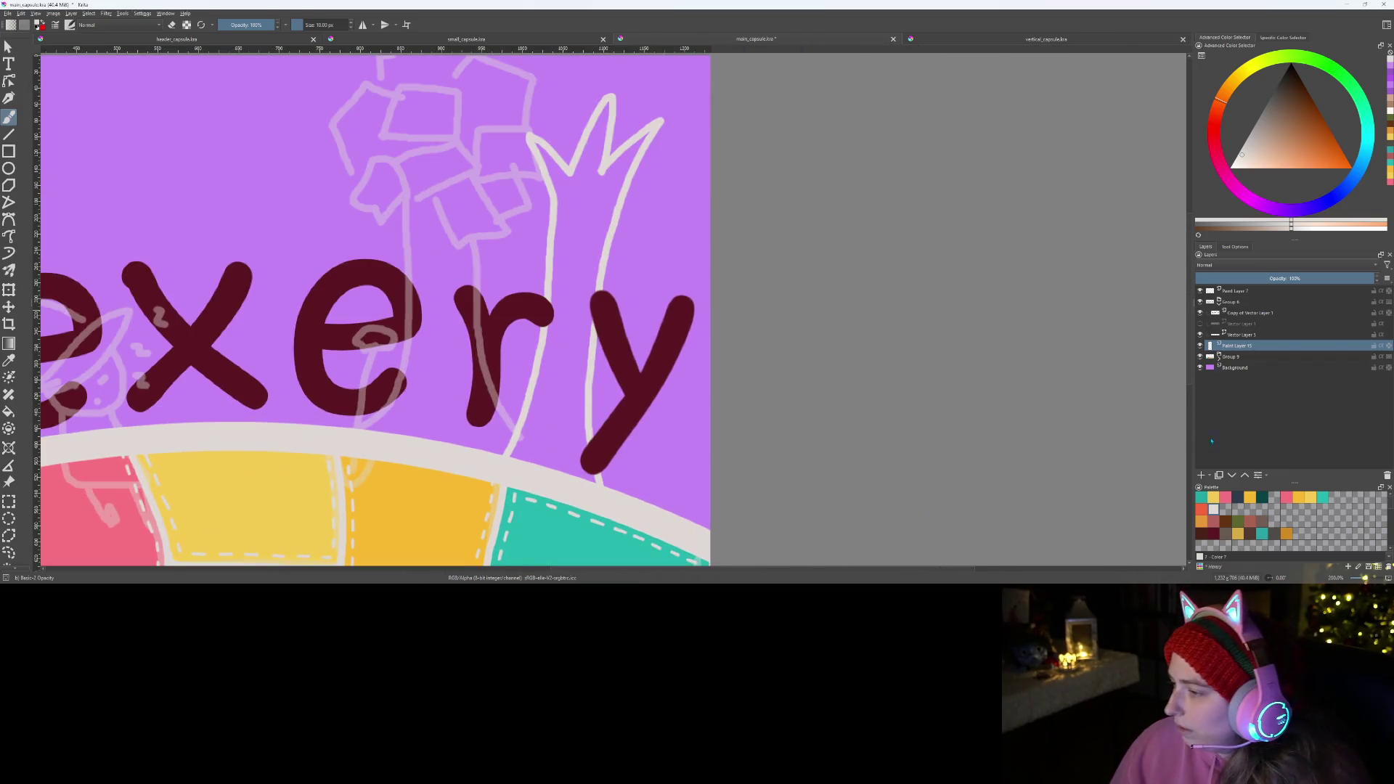
- Group the outline layer, add Paint Layer 17 below Paint Layer 15, and lay a first brown trunk stroke
key("ctrl+g")
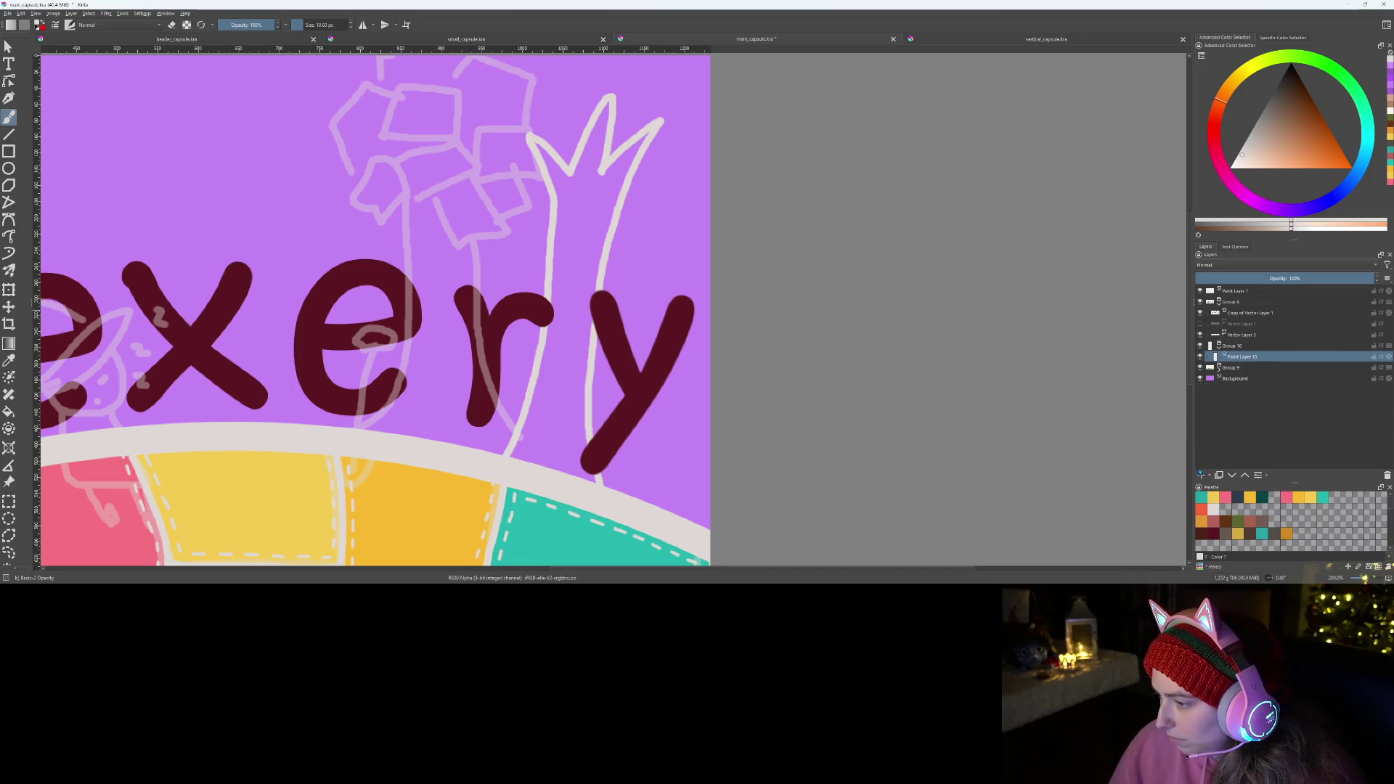
left_click(1201, 476)
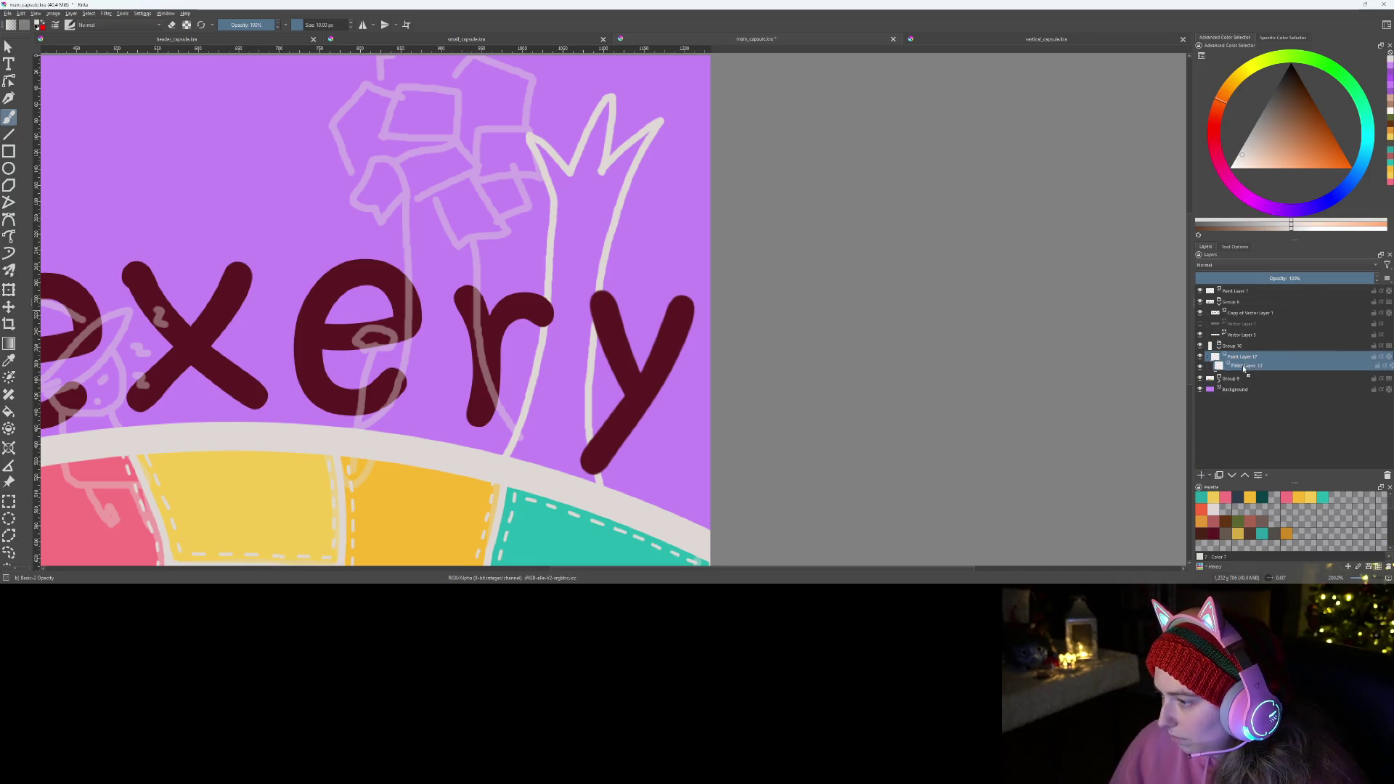
left_click_drag(1238, 355, 1250, 373)
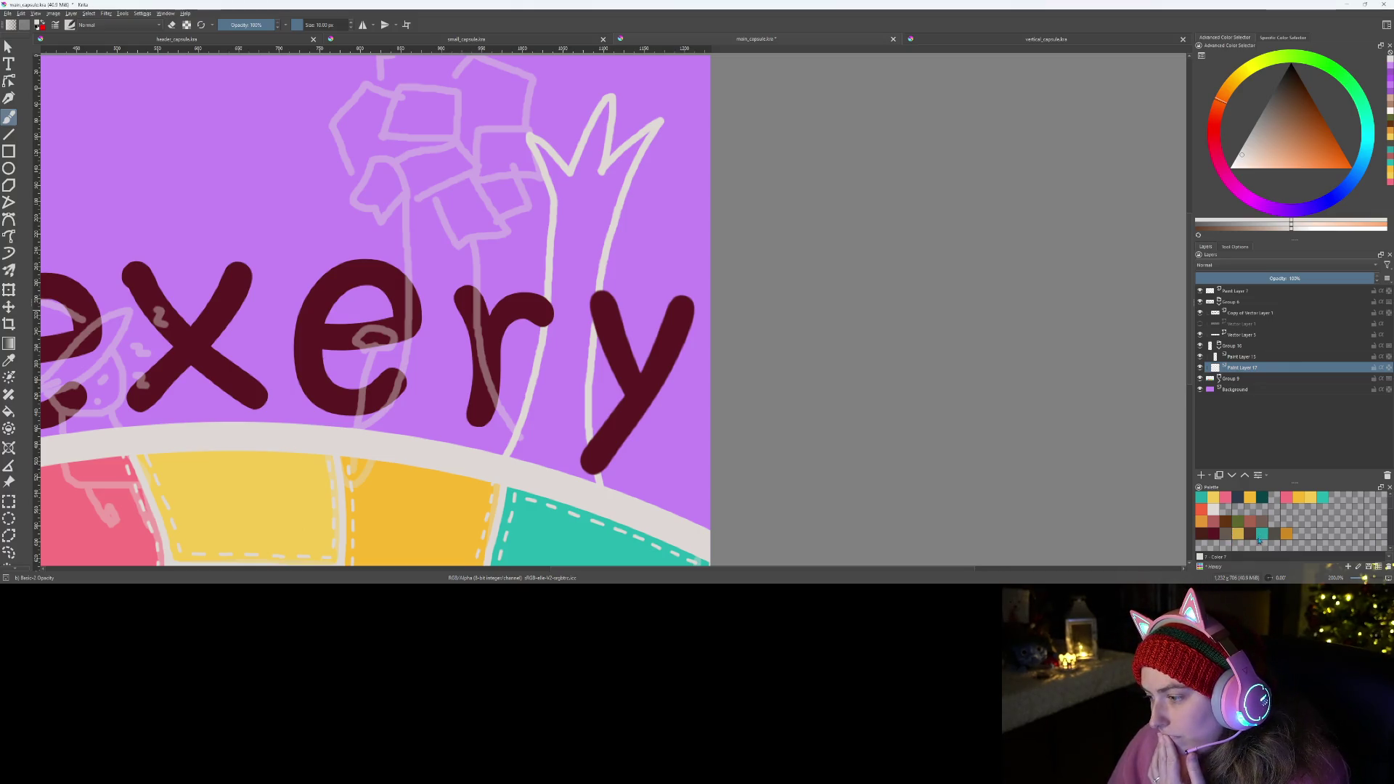
left_click(1251, 537)
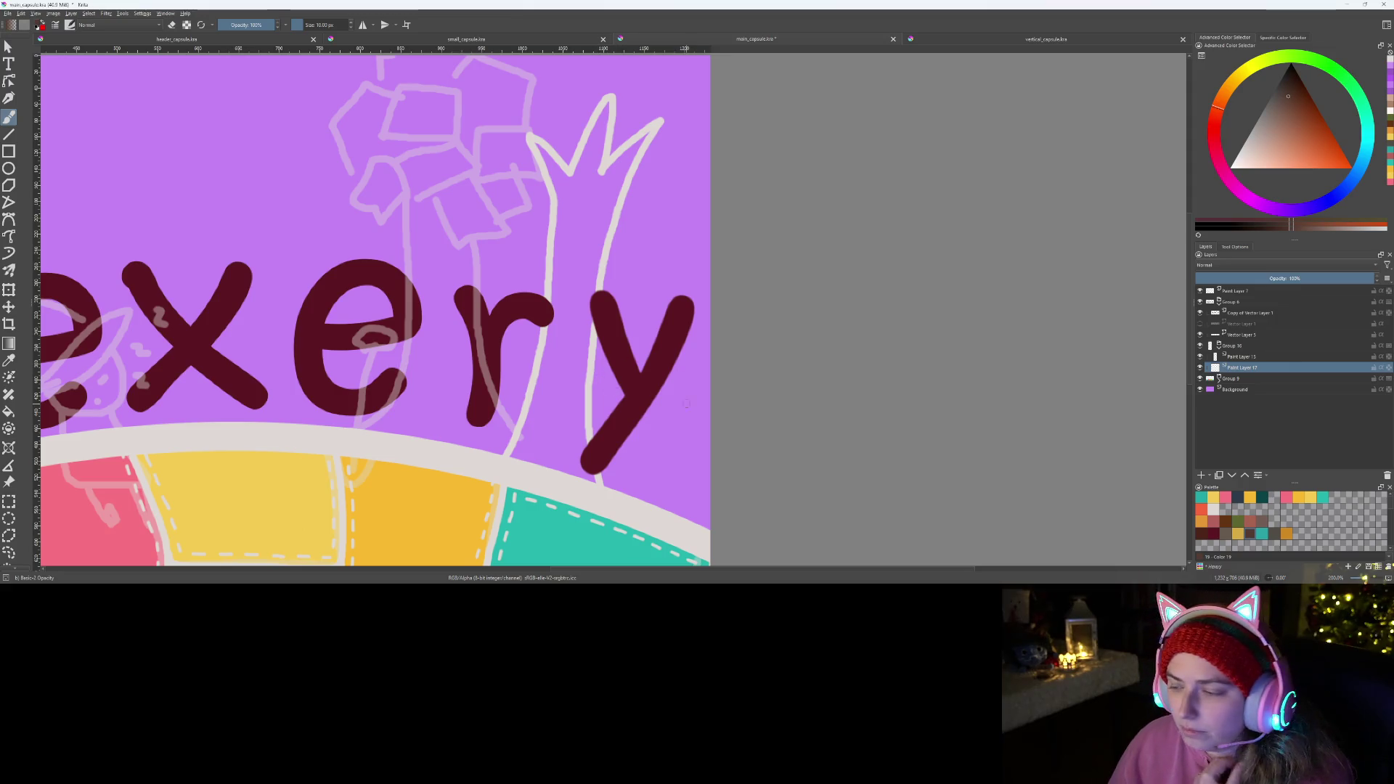
scroll(549, 419, "up", 2)
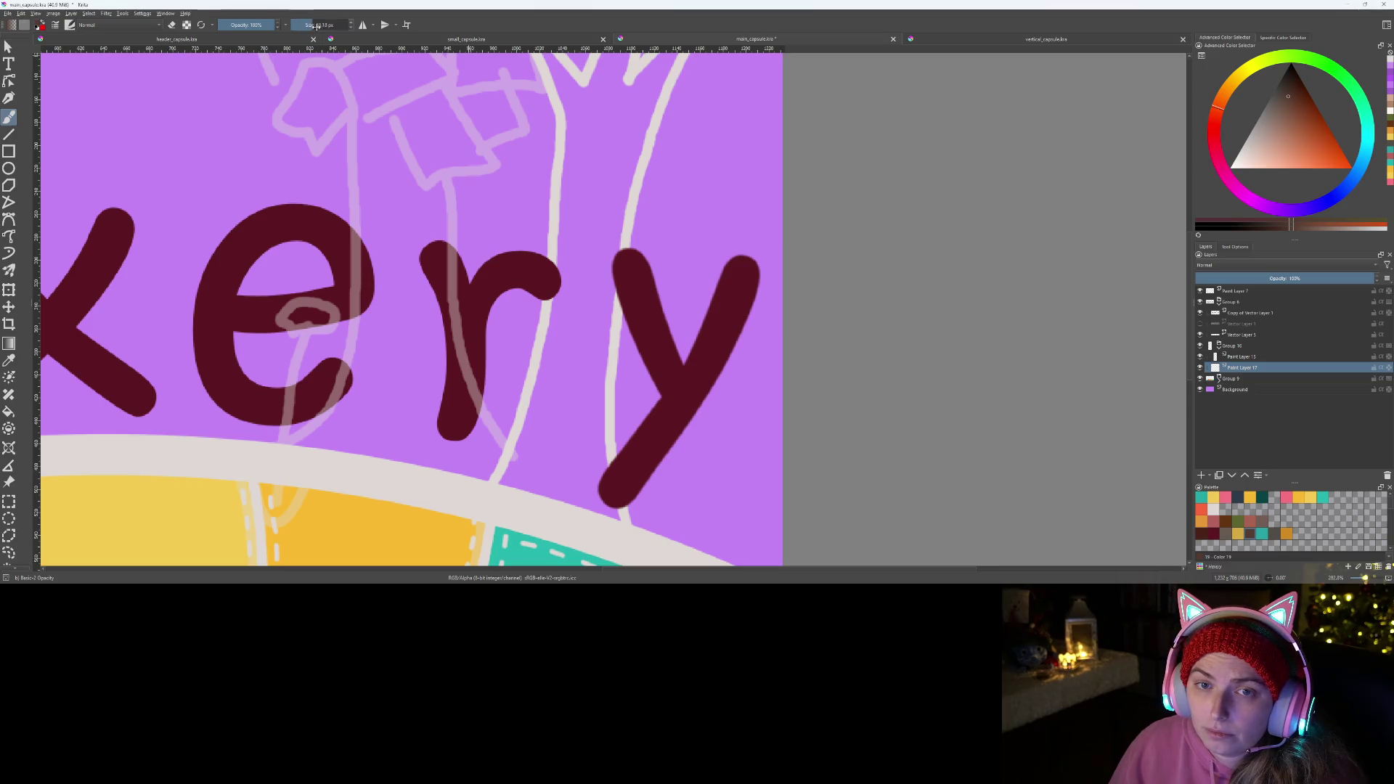
left_click_drag(529, 480, 591, 155)
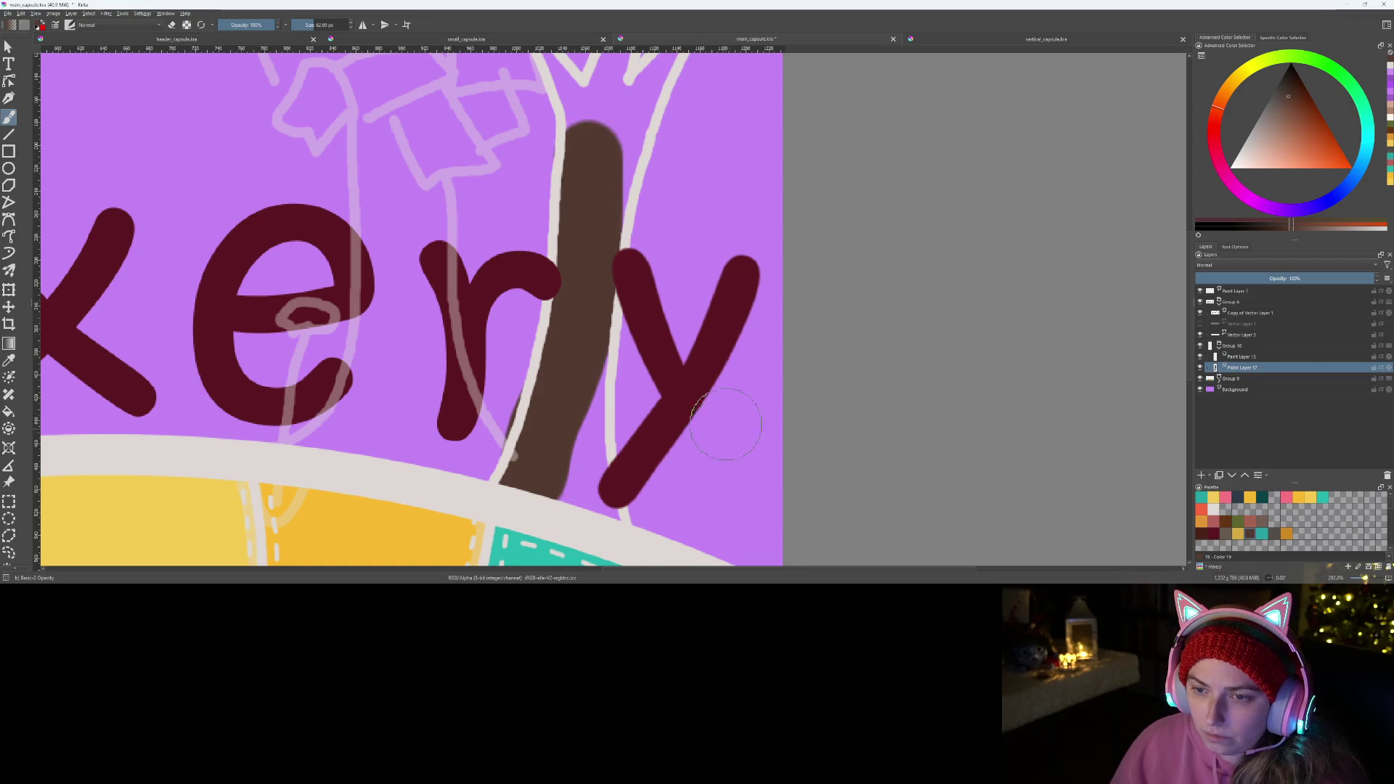
- Widen the trunk down to the white band and repaint it in a lighter brown
left_click_drag(577, 311, 576, 487)
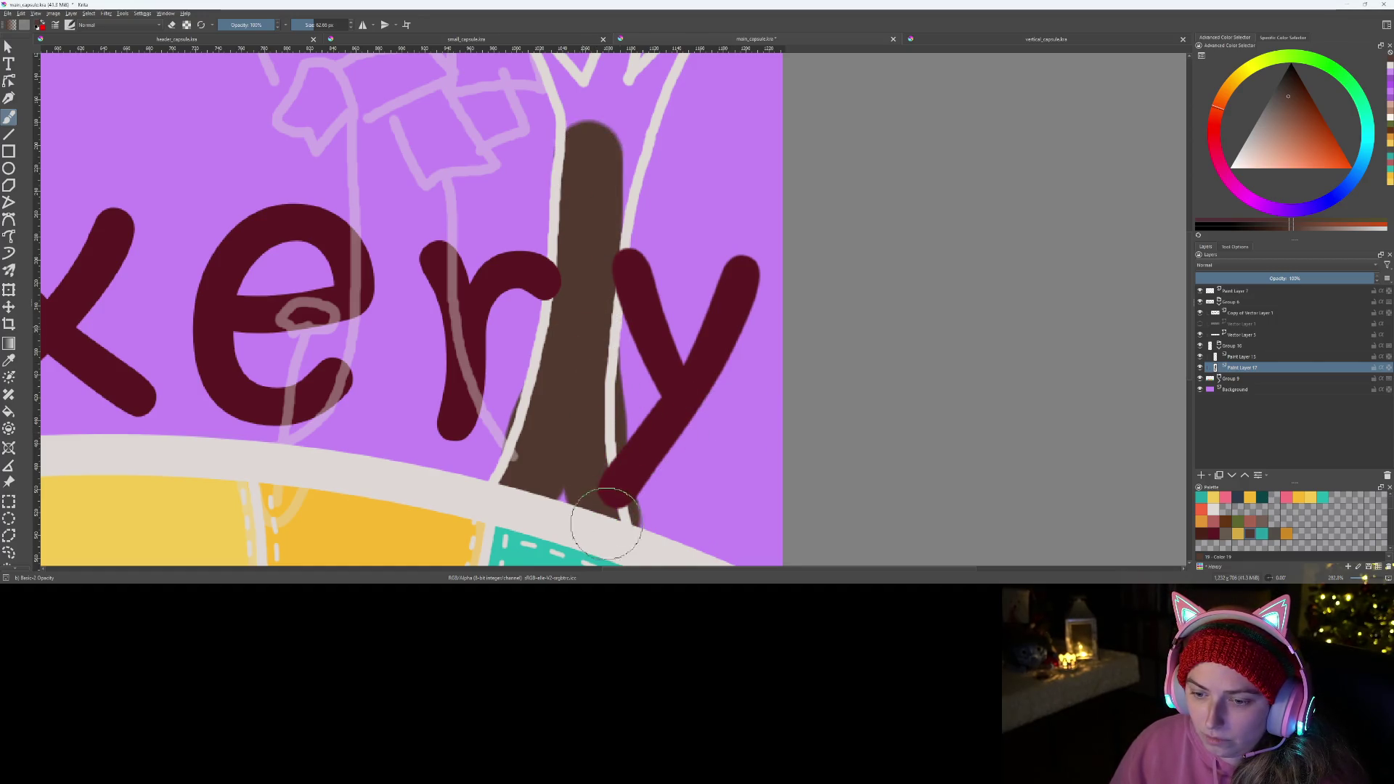
scroll(576, 487, "down", 5)
scroll(583, 458, "up", 2)
scroll(585, 446, "up", 2)
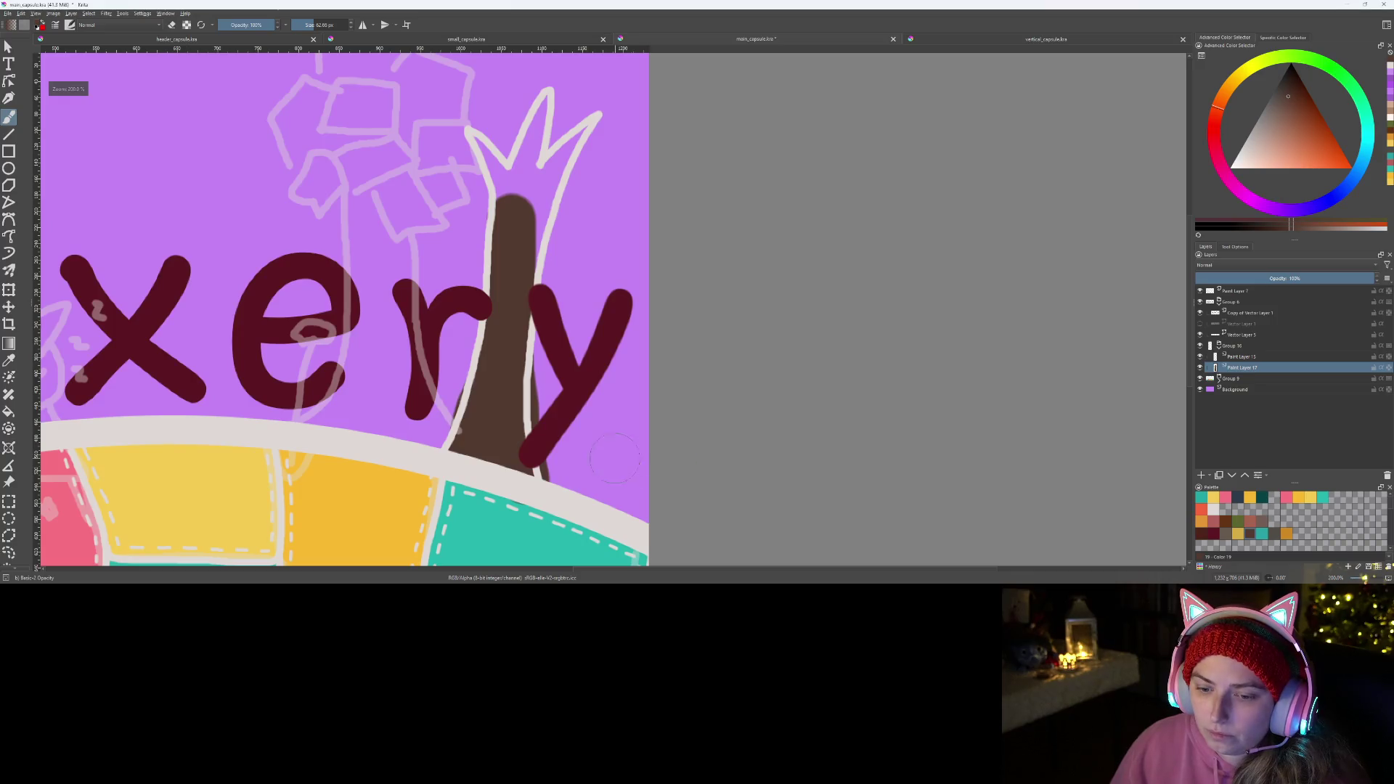
scroll(584, 446, "up", 1)
scroll(585, 446, "up", 1)
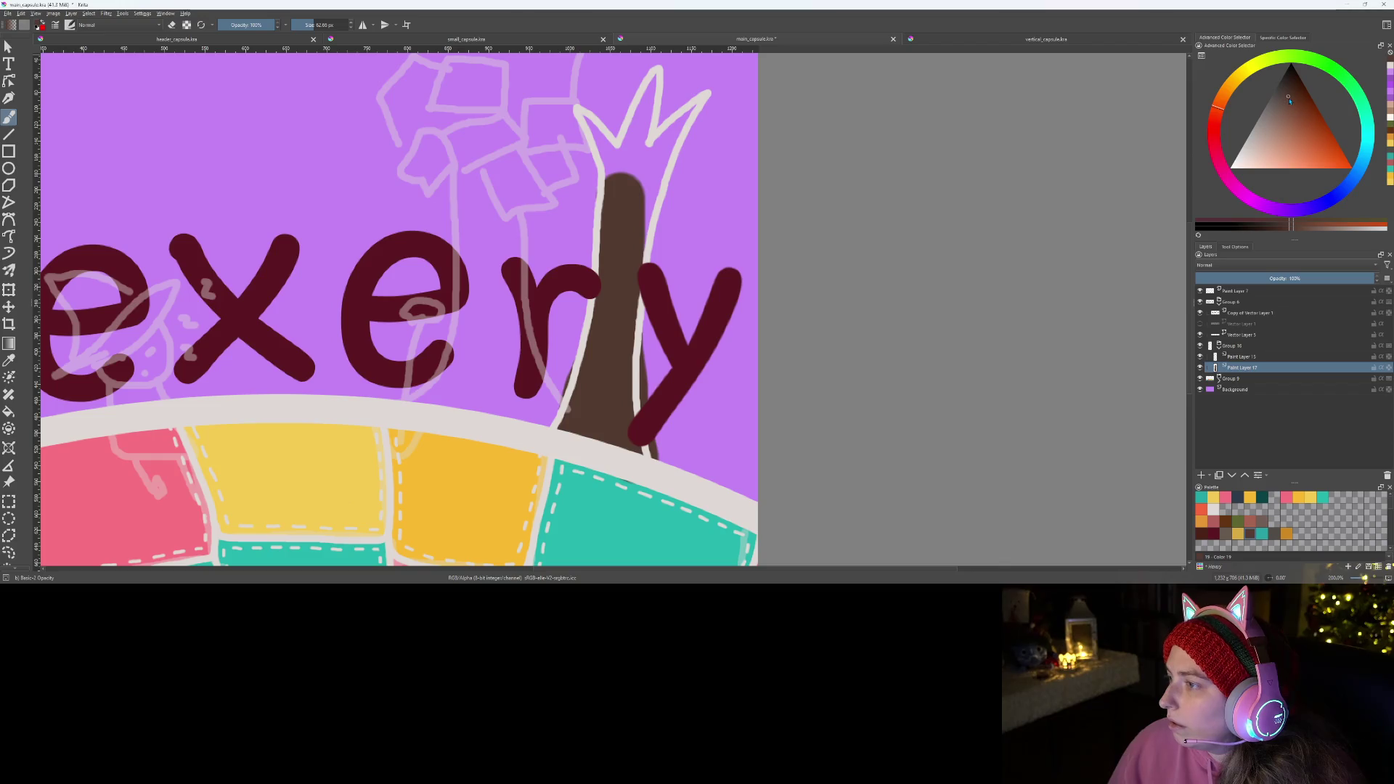
left_click_drag(1285, 104, 1284, 114)
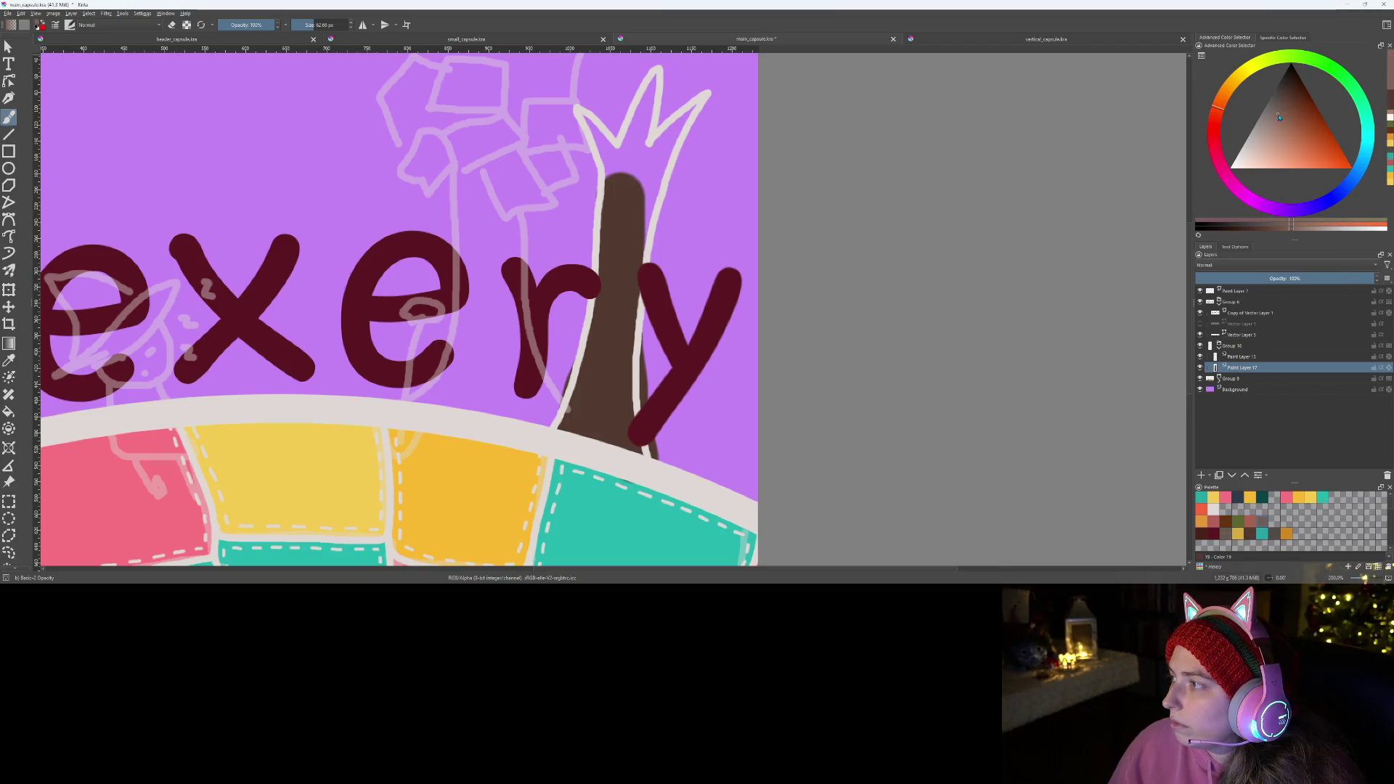
left_click_drag(565, 437, 615, 186)
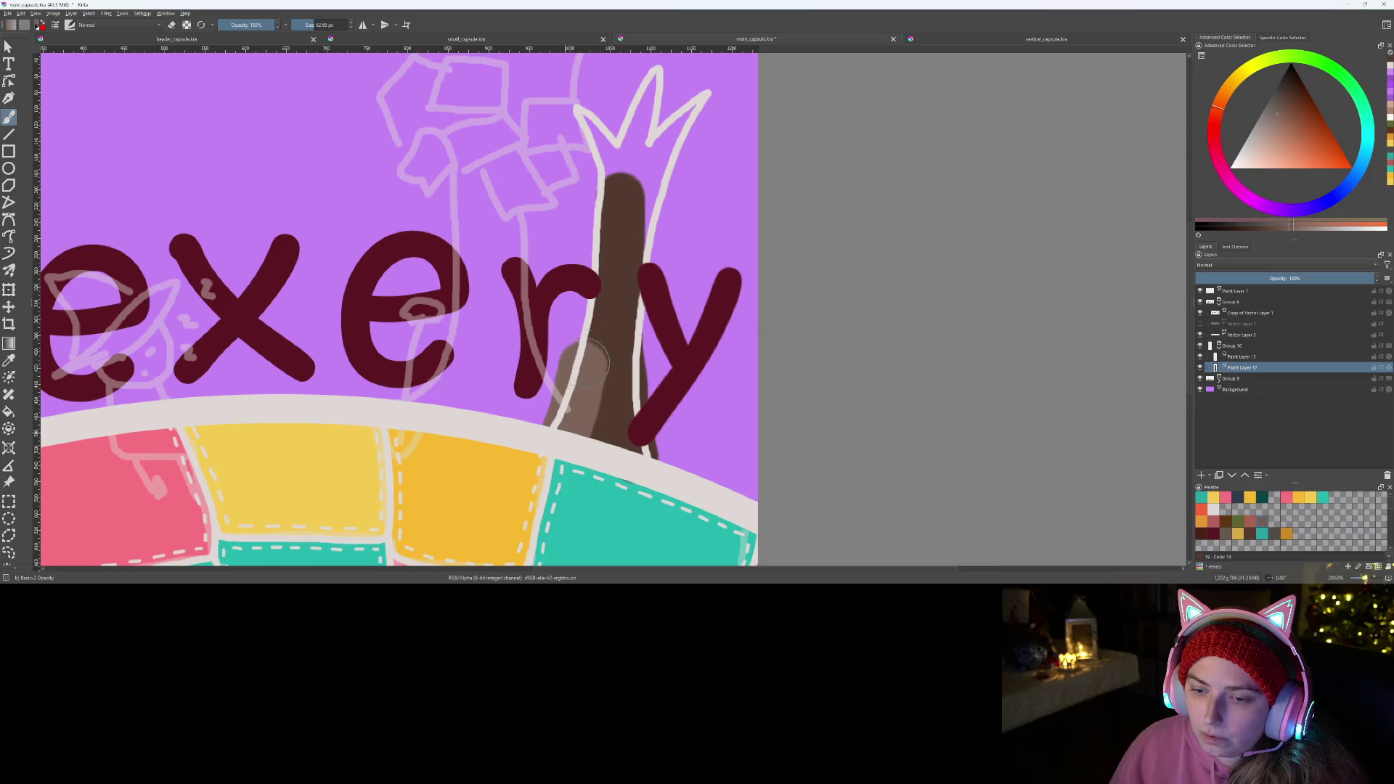
left_click_drag(636, 278, 599, 435)
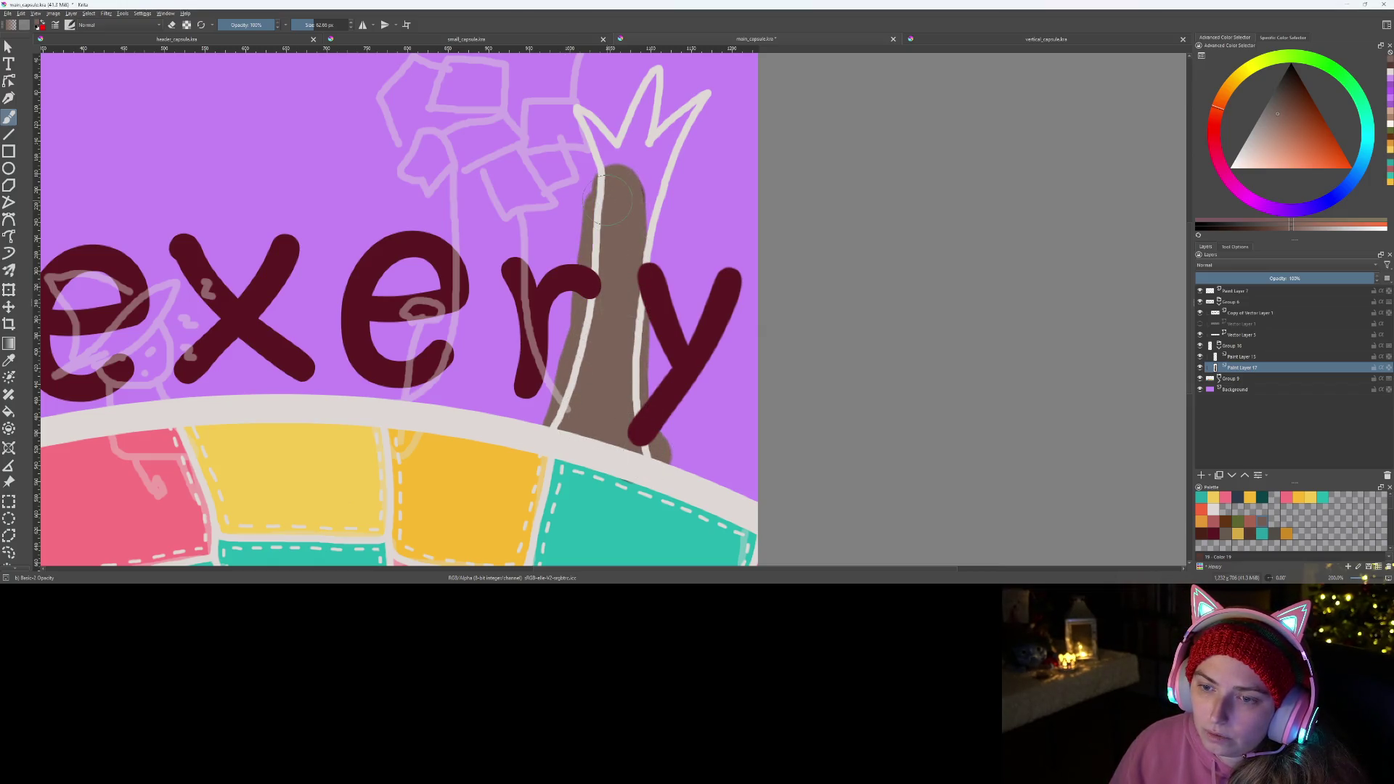
scroll(608, 347, "down", 3)
scroll(608, 347, "down", 2)
scroll(608, 346, "up", 3)
scroll(593, 346, "up", 2)
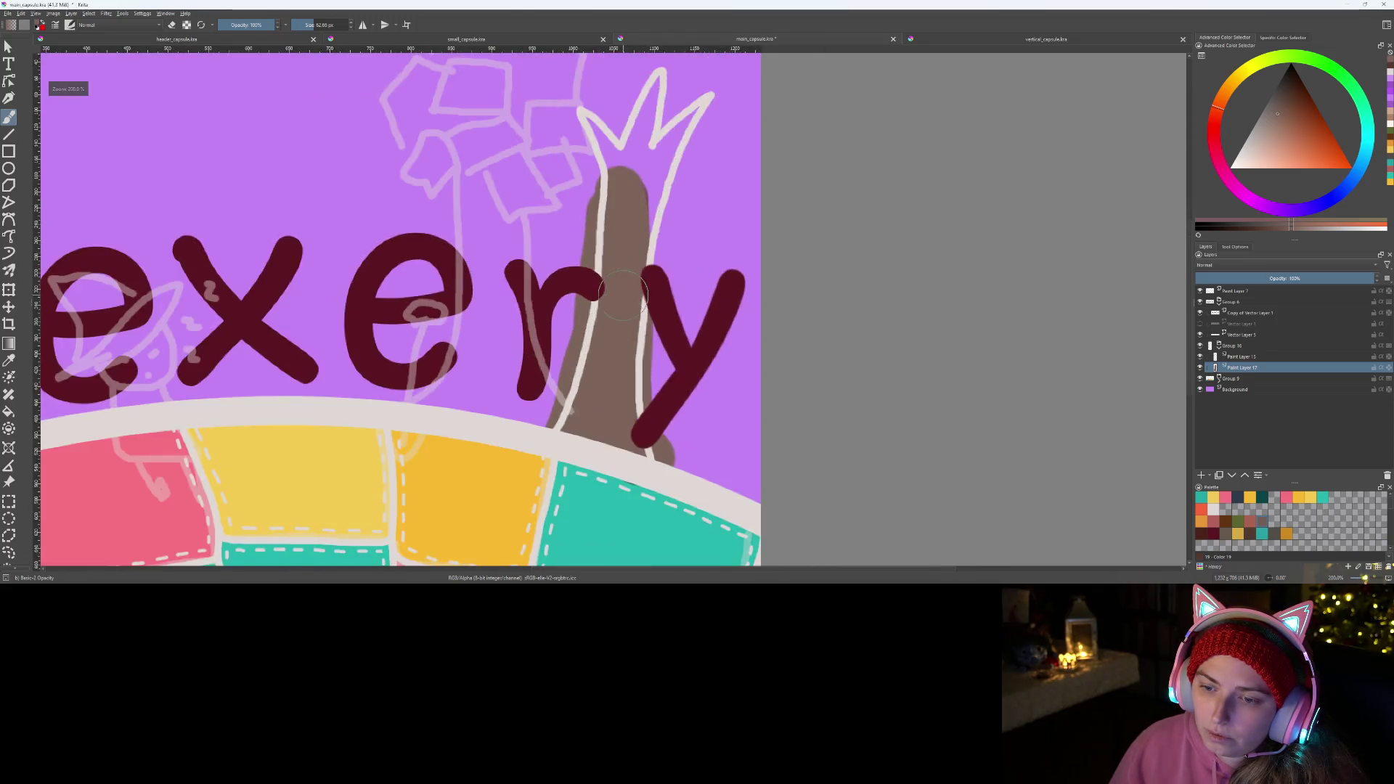
scroll(594, 346, "up", 1)
- Fill the lower trunk, upper trunk and crown branches with the adjusted brown shade
left_click_drag(1294, 130, 1301, 126)
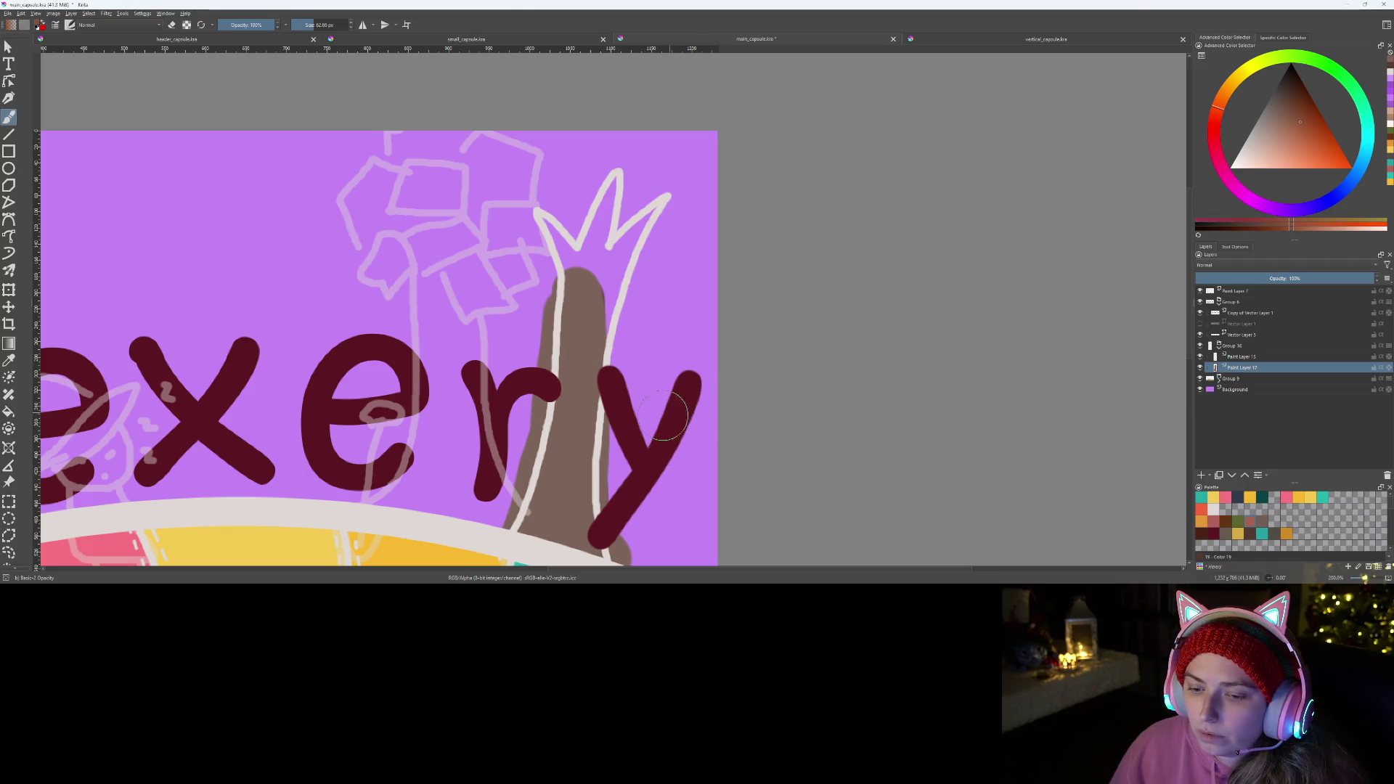
mouse_move(561, 467)
left_mouse_down()
mouse_move(523, 529)
mouse_move(560, 316)
mouse_move(588, 273)
mouse_move(582, 512)
mouse_move(557, 534)
left_mouse_up()
mouse_move(606, 295)
left_mouse_down()
mouse_move(617, 199)
mouse_move(643, 251)
mouse_move(666, 208)
mouse_move(621, 338)
left_mouse_up()
left_click_drag(567, 250, 551, 207)
scroll(545, 305, "down", 3)
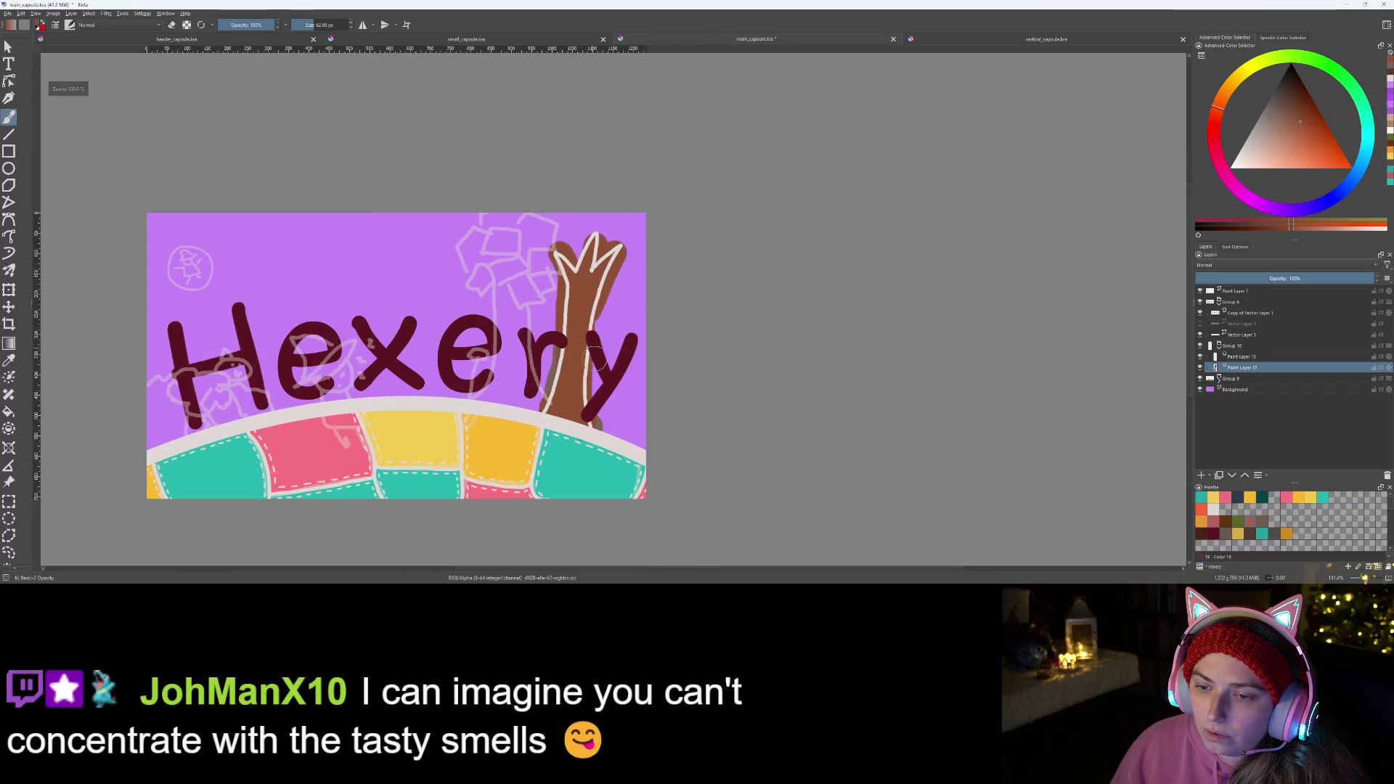
scroll(556, 360, "up", 4)
scroll(567, 381, "down", 2)
scroll(572, 396, "up", 1)
scroll(573, 396, "down", 1)
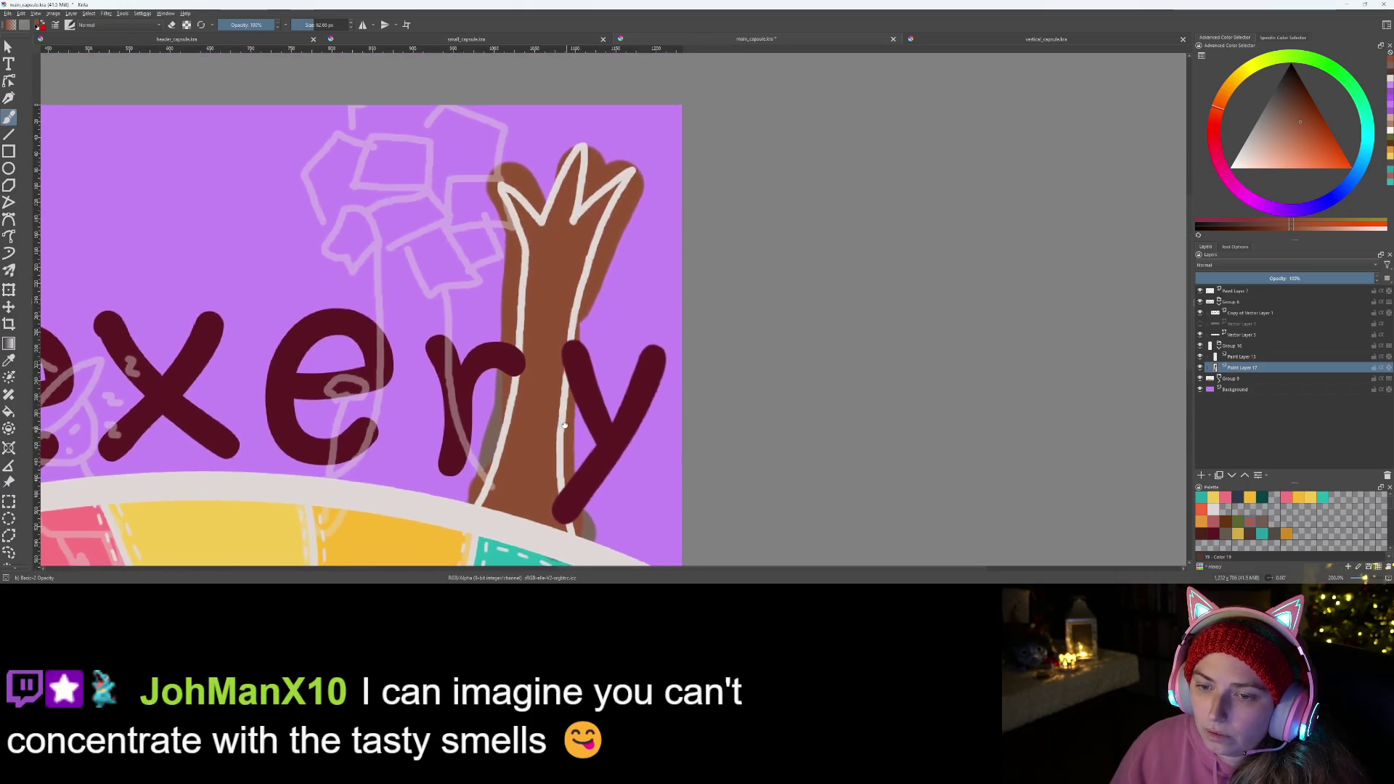
scroll(556, 409, "up", 2)
scroll(541, 427, "up", 2)
- Erase brown overspill along the y's tail and past the trunk's lower edges
key("e")
mouse_move(539, 491)
left_mouse_down()
mouse_move(507, 359)
mouse_move(523, 311)
left_mouse_up()
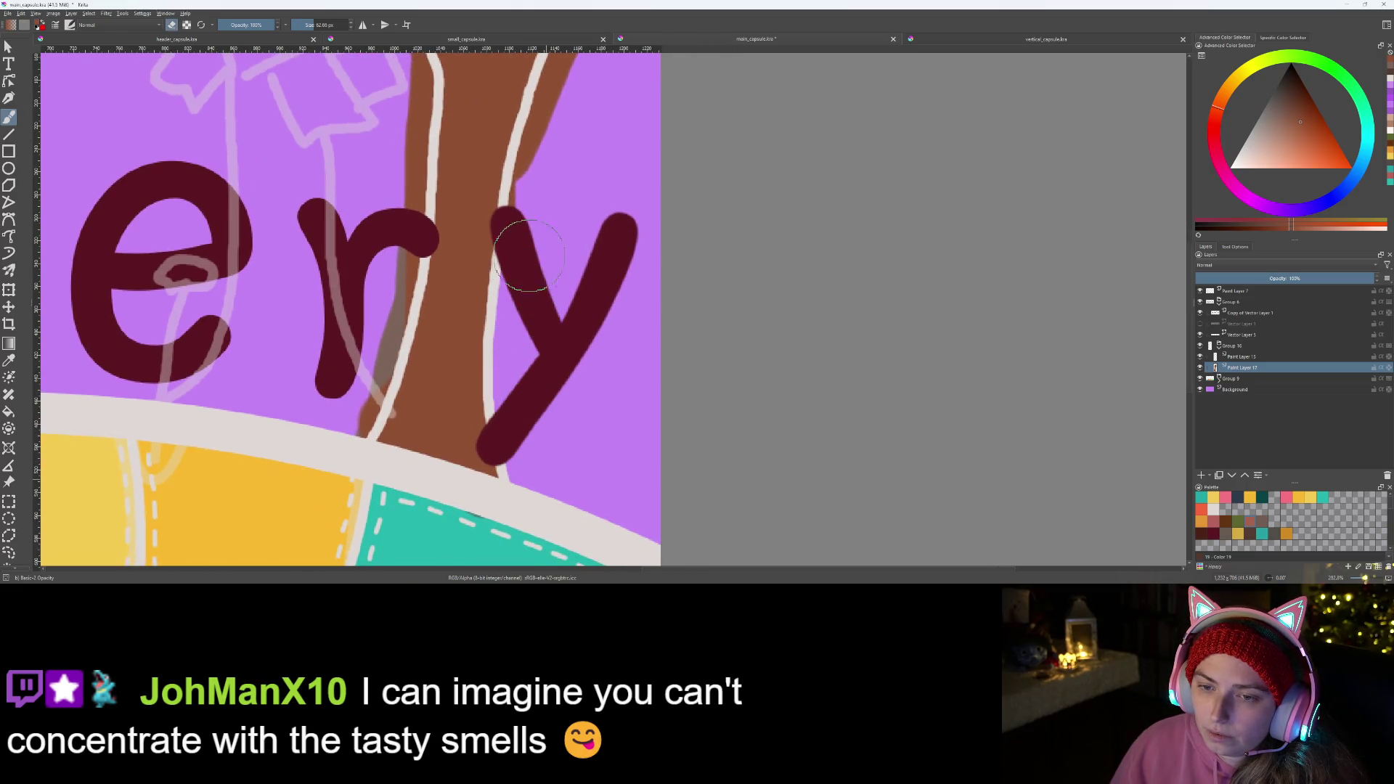
mouse_move(536, 210)
left_mouse_down()
mouse_move(544, 172)
mouse_move(411, 446)
left_mouse_up()
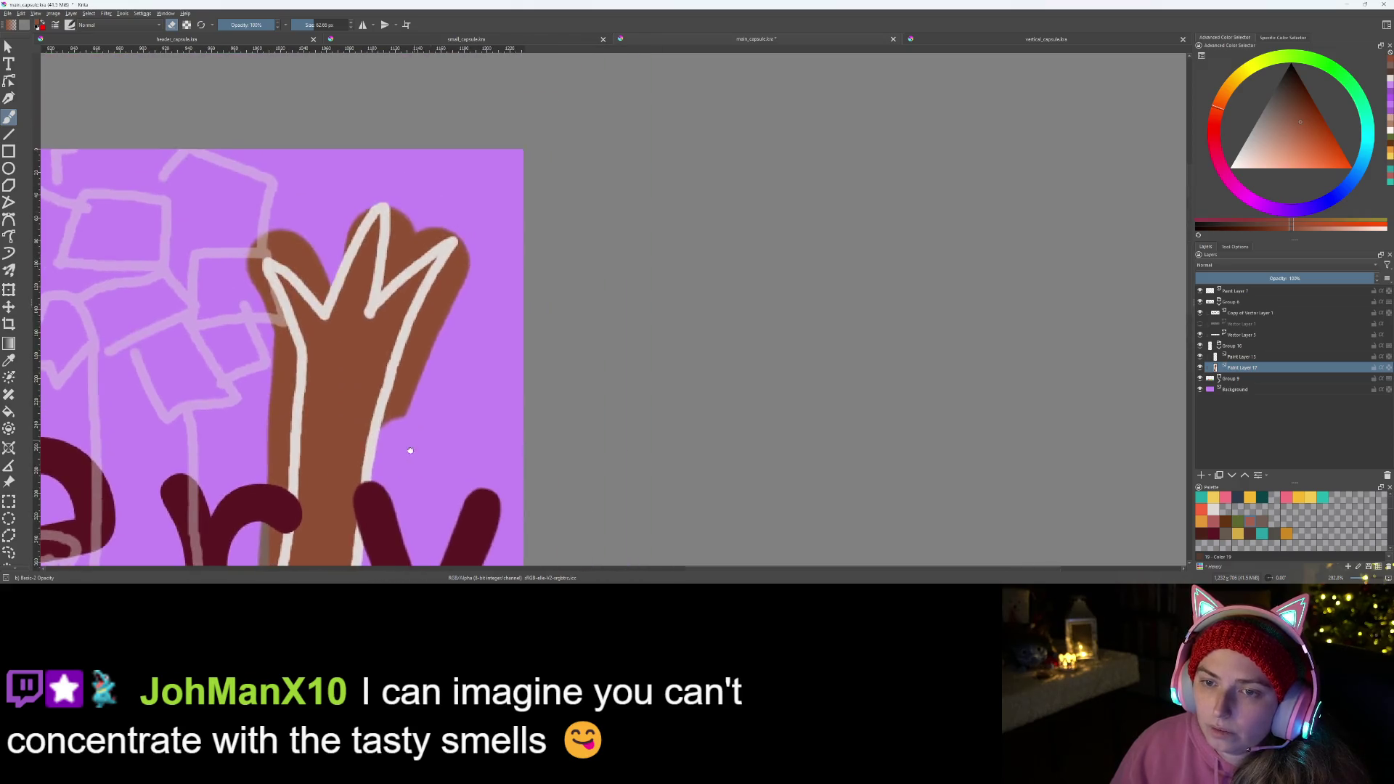
left_click_drag(433, 366, 468, 280)
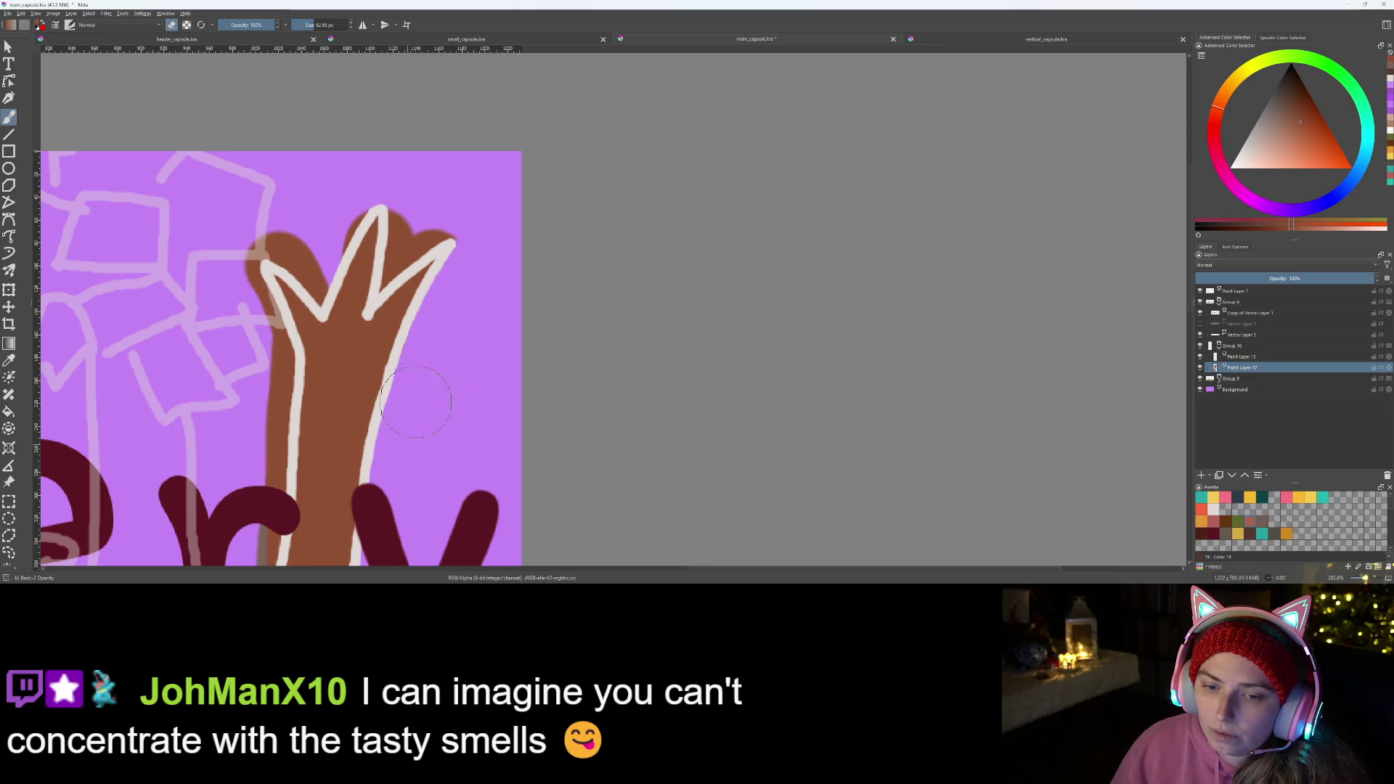
- Erase brown left of the trunk's top and cover the remaining spill with purple
left_click_drag(365, 457, 652, 375)
left_click_drag(512, 189, 545, 255)
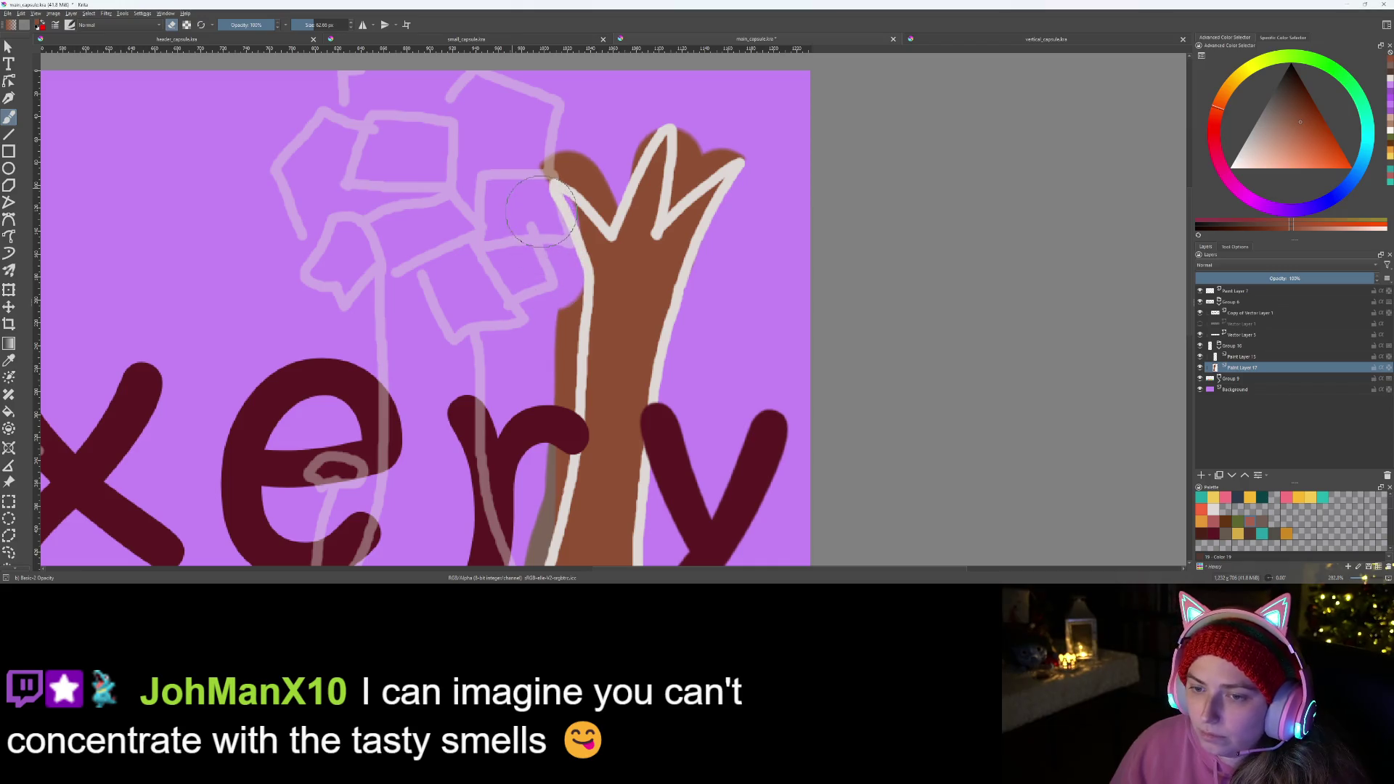
scroll(545, 255, "up", 2)
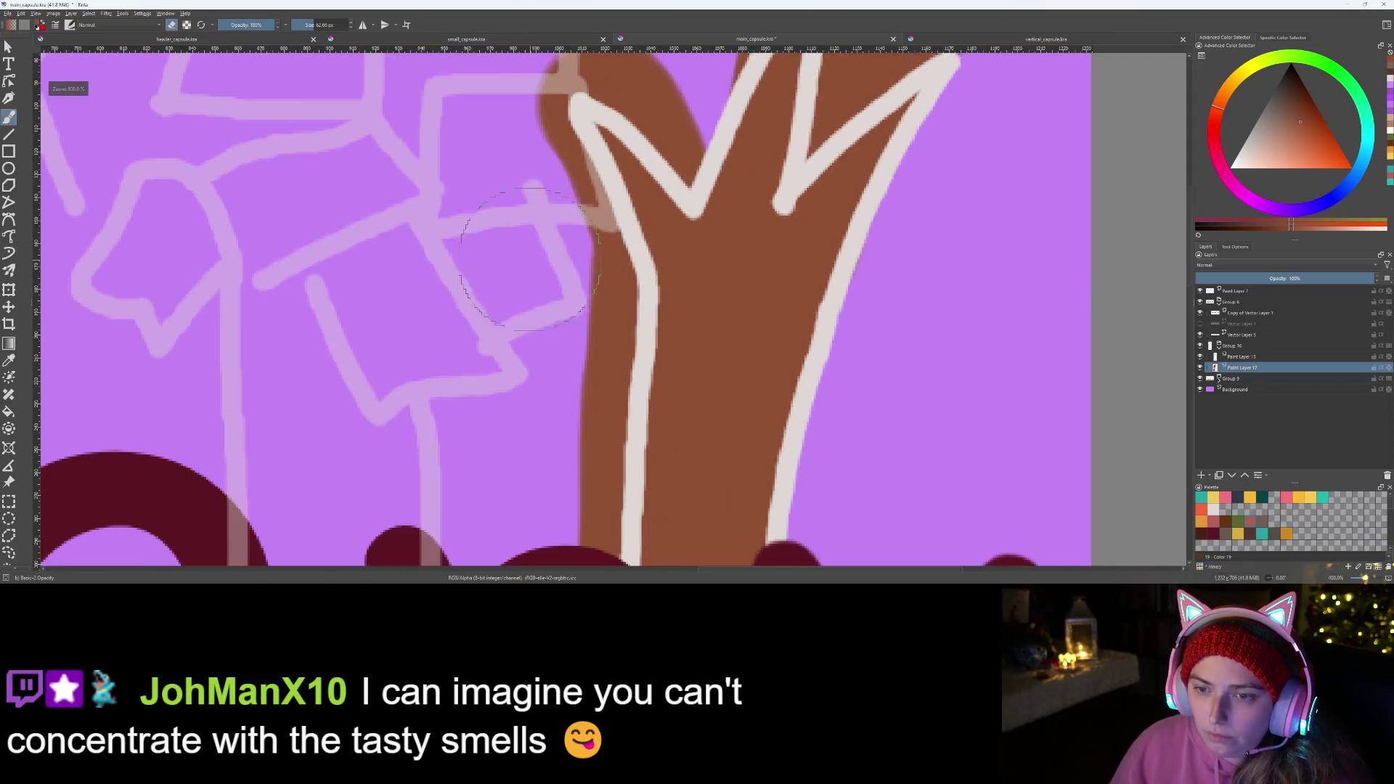
mouse_move(528, 142)
left_mouse_down()
mouse_move(560, 258)
mouse_move(564, 367)
left_mouse_up()
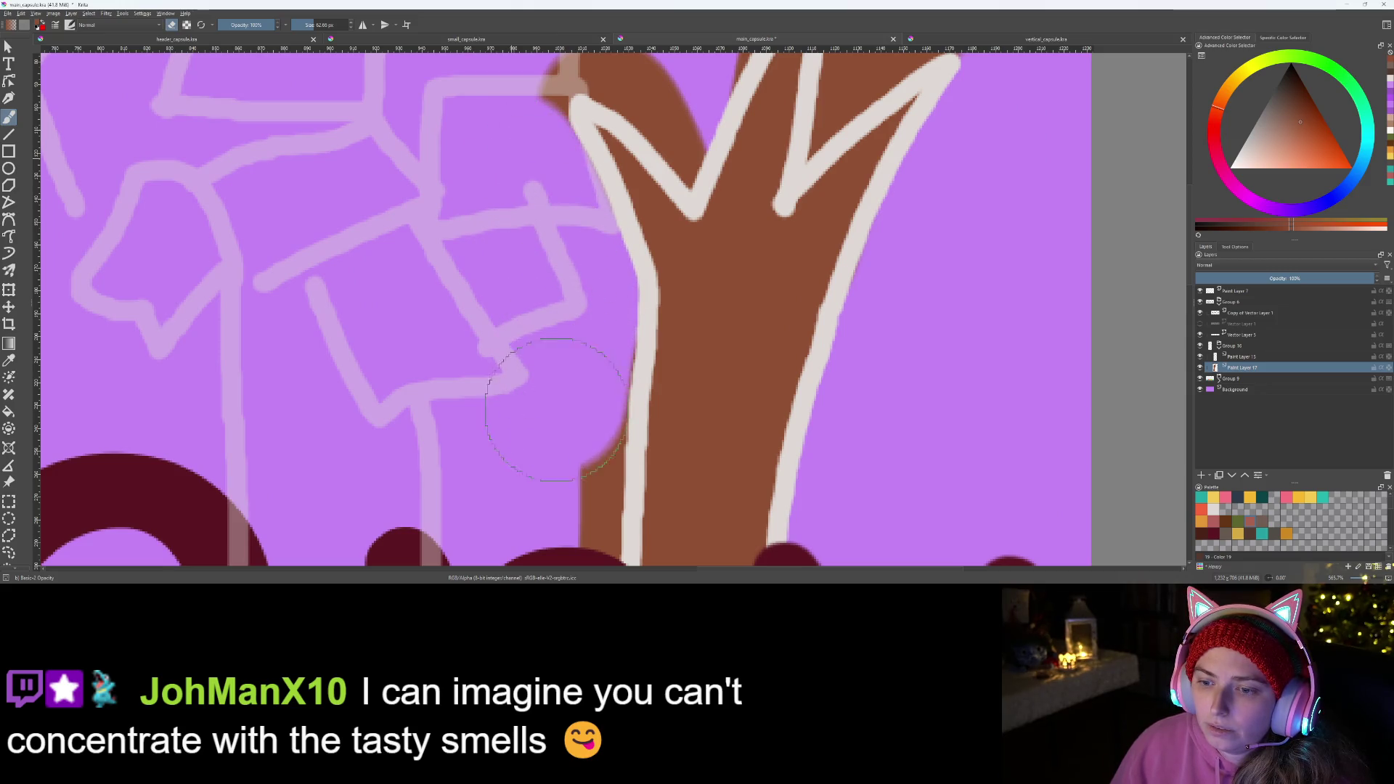
scroll(568, 321, "down", 3)
scroll(569, 321, "down", 2)
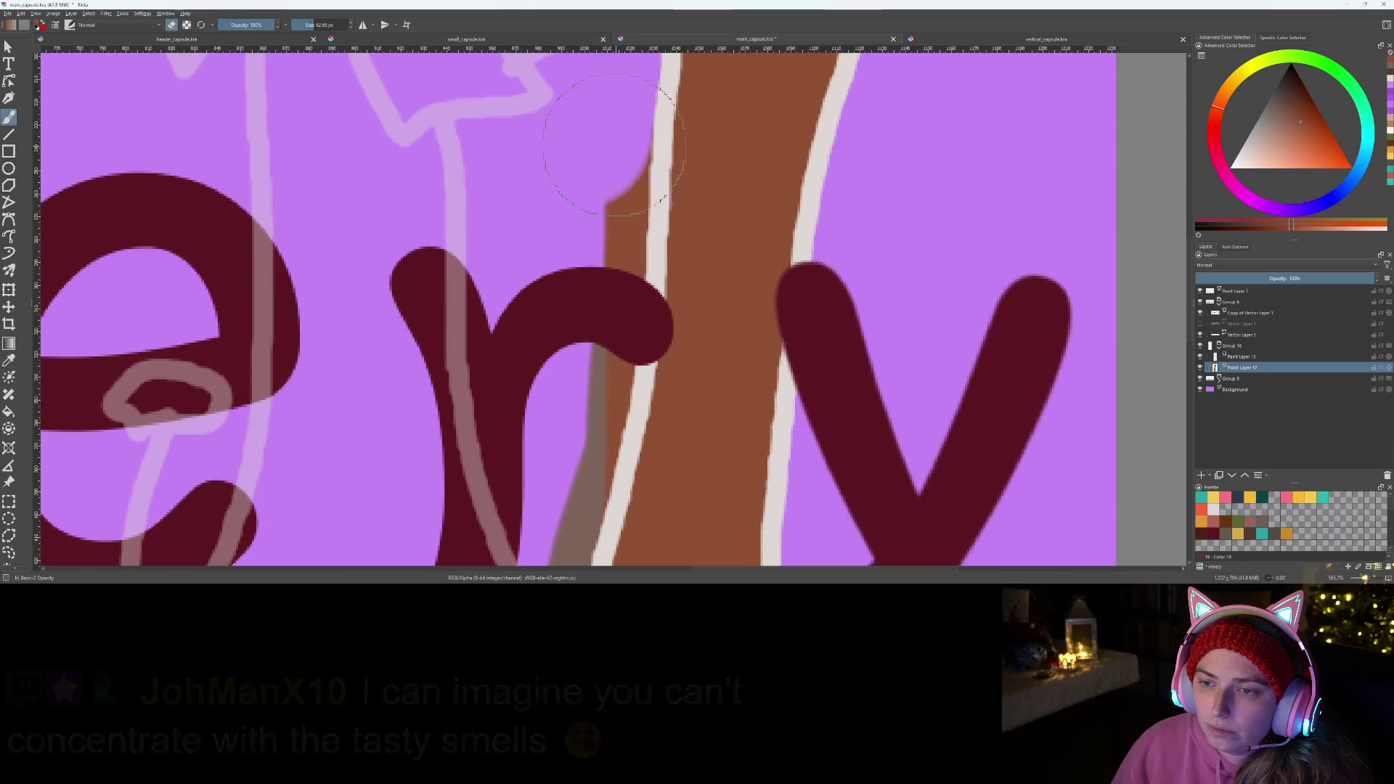
left_click_drag(599, 98, 572, 401)
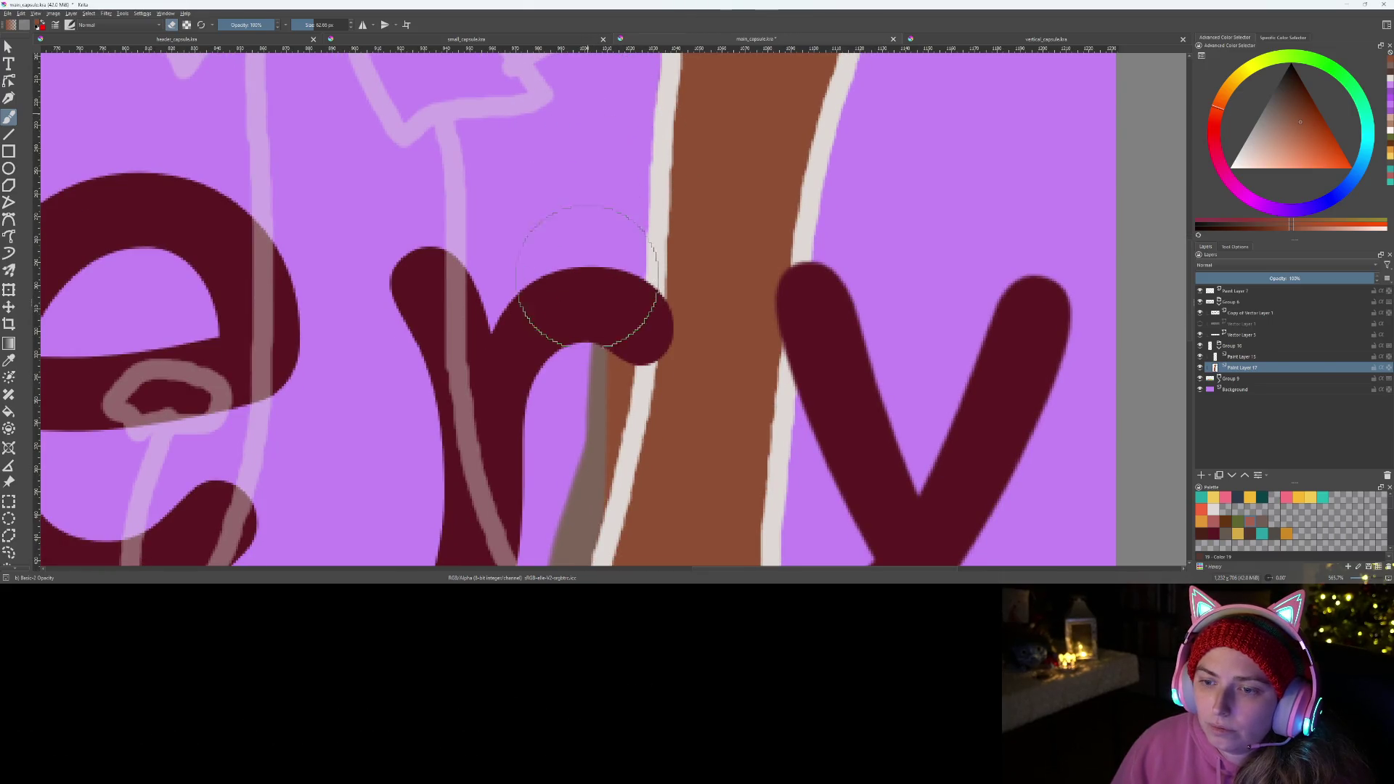
scroll(574, 401, "down", 2)
scroll(592, 141, "down", 2)
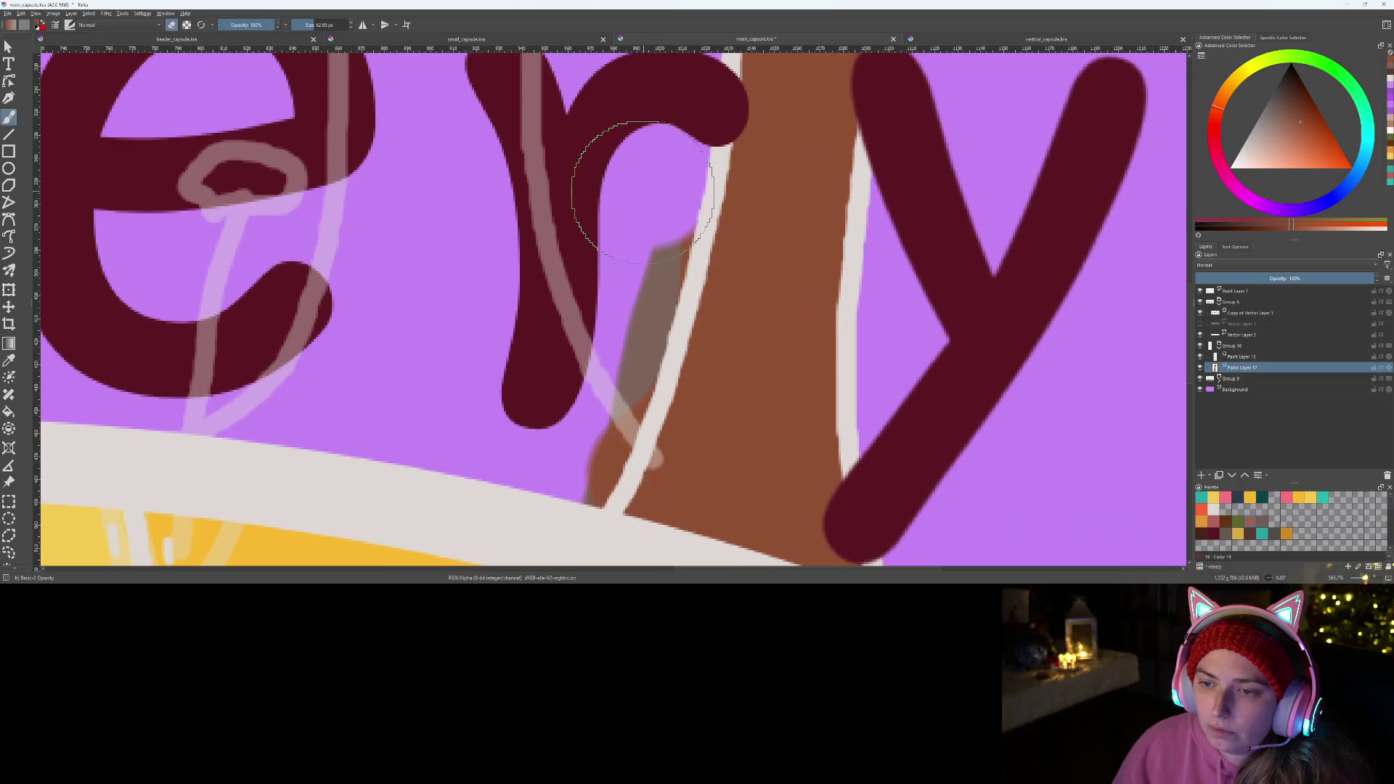
left_click_drag(600, 322, 556, 468)
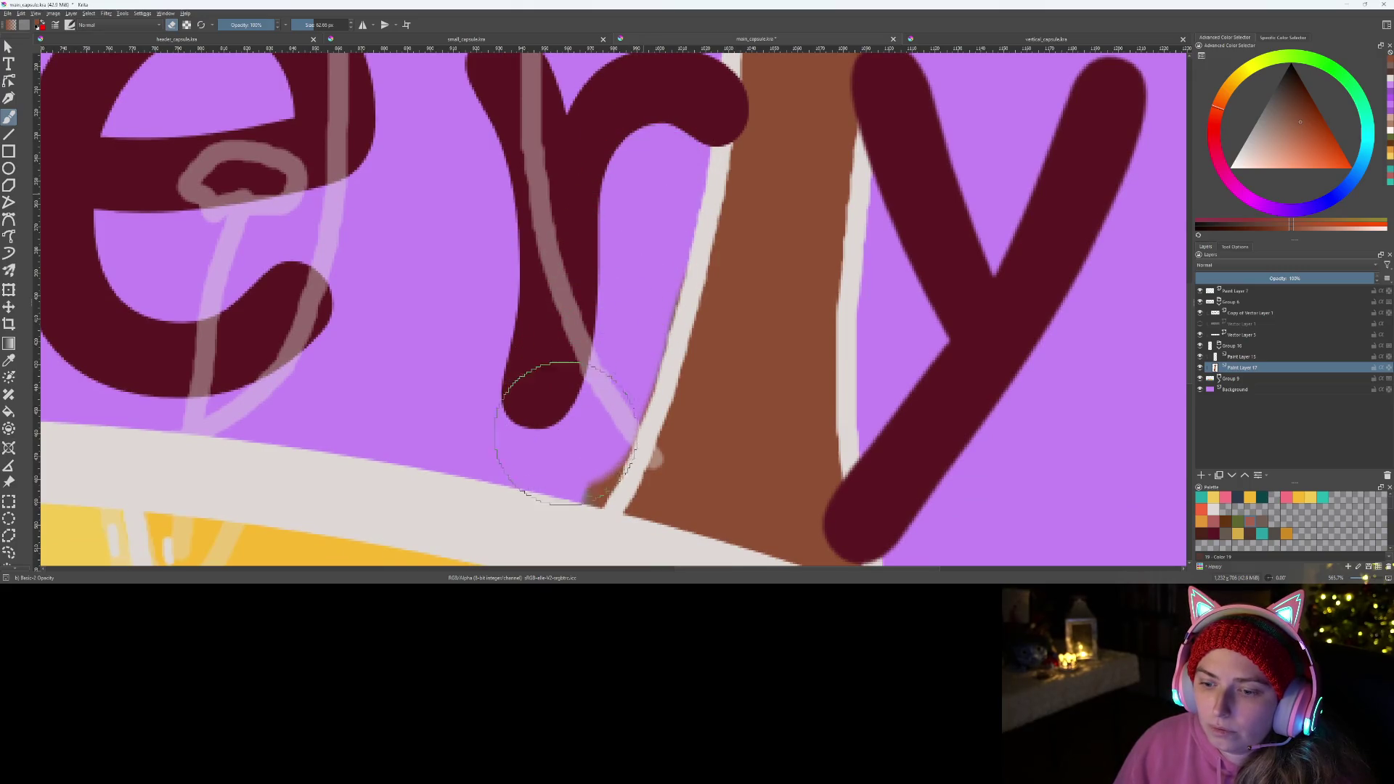